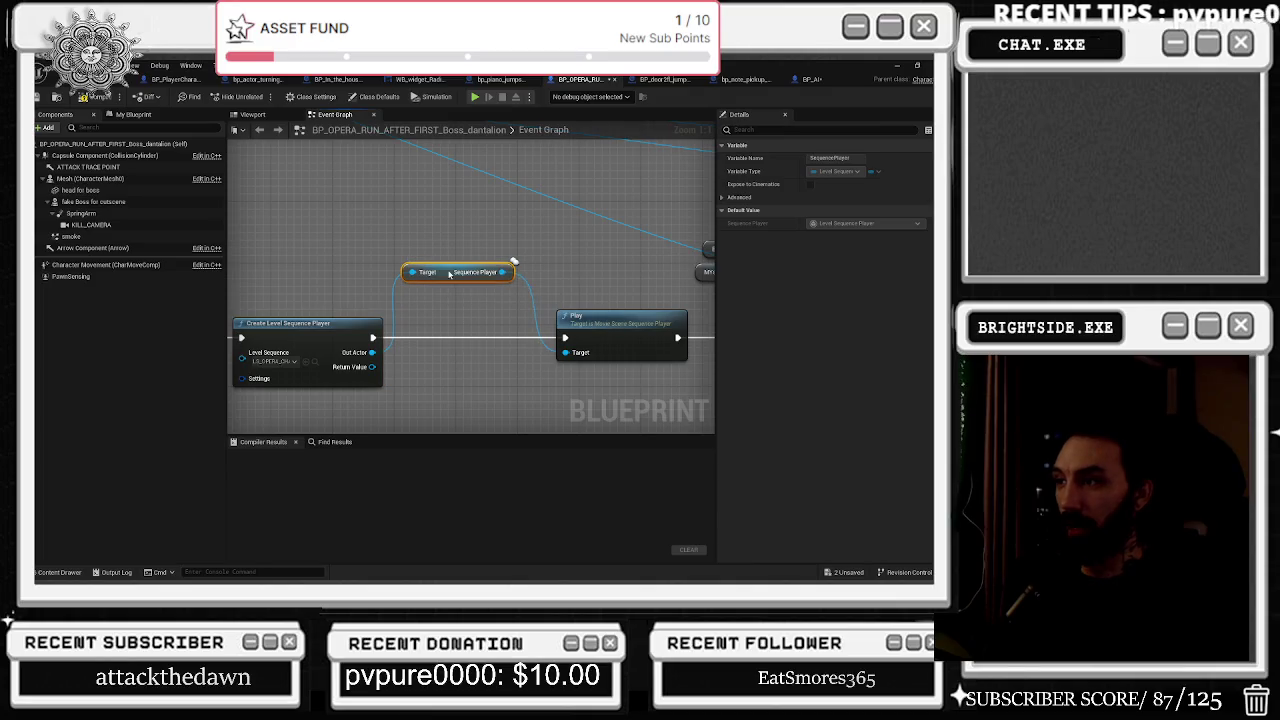
Inspect the Delay and Set Visibility nodes, then compile the opera boss-run blueprint.
{"action": "left_click_drag", "start_coordinate": [565, 270], "coordinate": [500, 255]}
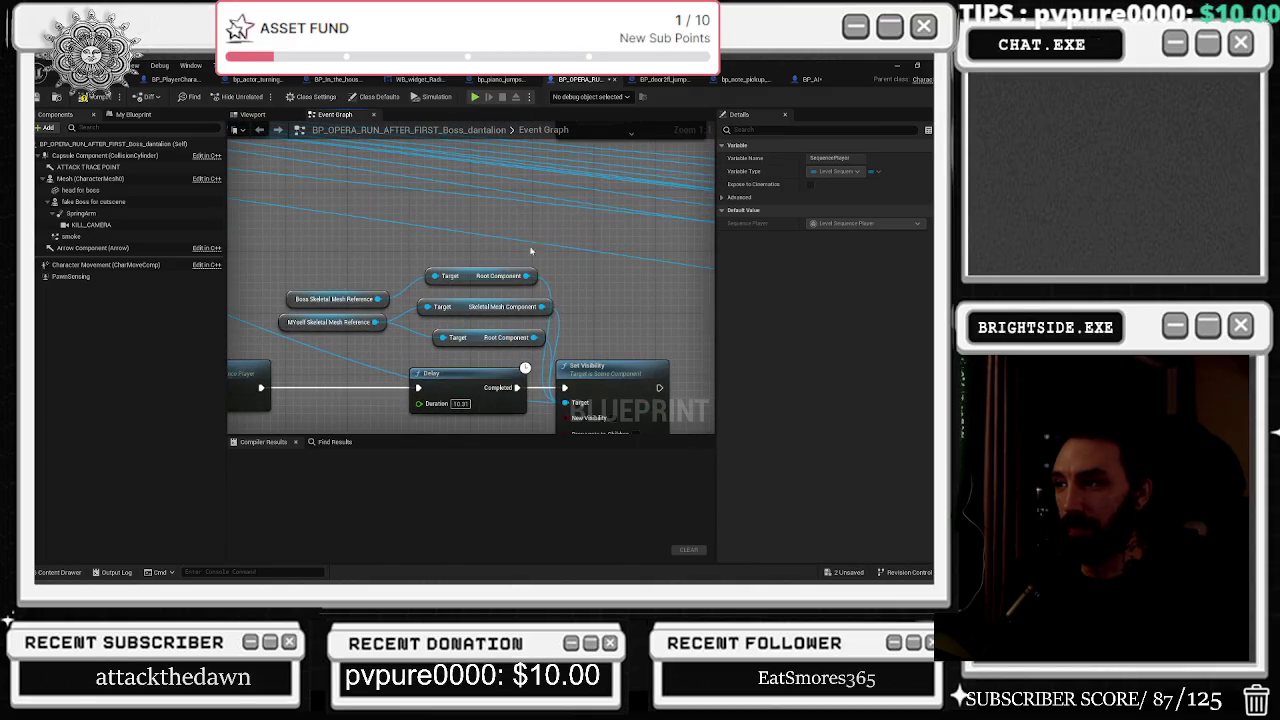
{"action": "left_click_drag", "start_coordinate": [531, 299], "coordinate": [489, 300]}
{"action": "left_click", "coordinate": [505, 325]}
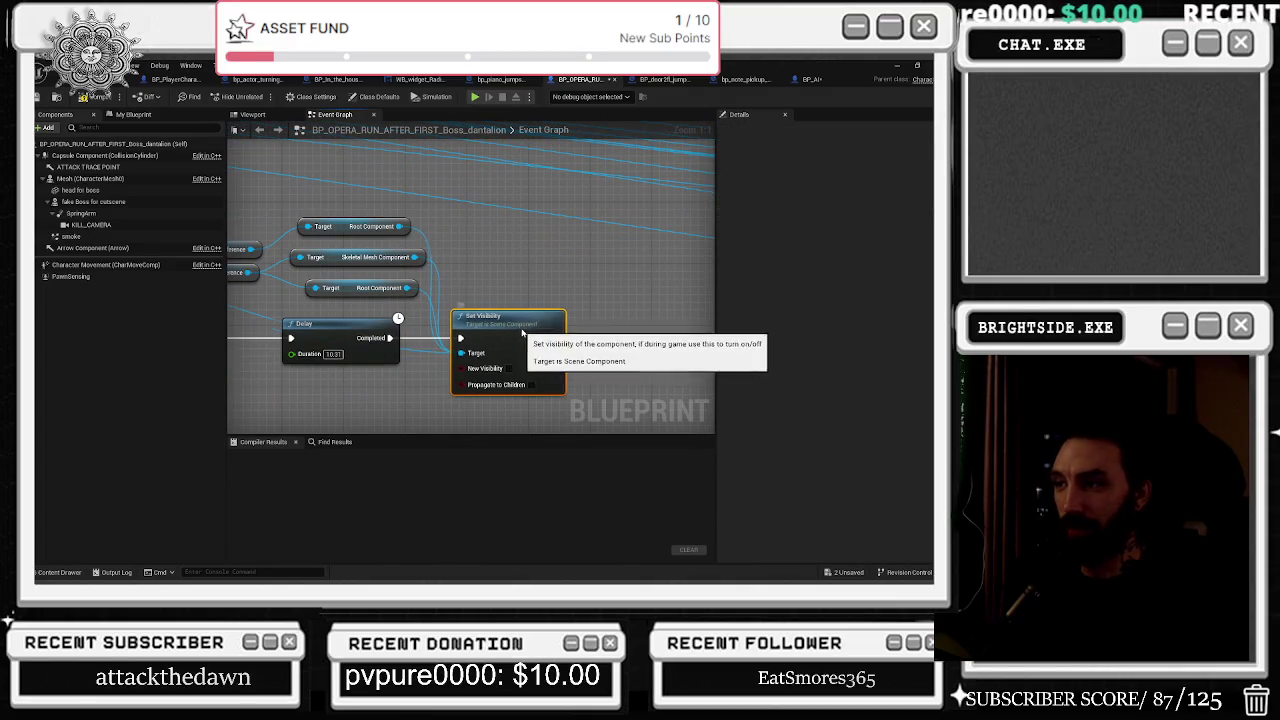
{"action": "left_click", "coordinate": [422, 169]}
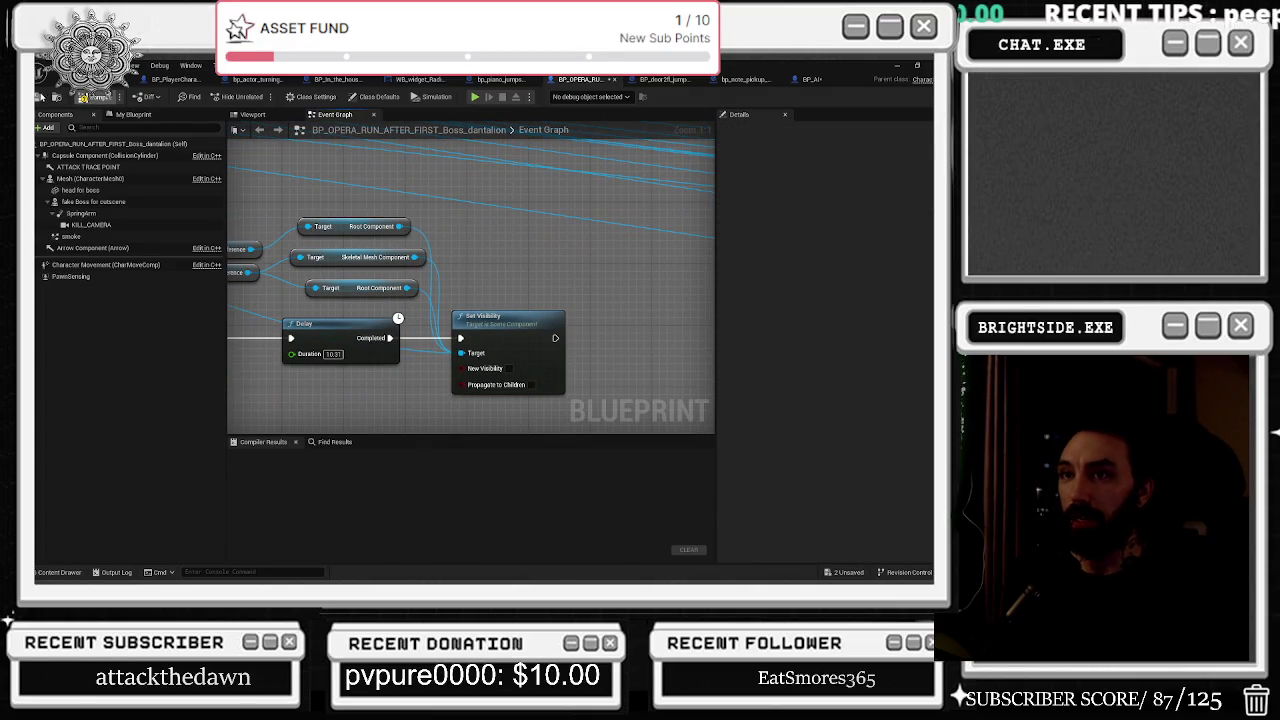
{"action": "left_click", "coordinate": [85, 97]}
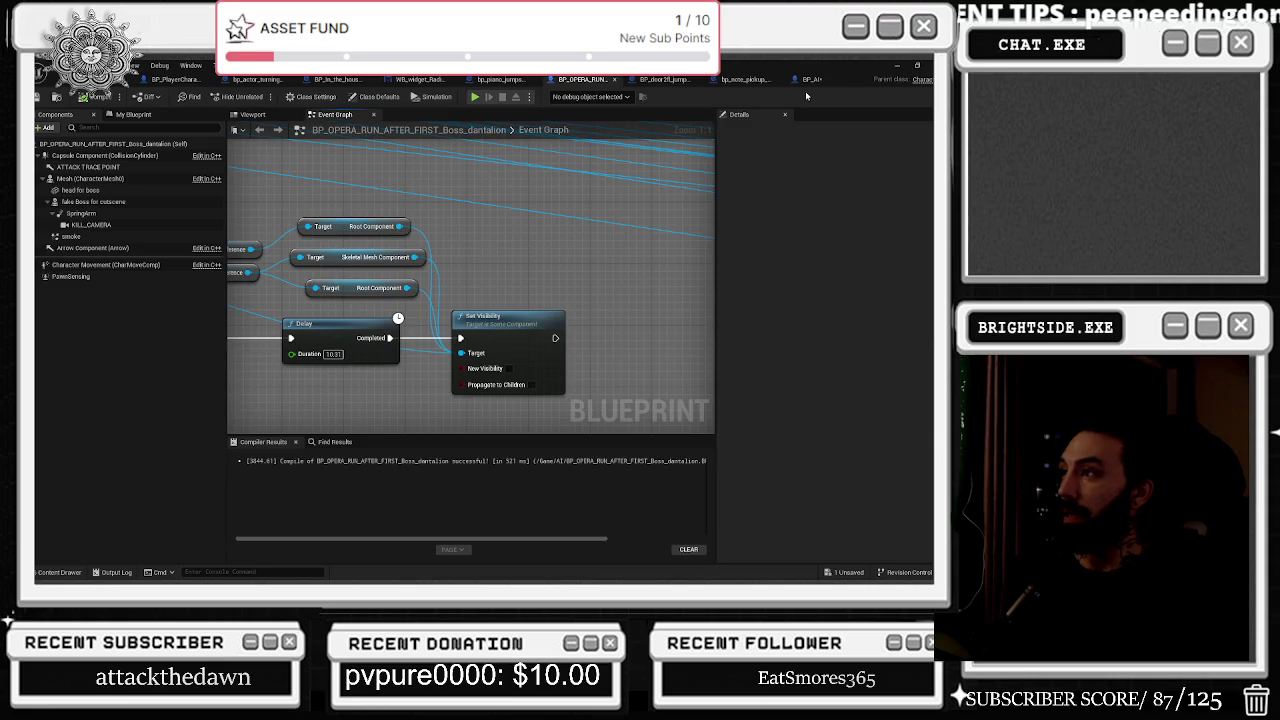
Move BP_AI's Spot Light node slightly up and close the BP_AI blueprint.
{"action": "left_click", "coordinate": [810, 79]}
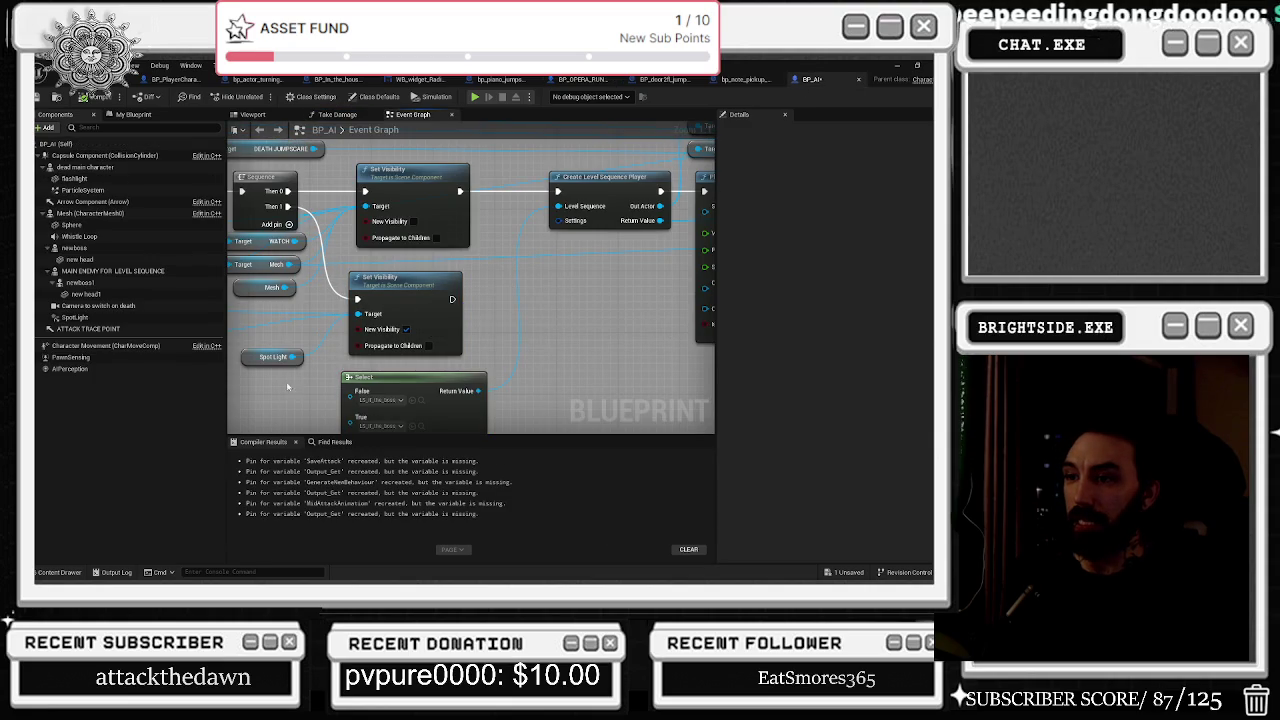
{"action": "left_click", "coordinate": [309, 380]}
{"action": "left_click_drag", "start_coordinate": [309, 380], "coordinate": [310, 364]}
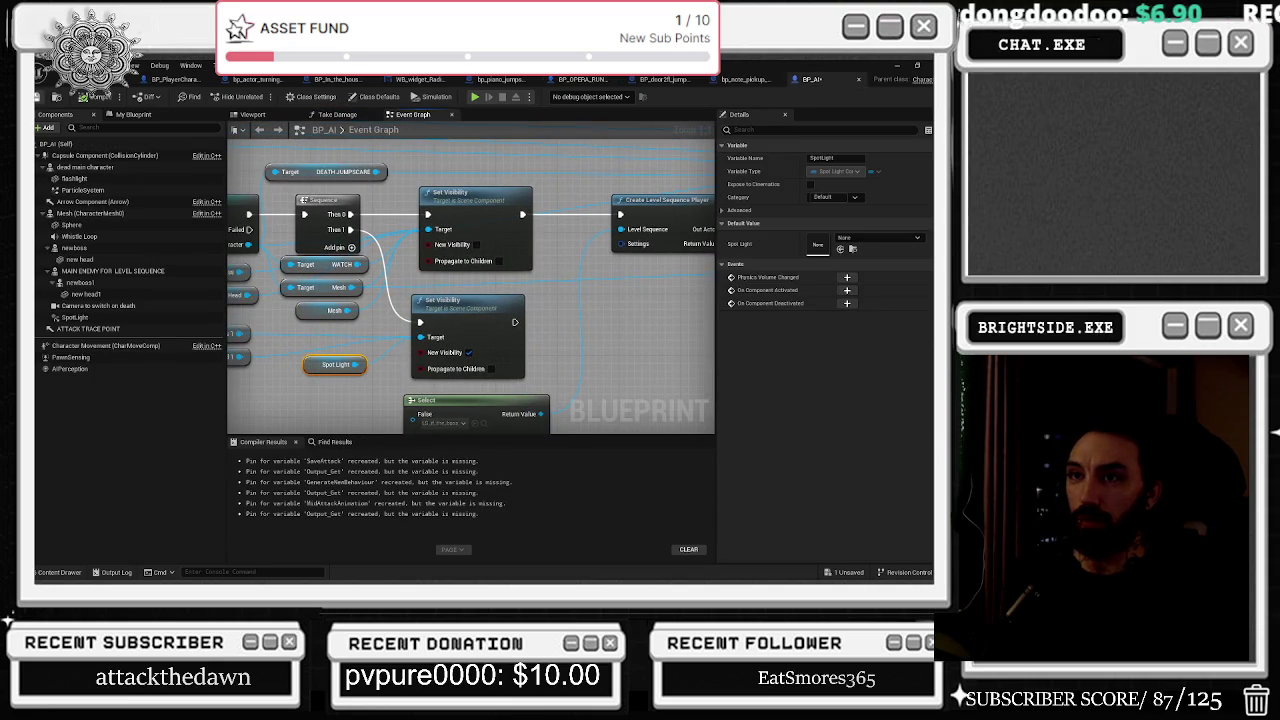
{"action": "left_click", "coordinate": [857, 79]}
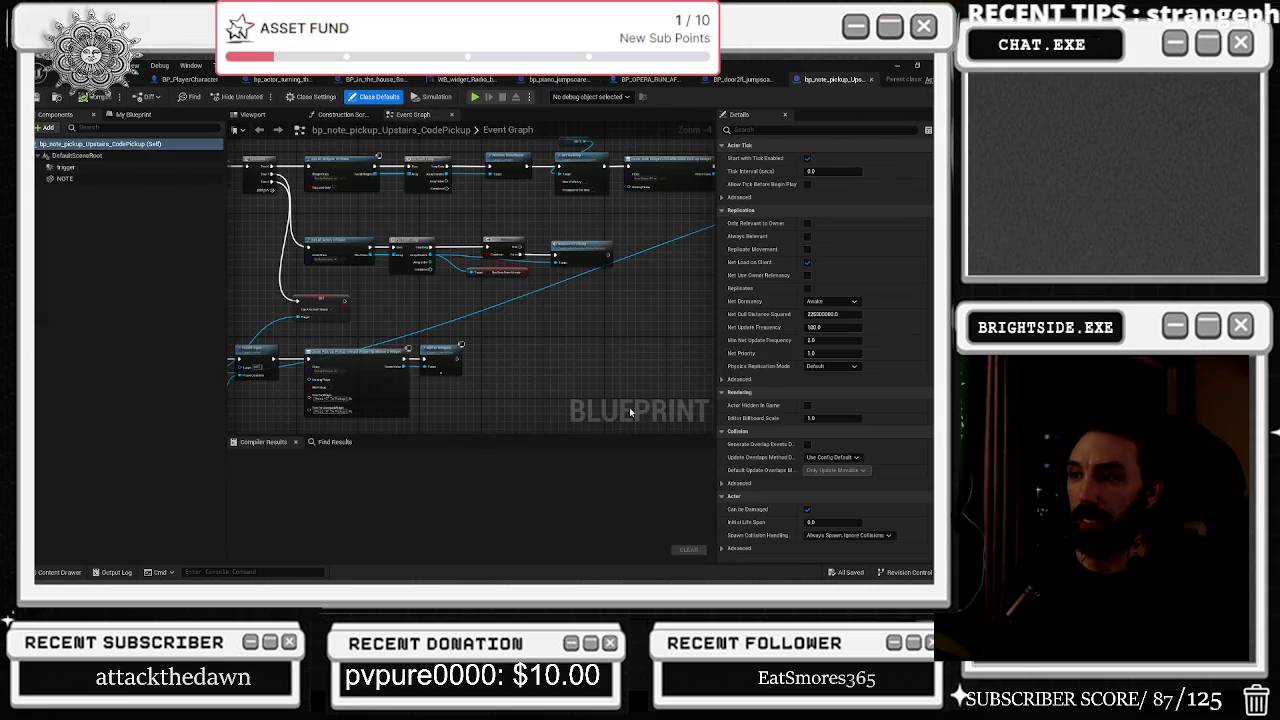
Return to the level editor showing the LS_OPERA_CHASE_FAKEOUT_DEATH sequence.
{"action": "scroll", "coordinate": [437, 346], "scroll_direction": "down", "scroll_amount": 2}
{"action": "scroll", "coordinate": [437, 345], "scroll_direction": "down", "scroll_amount": 2}
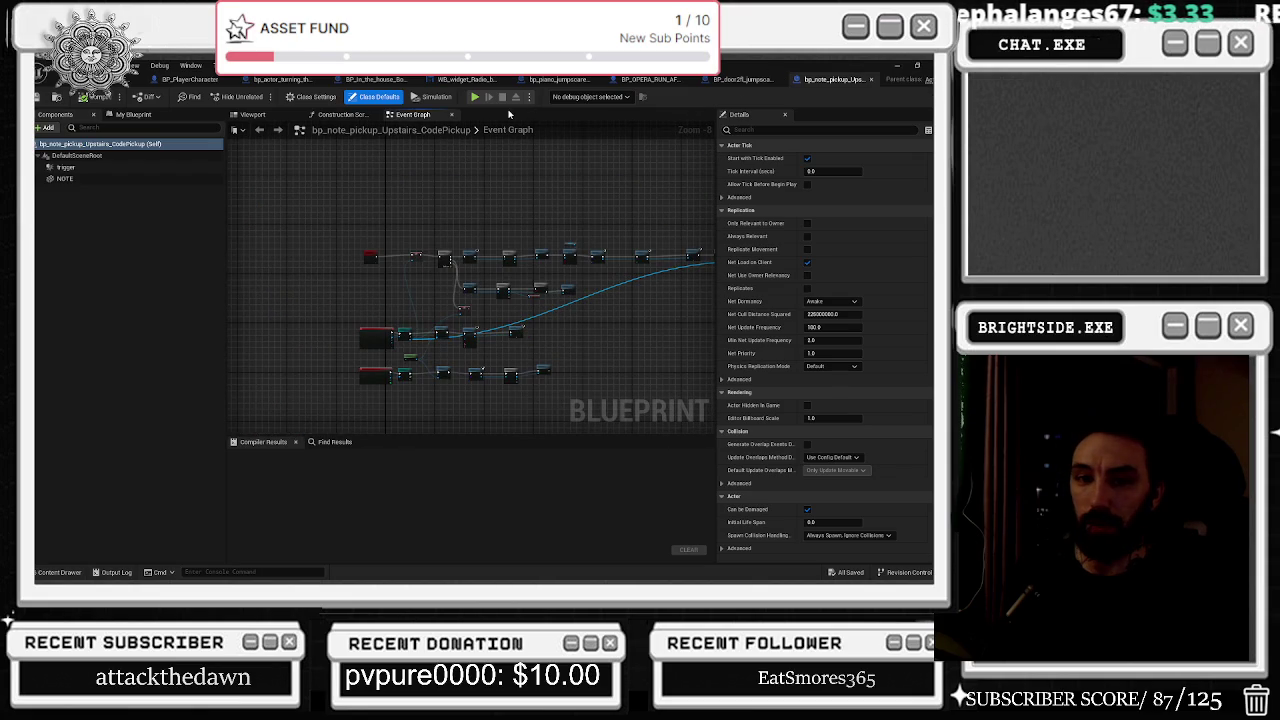
{"action": "left_click", "coordinate": [97, 82]}
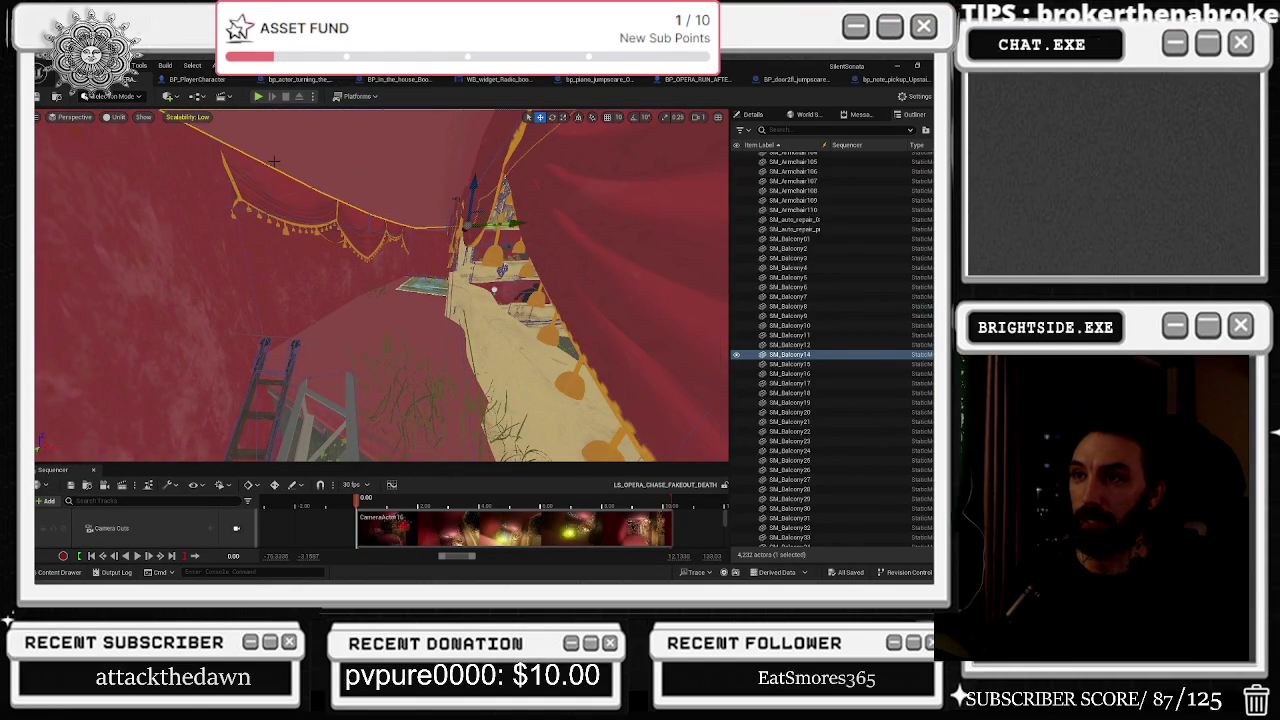
Select bp_kneeling_jumpscare_opera in the Outliner, close the Sequencer panel, and bring up the content browser.
{"action": "left_click", "coordinate": [372, 262]}
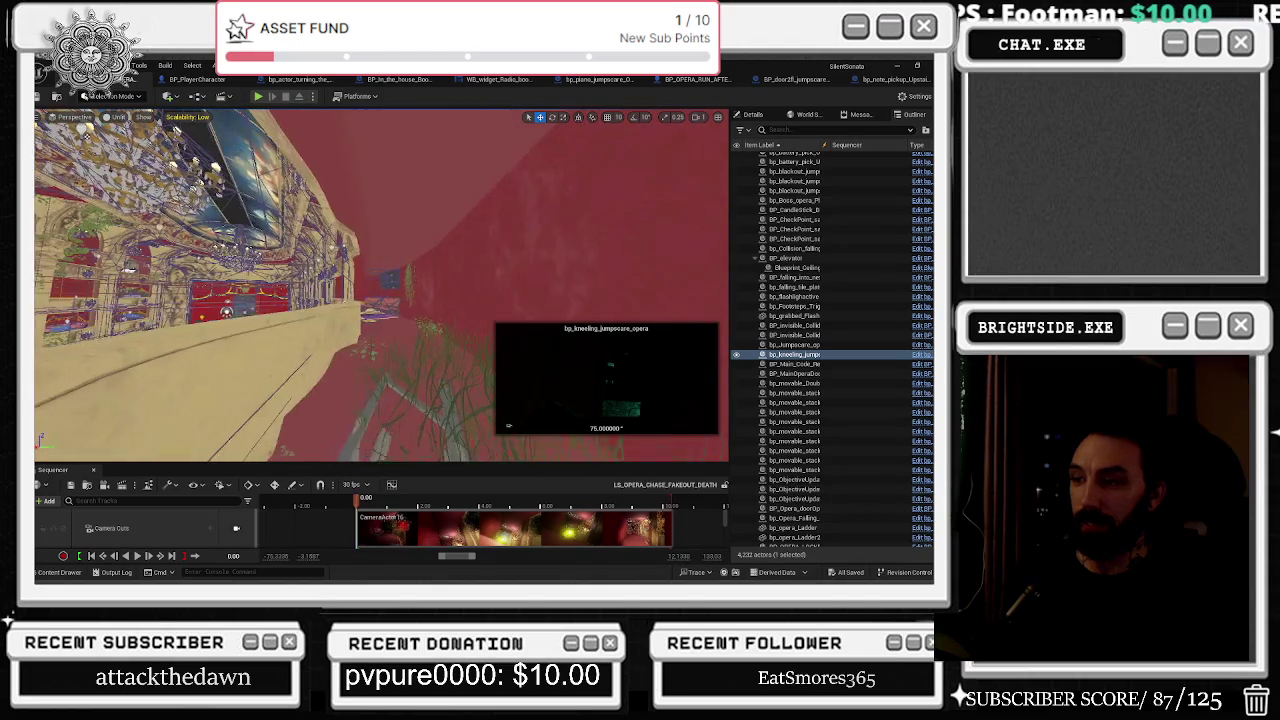
{"action": "left_click", "coordinate": [93, 469]}
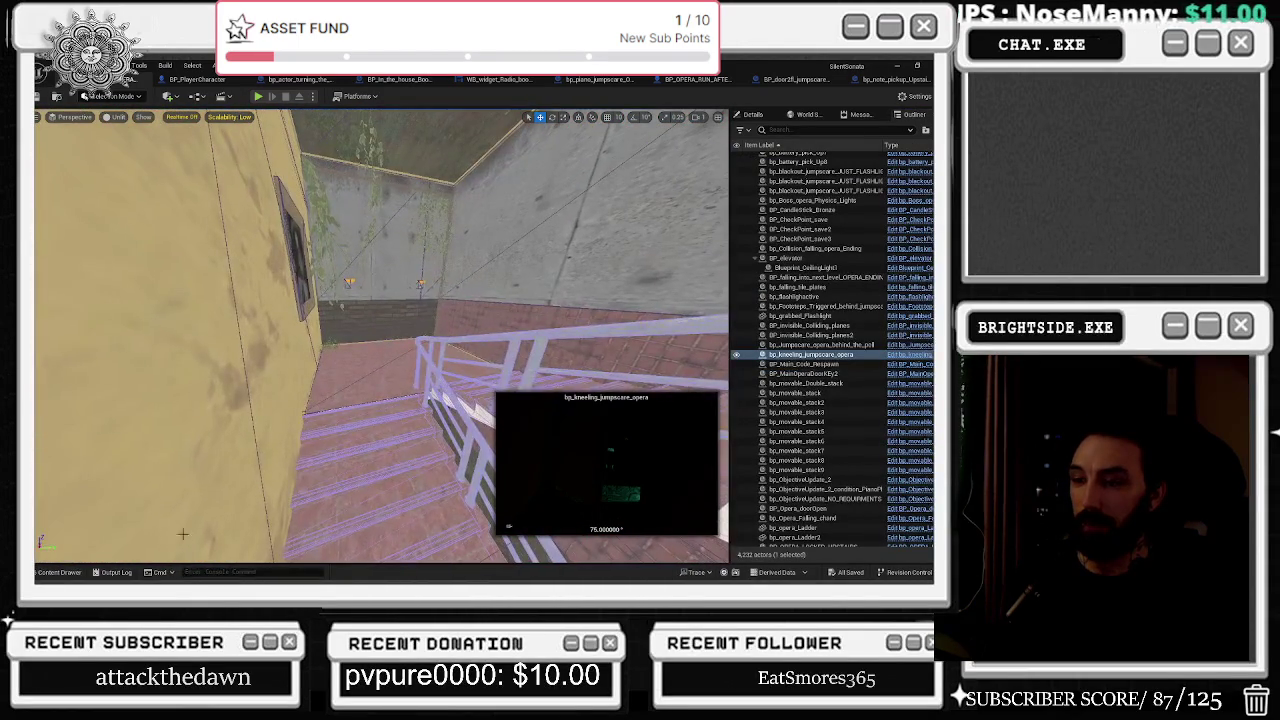
{"action": "left_click", "coordinate": [58, 572]}
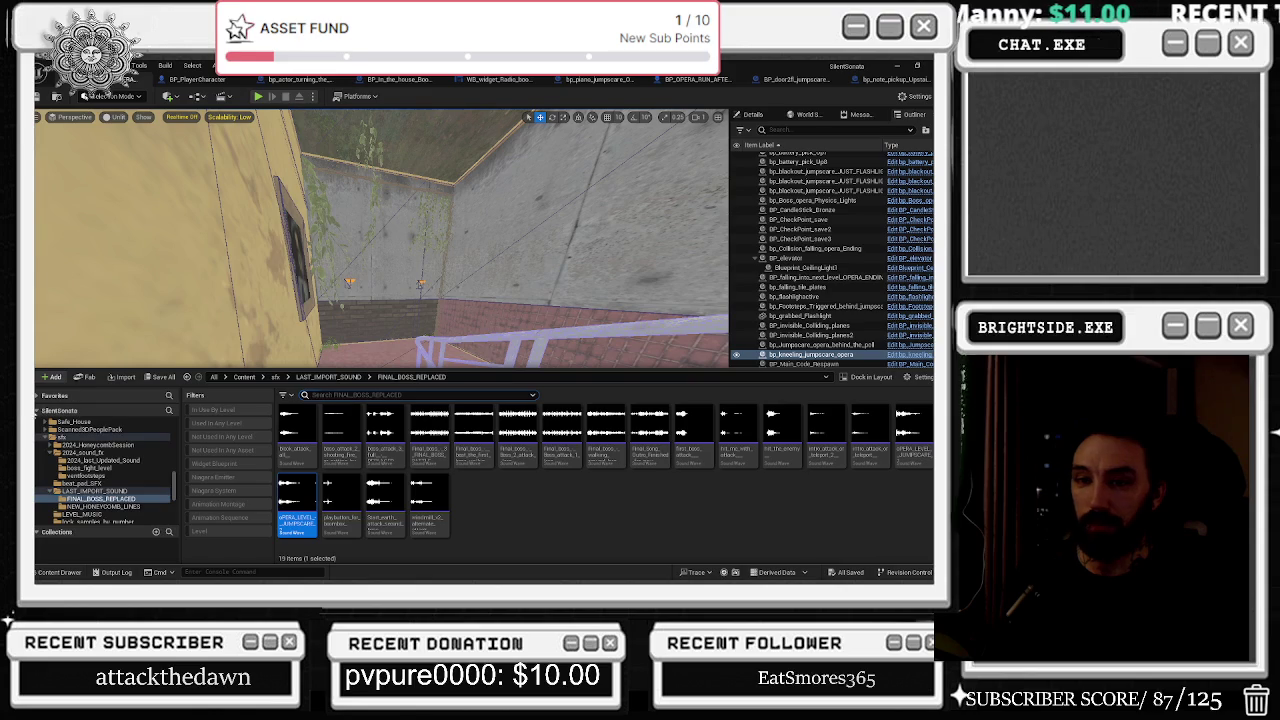
Browse the Windmills favourite's Maps folder and load the Windmills_Demo level.
{"action": "left_click", "coordinate": [52, 397]}
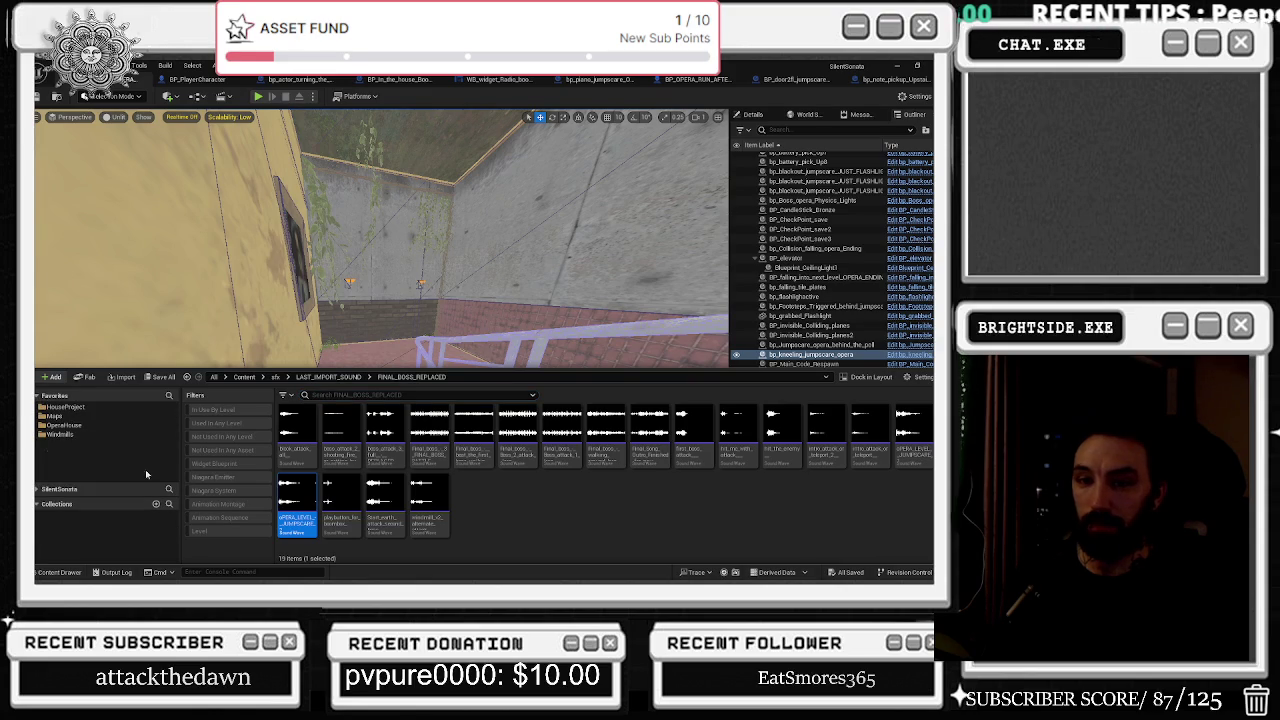
{"action": "left_click", "coordinate": [78, 435]}
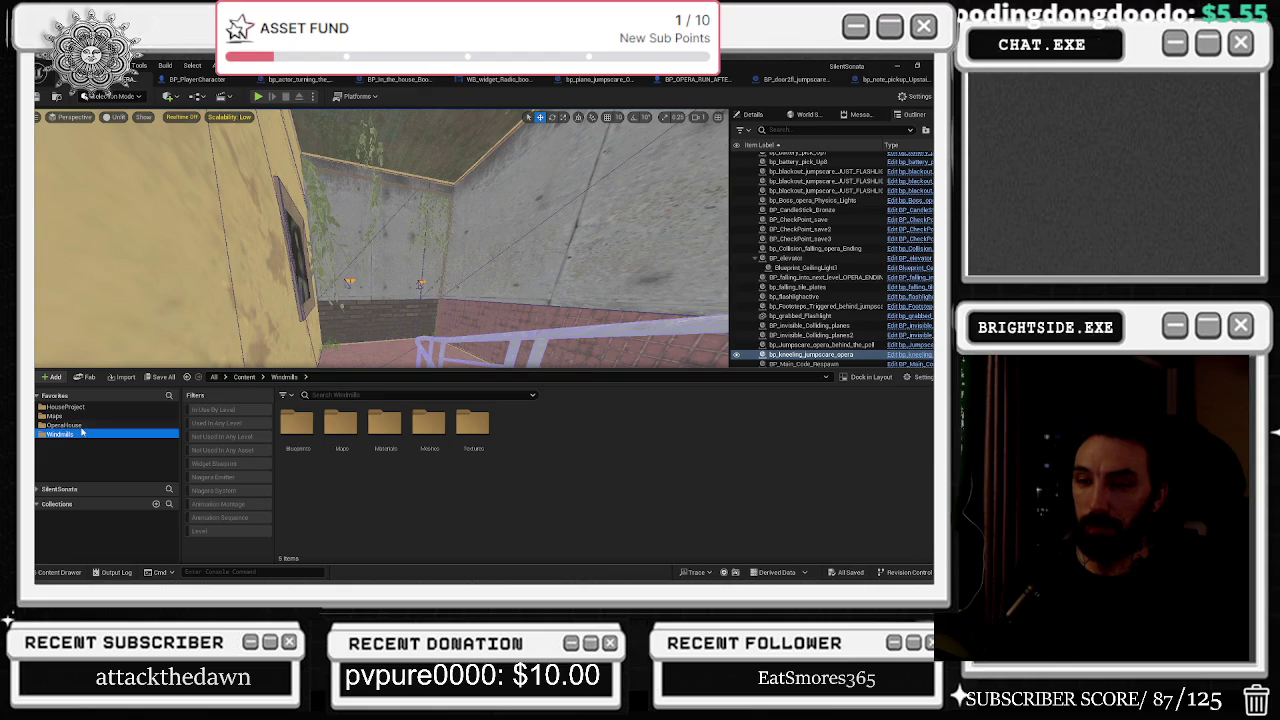
{"action": "left_click", "coordinate": [68, 425]}
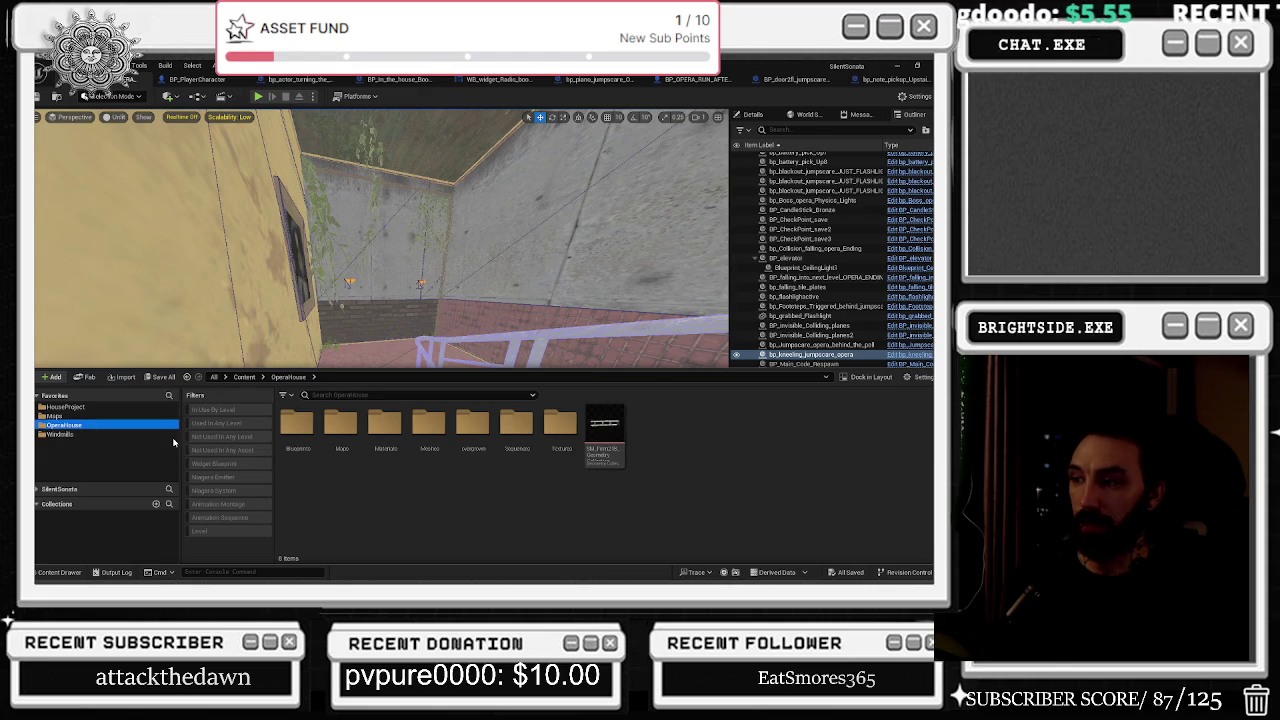
{"action": "left_click", "coordinate": [60, 434]}
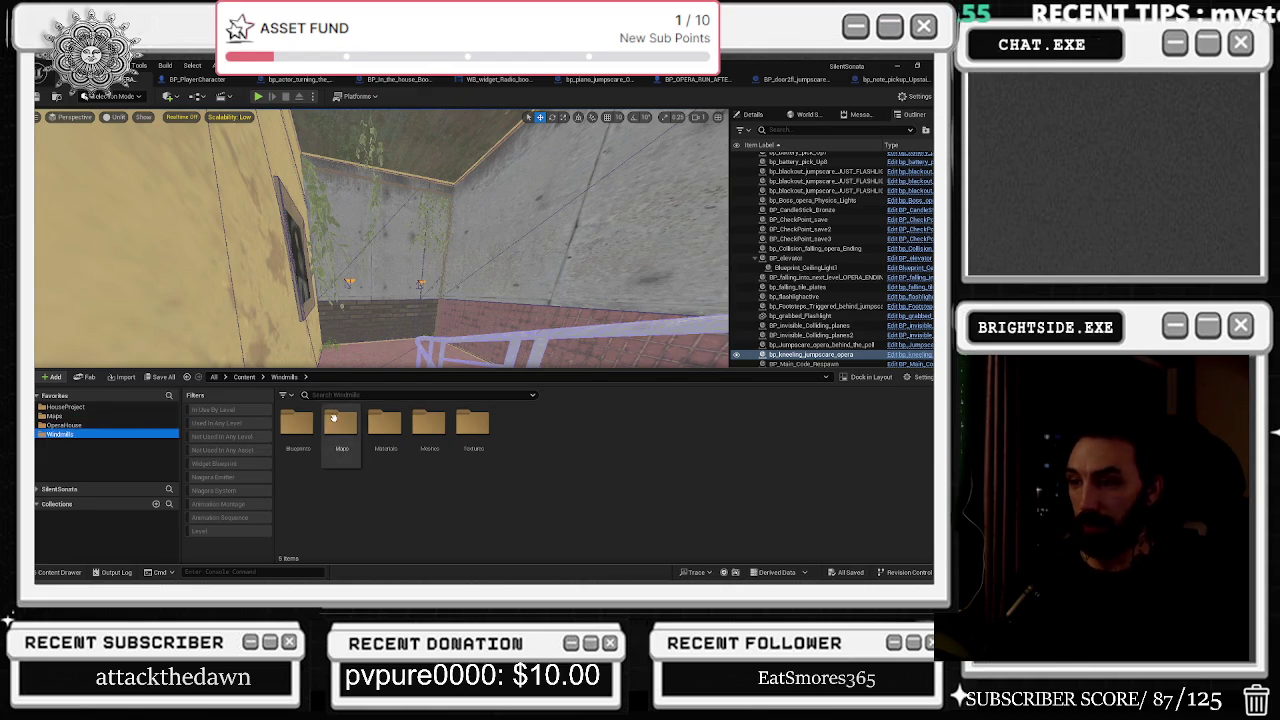
{"action": "double_click", "coordinate": [340, 424]}
{"action": "double_click", "coordinate": [350, 460]}
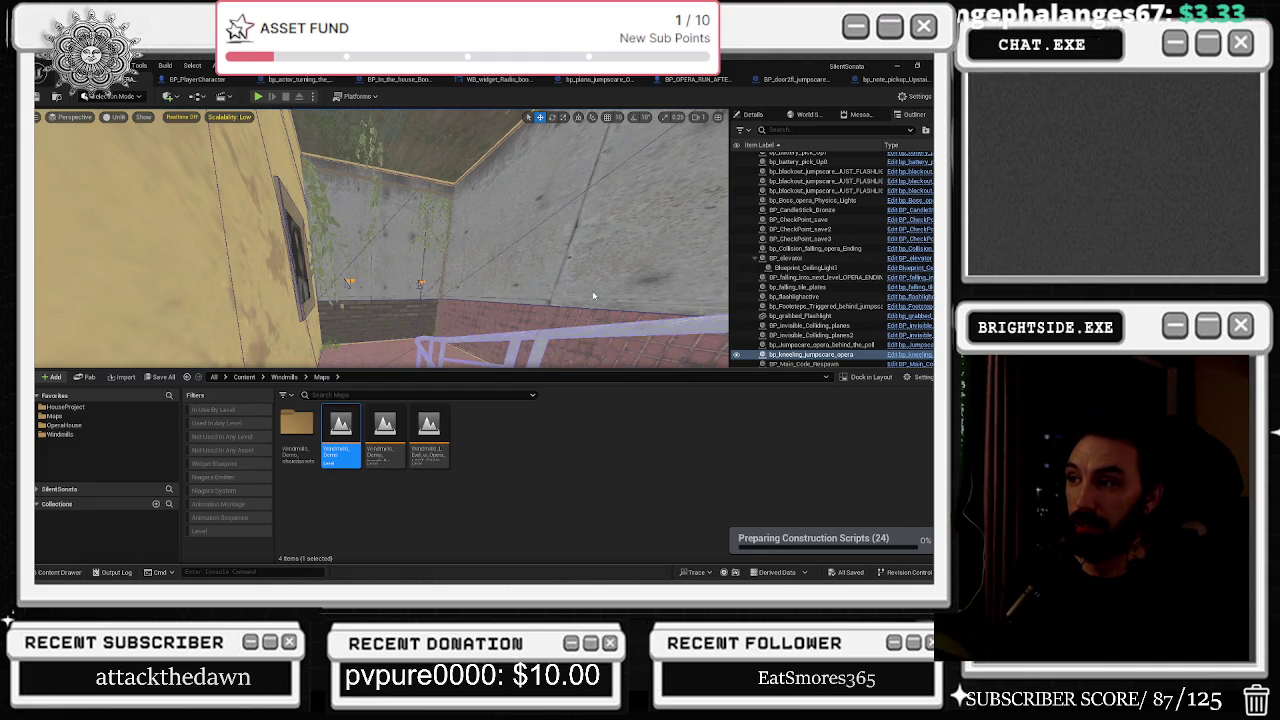
{"action": "left_click", "coordinate": [537, 318]}
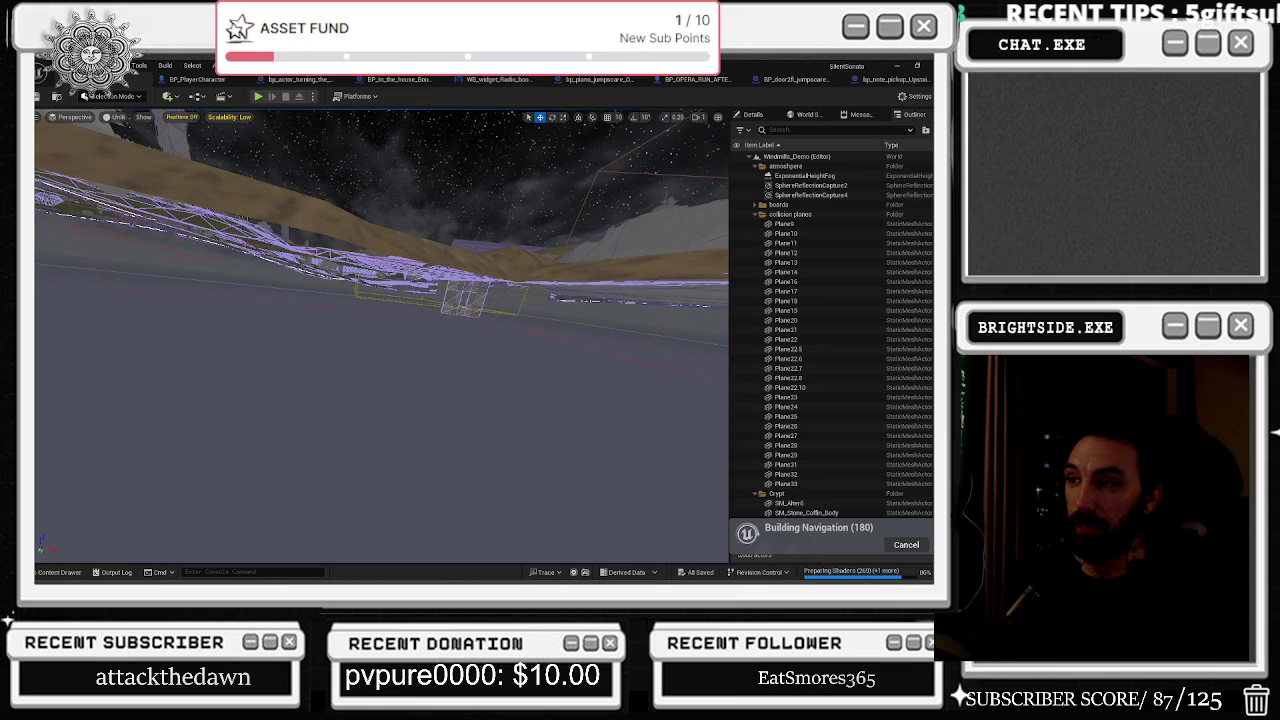
Orbit out over the Windmills_Demo terrain, then switch to the YouTube browser.
{"action": "mouse_move", "coordinate": [380, 340]}
{"action": "left_mouse_down"}
{"action": "mouse_move", "coordinate": [320, 300]}
{"action": "mouse_move", "coordinate": [375, 335]}
{"action": "mouse_move", "coordinate": [335, 296]}
{"action": "left_mouse_up"}
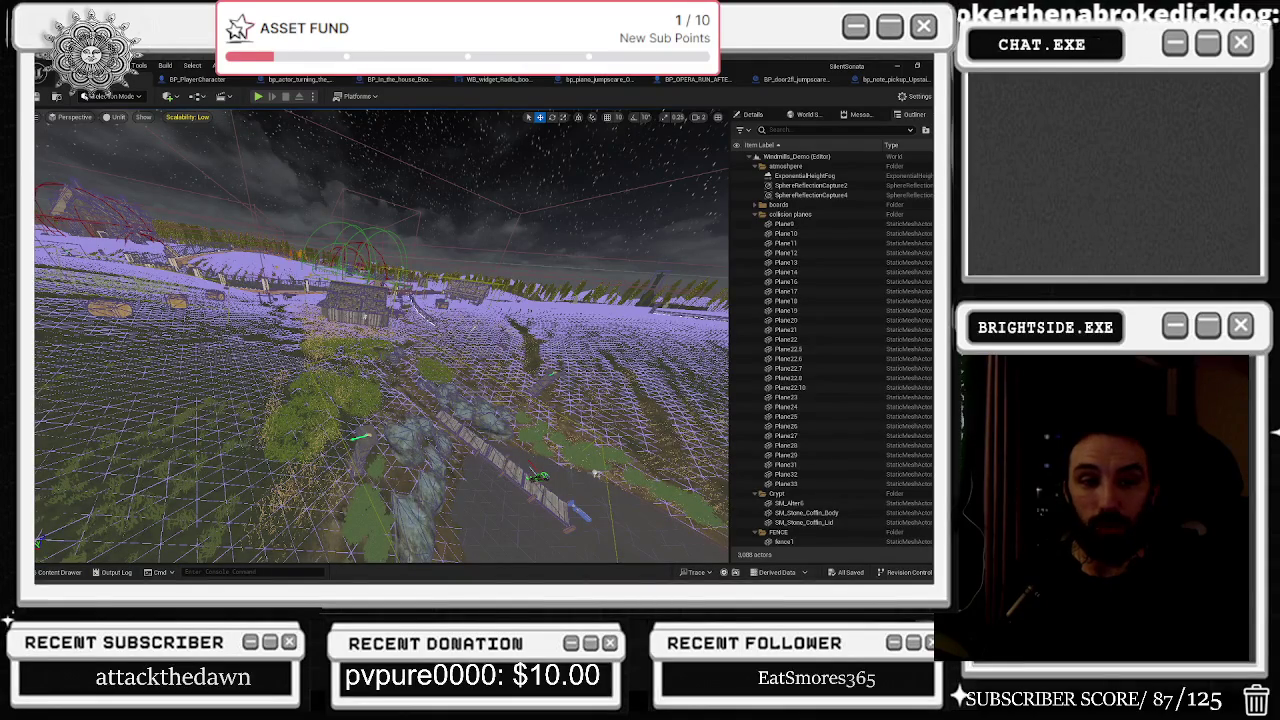
{"action": "key", "text": "alt+Tab"}
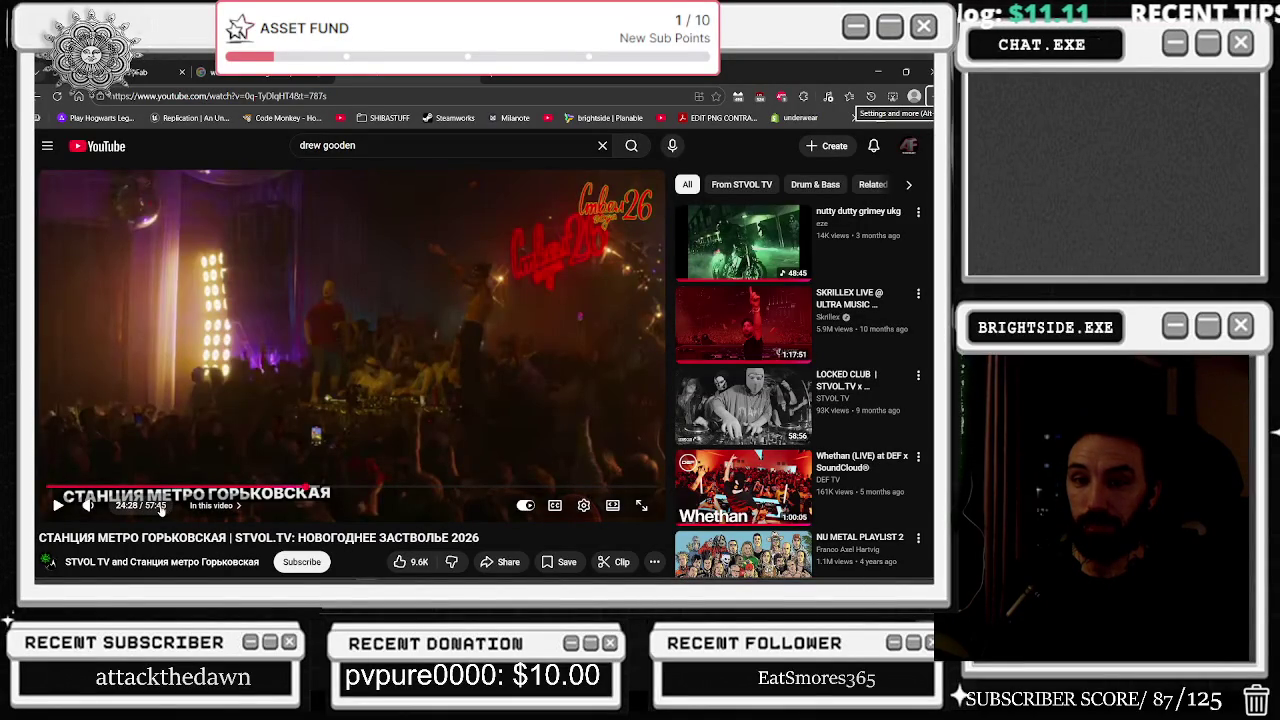
Resume the paused concert video and go back to the Unreal editor.
{"action": "mouse_move", "coordinate": [106, 508]}
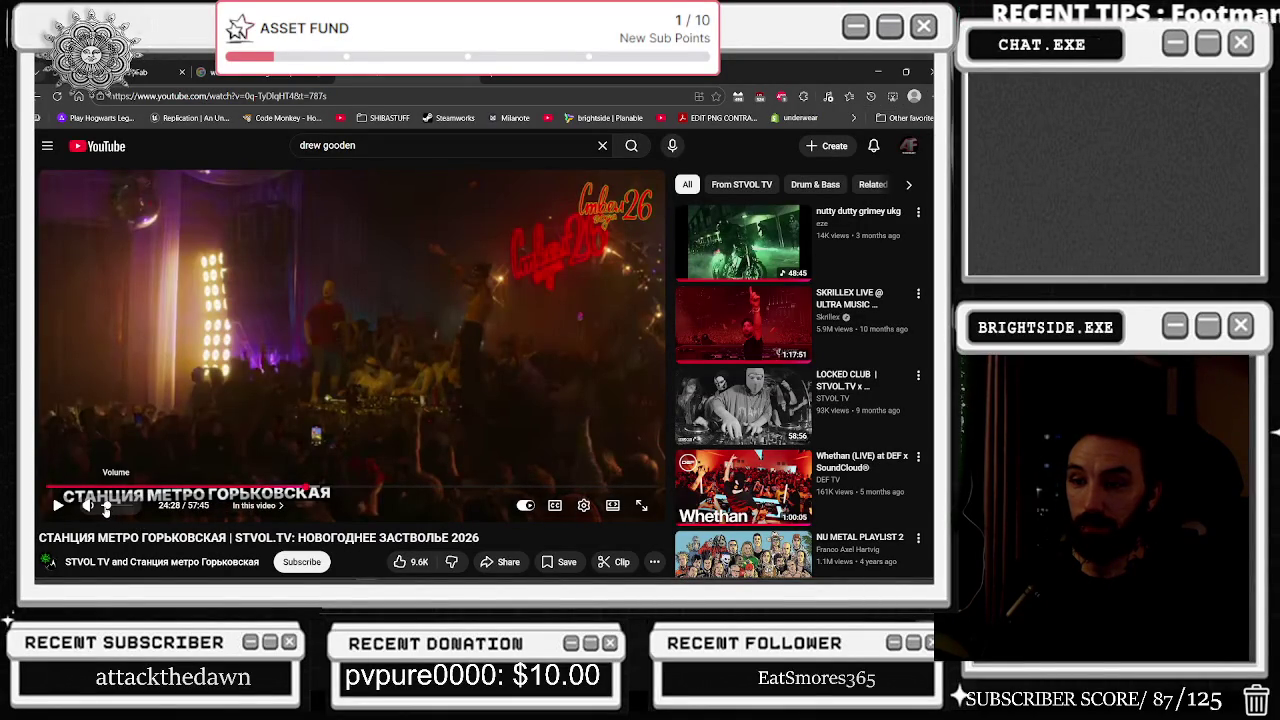
{"action": "key", "text": "space"}
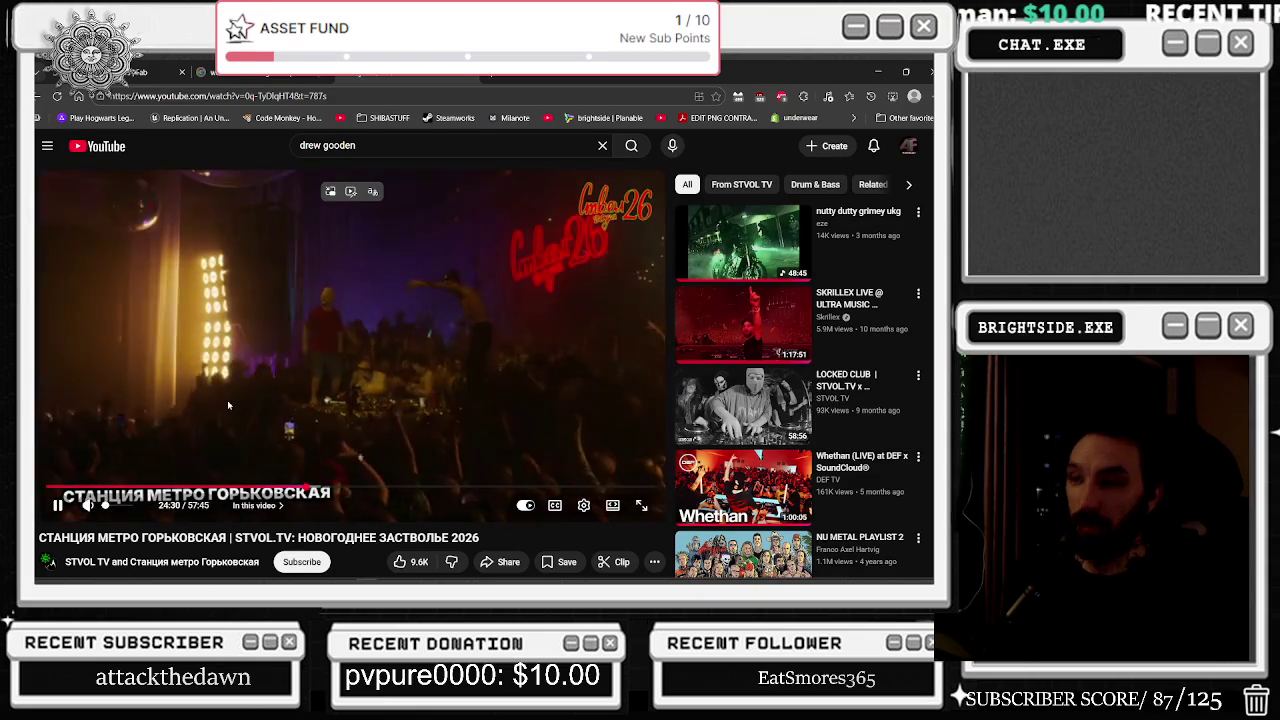
{"action": "key", "text": "alt+Tab"}
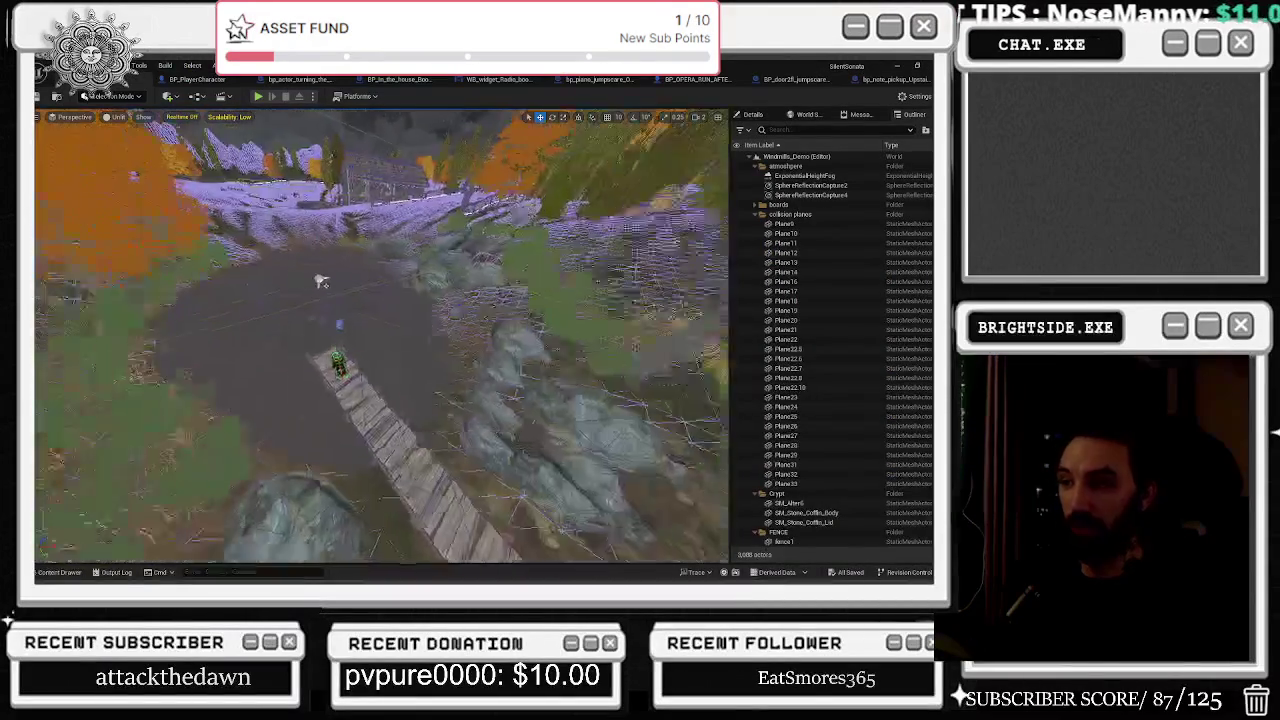
Open BP_AI for the AI character on the bridge and pan to the sphere trace nodes.
{"action": "left_click", "coordinate": [367, 362]}
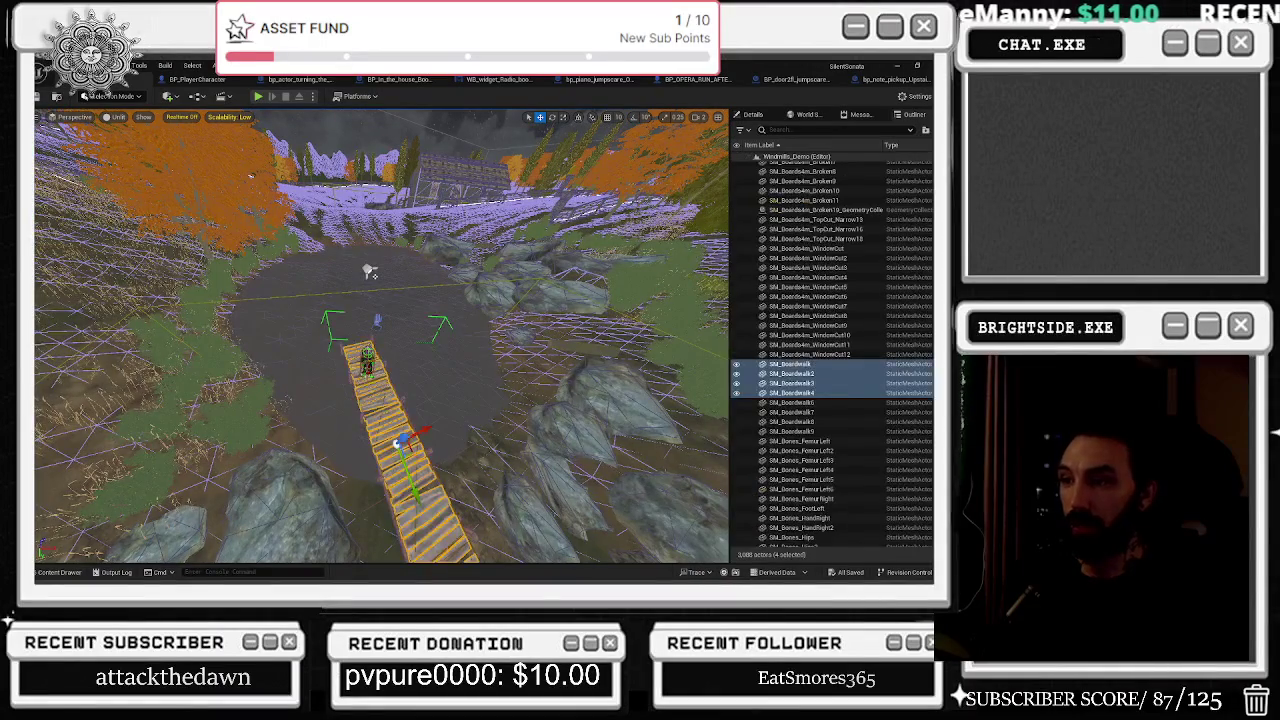
{"action": "key", "text": "ctrl+e"}
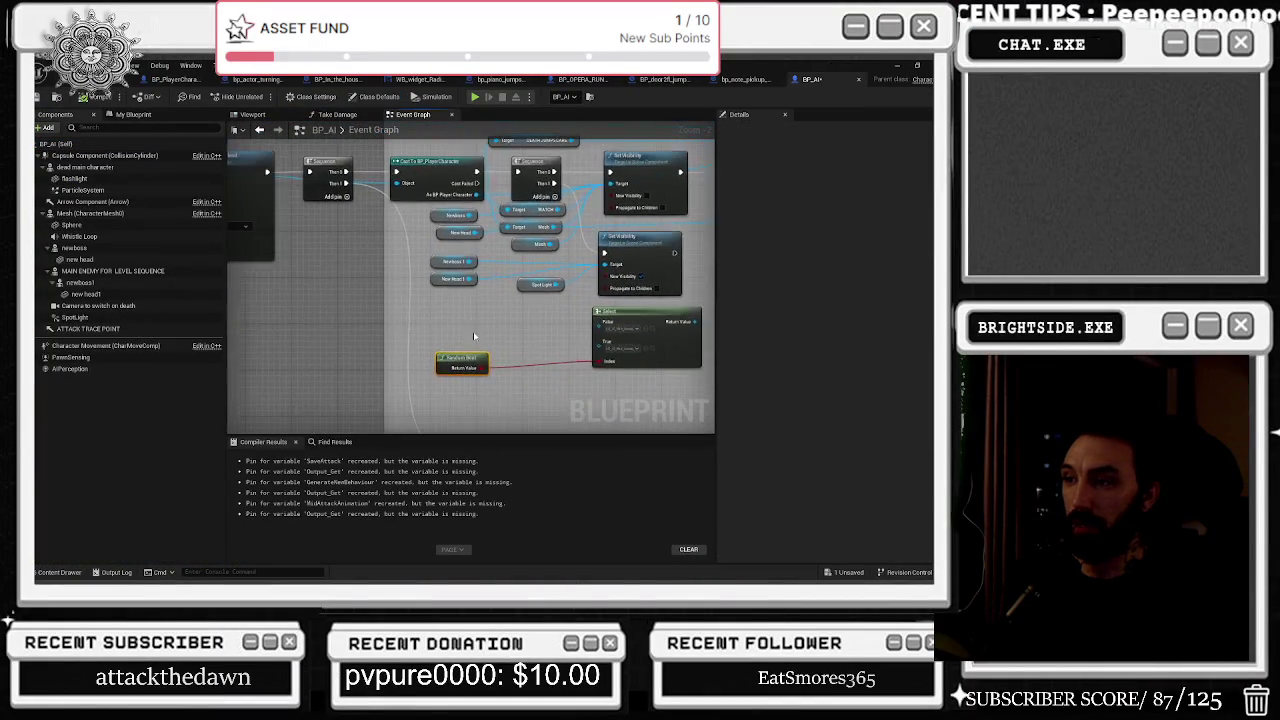
{"action": "left_click", "coordinate": [473, 331]}
{"action": "mouse_move", "coordinate": [473, 331]}
{"action": "left_mouse_down"}
{"action": "mouse_move", "coordinate": [671, 374]}
{"action": "mouse_move", "coordinate": [420, 371]}
{"action": "mouse_move", "coordinate": [508, 394]}
{"action": "mouse_move", "coordinate": [449, 323]}
{"action": "mouse_move", "coordinate": [501, 297]}
{"action": "left_mouse_up"}
Widen the attack player comment leftward and move the SET, Play Montage and Mesh nodes left.
{"action": "left_click_drag", "start_coordinate": [455, 229], "coordinate": [247, 230]}
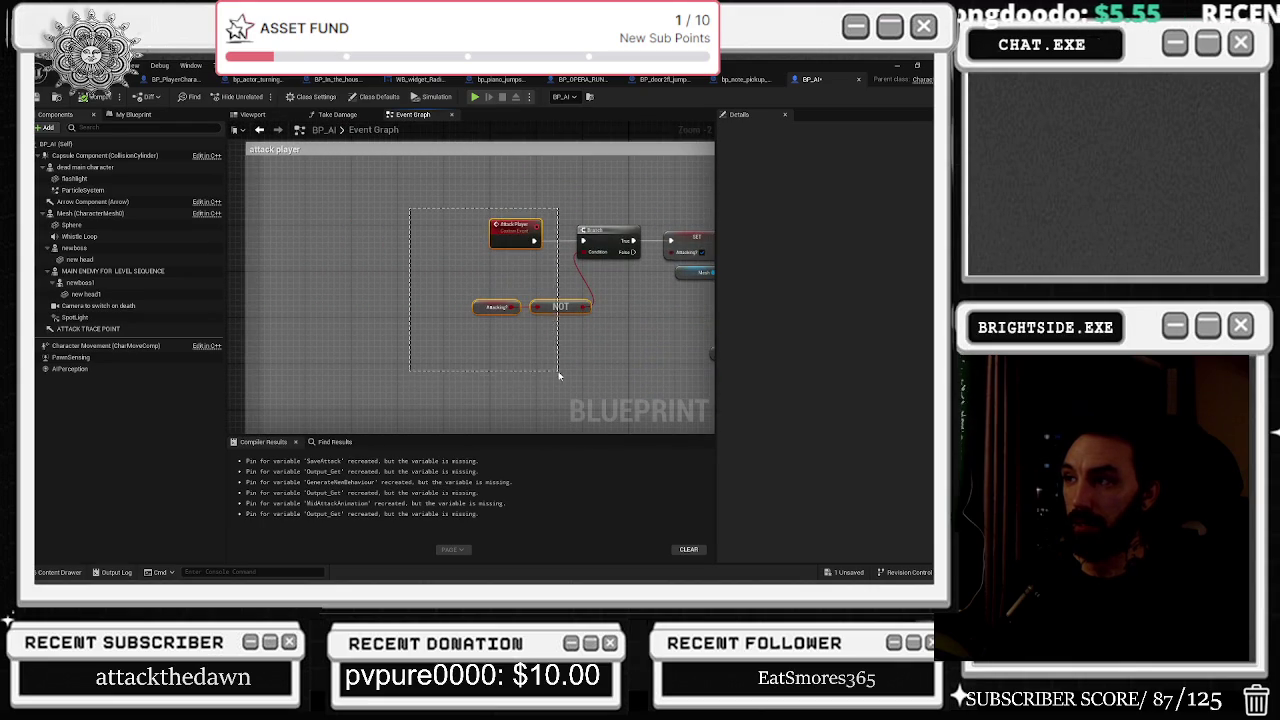
{"action": "mouse_move", "coordinate": [593, 241]}
{"action": "left_mouse_down"}
{"action": "mouse_move", "coordinate": [314, 251]}
{"action": "mouse_move", "coordinate": [389, 294]}
{"action": "mouse_move", "coordinate": [232, 311]}
{"action": "left_mouse_up"}
{"action": "left_click_drag", "start_coordinate": [409, 276], "coordinate": [524, 266]}
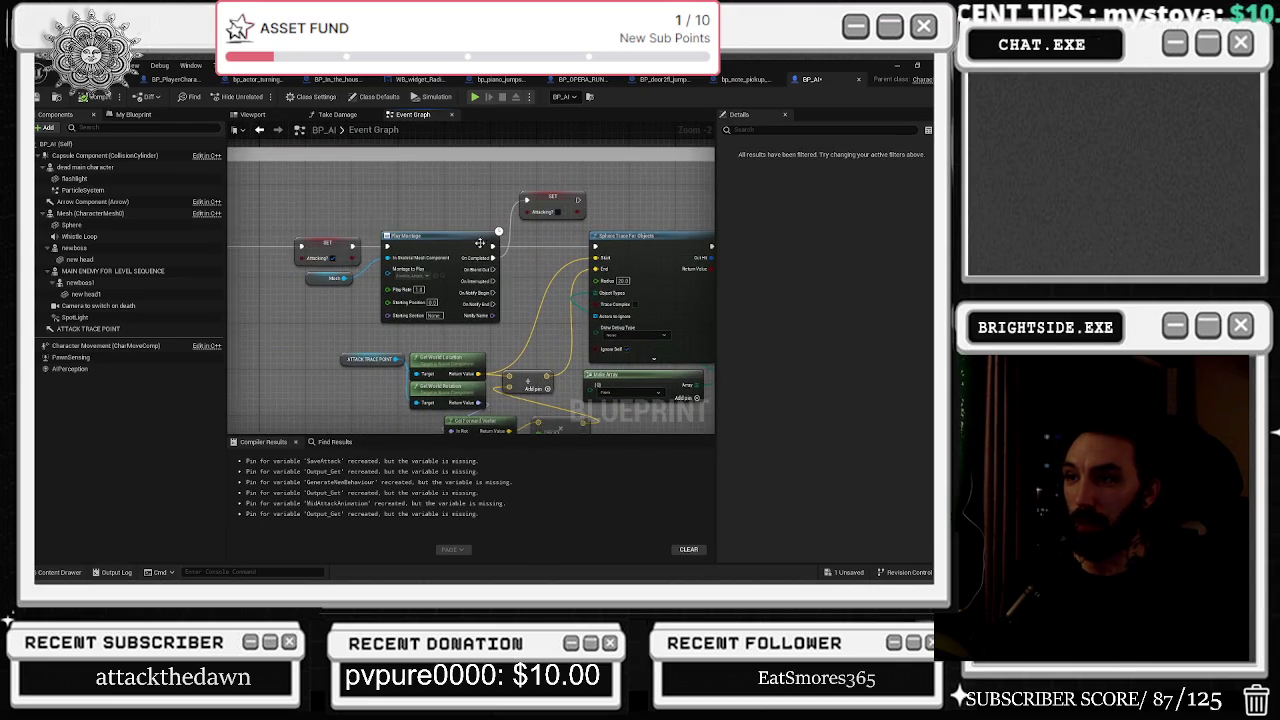
{"action": "left_click_drag", "start_coordinate": [309, 191], "coordinate": [525, 290]}
{"action": "mouse_move", "coordinate": [437, 243]}
{"action": "left_mouse_down"}
{"action": "mouse_move", "coordinate": [362, 243]}
{"action": "mouse_move", "coordinate": [520, 262]}
{"action": "mouse_move", "coordinate": [312, 281]}
{"action": "mouse_move", "coordinate": [612, 355]}
{"action": "left_mouse_up"}
{"action": "left_click_drag", "start_coordinate": [588, 280], "coordinate": [588, 263]}
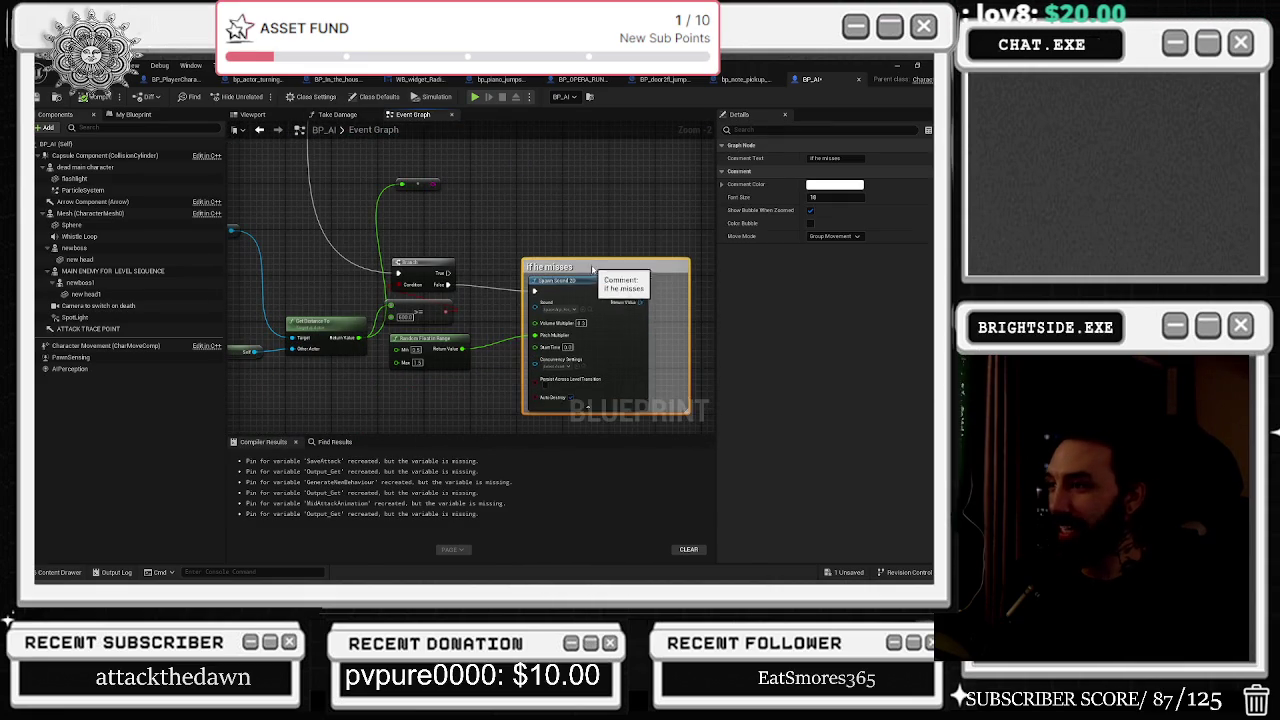
{"action": "scroll", "coordinate": [588, 263], "scroll_direction": "down", "scroll_amount": 2}
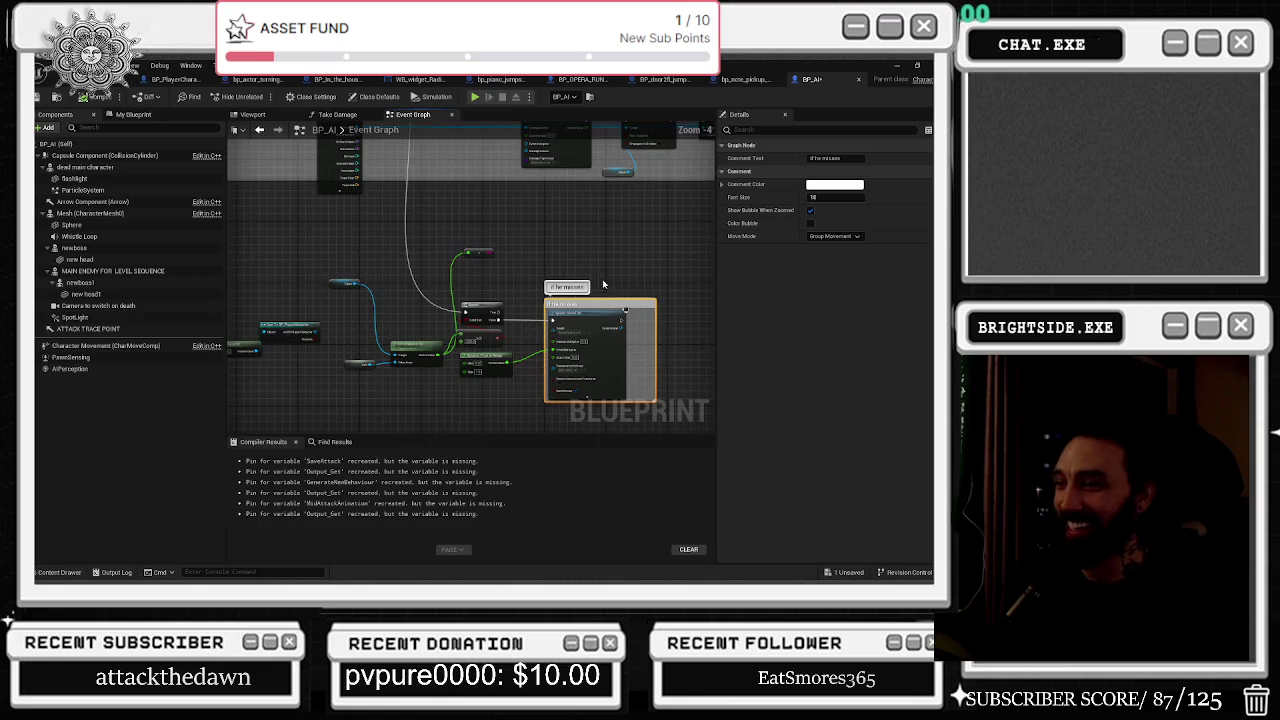
{"action": "scroll", "coordinate": [452, 312], "scroll_direction": "up", "scroll_amount": 2}
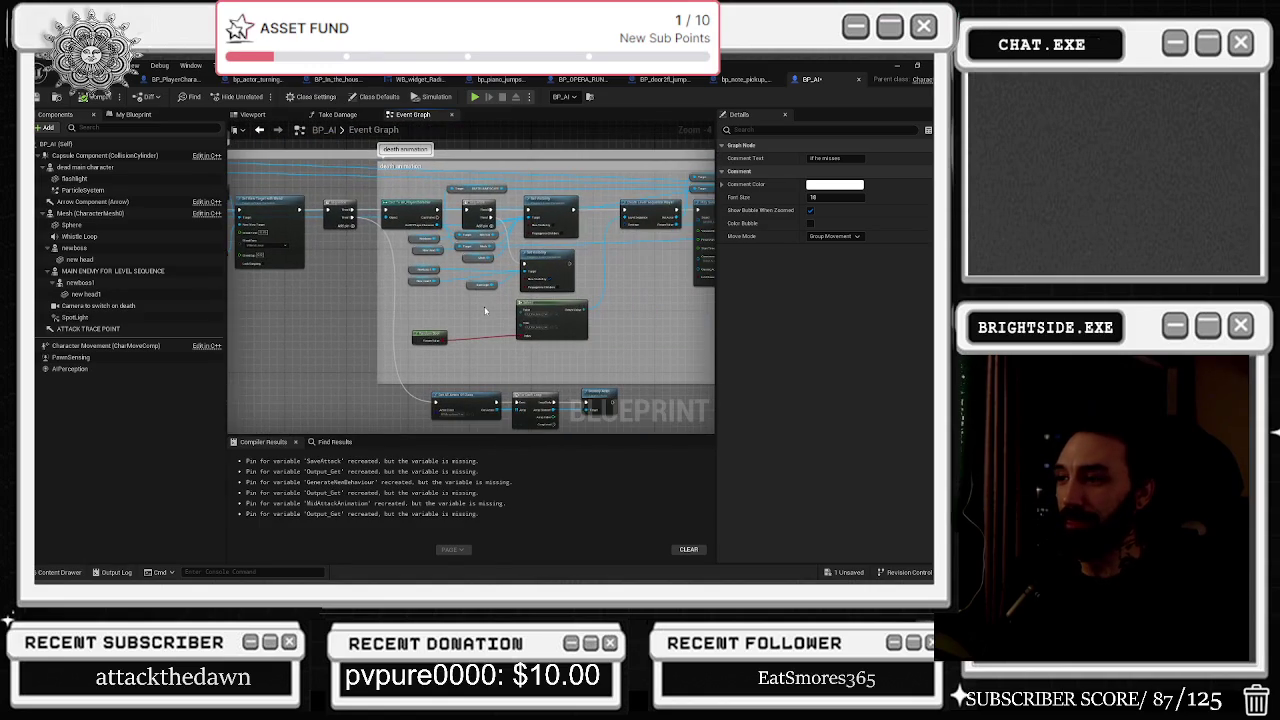
{"action": "scroll", "coordinate": [504, 333], "scroll_direction": "up", "scroll_amount": 3}
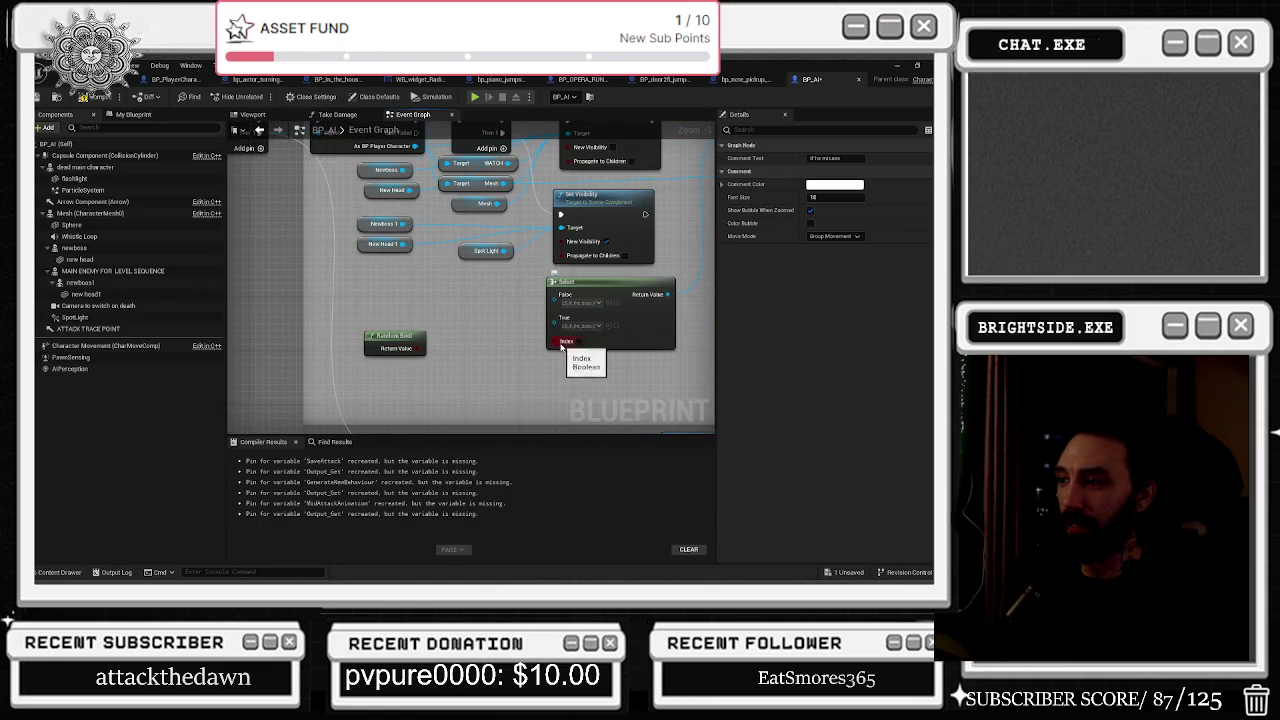
Promote the Select node's Index pin to a variable named RANDOM DEATH CUTSCENE and reposition its getter.
{"action": "right_click", "coordinate": [576, 343]}
{"action": "left_click", "coordinate": [493, 401]}
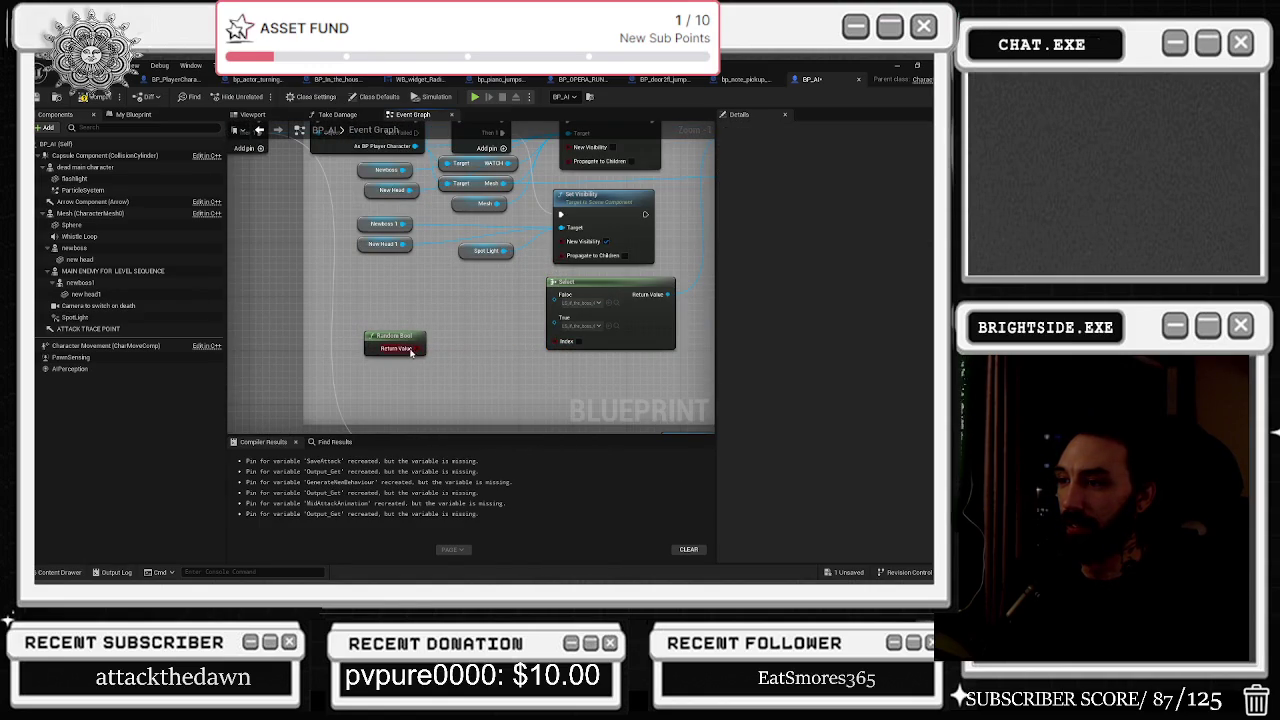
{"action": "left_click_drag", "start_coordinate": [411, 352], "coordinate": [377, 344]}
{"action": "right_click", "coordinate": [576, 341]}
{"action": "left_click", "coordinate": [630, 395]}
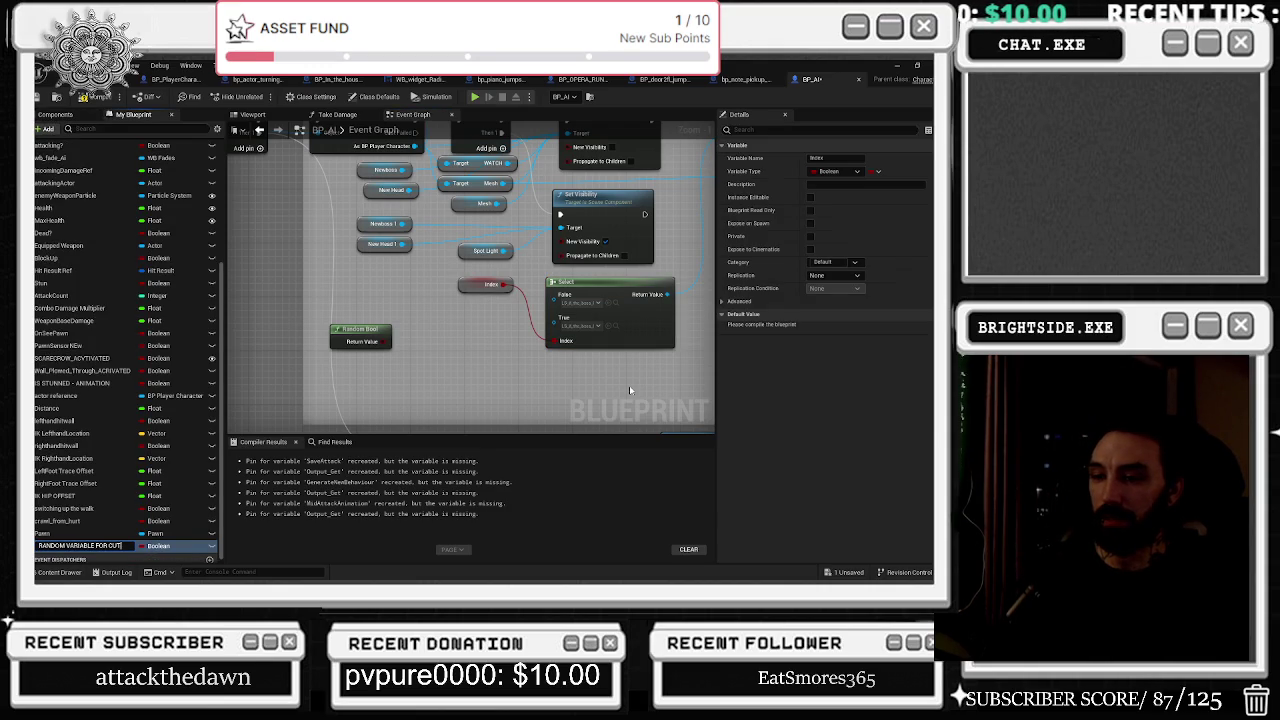
{"action": "type", "text": "SCENE"}
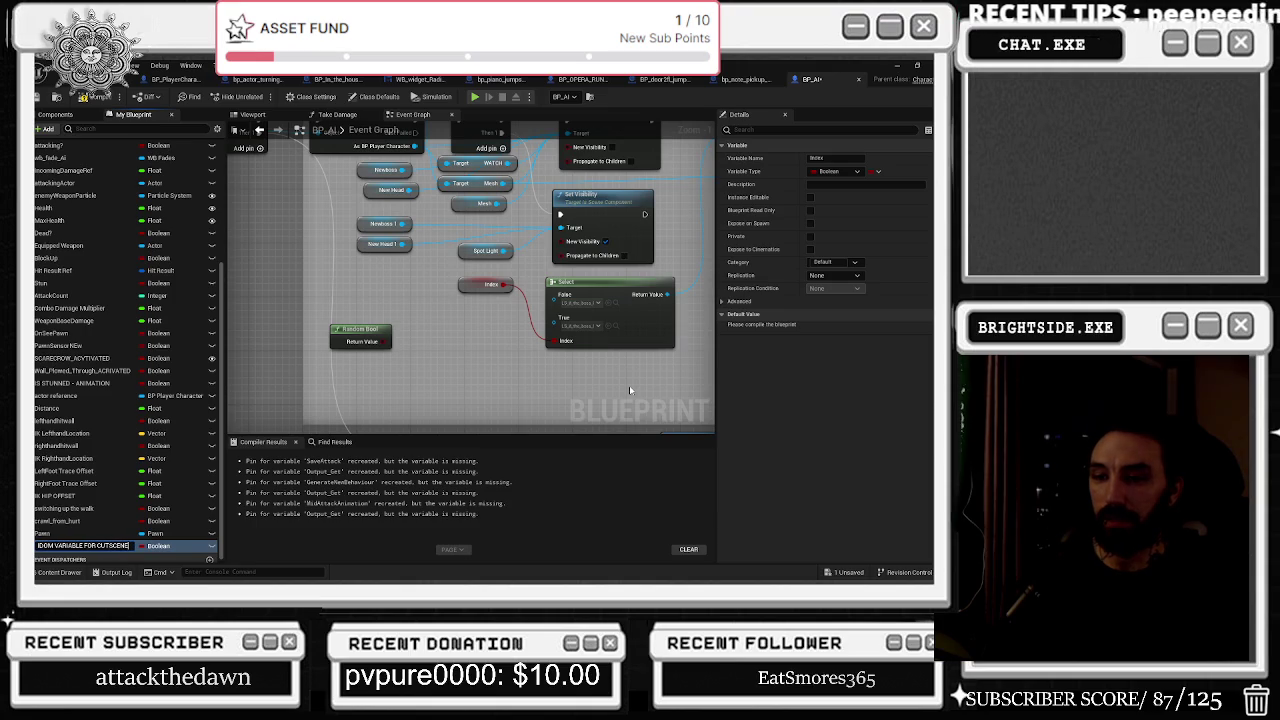
{"action": "type", "text": "RANDOM DEATH"}
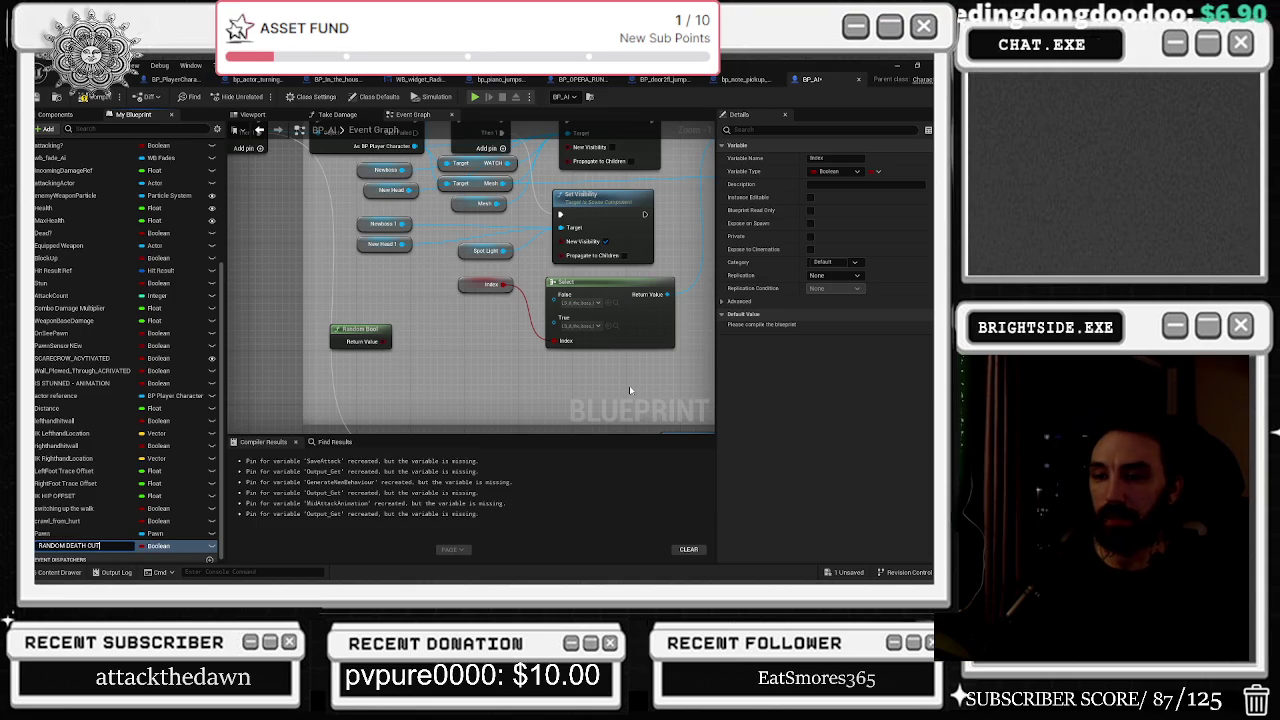
{"action": "key", "text": "Return"}
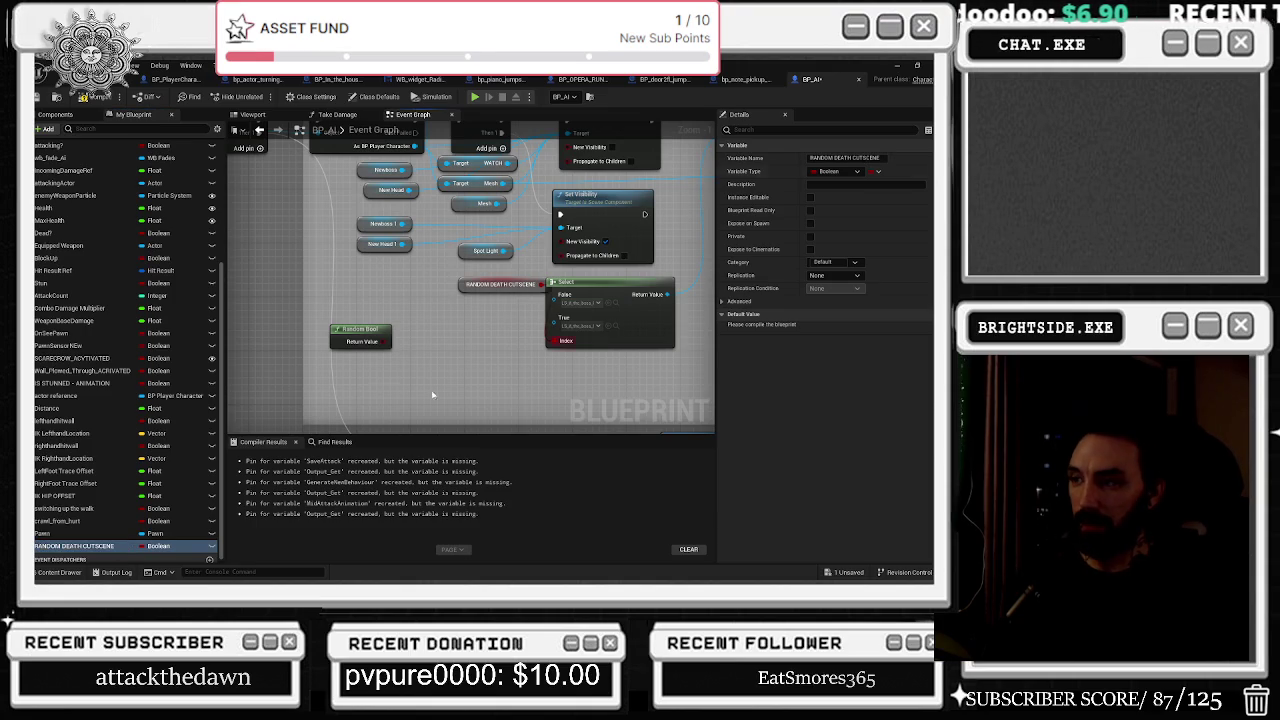
{"action": "left_click_drag", "start_coordinate": [458, 286], "coordinate": [440, 313]}
{"action": "left_click", "coordinate": [460, 293]}
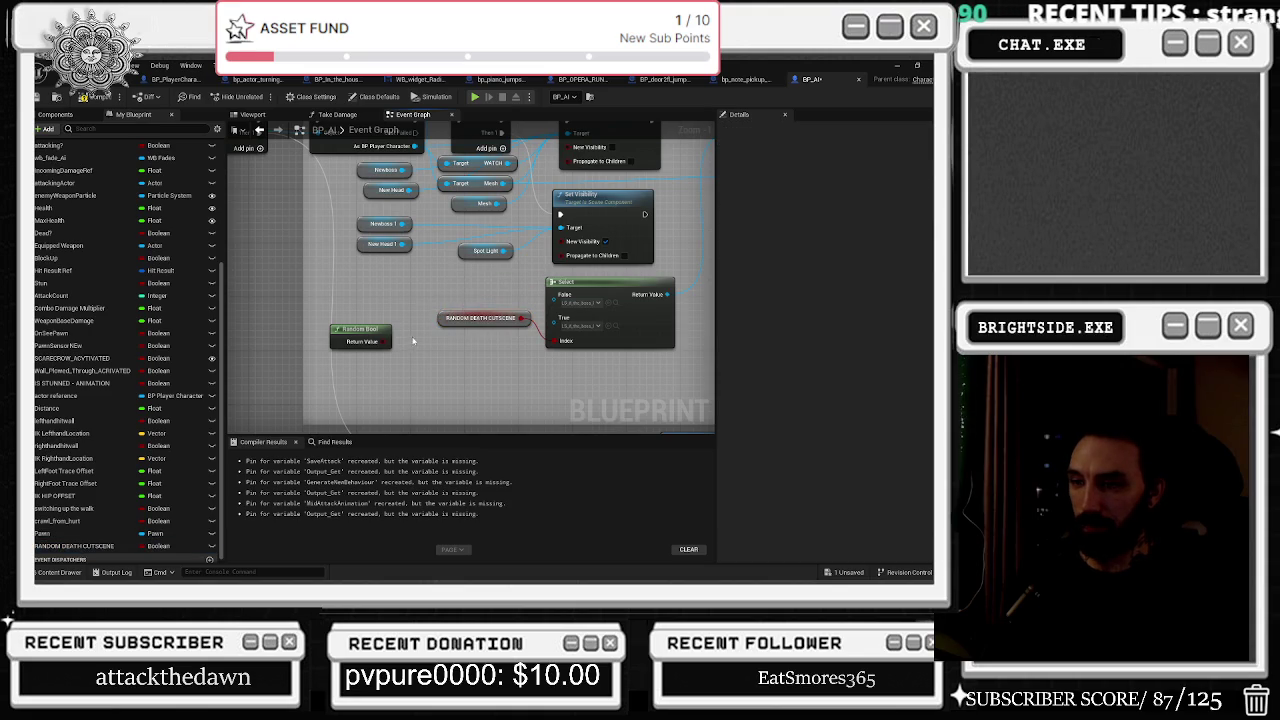
{"action": "scroll", "coordinate": [409, 342], "scroll_direction": "up", "scroll_amount": 3}
{"action": "scroll", "coordinate": [657, 372], "scroll_direction": "down", "scroll_amount": 3}
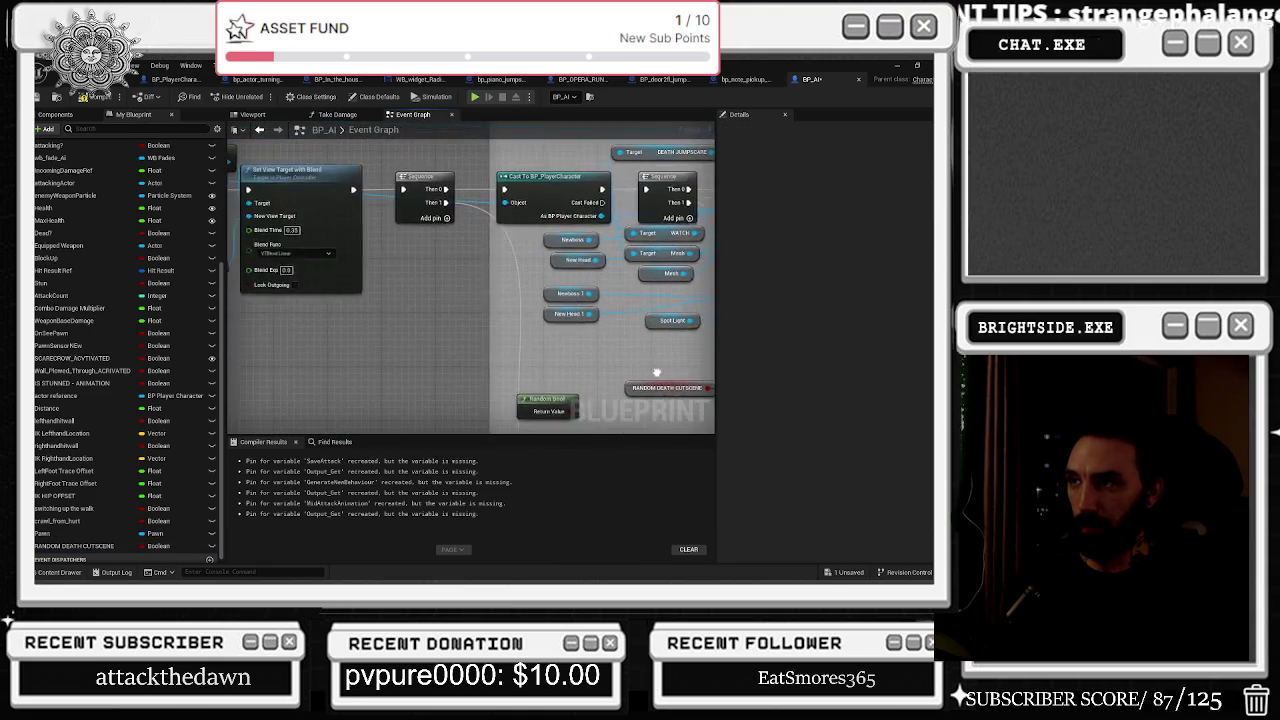
{"action": "scroll", "coordinate": [657, 372], "scroll_direction": "up", "scroll_amount": 3}
{"action": "scroll", "coordinate": [228, 362], "scroll_direction": "down", "scroll_amount": 3}
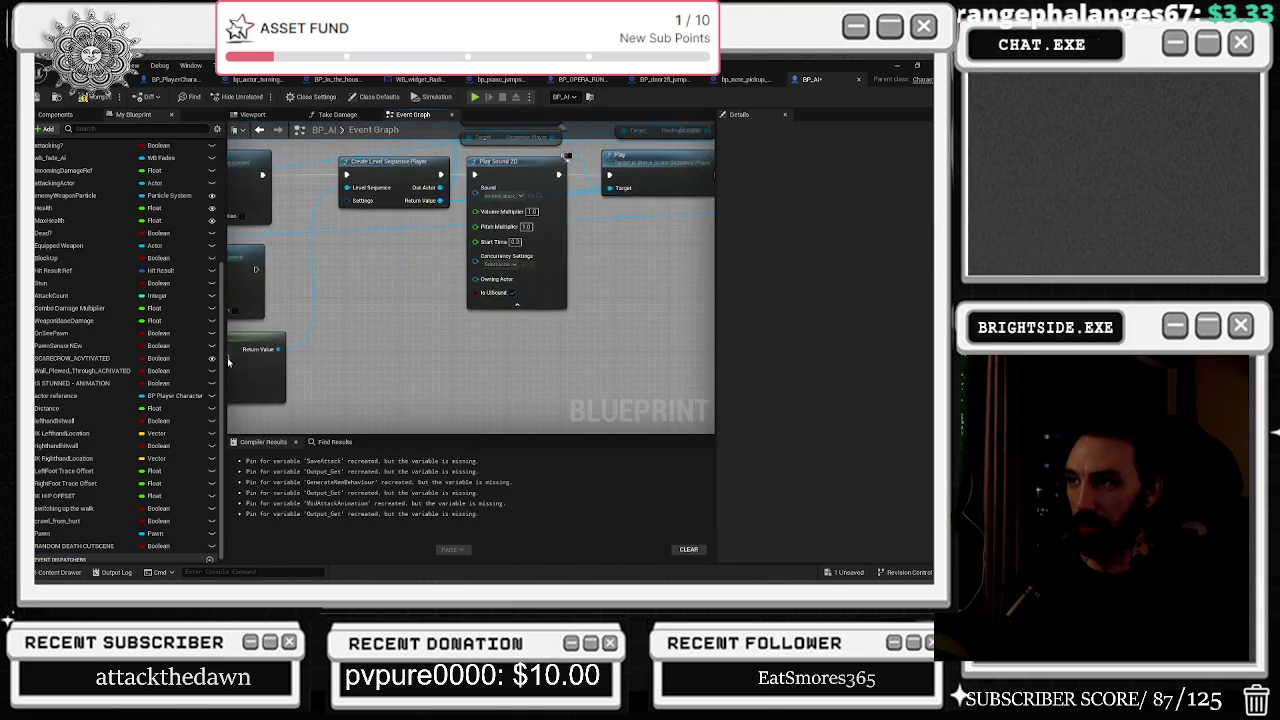
{"action": "scroll", "coordinate": [562, 318], "scroll_direction": "up", "scroll_amount": 2}
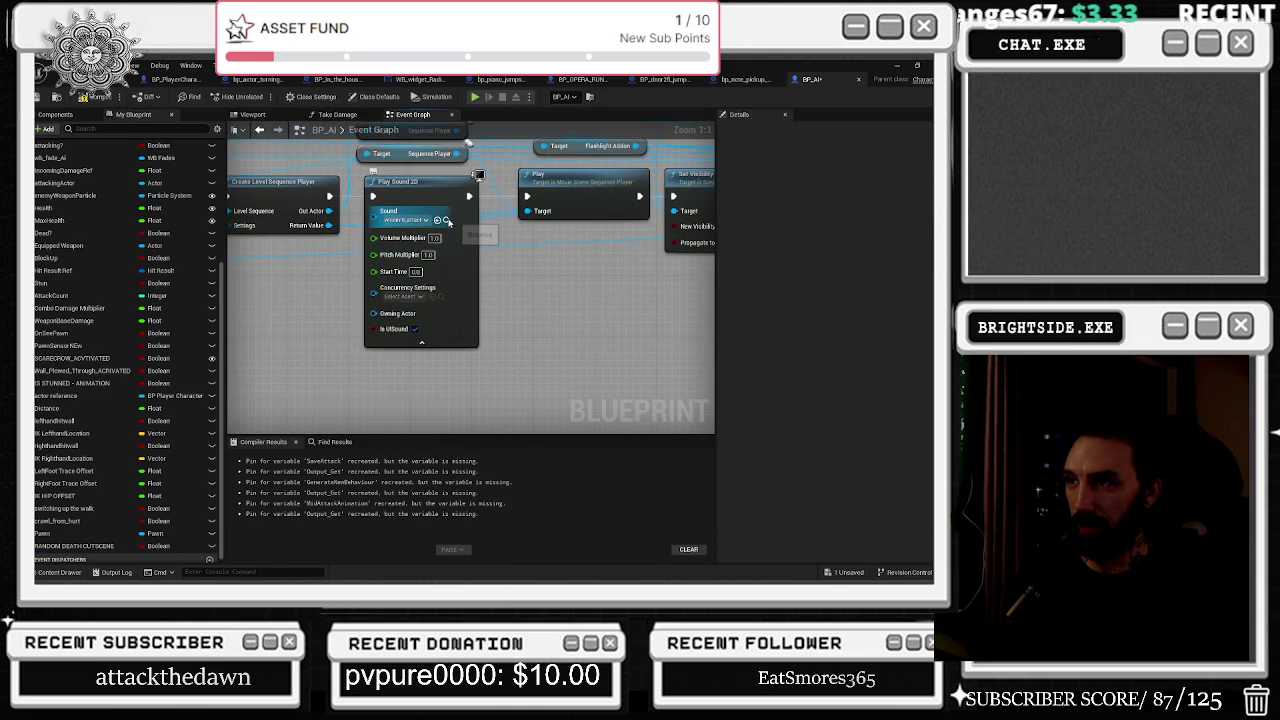
{"action": "left_click", "coordinate": [447, 221]}
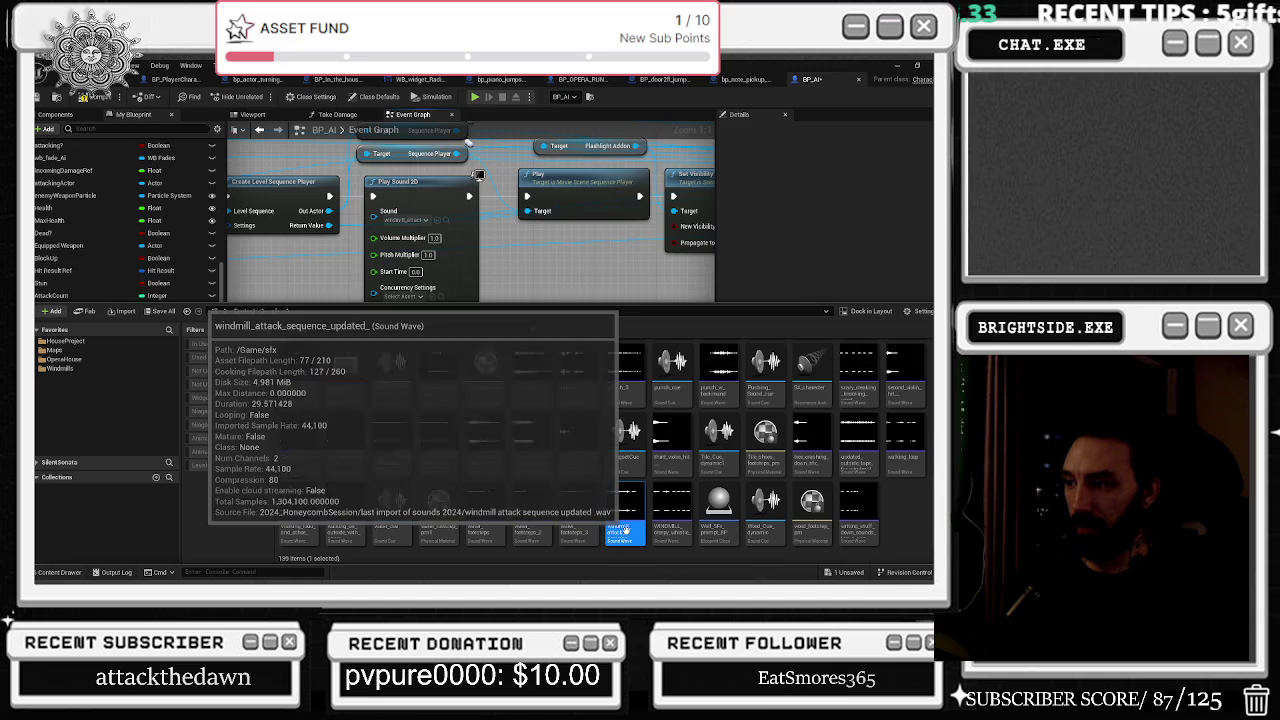
{"action": "left_click", "coordinate": [578, 237]}
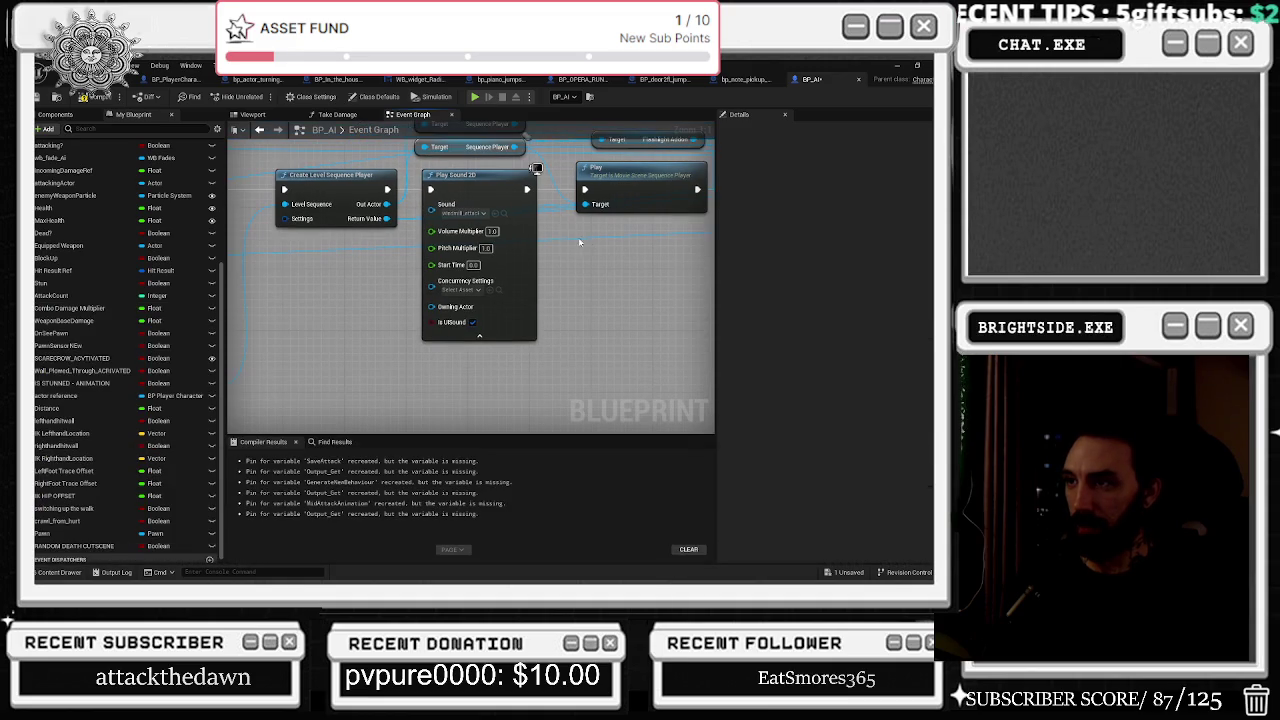
Add a Select node feeding Play Sound 2D's Sound, indexed by RANDOM DEATH CUTSCENE.
{"action": "left_click", "coordinate": [504, 214]}
{"action": "left_click_drag", "start_coordinate": [431, 210], "coordinate": [323, 340]}
{"action": "type", "text": "SELECT"}
{"action": "key", "text": "Return"}
{"action": "left_click_drag", "start_coordinate": [397, 365], "coordinate": [431, 322]}
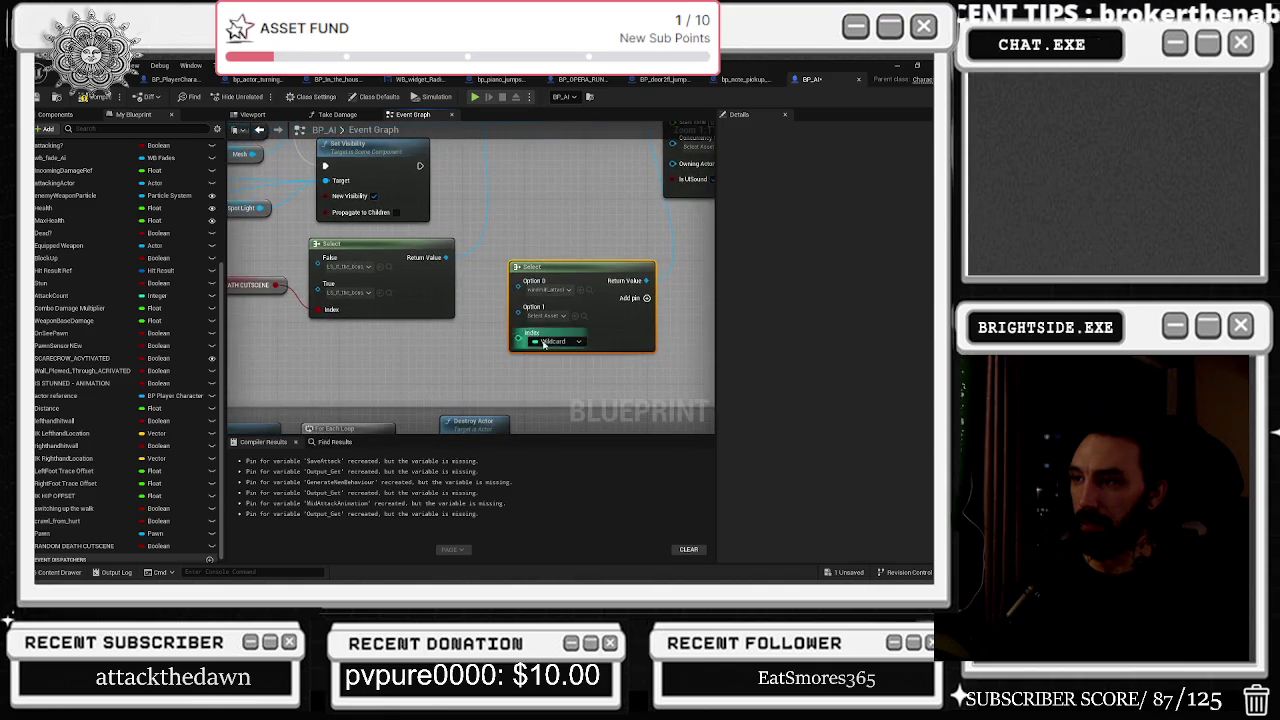
{"action": "mouse_move", "coordinate": [276, 286]}
{"action": "left_mouse_down"}
{"action": "mouse_move", "coordinate": [543, 349]}
{"action": "mouse_move", "coordinate": [519, 333]}
{"action": "left_mouse_up"}
{"action": "mouse_move", "coordinate": [585, 266]}
{"action": "left_mouse_down"}
{"action": "mouse_move", "coordinate": [592, 239]}
{"action": "mouse_move", "coordinate": [684, 230]}
{"action": "left_mouse_up"}
{"action": "left_click", "coordinate": [301, 320]}
{"action": "left_click_drag", "start_coordinate": [301, 323], "coordinate": [286, 307]}
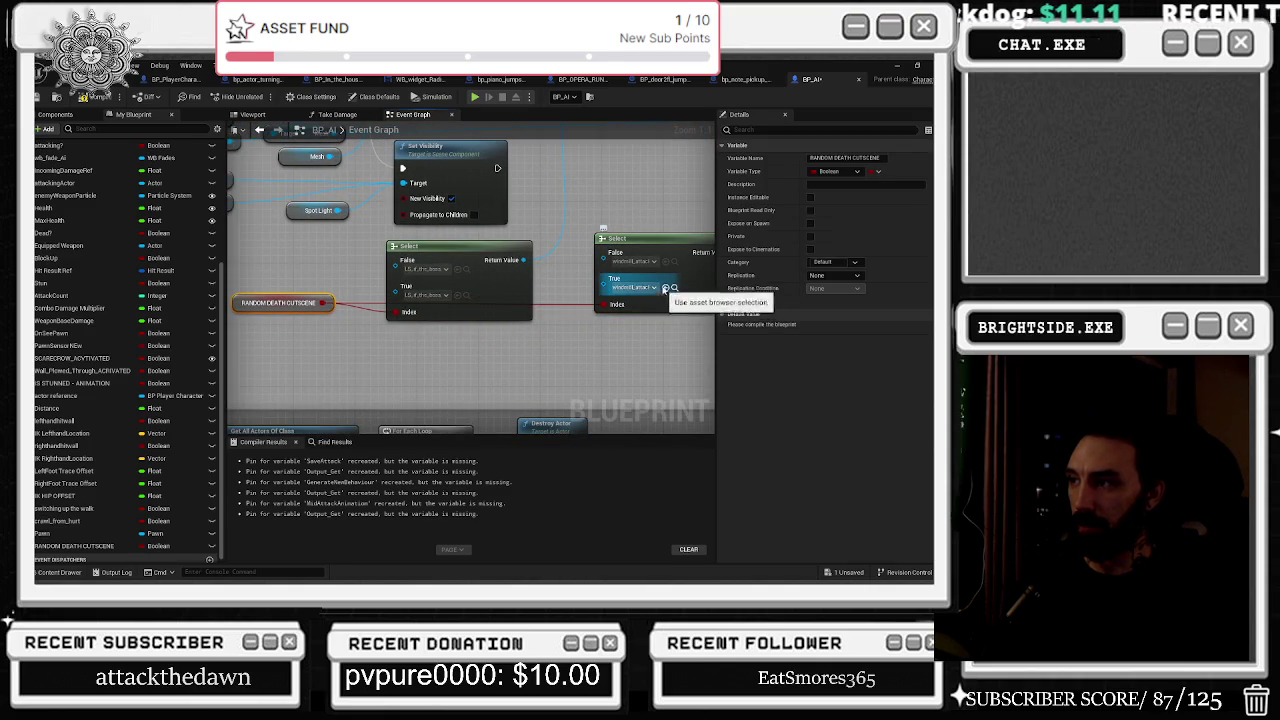
Set the new Select's False option to the windmill_v2_alternate_attack sound.
{"action": "left_click_drag", "start_coordinate": [660, 300], "coordinate": [573, 327]}
{"action": "left_click", "coordinate": [553, 289]}
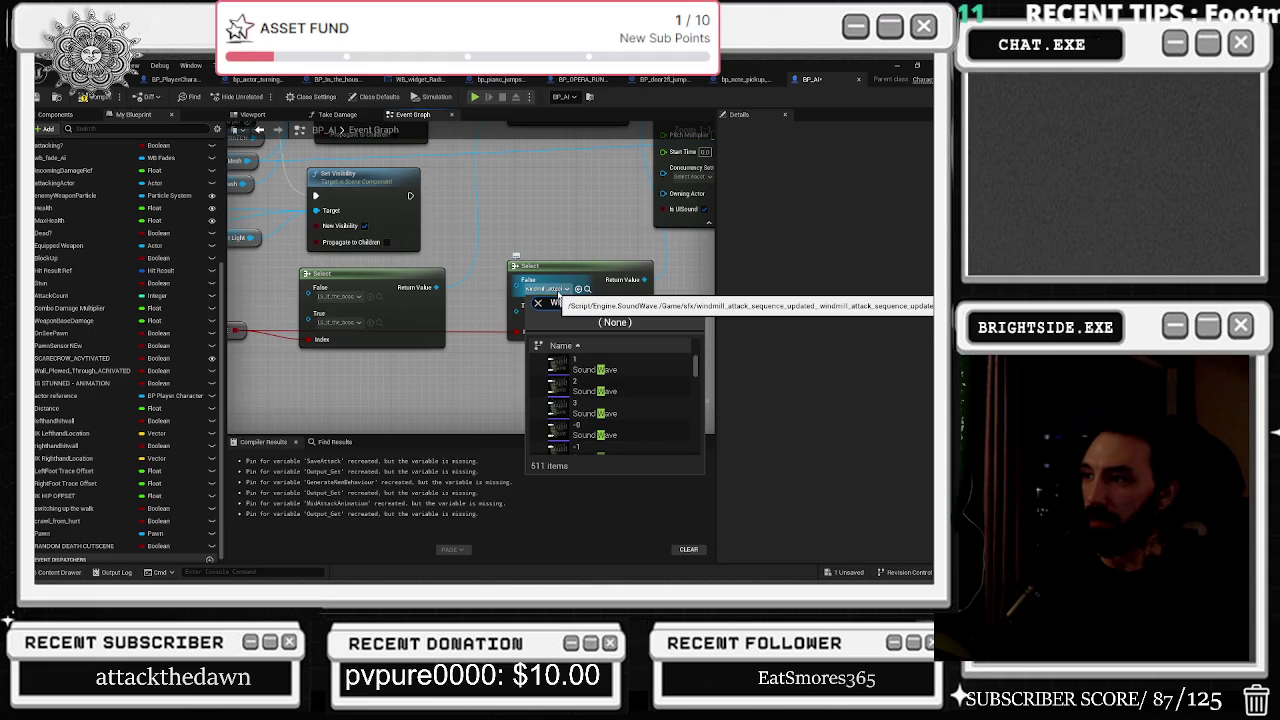
{"action": "type", "text": "INDMILL ATT"}
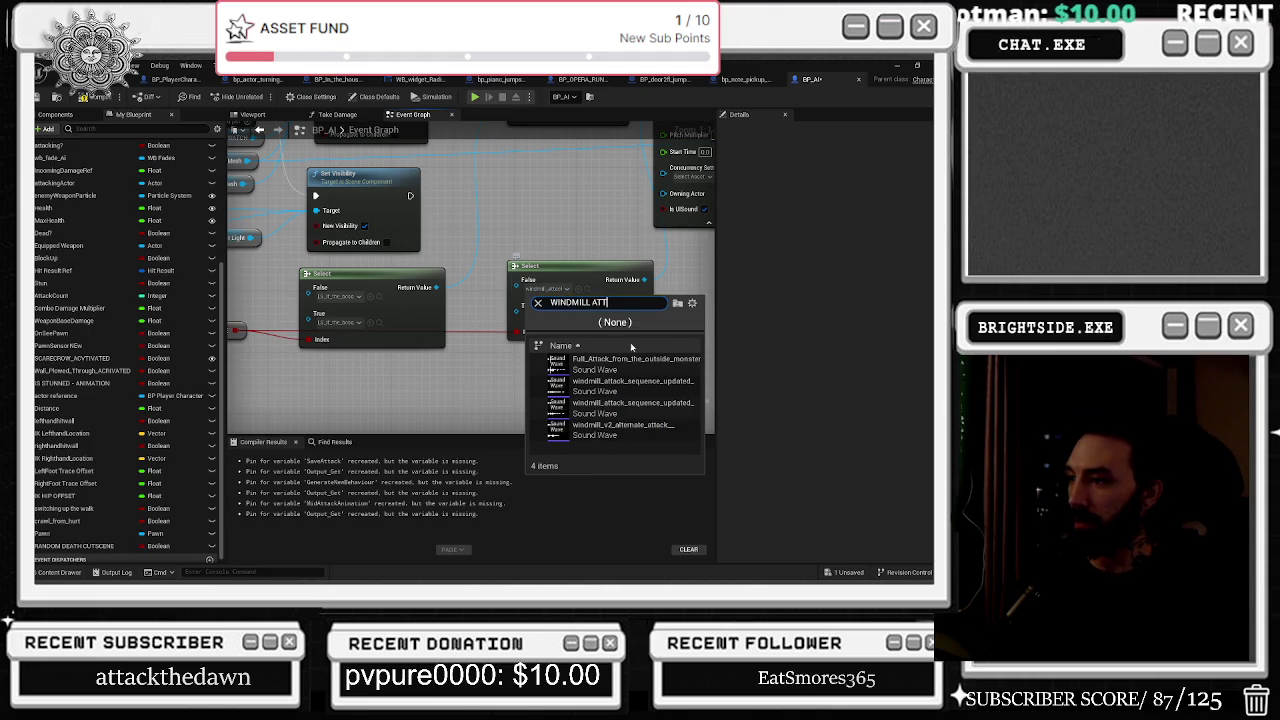
{"action": "mouse_move", "coordinate": [652, 435]}
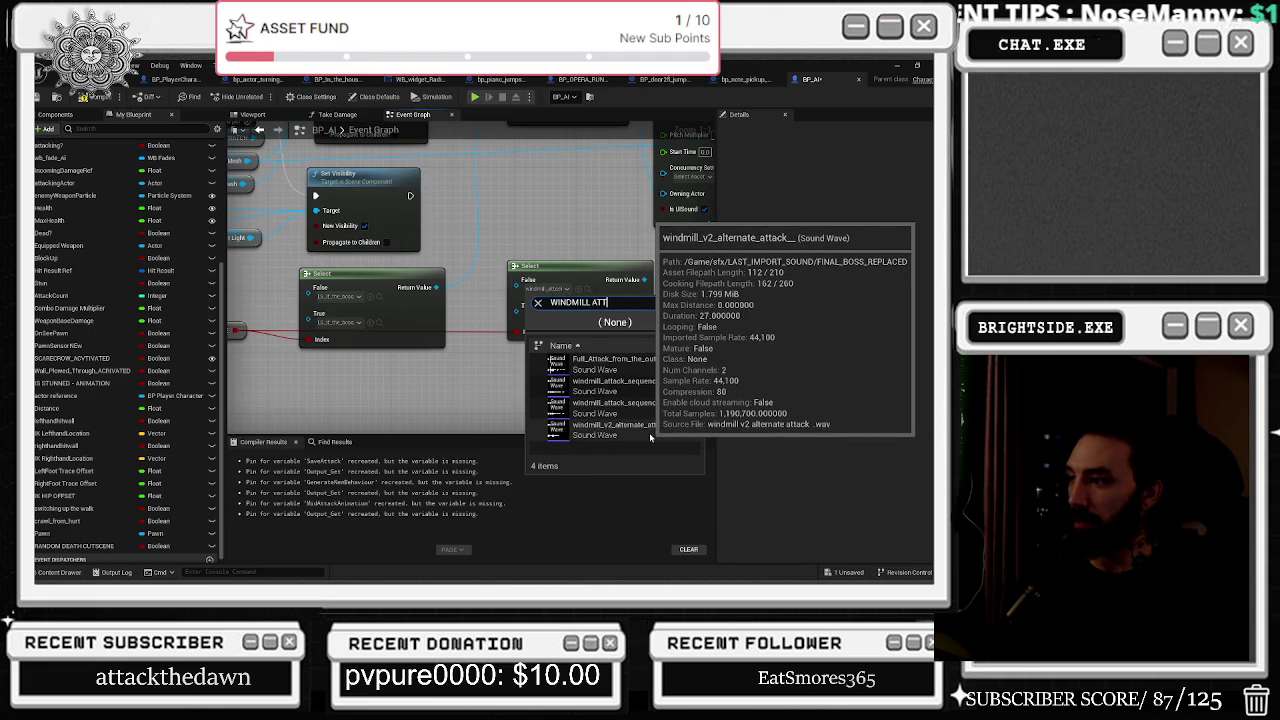
{"action": "left_click", "coordinate": [649, 432]}
{"action": "left_click", "coordinate": [587, 289]}
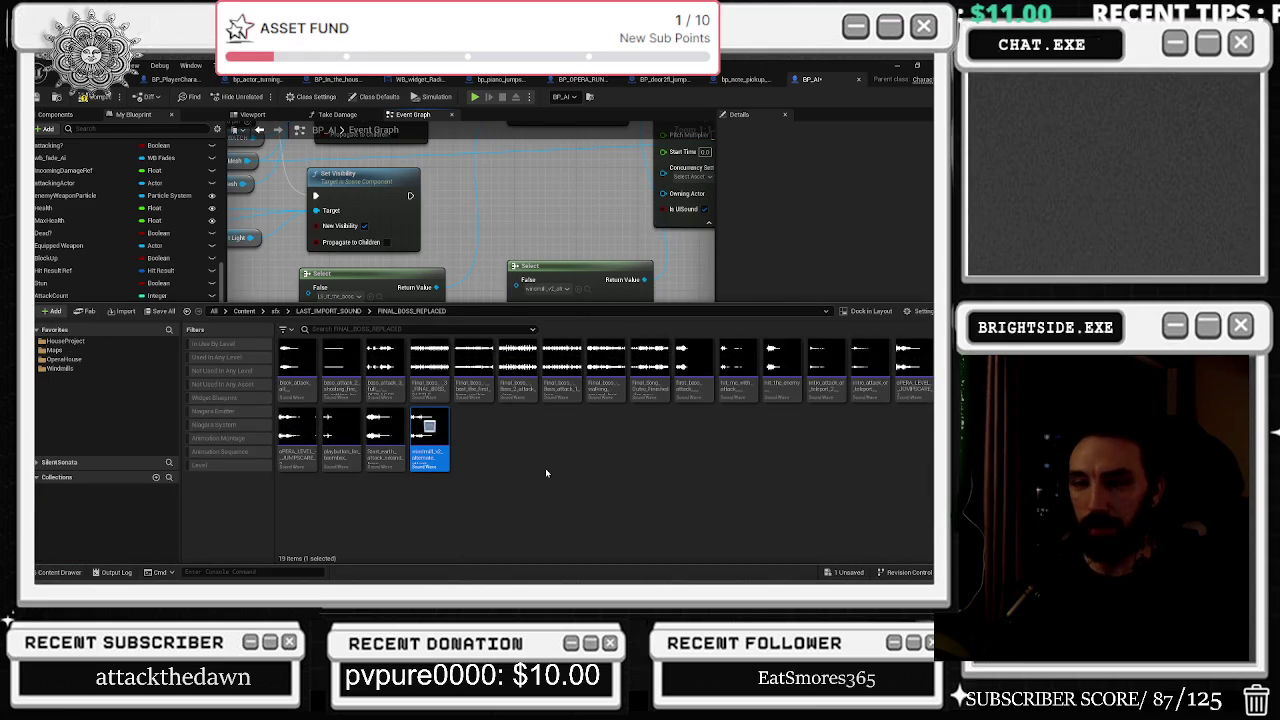
{"action": "left_click", "coordinate": [541, 217]}
{"action": "left_click", "coordinate": [577, 289]}
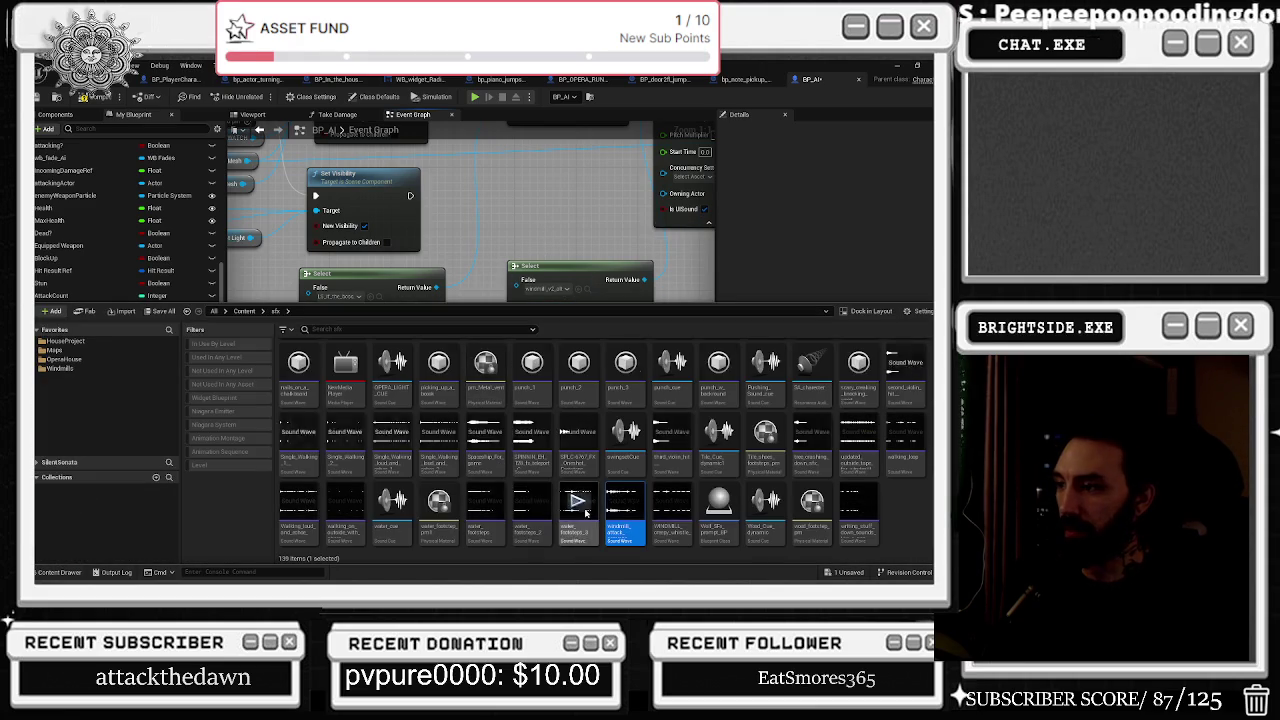
{"action": "left_click", "coordinate": [530, 237]}
{"action": "left_click_drag", "start_coordinate": [530, 237], "coordinate": [661, 249]}
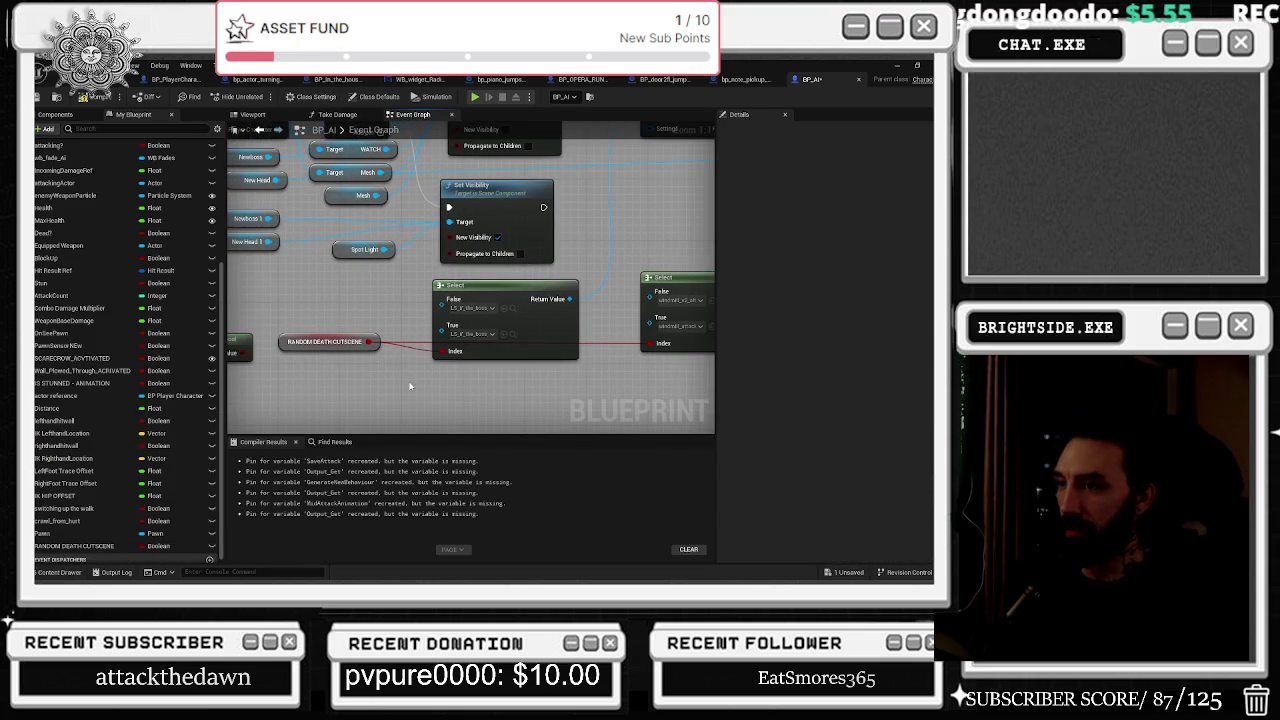
Rearrange the Random Bool, Sphere Trace cluster and Sequence nodes to make room.
{"action": "left_click_drag", "start_coordinate": [396, 370], "coordinate": [564, 366]}
{"action": "left_click_drag", "start_coordinate": [395, 337], "coordinate": [348, 270]}
{"action": "scroll", "coordinate": [405, 321], "scroll_direction": "down", "scroll_amount": 5}
{"action": "mouse_move", "coordinate": [405, 321]}
{"action": "left_mouse_down"}
{"action": "mouse_move", "coordinate": [290, 296]}
{"action": "mouse_move", "coordinate": [648, 296]}
{"action": "mouse_move", "coordinate": [594, 293]}
{"action": "mouse_move", "coordinate": [638, 310]}
{"action": "left_mouse_up"}
{"action": "mouse_move", "coordinate": [349, 243]}
{"action": "left_mouse_down"}
{"action": "mouse_move", "coordinate": [470, 355]}
{"action": "mouse_move", "coordinate": [560, 378]}
{"action": "left_mouse_up"}
{"action": "left_click_drag", "start_coordinate": [559, 293], "coordinate": [497, 293]}
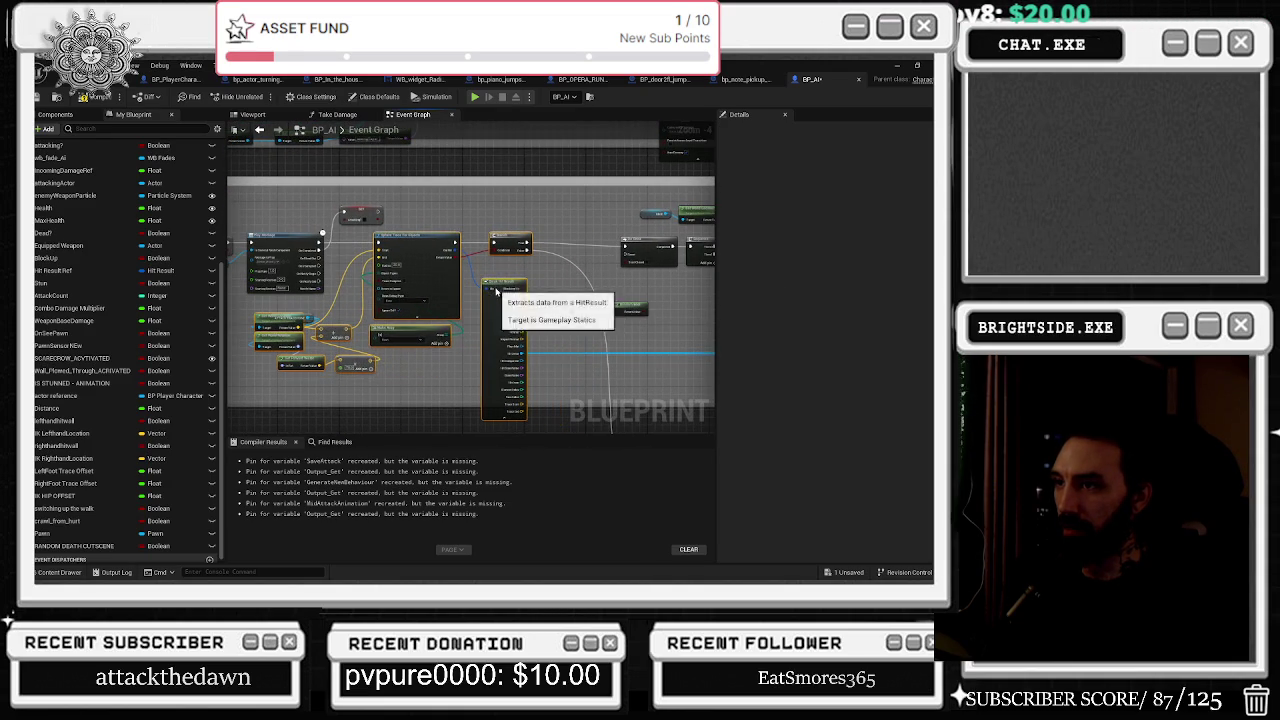
{"action": "left_click", "coordinate": [309, 316]}
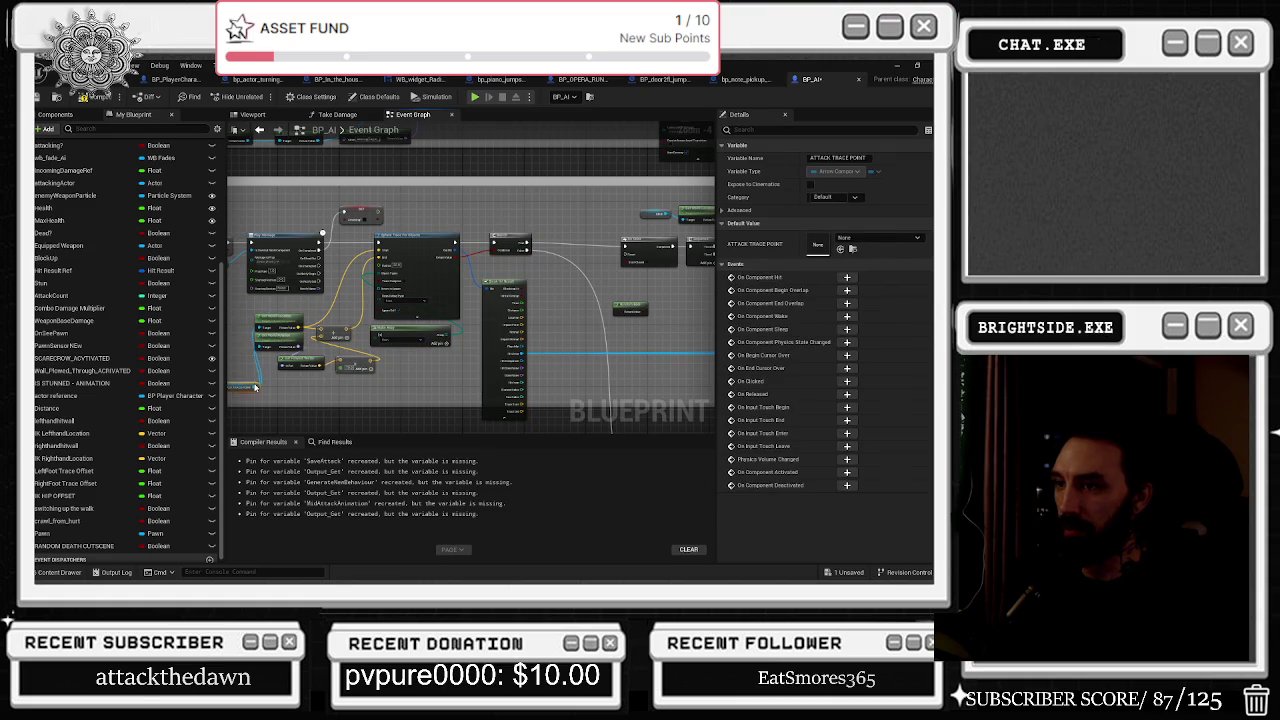
{"action": "left_click_drag", "start_coordinate": [420, 362], "coordinate": [409, 370]}
{"action": "scroll", "coordinate": [631, 340], "scroll_direction": "up", "scroll_amount": 3}
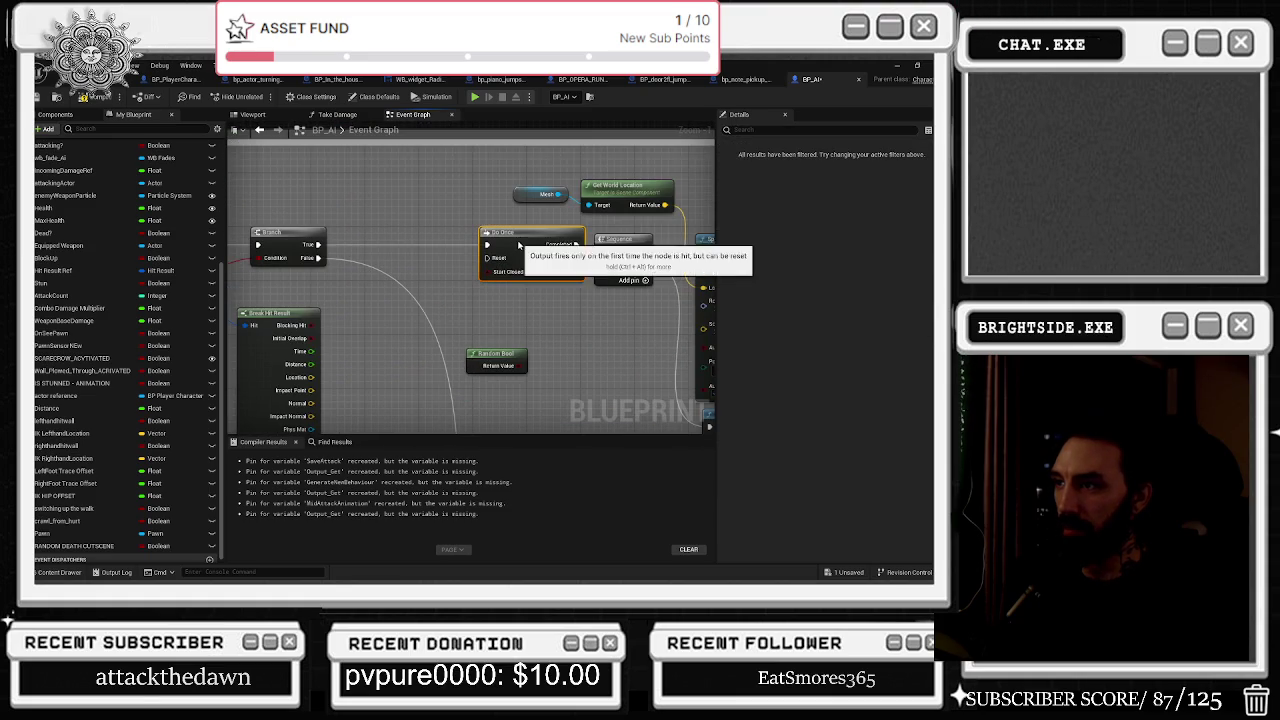
{"action": "left_click_drag", "start_coordinate": [637, 255], "coordinate": [655, 248]}
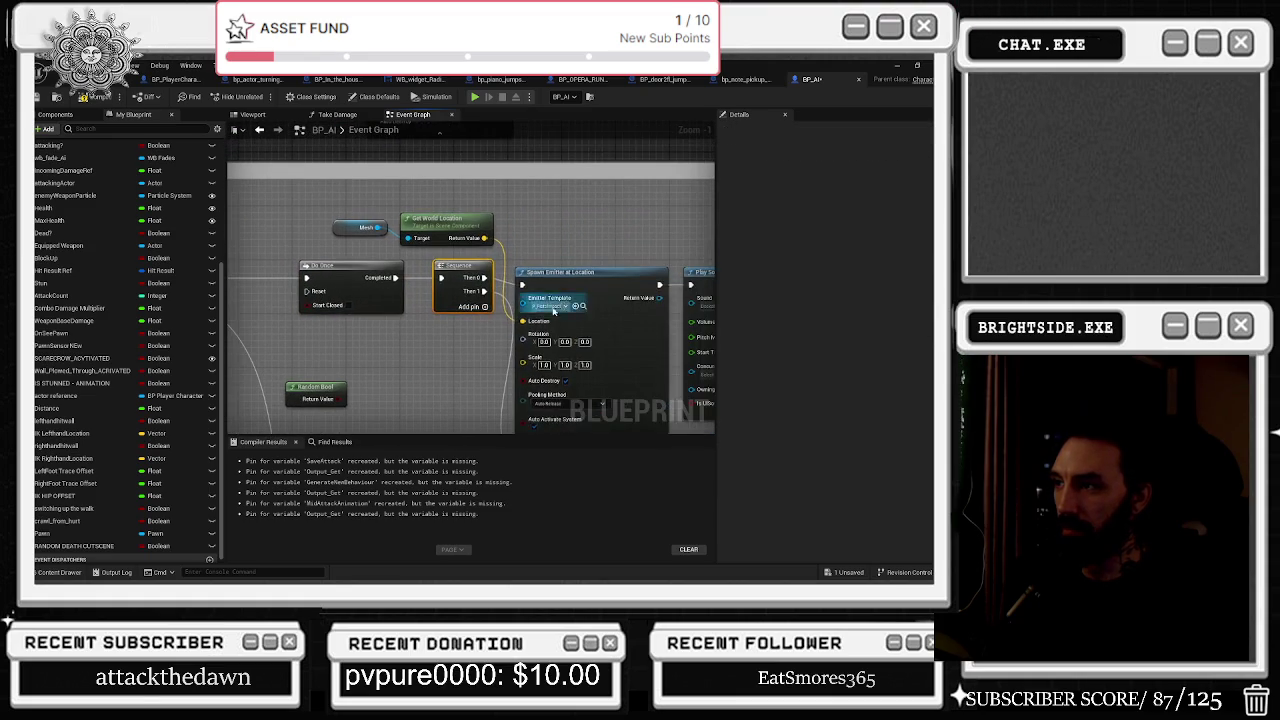
{"action": "left_click", "coordinate": [581, 361]}
Insert a SET RANDOM DEATH CUTSCENE node after Branch True, fed by Random Bool.
{"action": "mouse_move", "coordinate": [495, 364]}
{"action": "left_mouse_down"}
{"action": "mouse_move", "coordinate": [310, 214]}
{"action": "mouse_move", "coordinate": [320, 220]}
{"action": "left_mouse_up"}
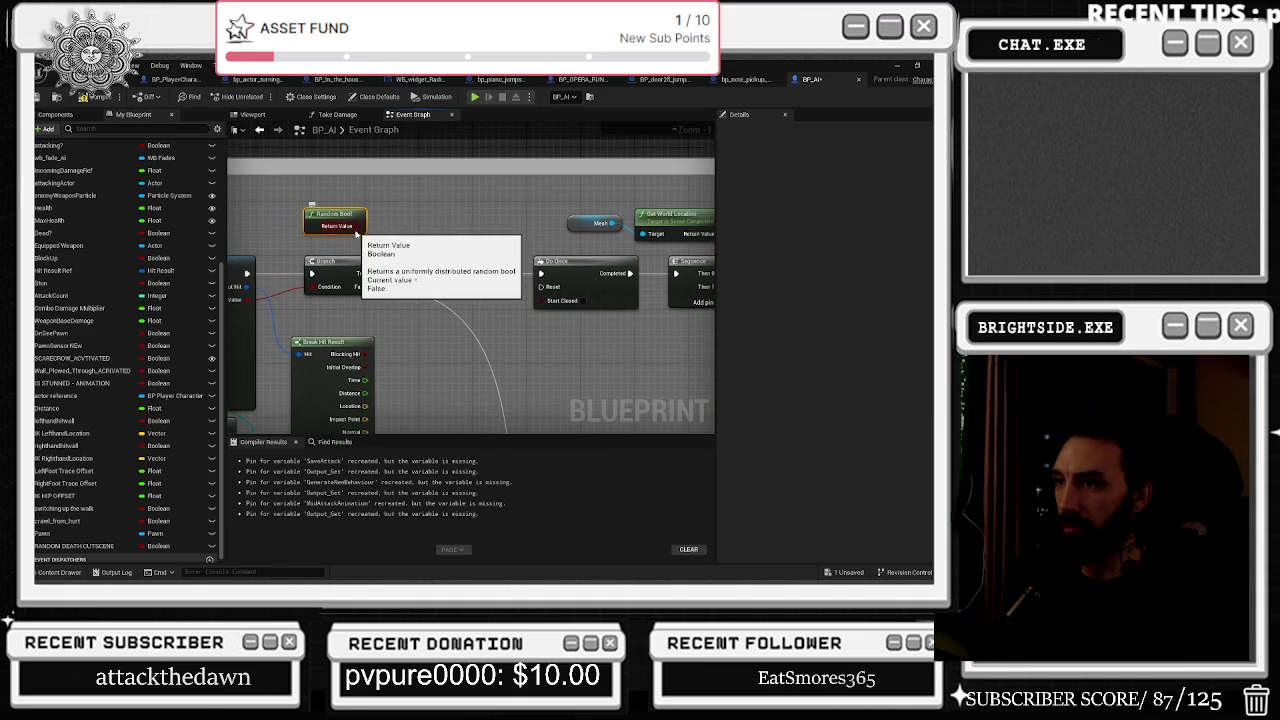
{"action": "mouse_move", "coordinate": [80, 546]}
{"action": "left_mouse_down"}
{"action": "mouse_move", "coordinate": [429, 231]}
{"action": "mouse_move", "coordinate": [396, 262]}
{"action": "mouse_move", "coordinate": [472, 272]}
{"action": "left_mouse_up"}
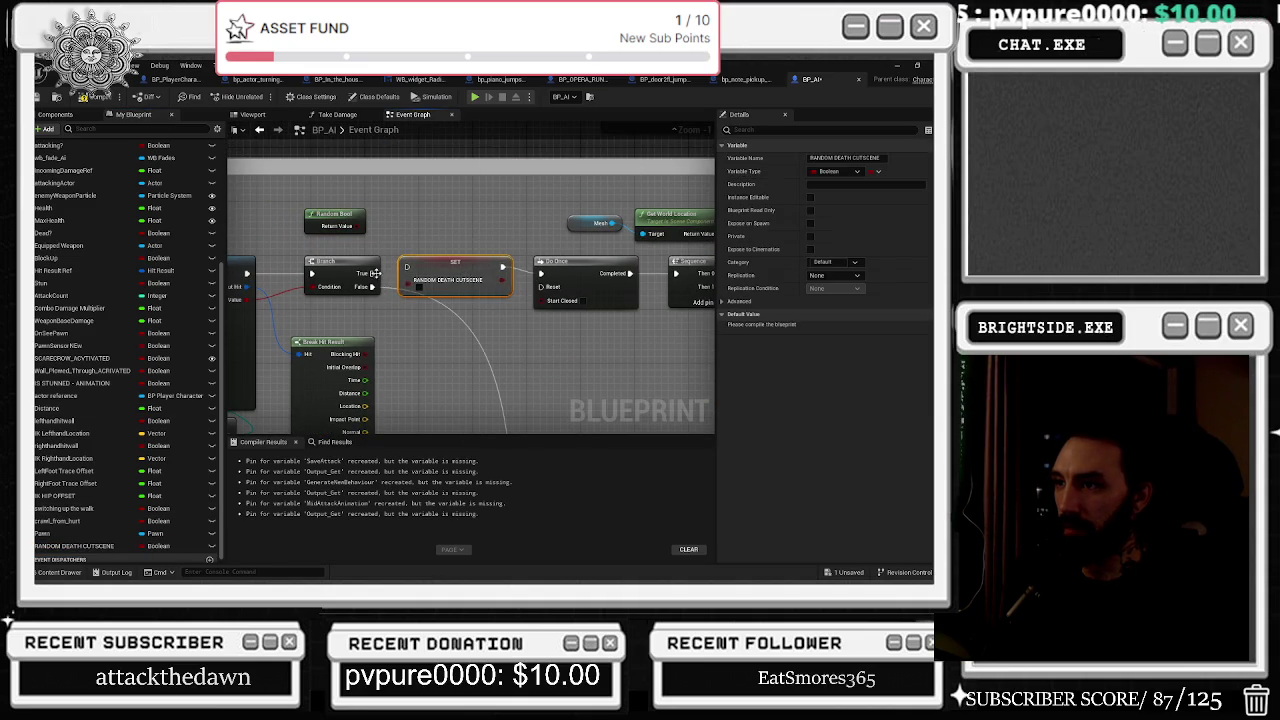
{"action": "left_click_drag", "start_coordinate": [362, 228], "coordinate": [418, 287]}
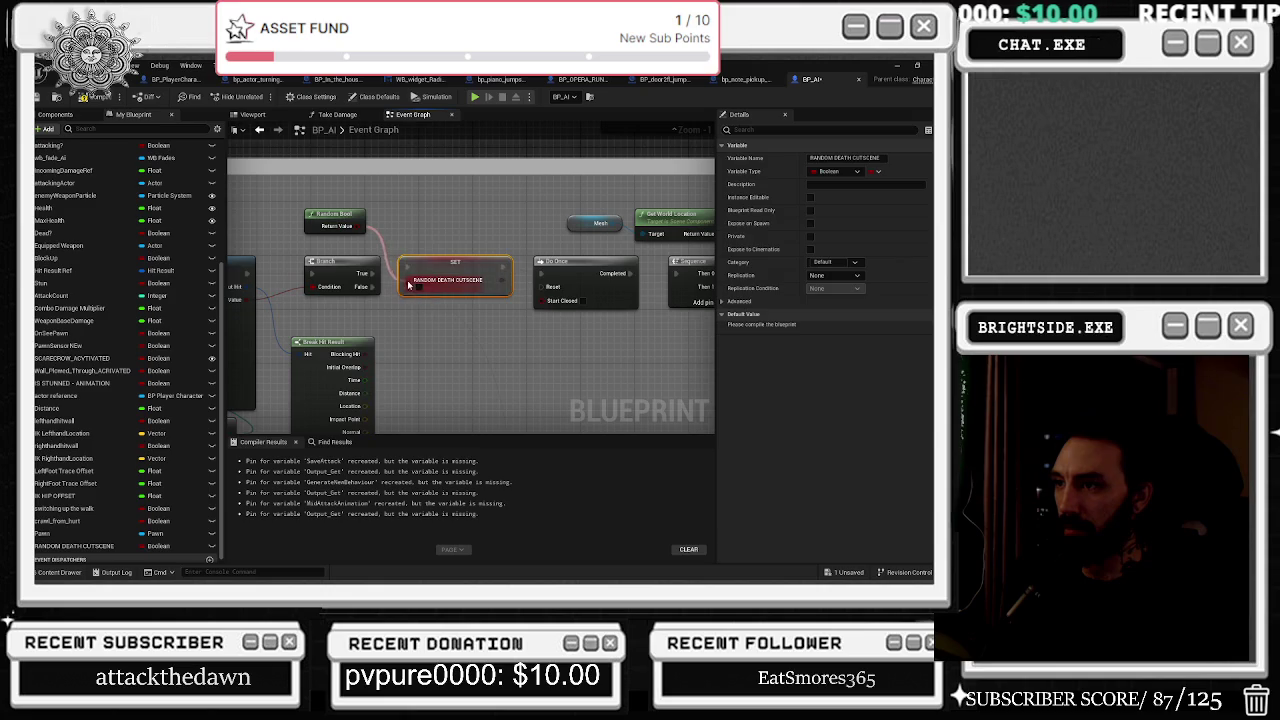
{"action": "left_click_drag", "start_coordinate": [335, 214], "coordinate": [342, 214]}
{"action": "left_click", "coordinate": [578, 221]}
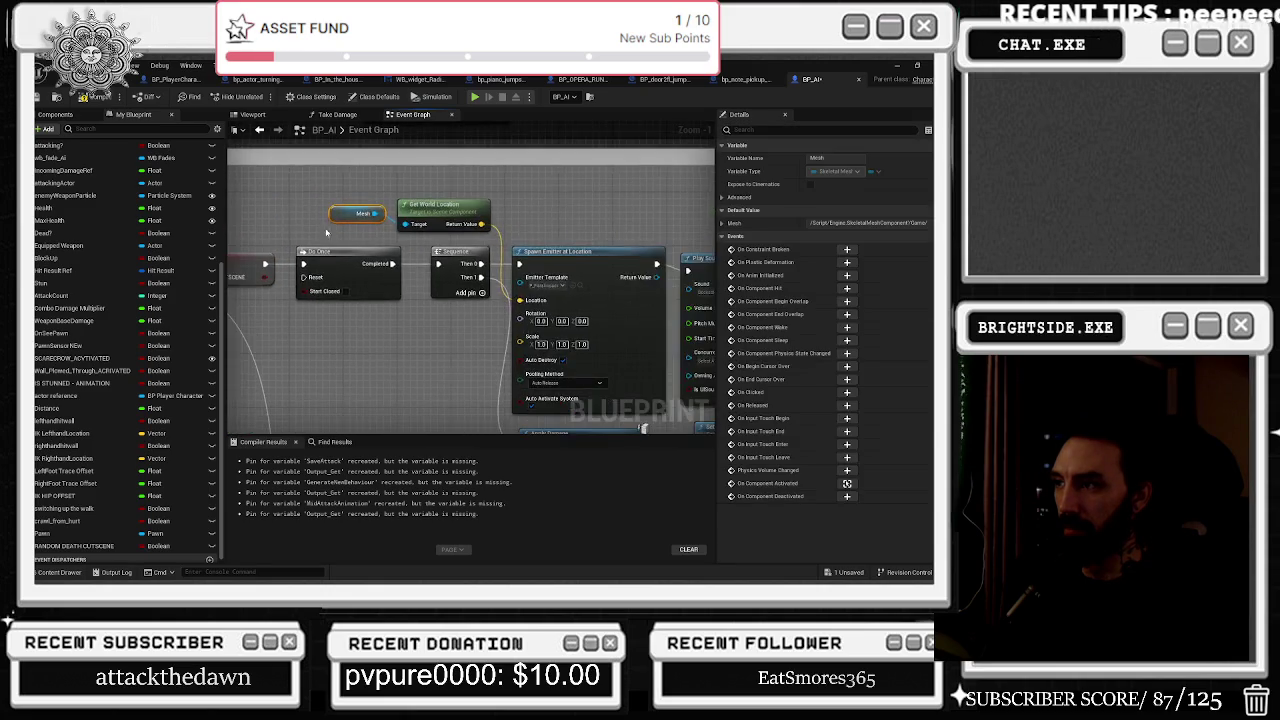
{"action": "left_click_drag", "start_coordinate": [596, 351], "coordinate": [417, 364]}
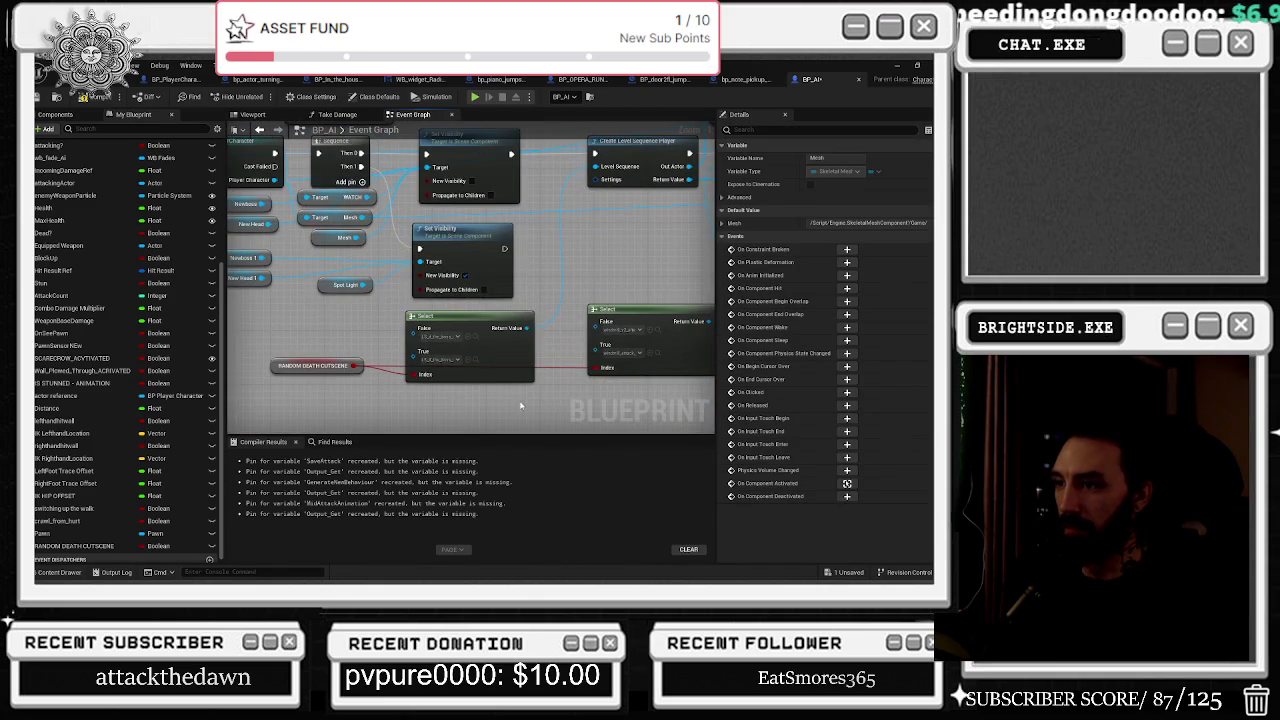
Compile and save BP_AI, then check the left Select's False cutscene asset in the library.
{"action": "key", "text": "F7"}
{"action": "key", "text": "ctrl+s"}
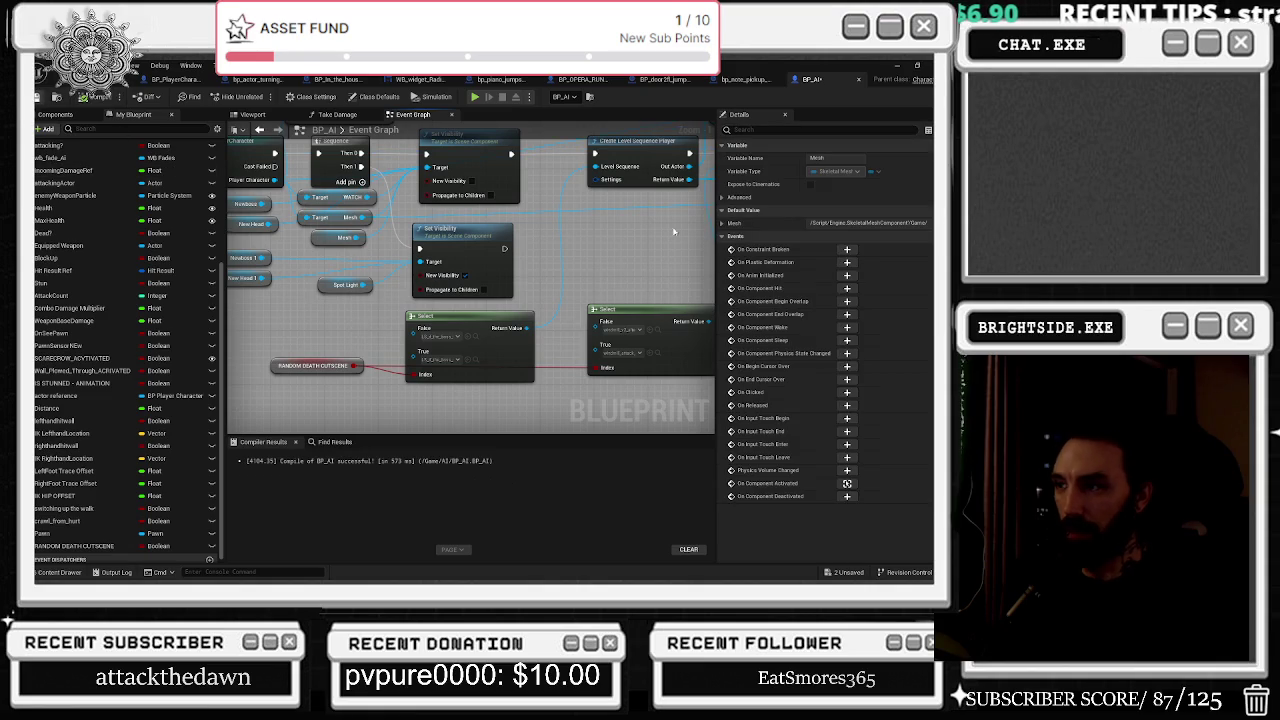
{"action": "left_click_drag", "start_coordinate": [378, 390], "coordinate": [249, 394]}
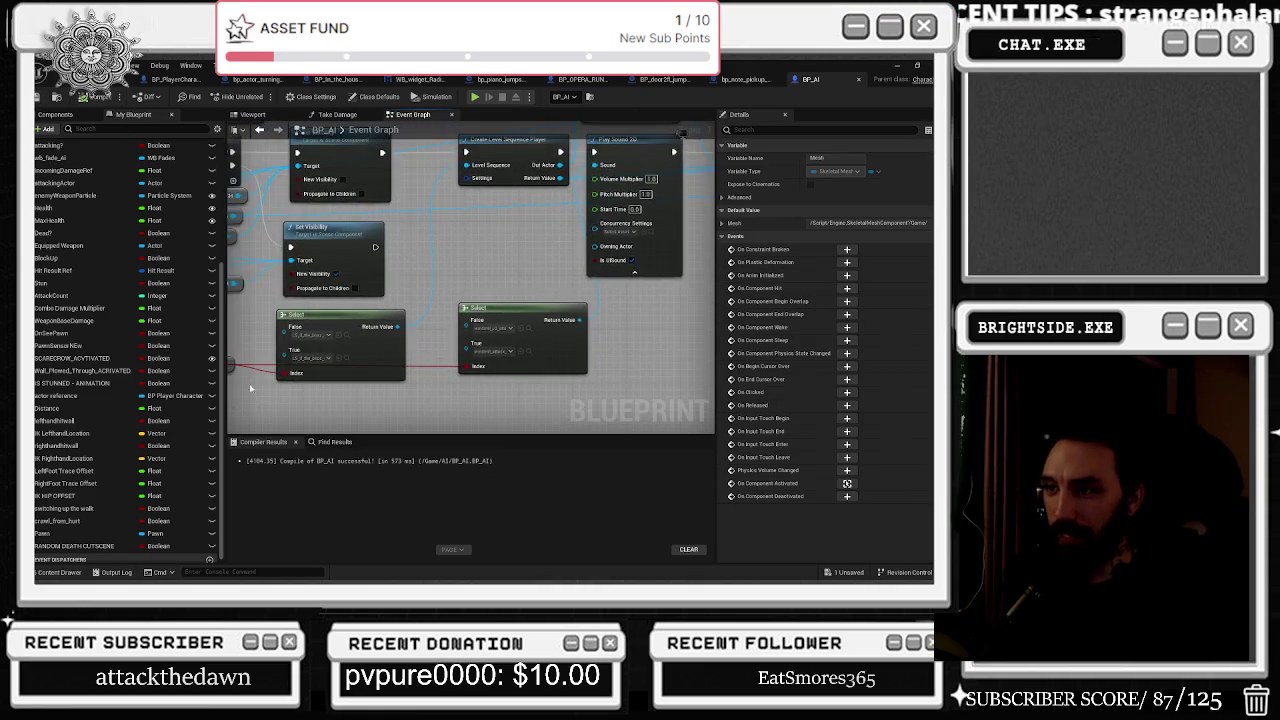
{"action": "scroll", "coordinate": [313, 346], "scroll_direction": "up", "scroll_amount": 1}
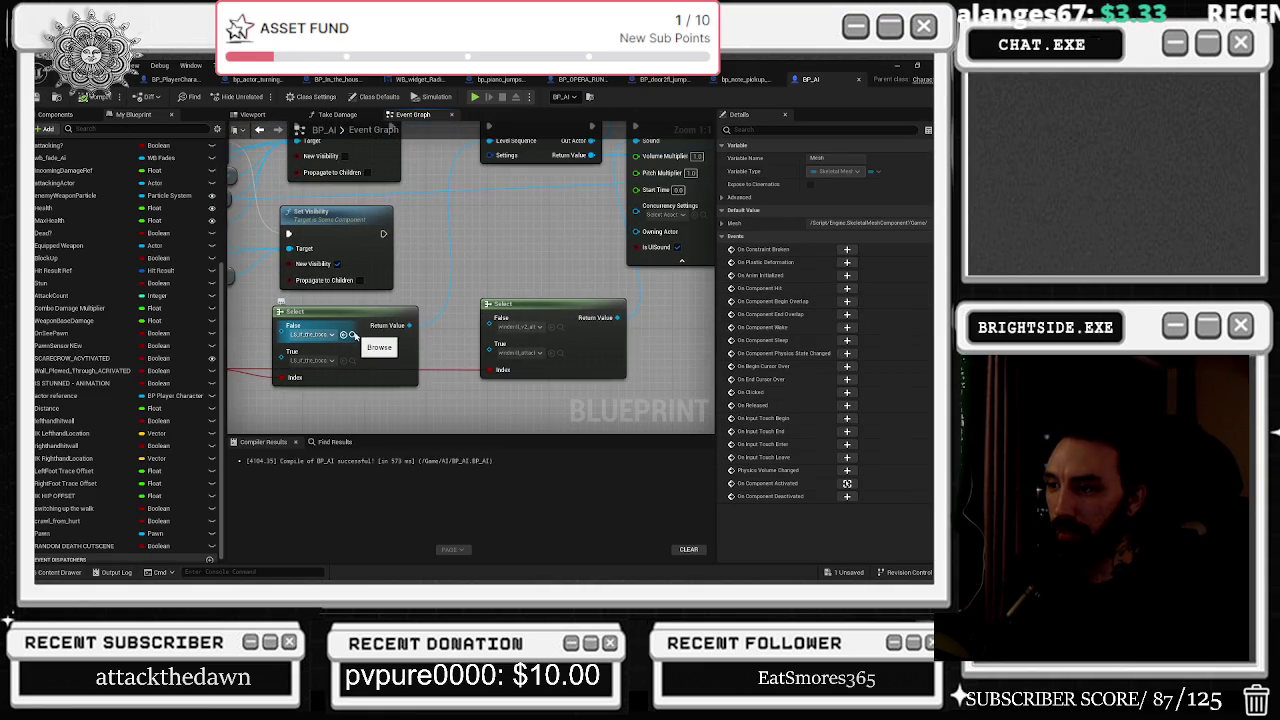
{"action": "left_click", "coordinate": [353, 335]}
{"action": "left_click_drag", "start_coordinate": [724, 440], "coordinate": [530, 328]}
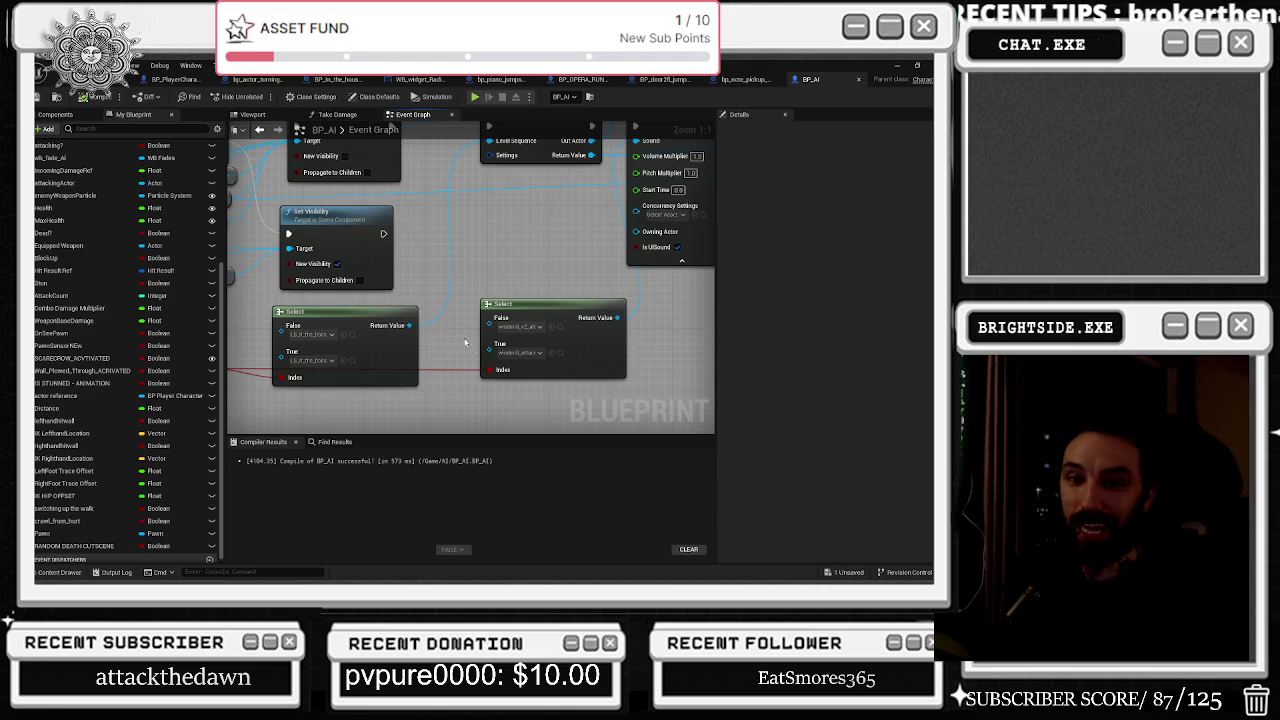
Save the Windmills_Demo map from the unsaved list, close the BP_AI blueprint, and return to the level editor.
{"action": "left_click", "coordinate": [849, 574]}
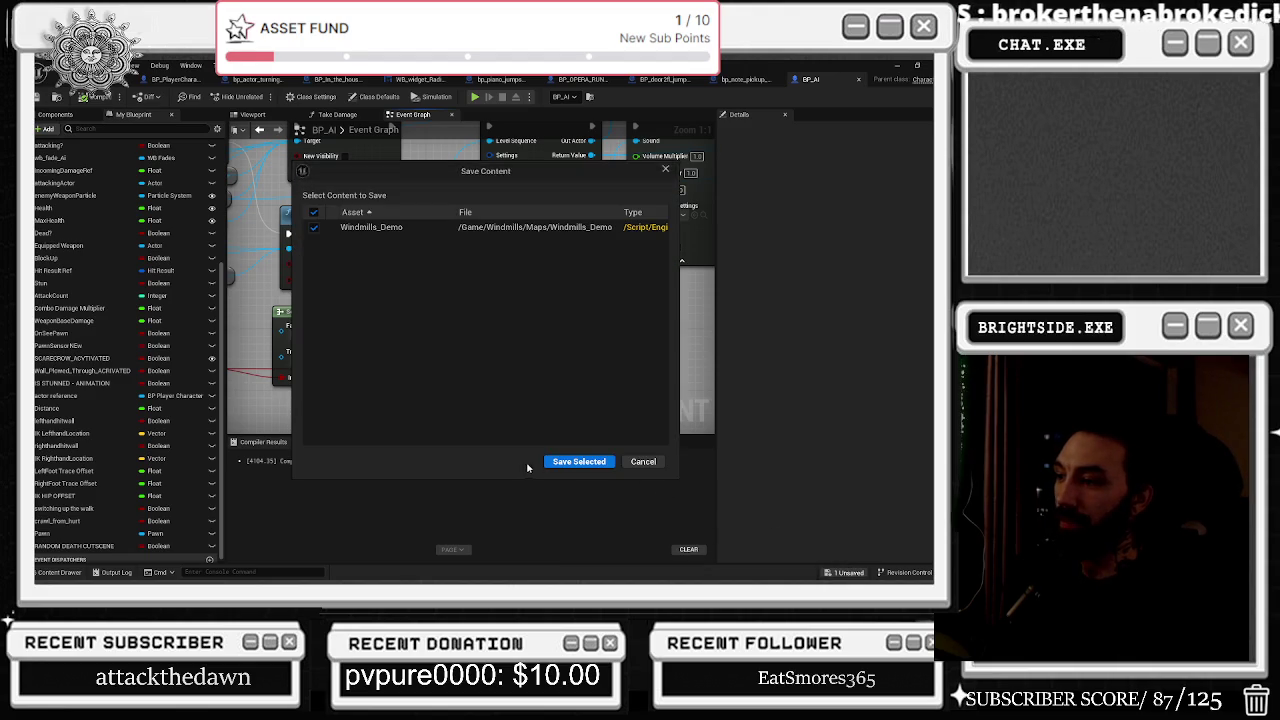
{"action": "left_click", "coordinate": [580, 462]}
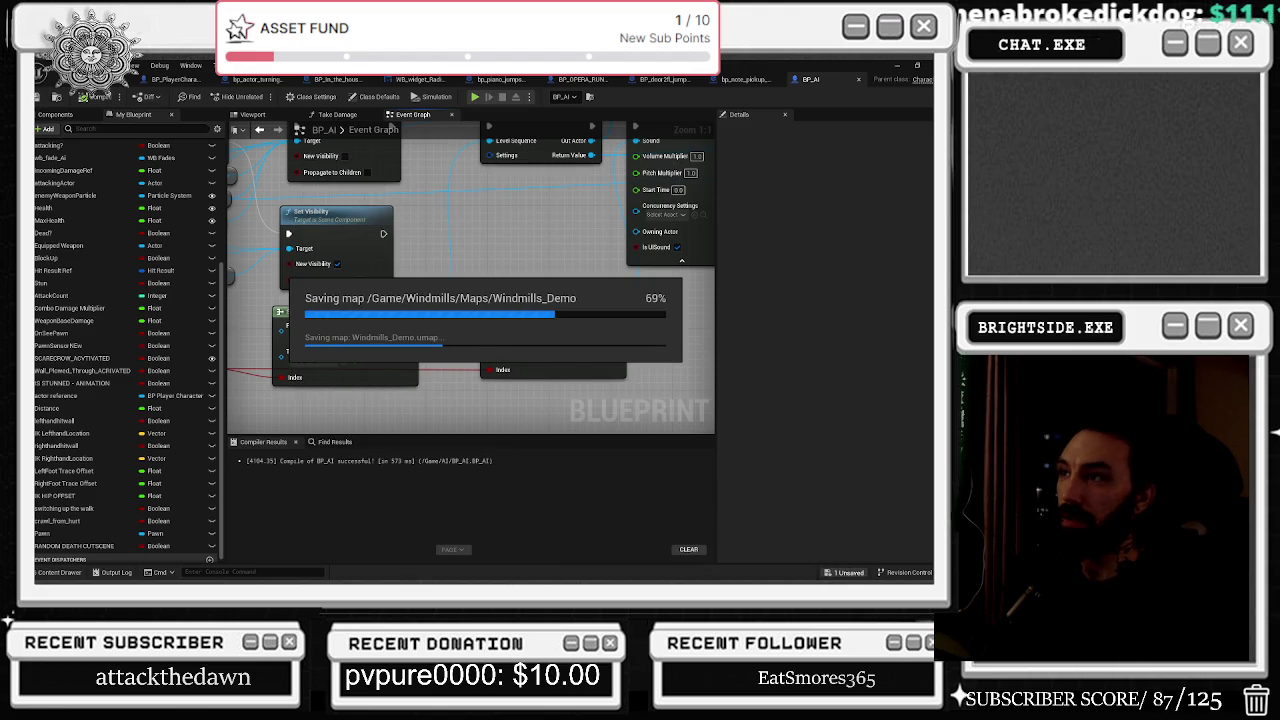
{"action": "left_click", "coordinate": [858, 79]}
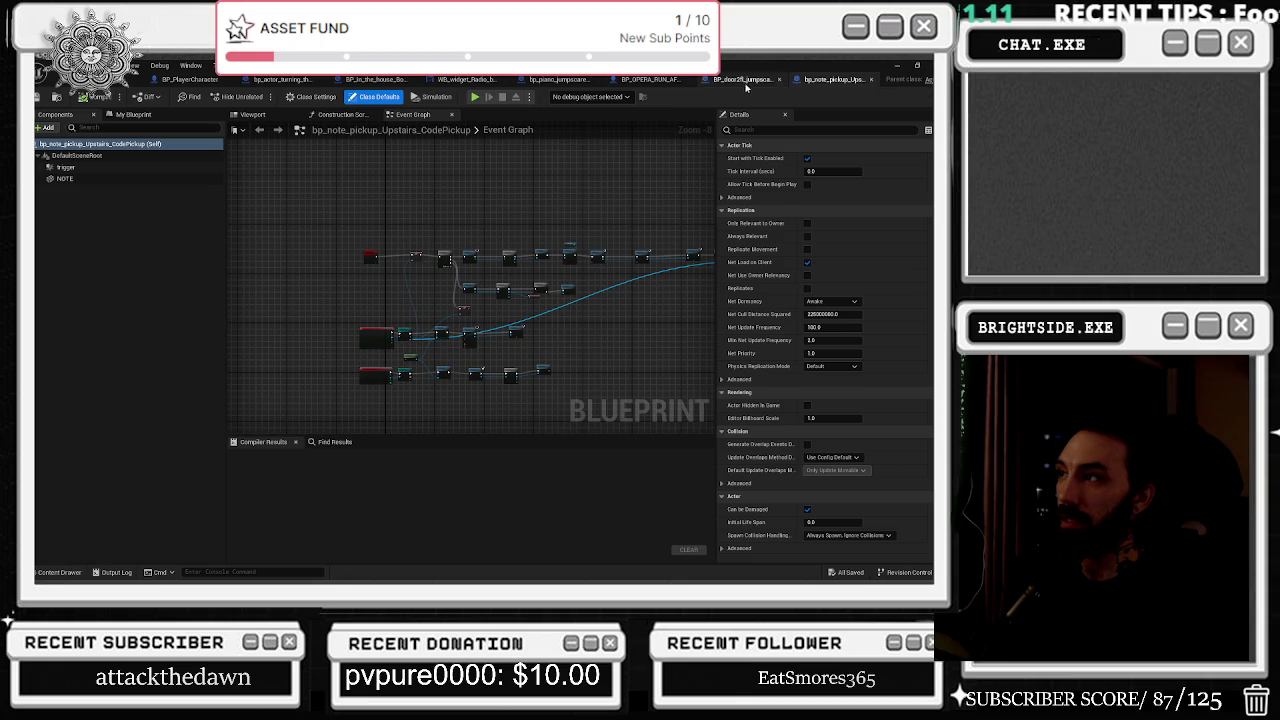
{"action": "left_click", "coordinate": [137, 80]}
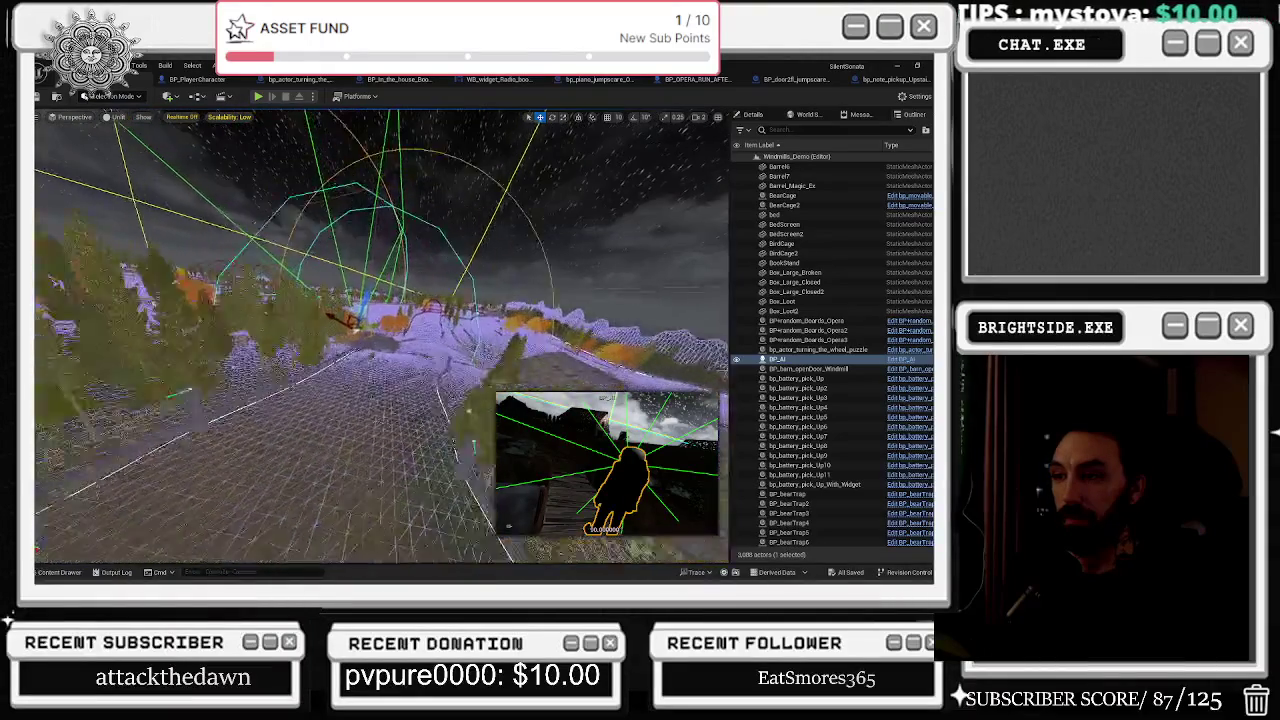
{"action": "left_click", "coordinate": [401, 361]}
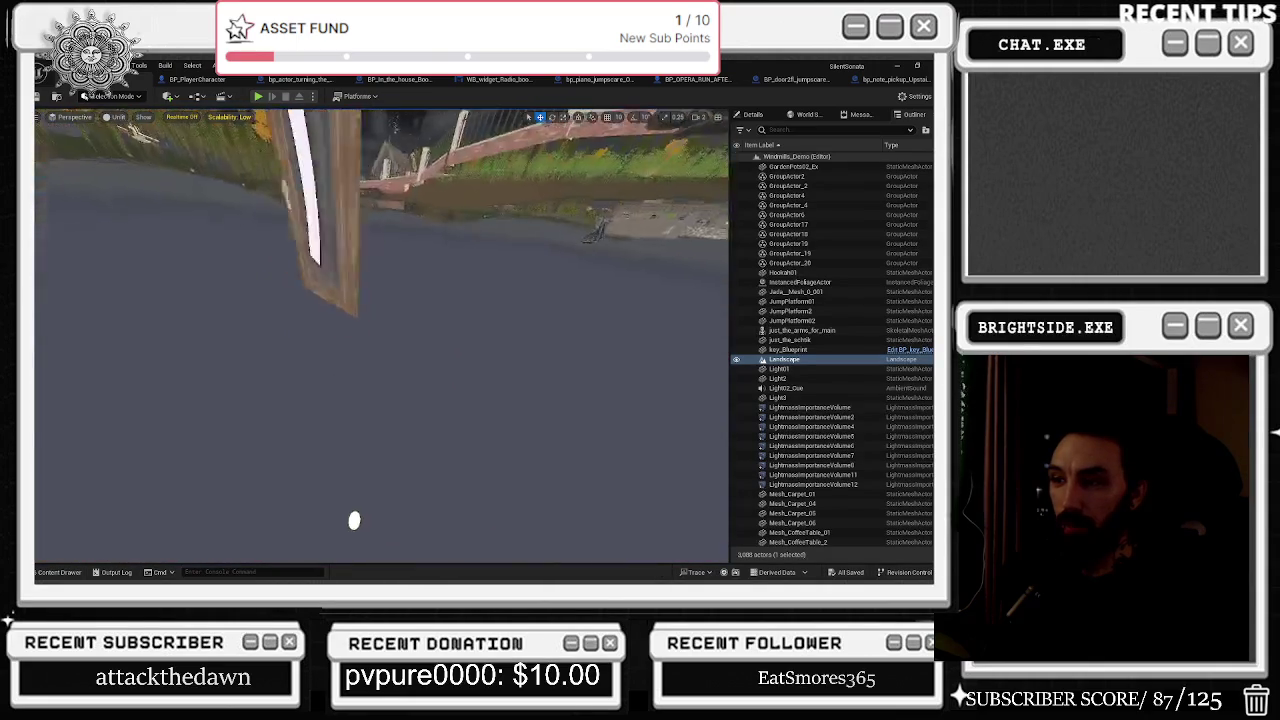
{"action": "left_click", "coordinate": [370, 328]}
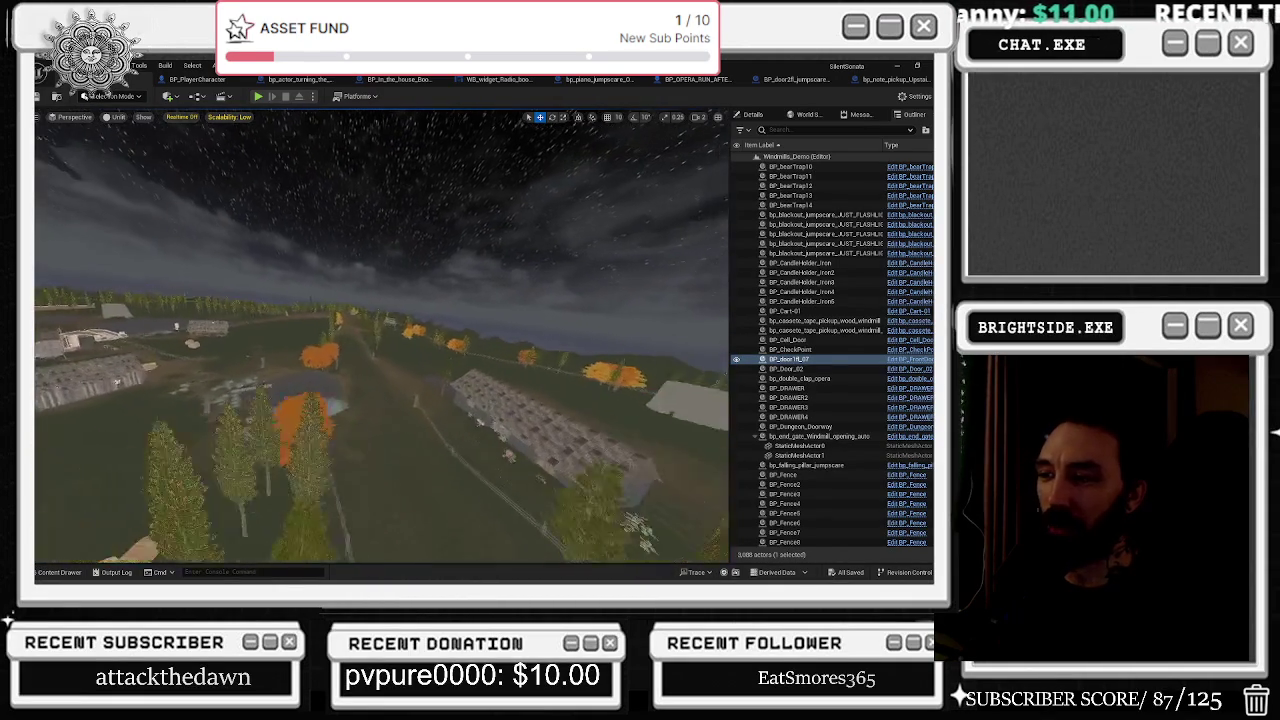
{"action": "scroll", "coordinate": [380, 340], "scroll_direction": "up", "scroll_amount": 5}
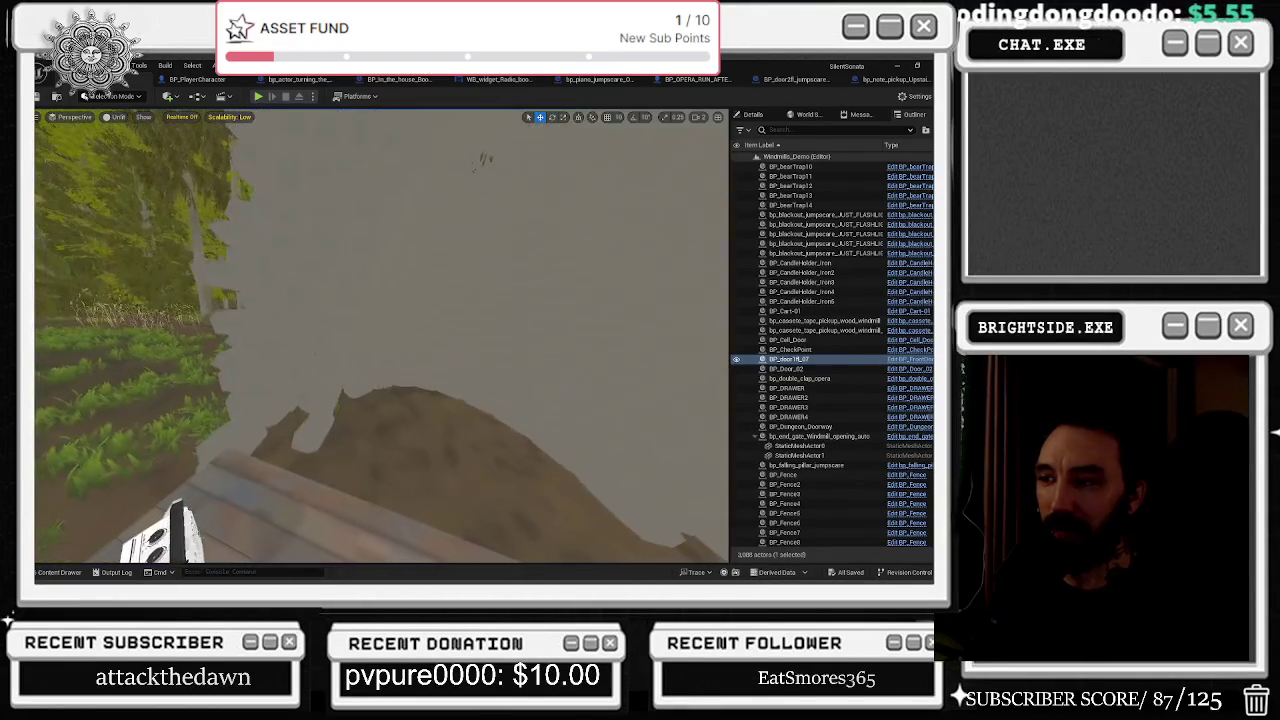
{"action": "left_click", "coordinate": [440, 300]}
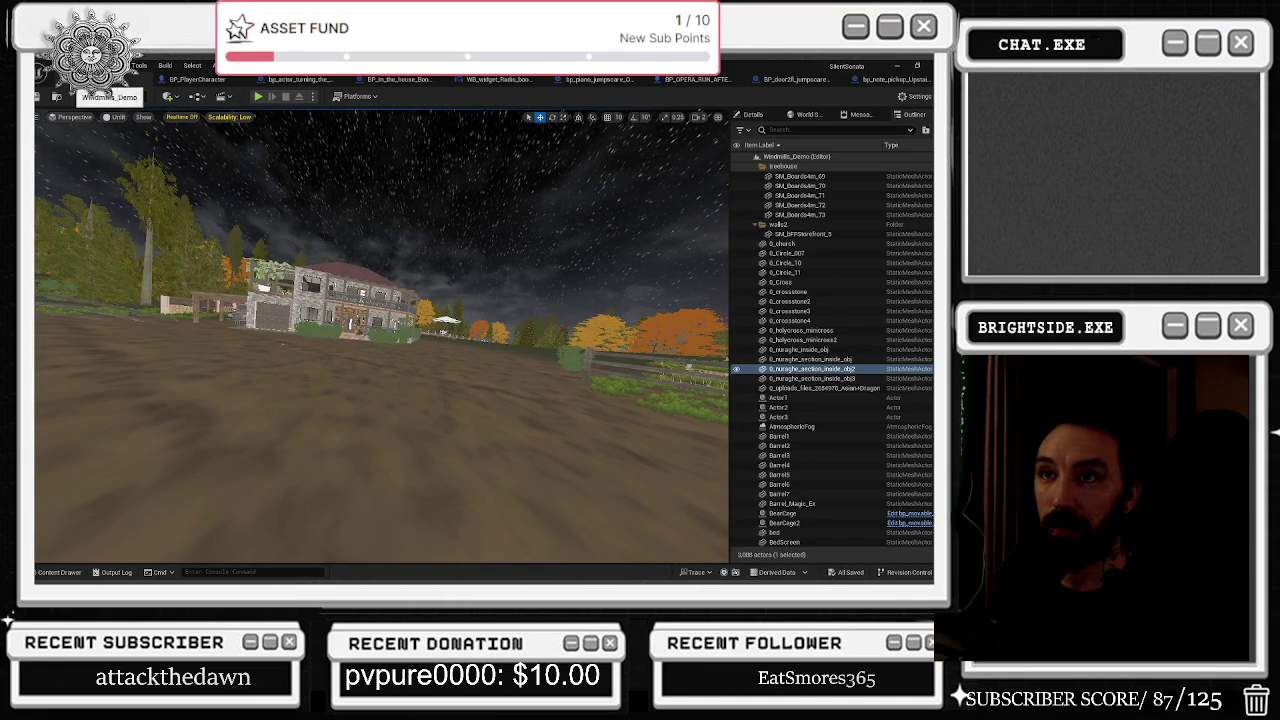
Save the Windmills_Demo map with Ctrl+S, glance at the Traps+Blueprints assets, then switch to bp_note_pickup.
{"action": "key", "text": "ctrl+s"}
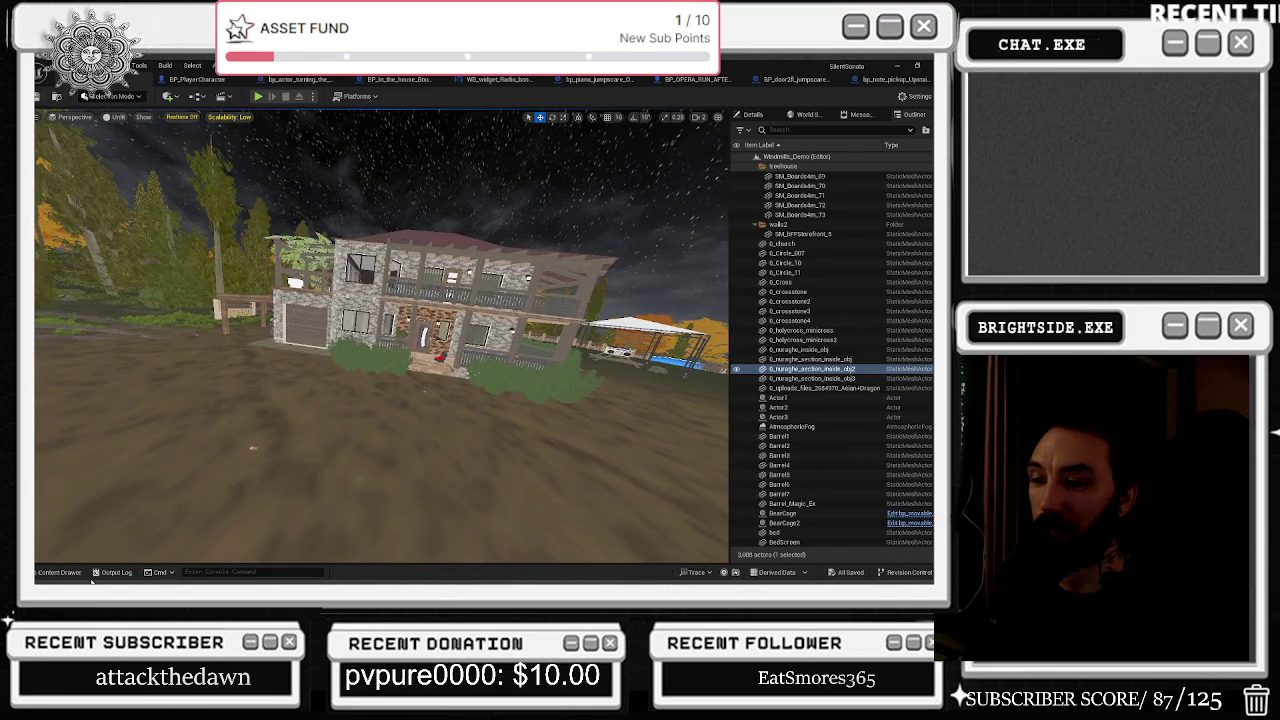
{"action": "left_click", "coordinate": [60, 571]}
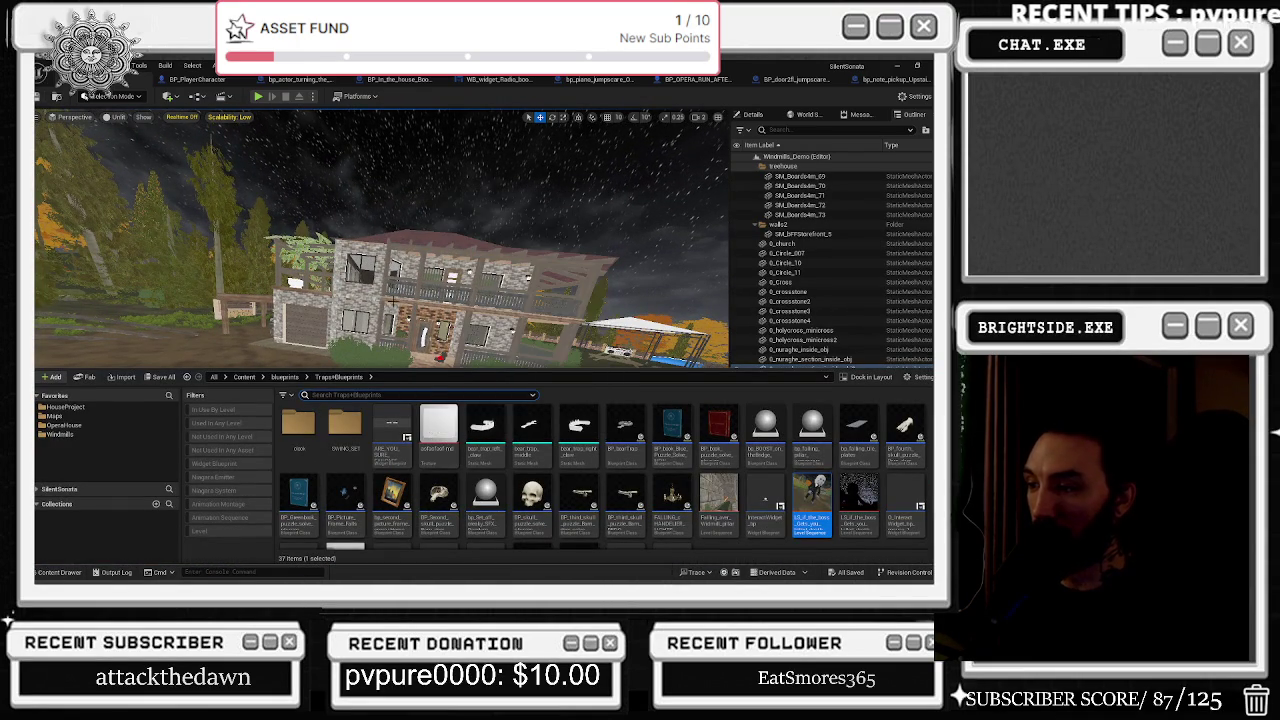
{"action": "left_click", "coordinate": [871, 88]}
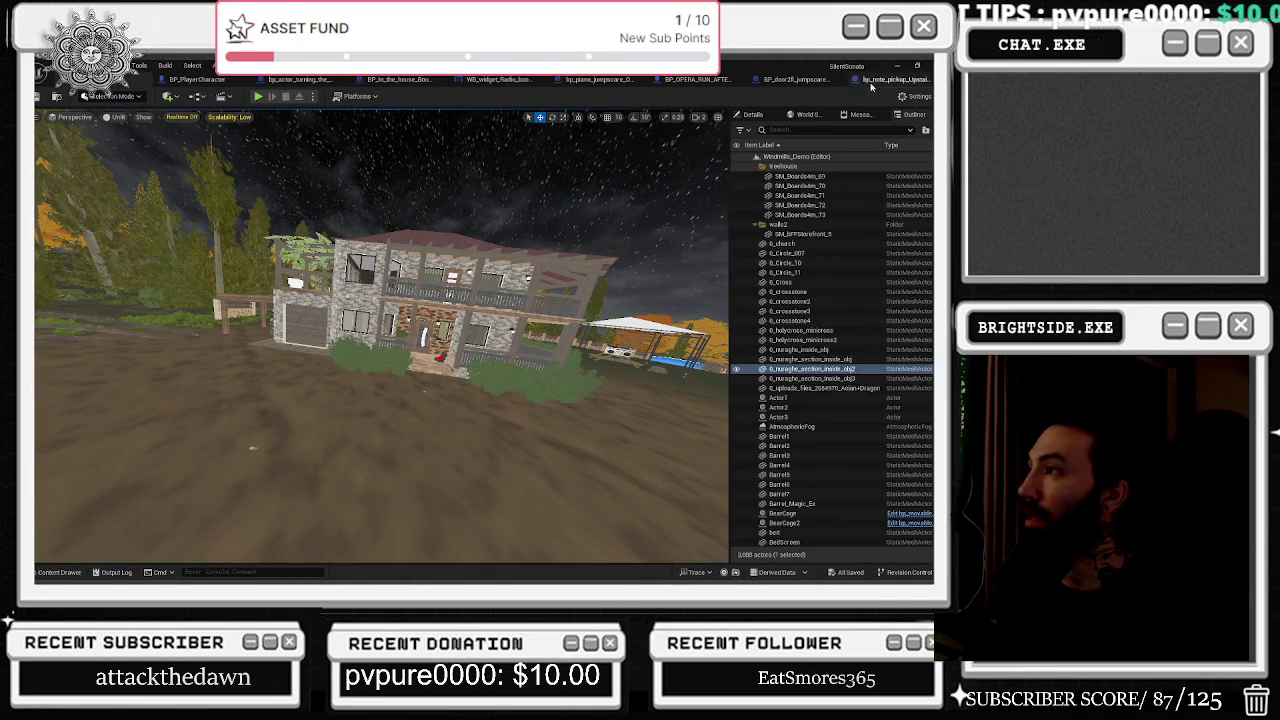
{"action": "left_click", "coordinate": [868, 80]}
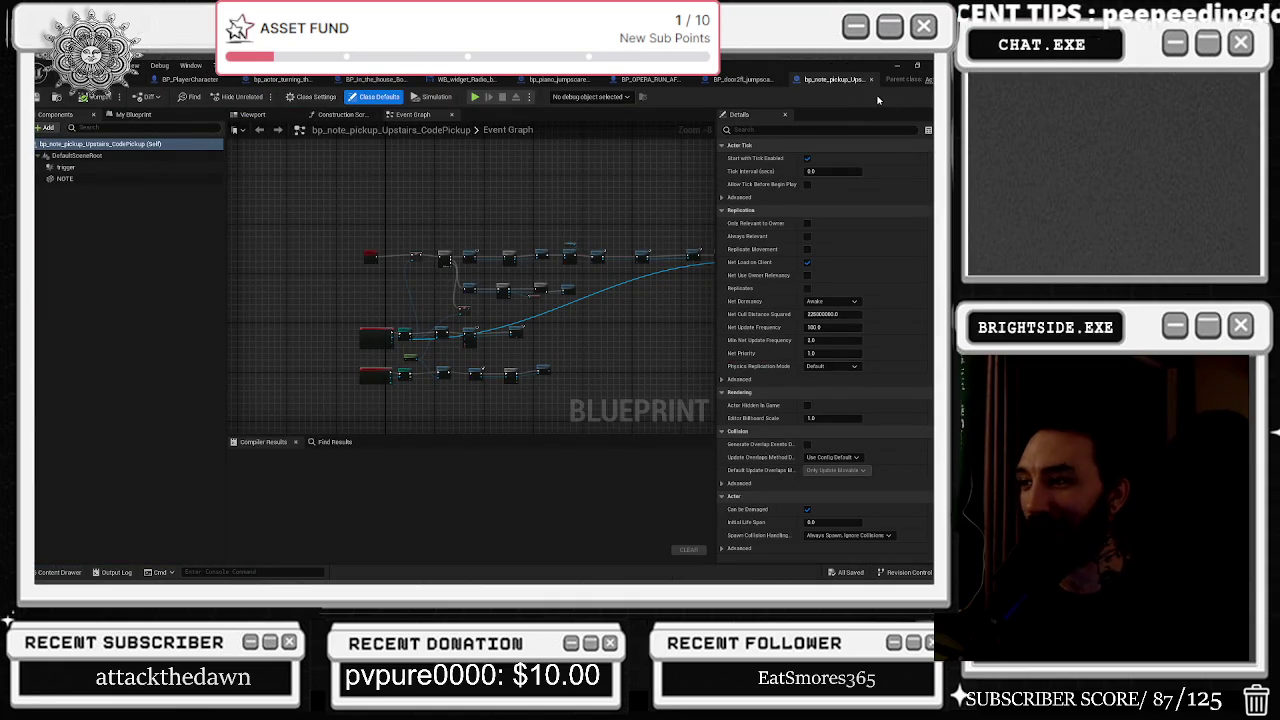
Shift the SET node and its neighbouring node left in the Event Graph.
{"action": "mouse_move", "coordinate": [543, 343]}
{"action": "left_mouse_down"}
{"action": "mouse_move", "coordinate": [263, 257]}
{"action": "mouse_move", "coordinate": [300, 290]}
{"action": "left_mouse_up"}
{"action": "scroll", "coordinate": [428, 324], "scroll_direction": "up", "scroll_amount": 4}
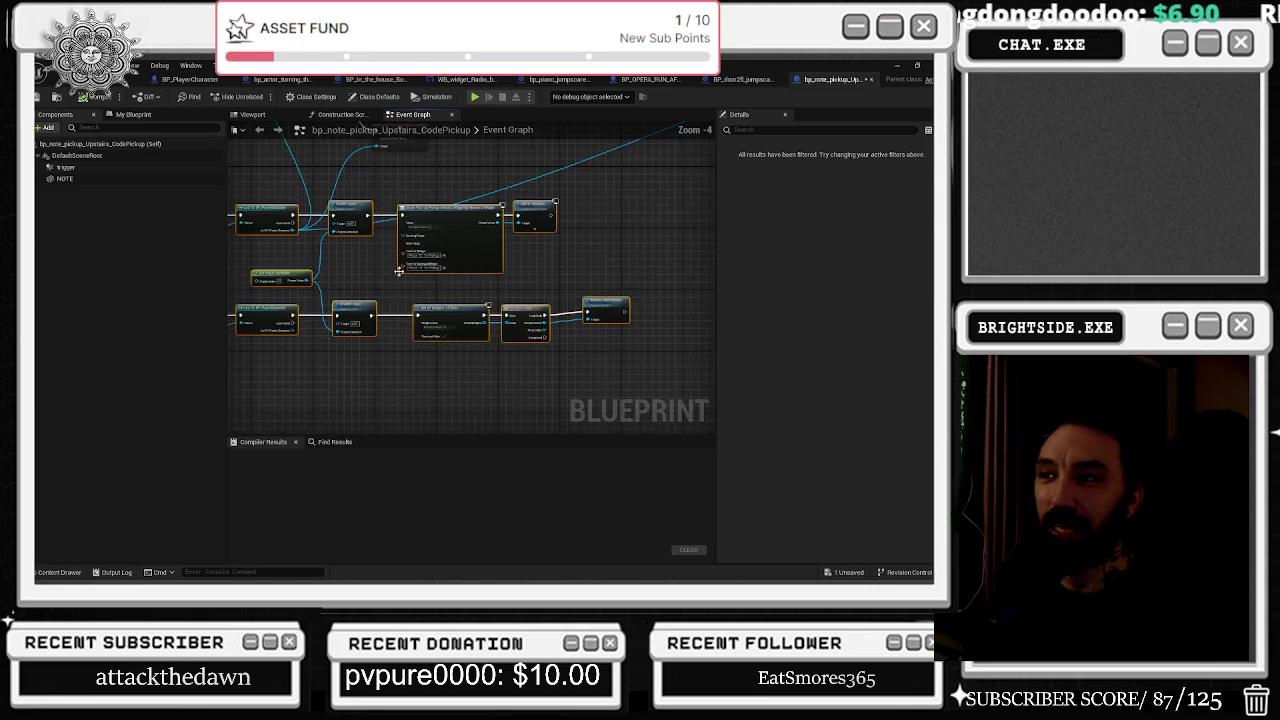
{"action": "left_click", "coordinate": [475, 326]}
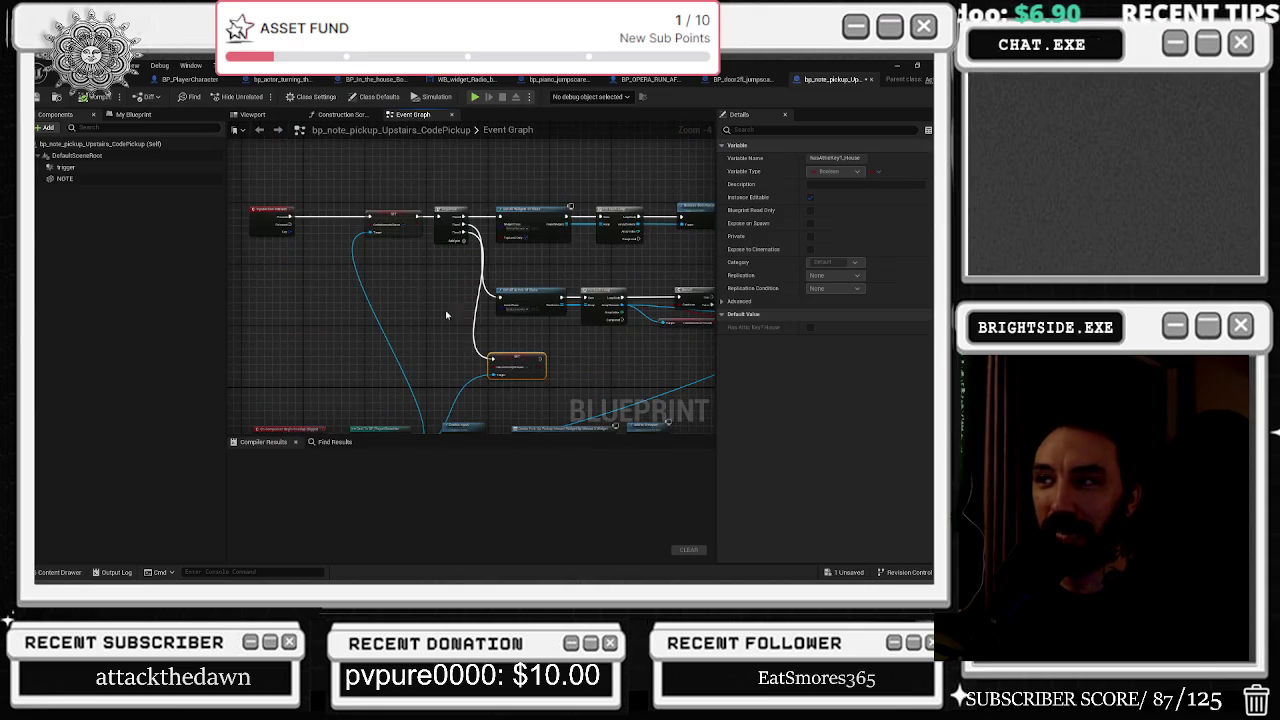
{"action": "left_click", "coordinate": [448, 220], "text": "shift"}
{"action": "left_click_drag", "start_coordinate": [448, 220], "coordinate": [417, 222]}
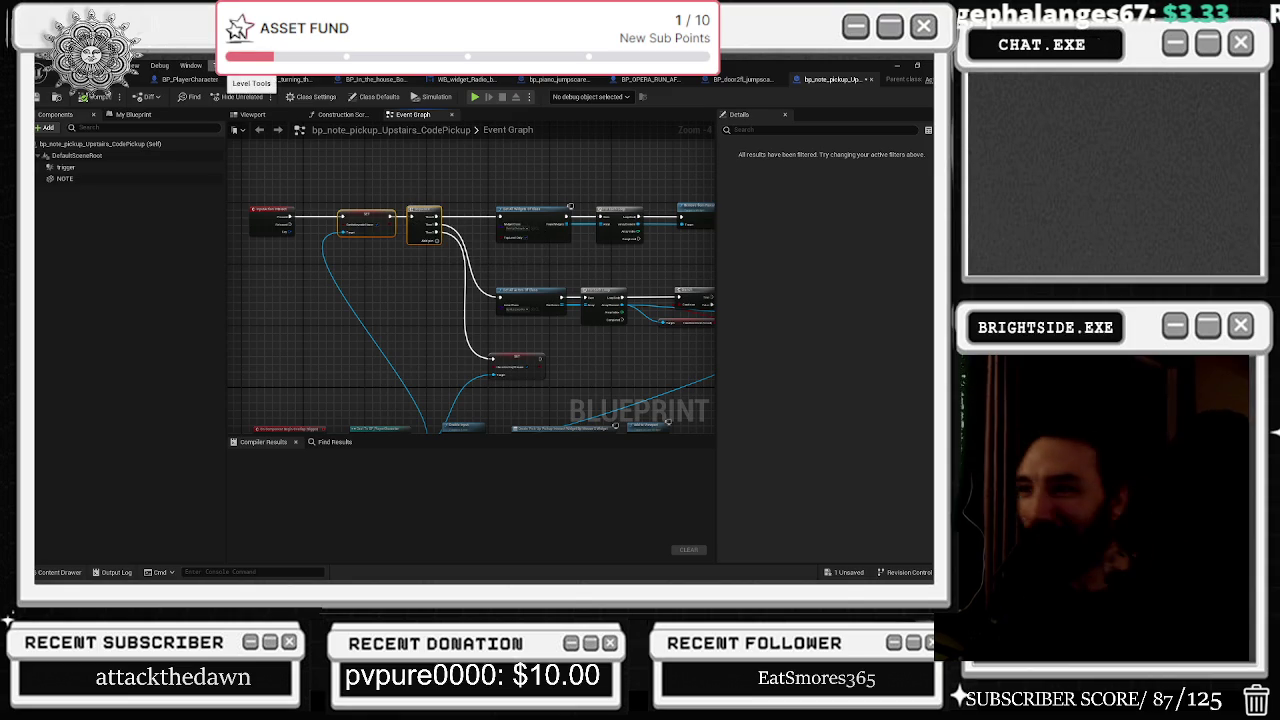
Move the Trigger node left and the Destroy Component and SET nodes to the right.
{"action": "left_click_drag", "start_coordinate": [265, 303], "coordinate": [232, 345]}
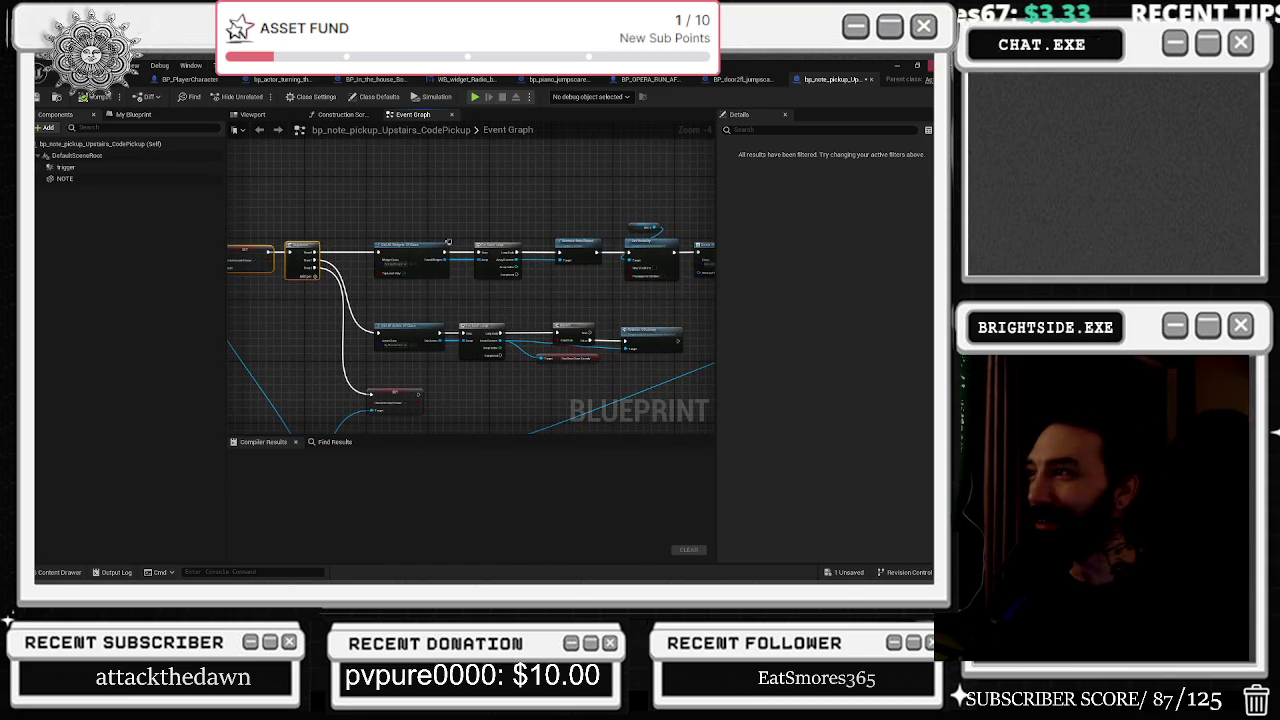
{"action": "mouse_move", "coordinate": [352, 392]}
{"action": "left_mouse_down"}
{"action": "mouse_move", "coordinate": [443, 340]}
{"action": "mouse_move", "coordinate": [558, 219]}
{"action": "left_mouse_up"}
{"action": "mouse_move", "coordinate": [450, 345]}
{"action": "left_mouse_down"}
{"action": "mouse_move", "coordinate": [474, 311]}
{"action": "mouse_move", "coordinate": [518, 297]}
{"action": "left_mouse_up"}
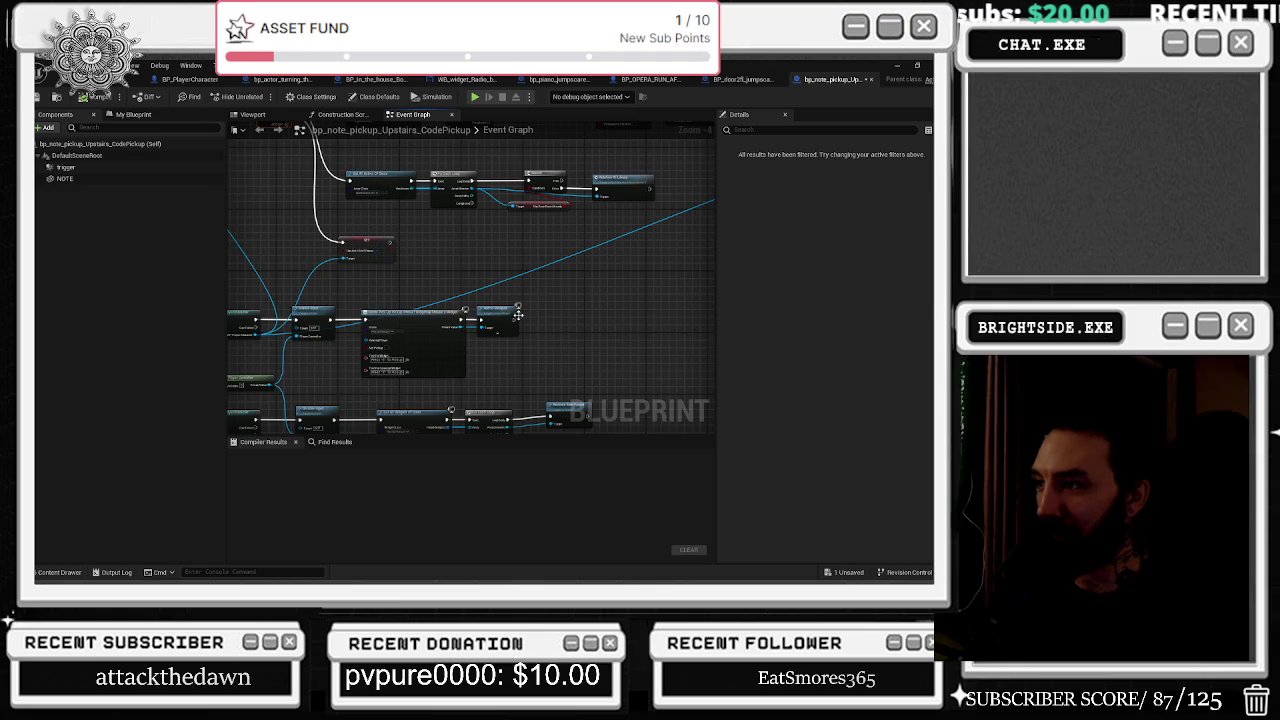
{"action": "mouse_move", "coordinate": [465, 335]}
{"action": "left_mouse_down"}
{"action": "mouse_move", "coordinate": [586, 323]}
{"action": "mouse_move", "coordinate": [402, 434]}
{"action": "left_mouse_up"}
{"action": "scroll", "coordinate": [457, 240], "scroll_direction": "up", "scroll_amount": 4}
{"action": "left_click_drag", "start_coordinate": [369, 198], "coordinate": [272, 190]}
{"action": "left_click", "coordinate": [390, 241]}
{"action": "left_click", "coordinate": [505, 256], "text": "ctrl"}
{"action": "left_click_drag", "start_coordinate": [499, 252], "coordinate": [607, 257]}
{"action": "left_click", "coordinate": [477, 340]}
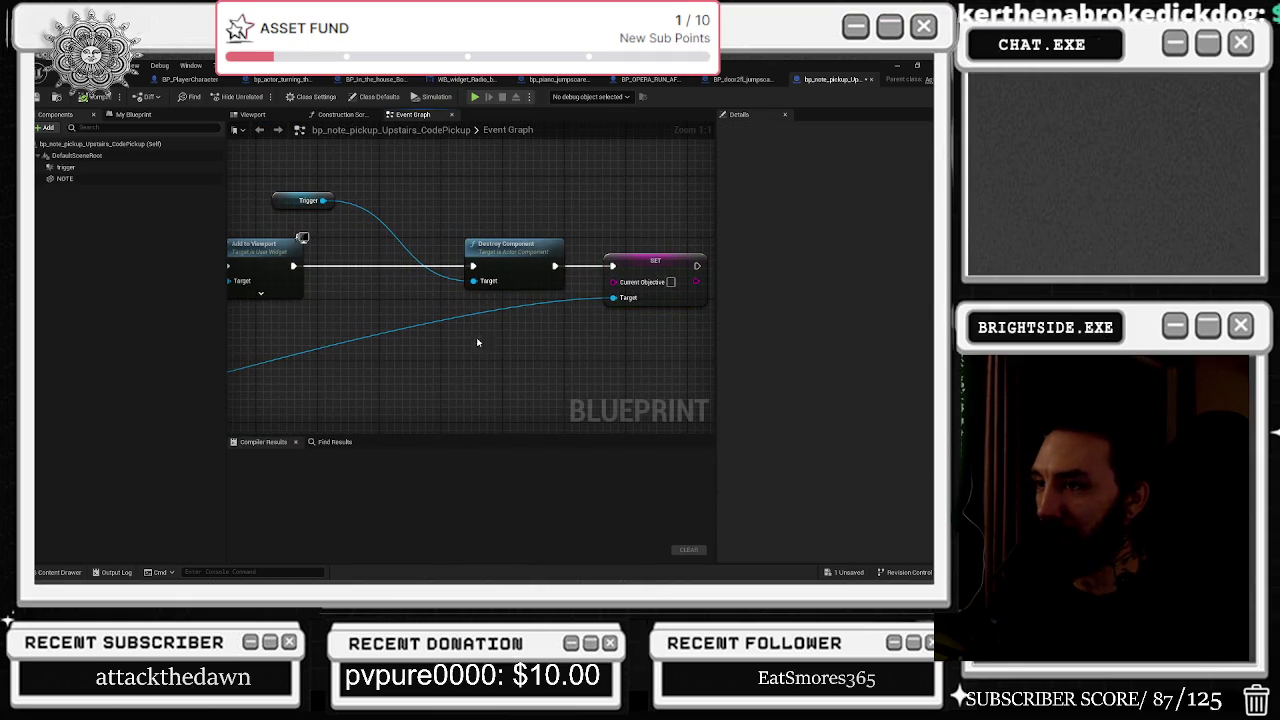
Review the widget creation, Remove from Parent and Set Visibility nodes, then move Add to Viewport right.
{"action": "mouse_move", "coordinate": [443, 318]}
{"action": "left_mouse_down"}
{"action": "mouse_move", "coordinate": [560, 262]}
{"action": "mouse_move", "coordinate": [678, 231]}
{"action": "left_mouse_up"}
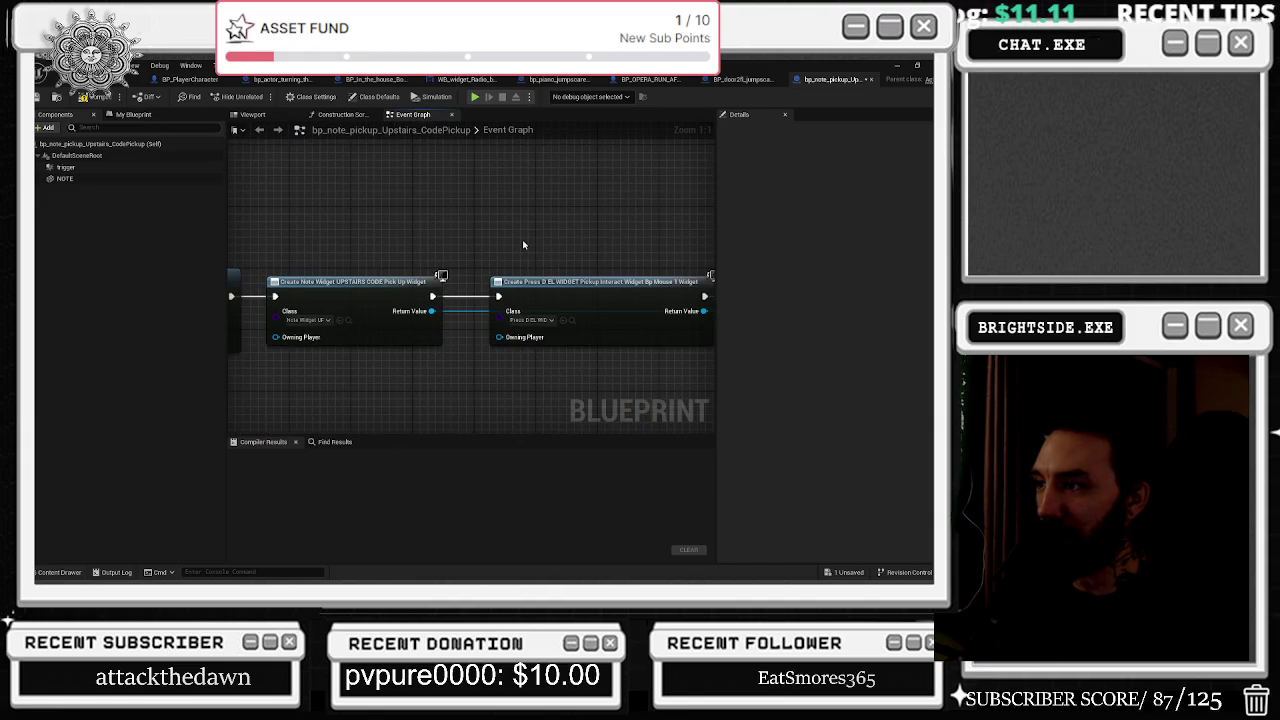
{"action": "left_click_drag", "start_coordinate": [240, 300], "coordinate": [523, 270]}
{"action": "mouse_move", "coordinate": [250, 270]}
{"action": "left_mouse_down"}
{"action": "mouse_move", "coordinate": [344, 322]}
{"action": "mouse_move", "coordinate": [468, 346]}
{"action": "left_mouse_up"}
{"action": "scroll", "coordinate": [344, 322], "scroll_direction": "down", "scroll_amount": 1}
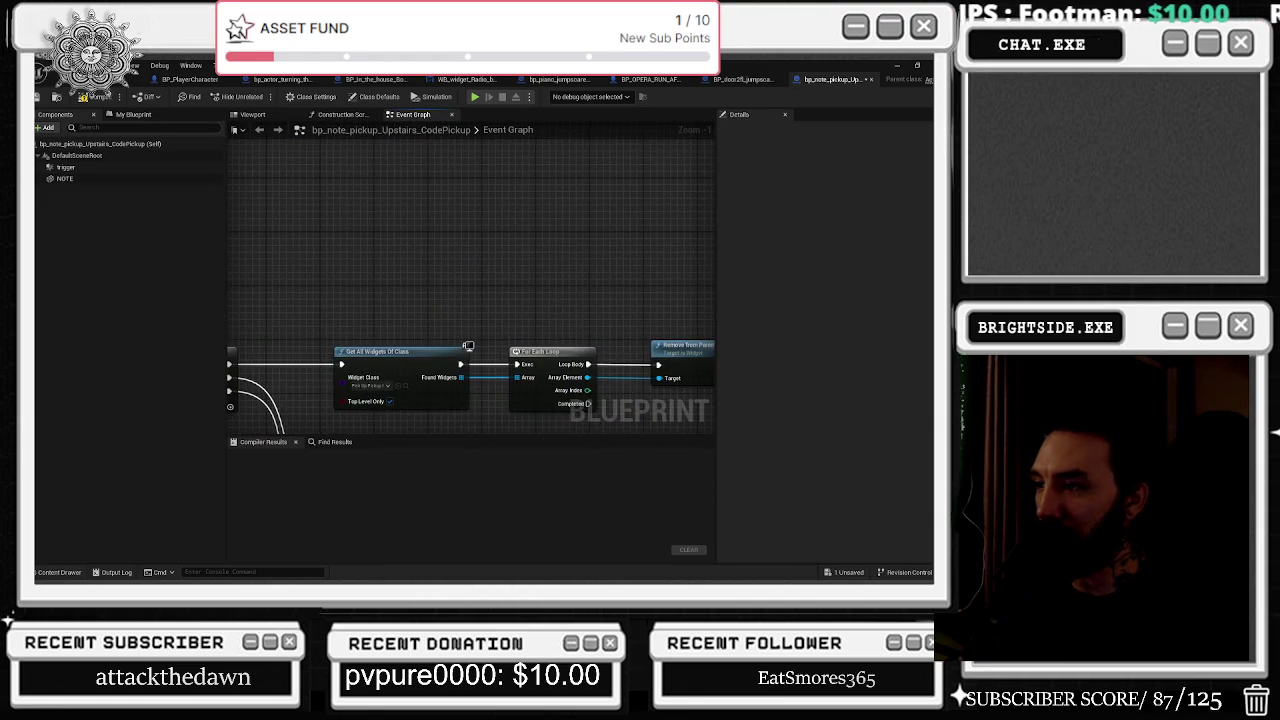
{"action": "mouse_move", "coordinate": [690, 415]}
{"action": "left_mouse_down"}
{"action": "mouse_move", "coordinate": [570, 395]}
{"action": "mouse_move", "coordinate": [630, 410]}
{"action": "left_mouse_up"}
{"action": "scroll", "coordinate": [380, 355], "scroll_direction": "down", "scroll_amount": 2}
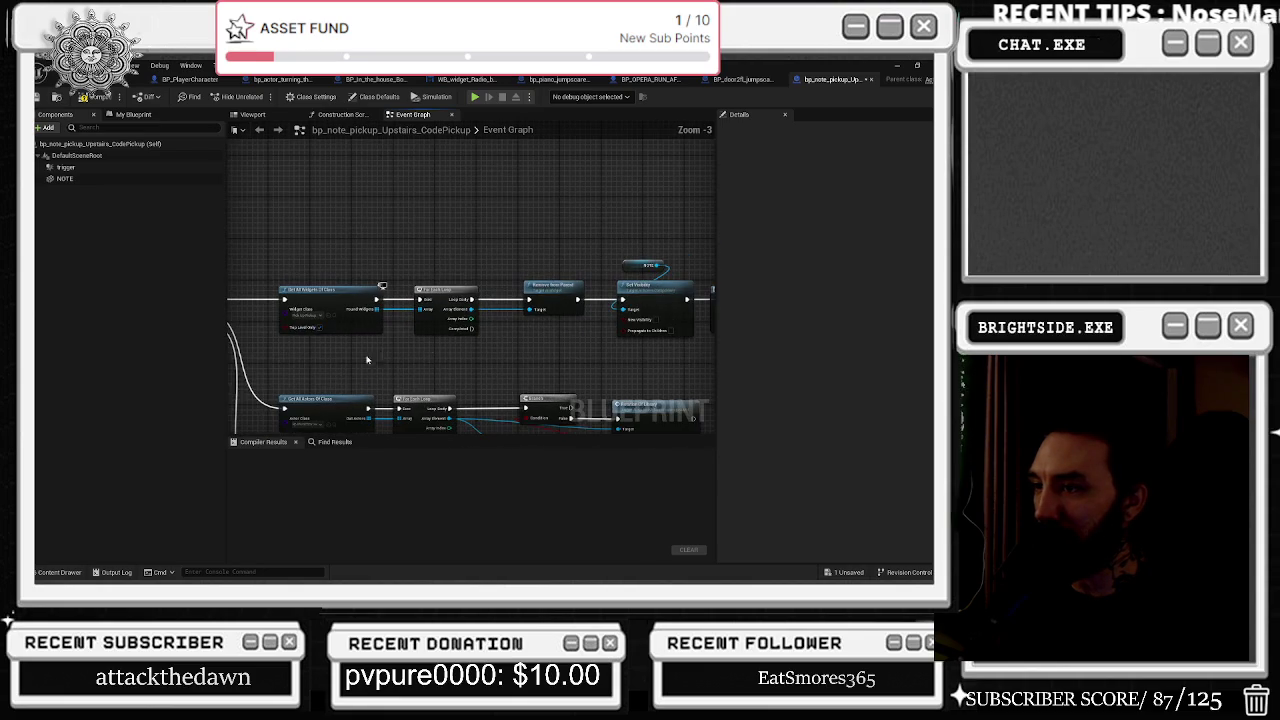
{"action": "left_click_drag", "start_coordinate": [291, 333], "coordinate": [560, 282]}
{"action": "mouse_move", "coordinate": [462, 374]}
{"action": "left_mouse_down"}
{"action": "mouse_move", "coordinate": [540, 262]}
{"action": "mouse_move", "coordinate": [354, 258]}
{"action": "left_mouse_up"}
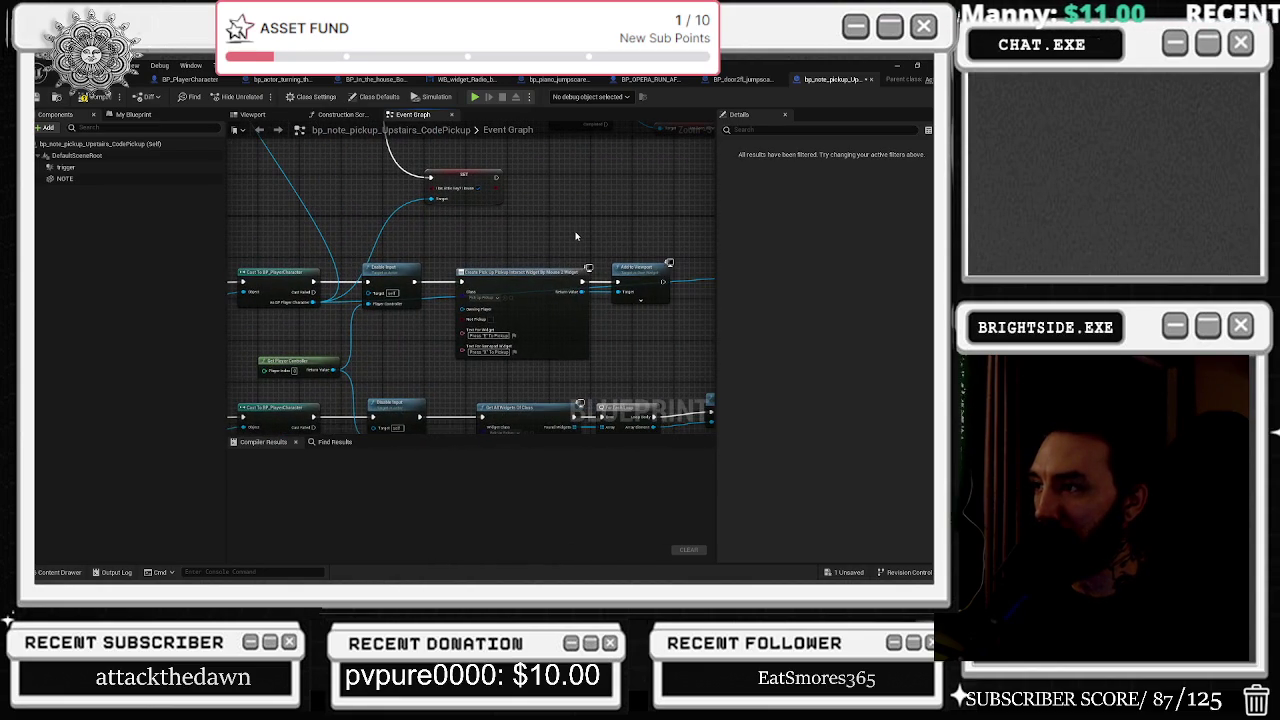
{"action": "left_click_drag", "start_coordinate": [575, 236], "coordinate": [323, 261]}
{"action": "left_click_drag", "start_coordinate": [390, 287], "coordinate": [500, 284]}
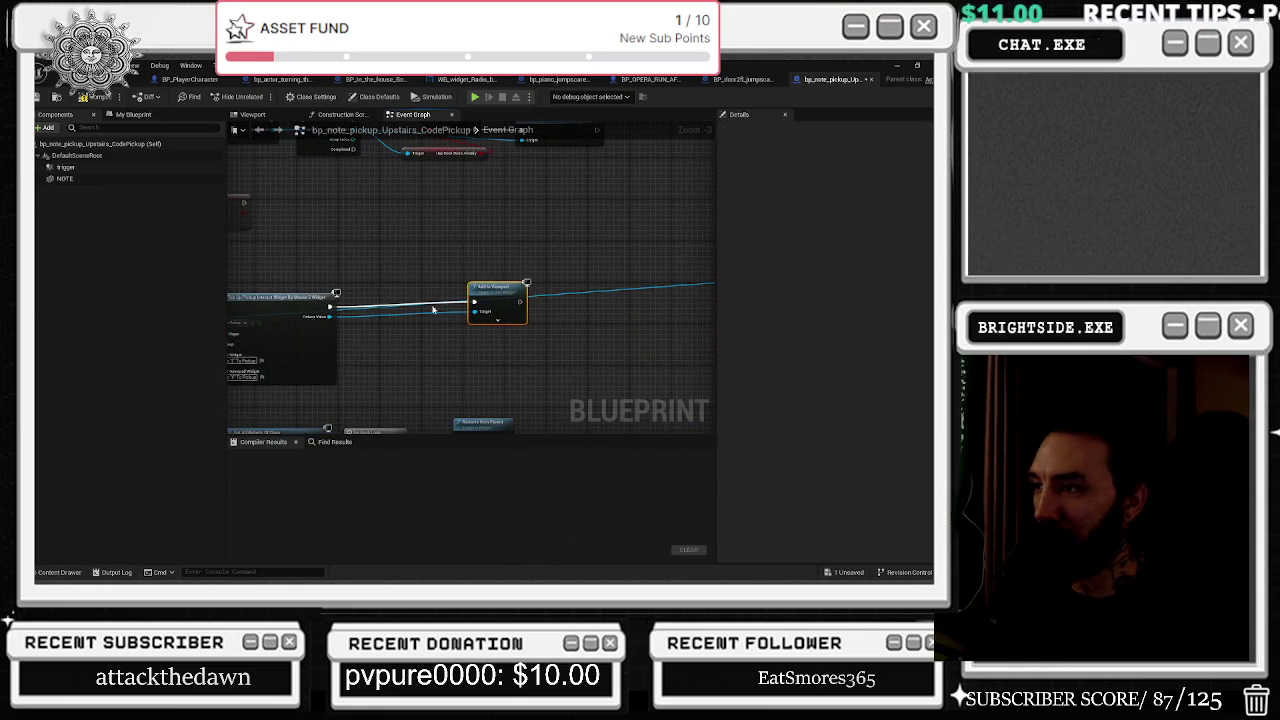
{"action": "right_click", "coordinate": [307, 318]}
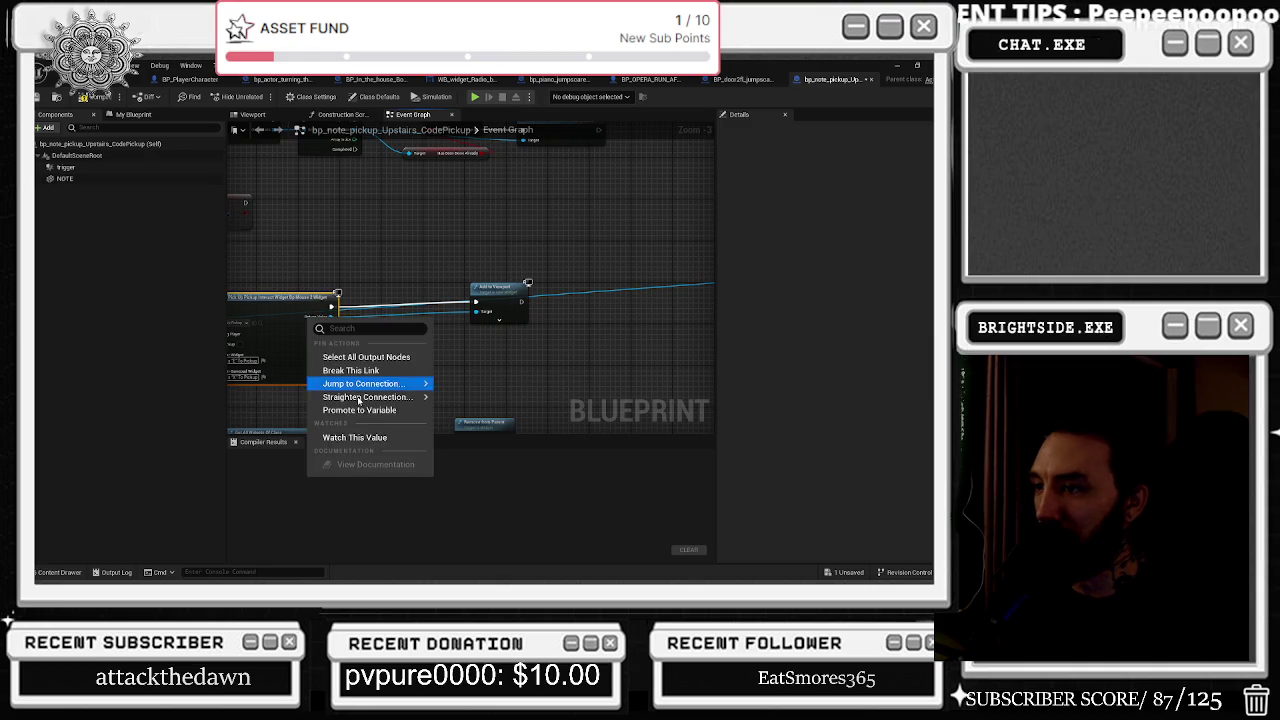
Promote the Create Widget Return Value to a new variable named INTERACT WIDGET.
{"action": "left_click", "coordinate": [358, 410]}
{"action": "type", "text": "INTERACT WIDG"}
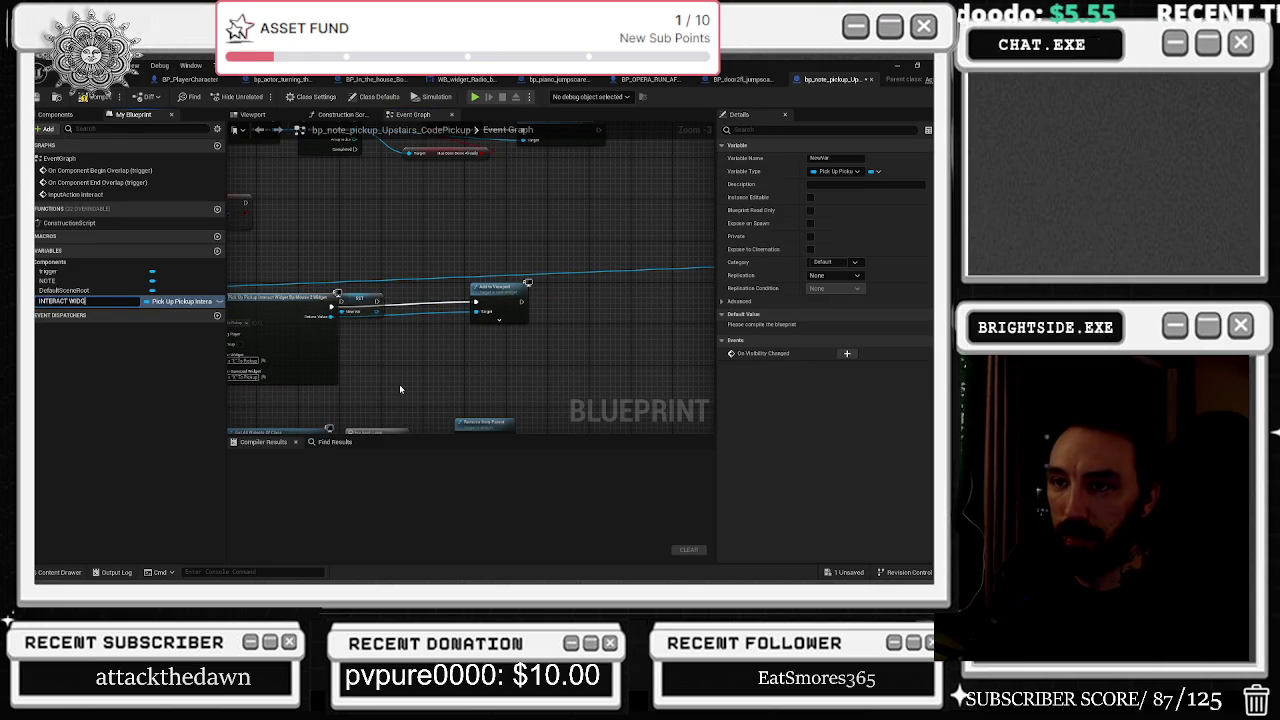
{"action": "type", "text": "ETR"}
{"action": "key", "text": "Return"}
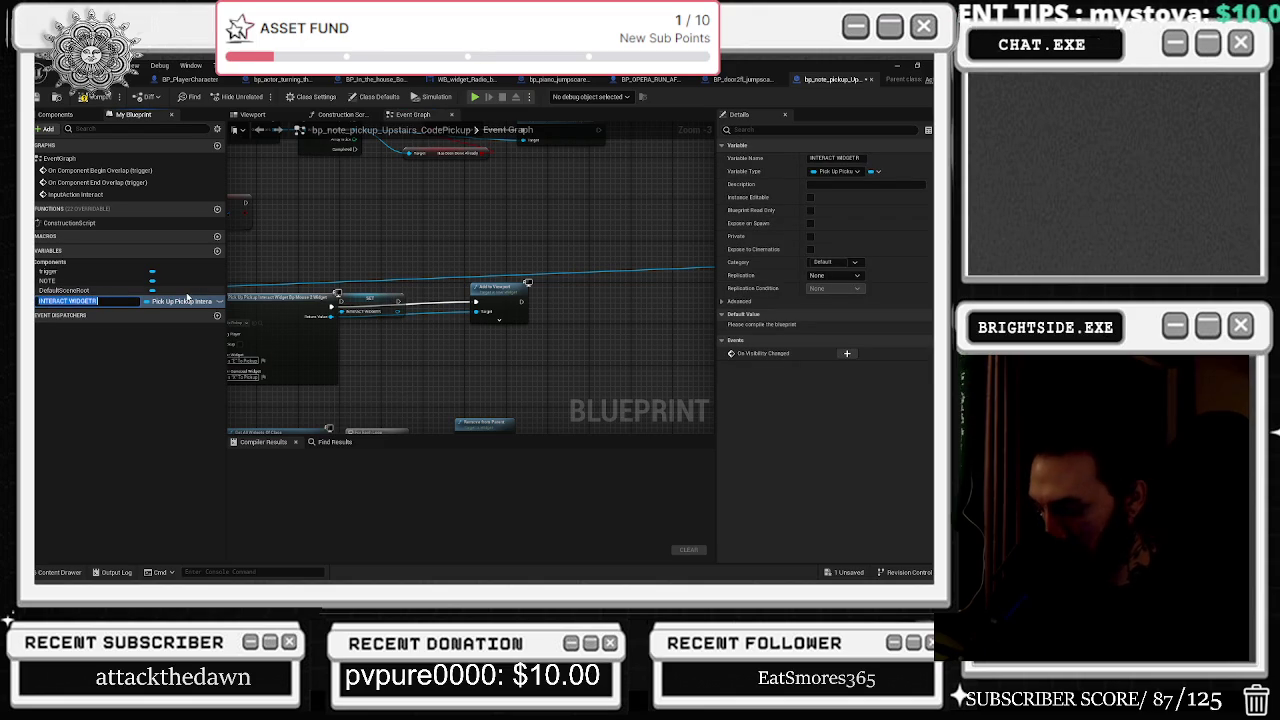
{"action": "key", "text": "Return"}
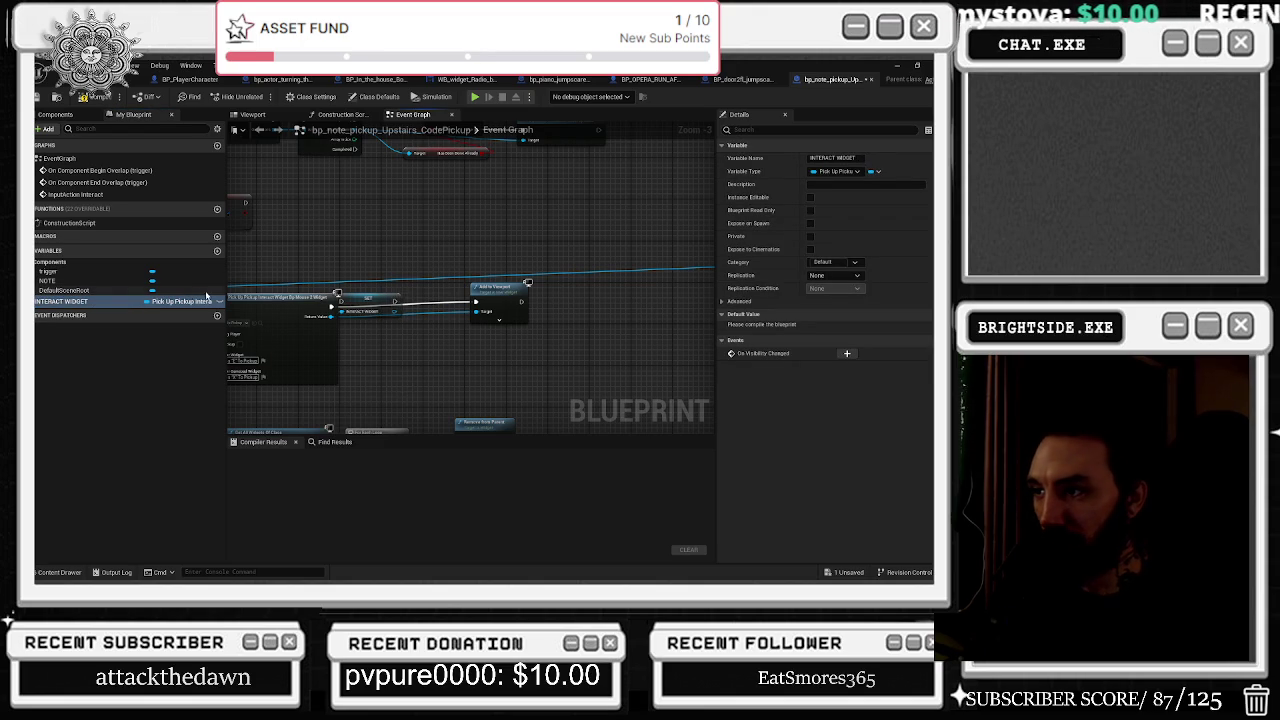
Line up the new SET node, Create Widget and Add to Viewport nodes along the wire.
{"action": "scroll", "coordinate": [330, 290], "scroll_direction": "up", "scroll_amount": 3}
{"action": "left_click", "coordinate": [400, 296]}
{"action": "left_click_drag", "start_coordinate": [400, 300], "coordinate": [400, 308]}
{"action": "mouse_move", "coordinate": [300, 305]}
{"action": "left_mouse_down"}
{"action": "mouse_move", "coordinate": [356, 305]}
{"action": "mouse_move", "coordinate": [317, 305]}
{"action": "left_mouse_up"}
{"action": "left_click_drag", "start_coordinate": [550, 307], "coordinate": [547, 342]}
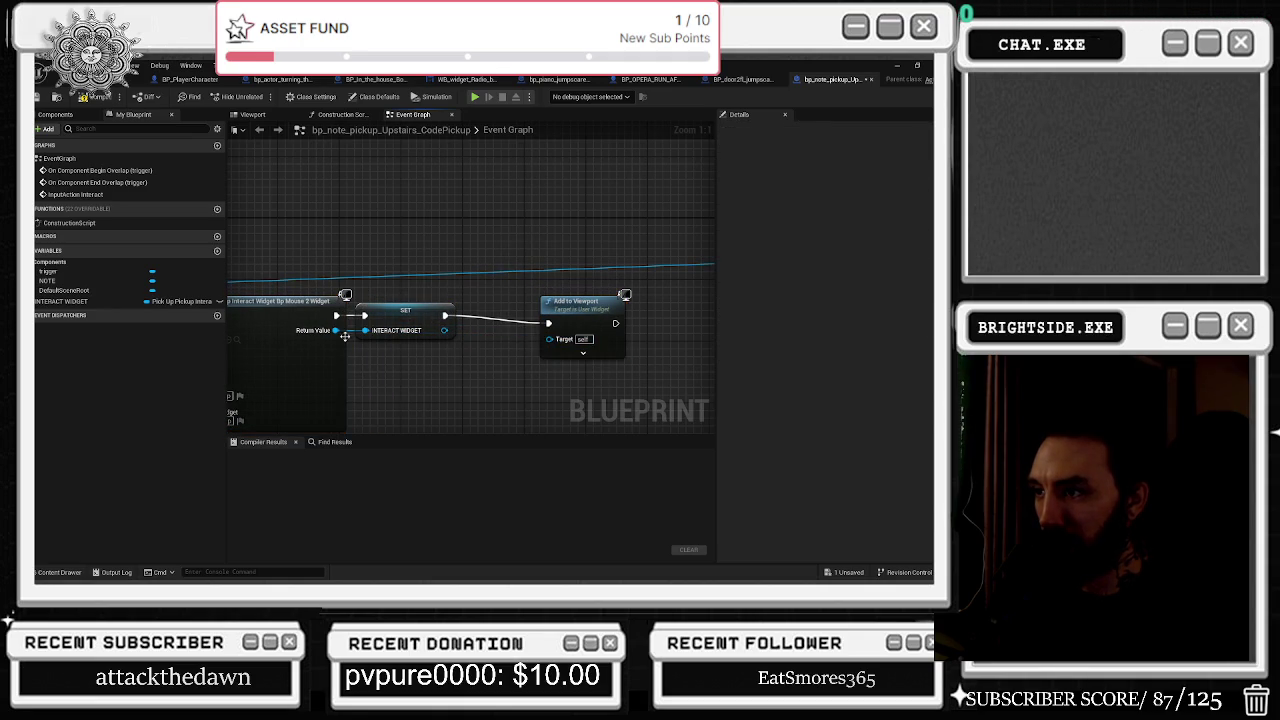
{"action": "left_click_drag", "start_coordinate": [432, 332], "coordinate": [549, 339]}
Place an INTERACT WIDGET getter near the For Each Loop and Remove from Parent nodes.
{"action": "scroll", "coordinate": [530, 218], "scroll_direction": "down", "scroll_amount": 4}
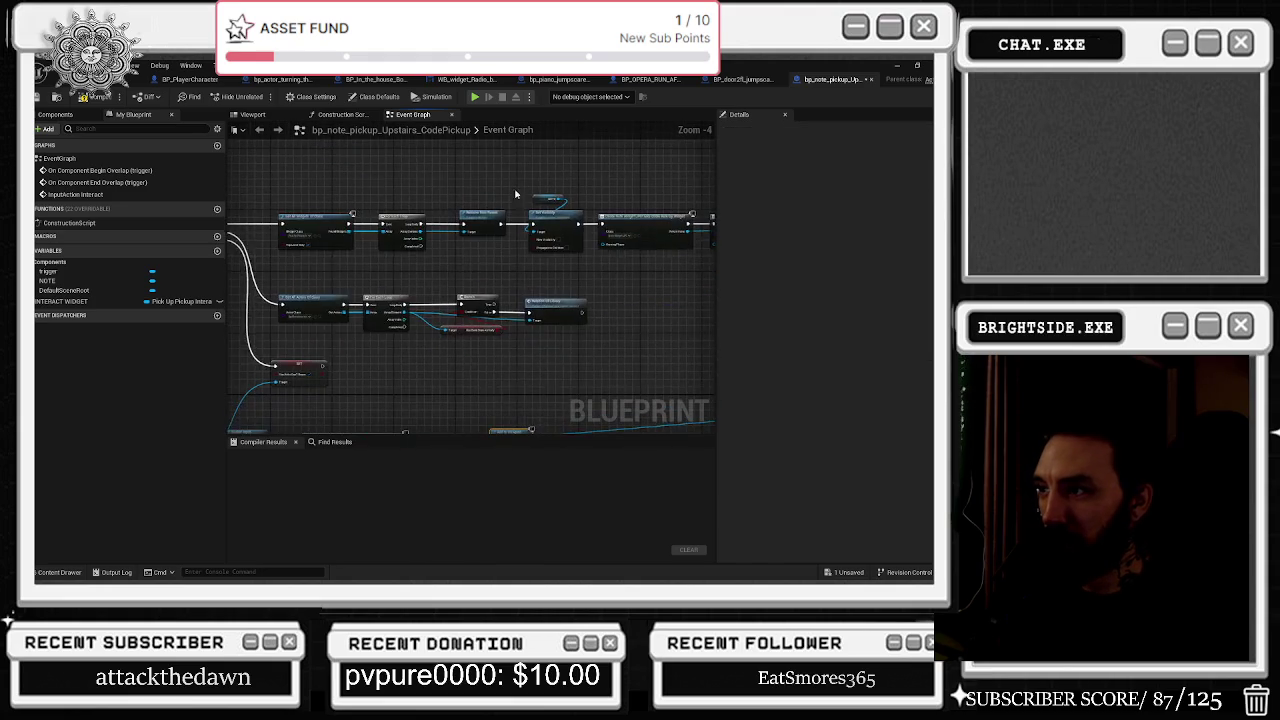
{"action": "scroll", "coordinate": [438, 247], "scroll_direction": "up", "scroll_amount": 3}
{"action": "left_click_drag", "start_coordinate": [445, 286], "coordinate": [340, 170]}
{"action": "mouse_move", "coordinate": [502, 264]}
{"action": "left_mouse_down"}
{"action": "mouse_move", "coordinate": [414, 257]}
{"action": "mouse_move", "coordinate": [486, 269]}
{"action": "mouse_move", "coordinate": [429, 278]}
{"action": "left_mouse_up"}
{"action": "left_click", "coordinate": [464, 388]}
{"action": "mouse_move", "coordinate": [70, 303]}
{"action": "left_mouse_down"}
{"action": "mouse_move", "coordinate": [455, 235]}
{"action": "mouse_move", "coordinate": [540, 305]}
{"action": "left_mouse_up"}
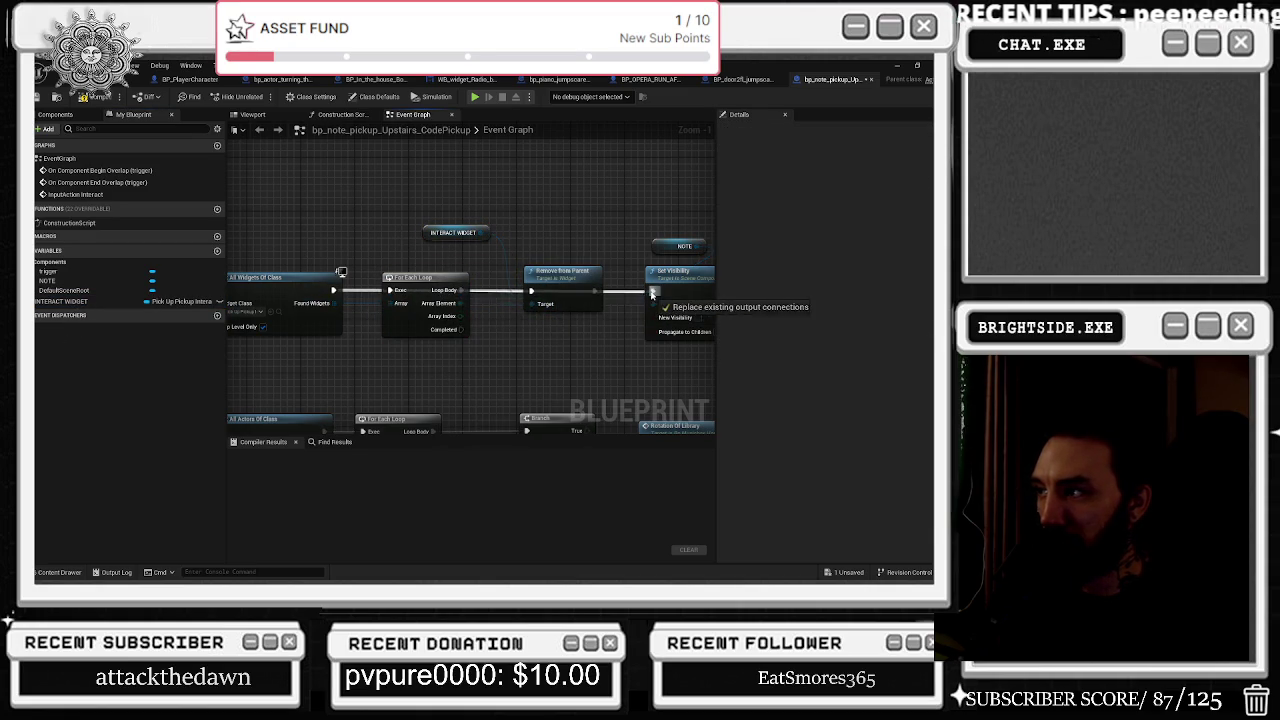
{"action": "mouse_move", "coordinate": [333, 290]}
{"action": "left_mouse_down"}
{"action": "mouse_move", "coordinate": [343, 430]}
{"action": "mouse_move", "coordinate": [775, 323]}
{"action": "mouse_move", "coordinate": [459, 319]}
{"action": "left_mouse_up"}
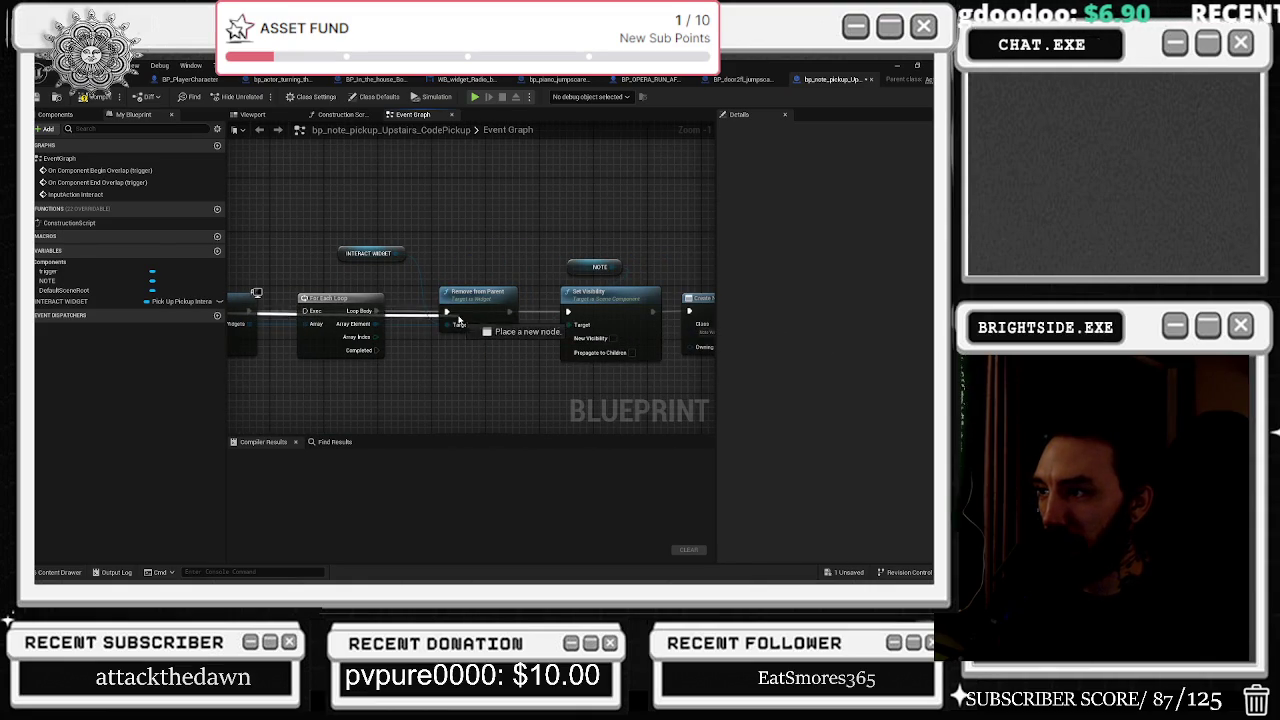
Delete the For Each Loop, INTERACT WIDGET getter and Remove from Parent nodes.
{"action": "left_click", "coordinate": [400, 292]}
{"action": "key", "text": "Delete"}
{"action": "left_click", "coordinate": [433, 246]}
{"action": "left_click", "coordinate": [548, 318], "text": "ctrl"}
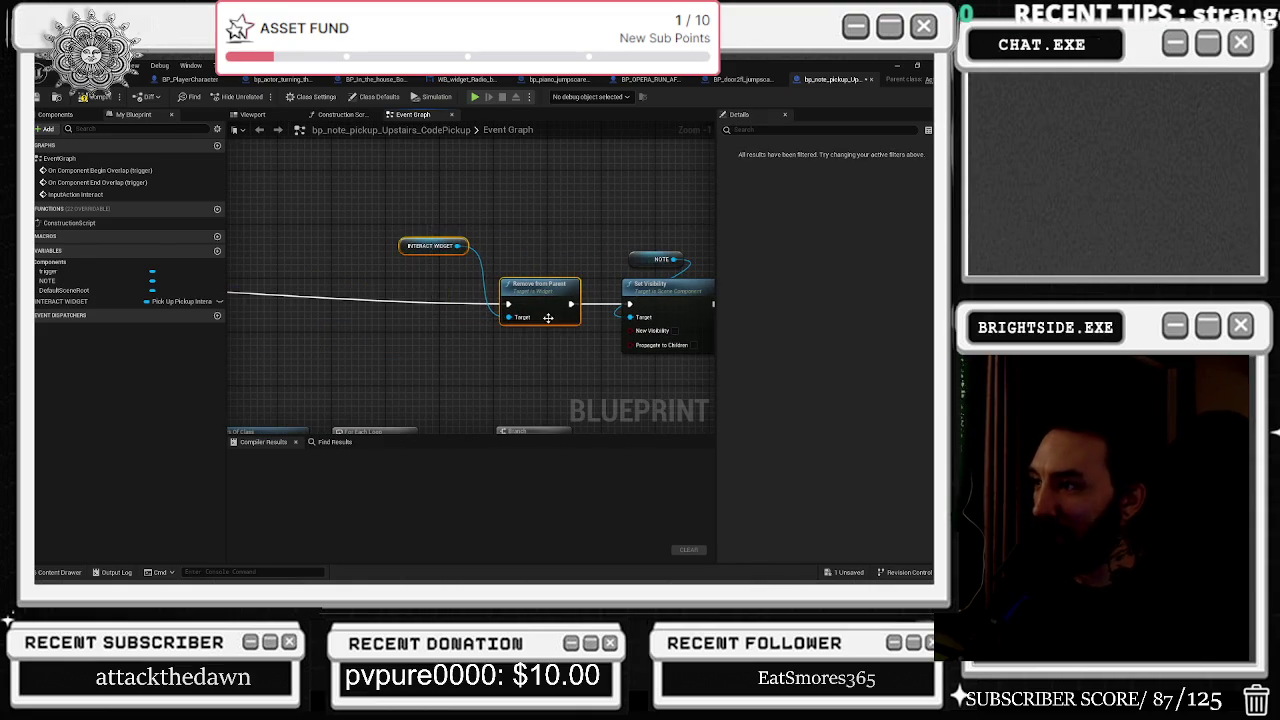
{"action": "key", "text": "Delete"}
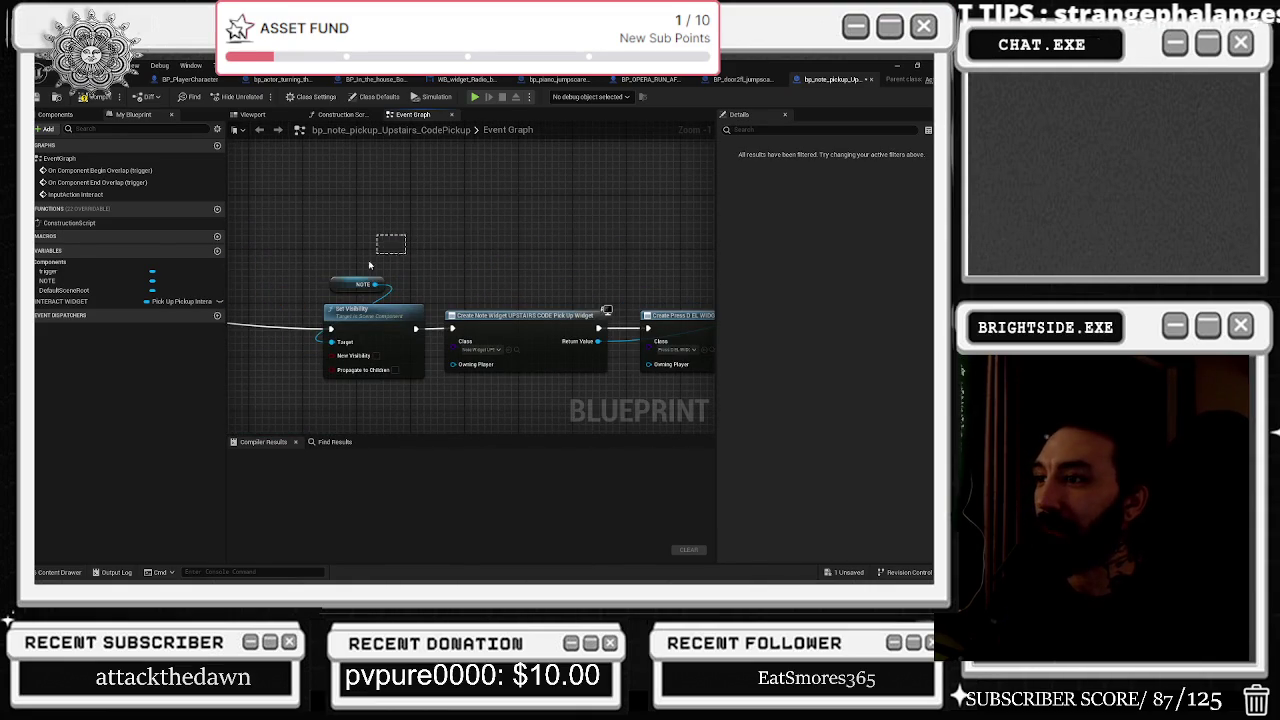
Move the Set Visibility, NOTE and Create Note Widget nodes left and position Add to Viewport.
{"action": "mouse_move", "coordinate": [355, 360]}
{"action": "left_mouse_down"}
{"action": "mouse_move", "coordinate": [489, 362]}
{"action": "mouse_move", "coordinate": [232, 345]}
{"action": "left_mouse_up"}
{"action": "left_click_drag", "start_coordinate": [403, 290], "coordinate": [275, 300]}
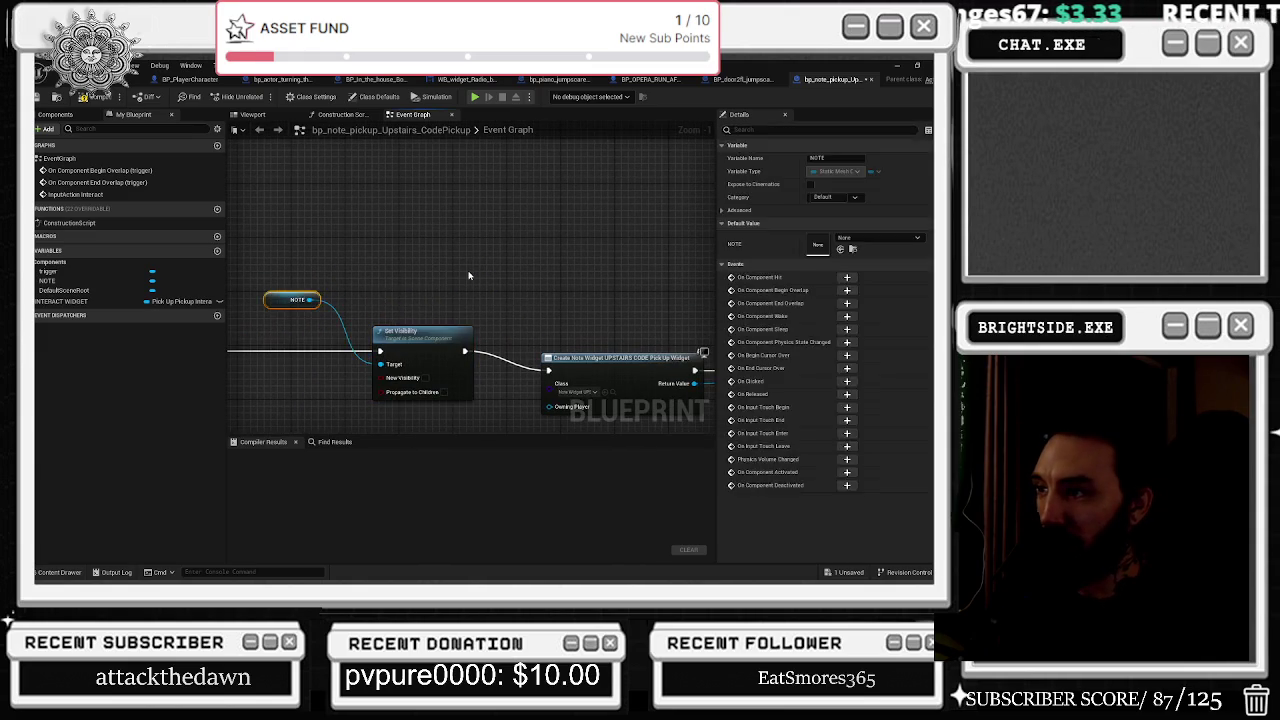
{"action": "left_click_drag", "start_coordinate": [479, 334], "coordinate": [472, 321]}
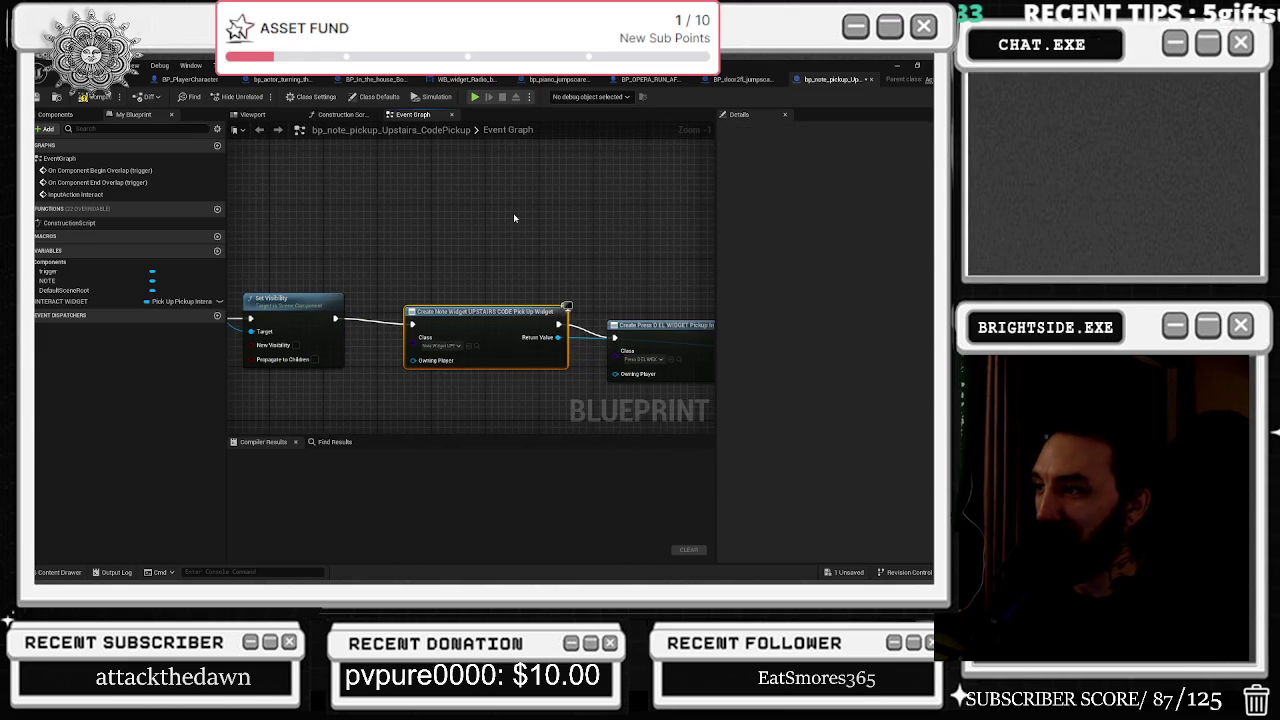
{"action": "left_click_drag", "start_coordinate": [513, 220], "coordinate": [472, 253]}
{"action": "left_click", "coordinate": [565, 320]}
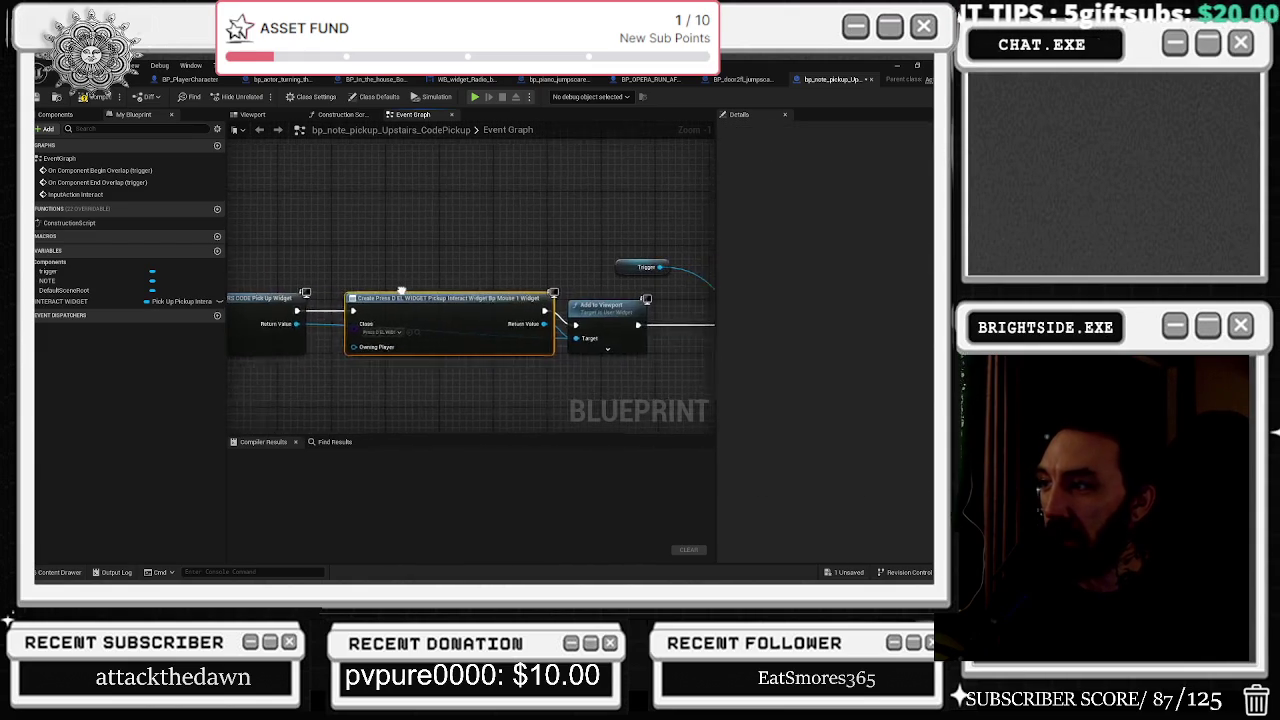
{"action": "left_click_drag", "start_coordinate": [565, 330], "coordinate": [236, 330]}
{"action": "left_click", "coordinate": [515, 313]}
{"action": "mouse_move", "coordinate": [519, 330]}
{"action": "left_mouse_down"}
{"action": "mouse_move", "coordinate": [338, 320]}
{"action": "mouse_move", "coordinate": [382, 278]}
{"action": "left_mouse_up"}
Check the Destroy Component, Create Widget and SET Current Objective nodes along the chain.
{"action": "left_click", "coordinate": [460, 324]}
{"action": "left_click", "coordinate": [620, 345]}
{"action": "left_click_drag", "start_coordinate": [380, 340], "coordinate": [680, 330]}
{"action": "left_click_drag", "start_coordinate": [347, 282], "coordinate": [514, 370]}
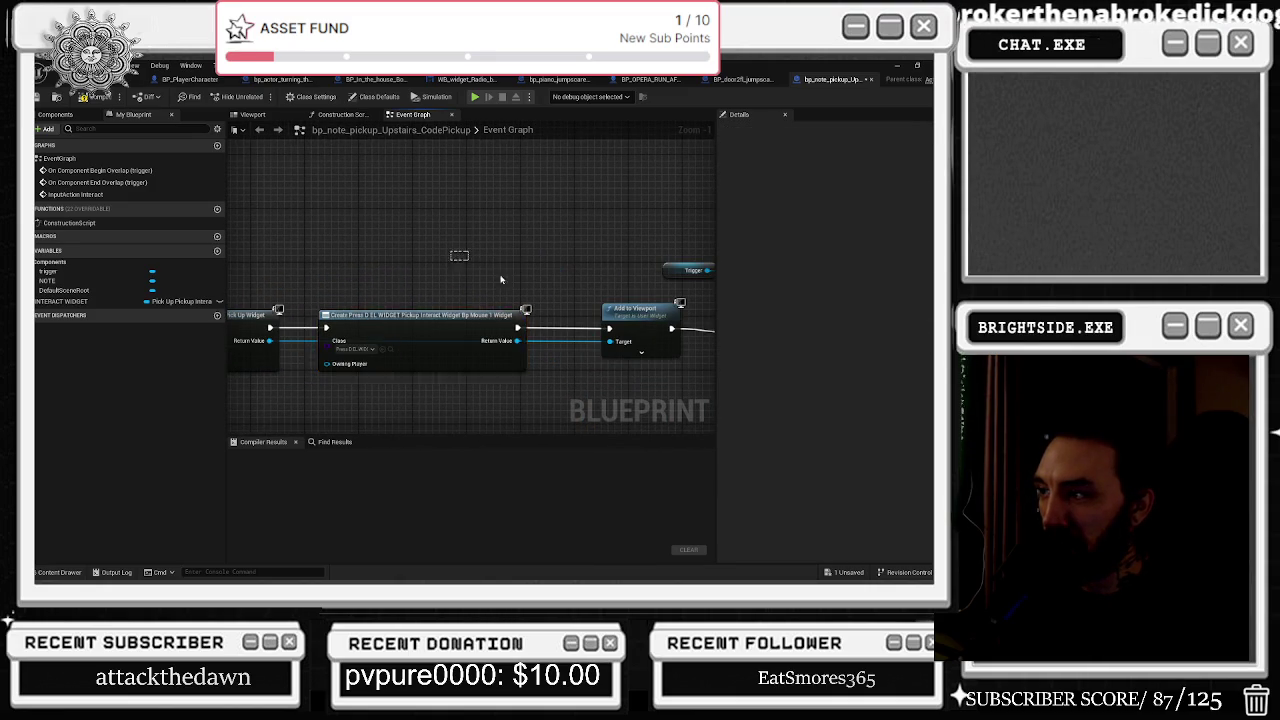
{"action": "mouse_move", "coordinate": [545, 472]}
{"action": "left_mouse_down"}
{"action": "mouse_move", "coordinate": [621, 419]}
{"action": "mouse_move", "coordinate": [538, 369]}
{"action": "left_mouse_up"}
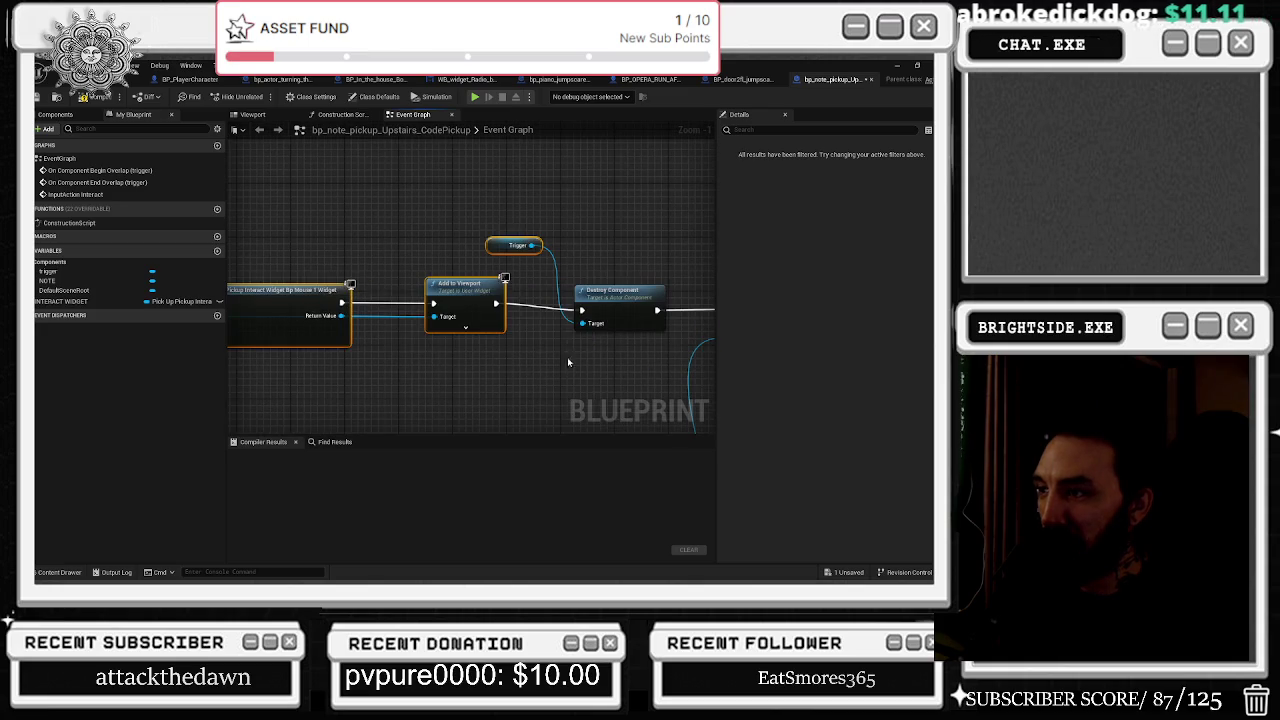
{"action": "left_click_drag", "start_coordinate": [690, 300], "coordinate": [549, 285]}
{"action": "left_click", "coordinate": [650, 297]}
{"action": "left_click", "coordinate": [580, 381]}
{"action": "scroll", "coordinate": [508, 380], "scroll_direction": "down", "scroll_amount": 8}
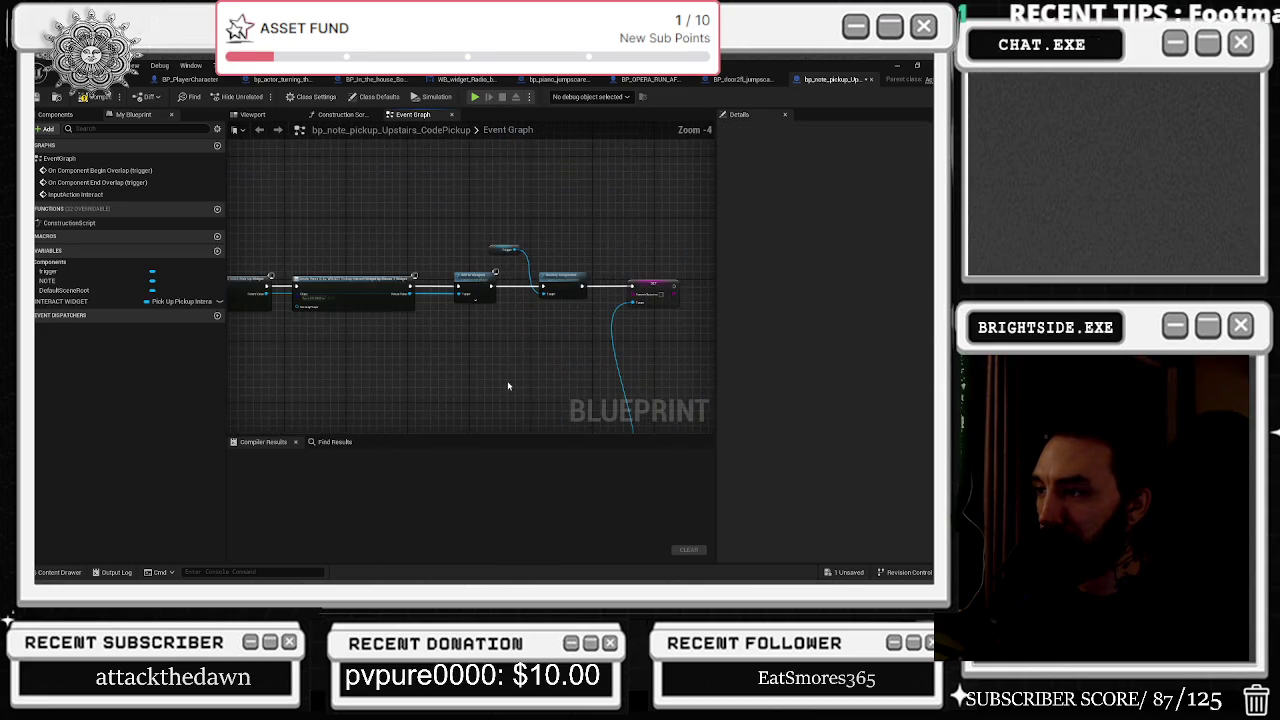
Move the middle and lower node rows up-left and nudge the top-left event nodes right.
{"action": "mouse_move", "coordinate": [320, 285]}
{"action": "left_mouse_down"}
{"action": "mouse_move", "coordinate": [543, 377]}
{"action": "mouse_move", "coordinate": [468, 343]}
{"action": "mouse_move", "coordinate": [495, 343]}
{"action": "left_mouse_up"}
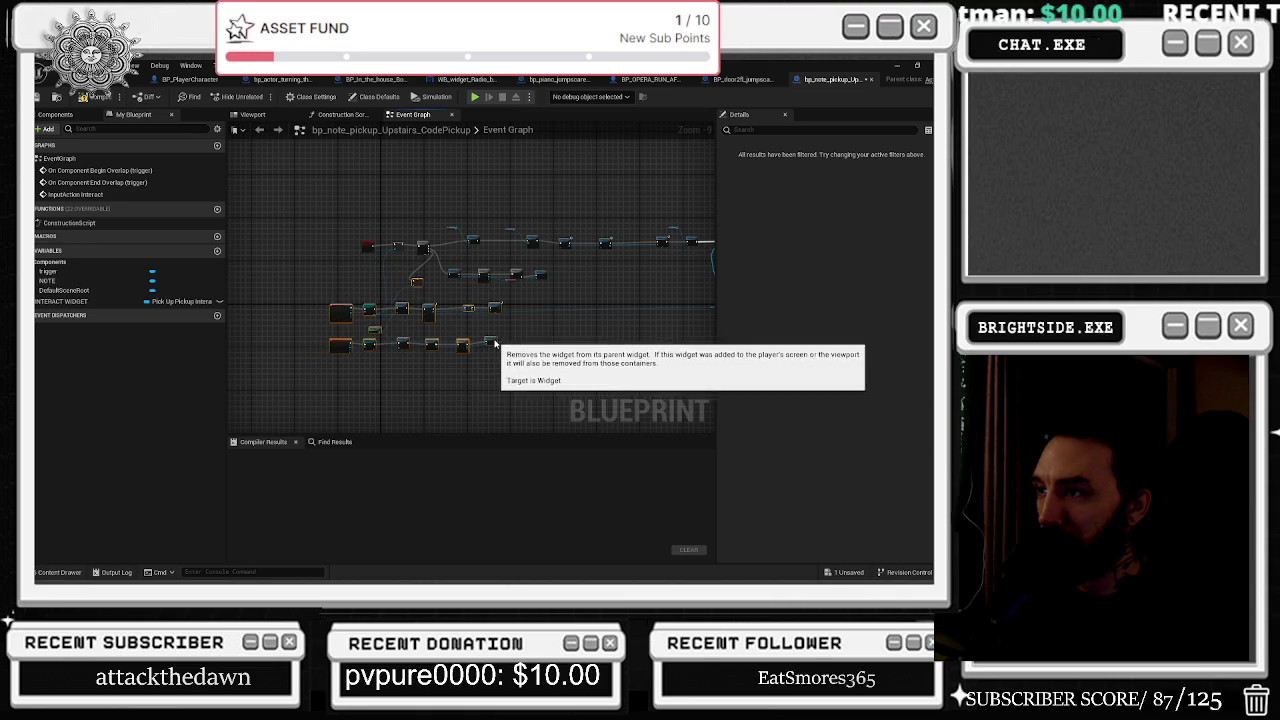
{"action": "left_click_drag", "start_coordinate": [349, 248], "coordinate": [375, 243]}
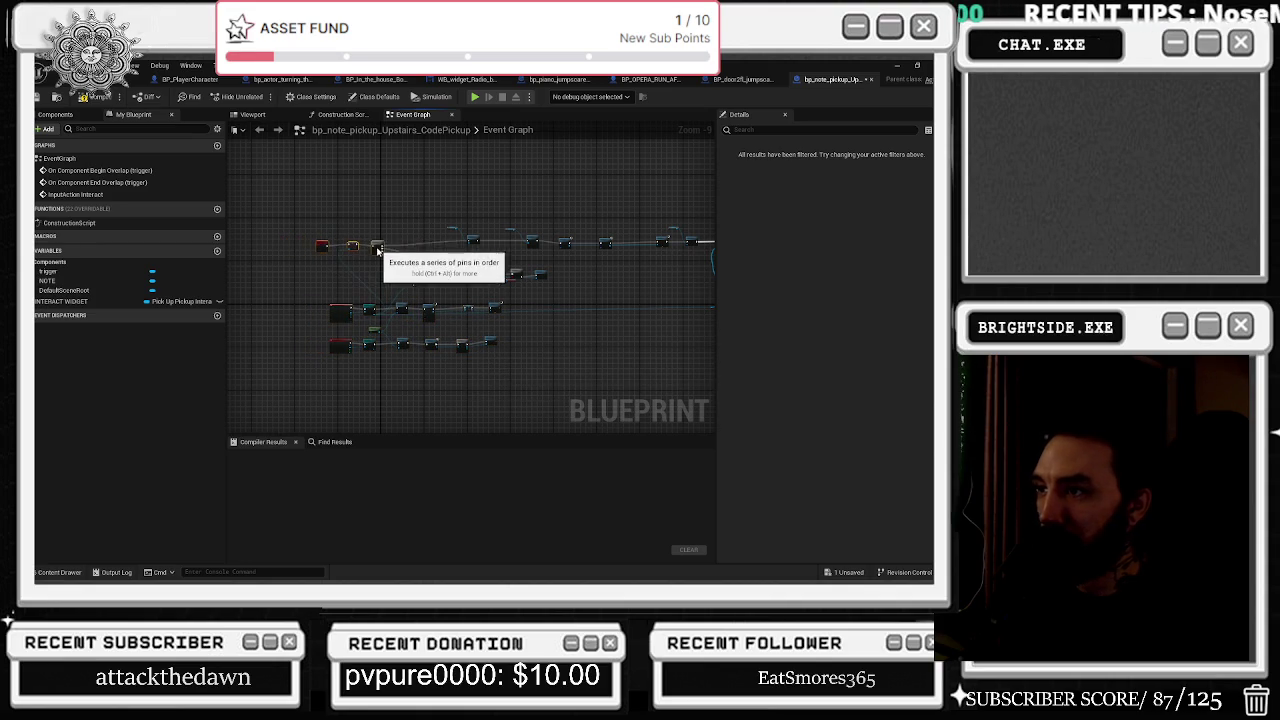
{"action": "left_click", "coordinate": [393, 200]}
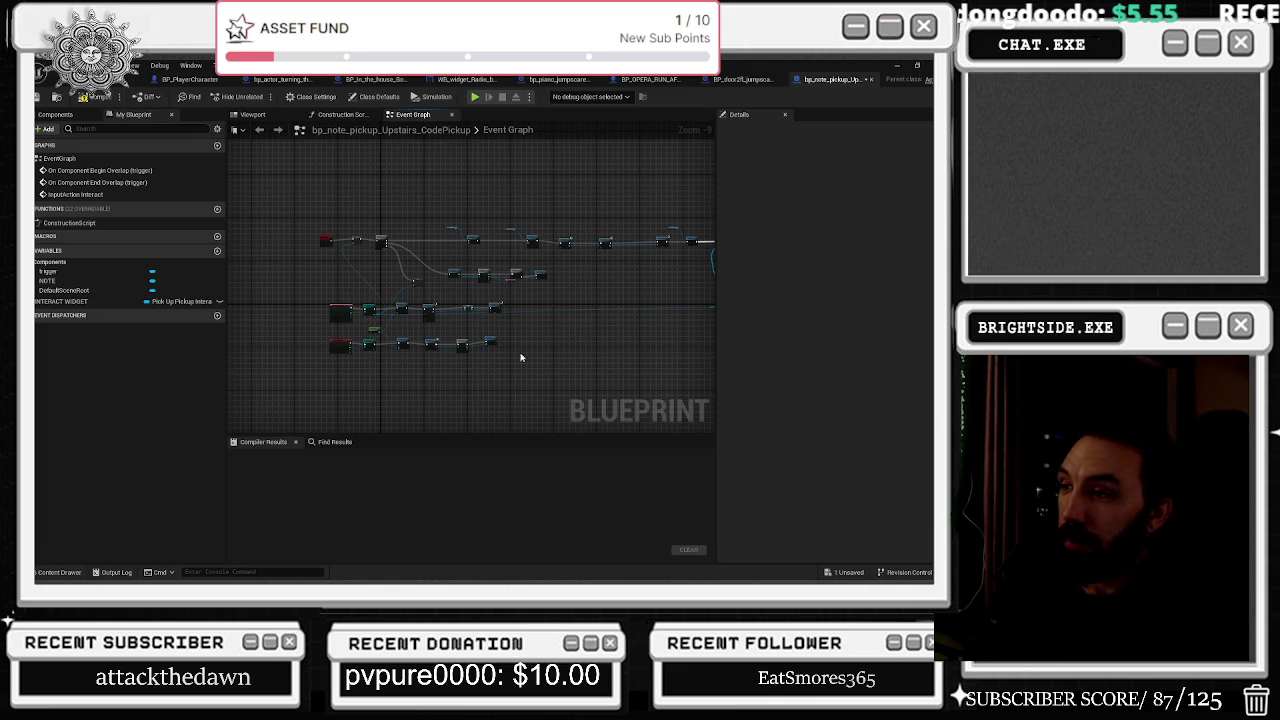
{"action": "scroll", "coordinate": [369, 313], "scroll_direction": "up", "scroll_amount": 4}
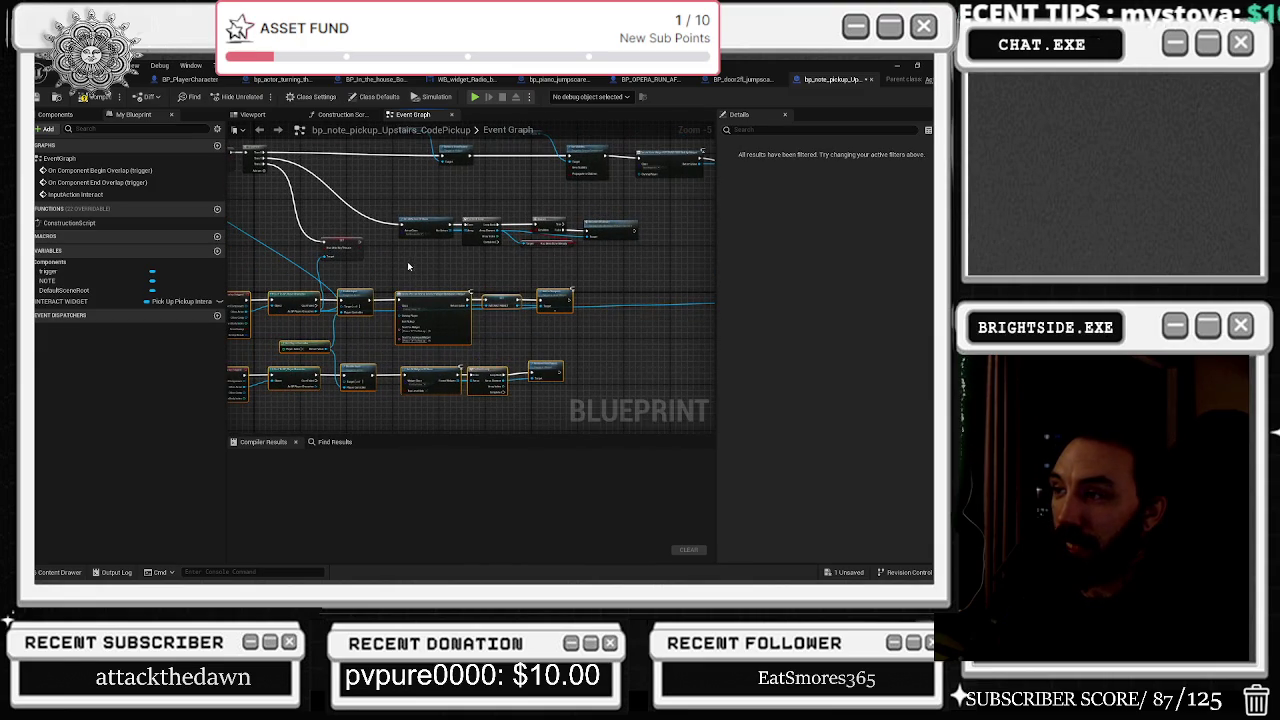
{"action": "left_click_drag", "start_coordinate": [408, 261], "coordinate": [516, 342]}
{"action": "left_click_drag", "start_coordinate": [419, 278], "coordinate": [557, 358]}
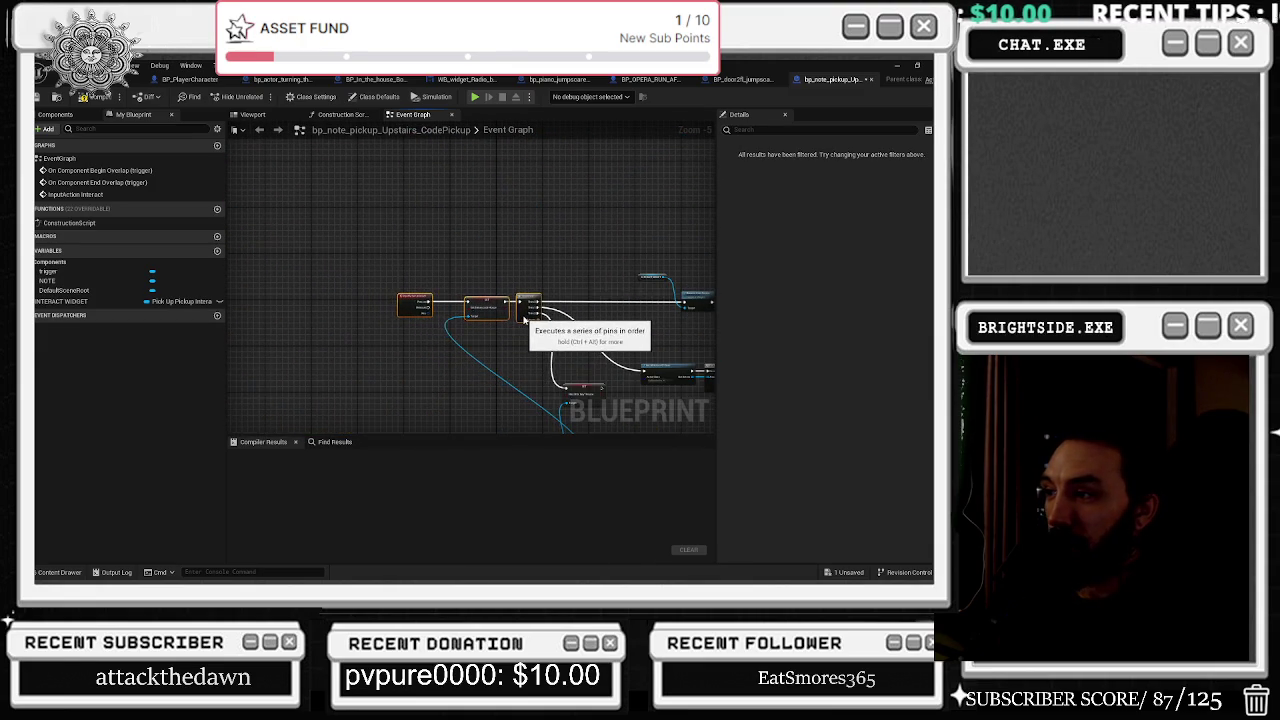
{"action": "mouse_move", "coordinate": [565, 273]}
{"action": "left_mouse_down"}
{"action": "mouse_move", "coordinate": [519, 278]}
{"action": "mouse_move", "coordinate": [455, 250]}
{"action": "left_mouse_up"}
Select the middle row of nodes, then minimize the editor to the desktop.
{"action": "mouse_move", "coordinate": [370, 325]}
{"action": "left_mouse_down"}
{"action": "mouse_move", "coordinate": [612, 366]}
{"action": "mouse_move", "coordinate": [575, 336]}
{"action": "left_mouse_up"}
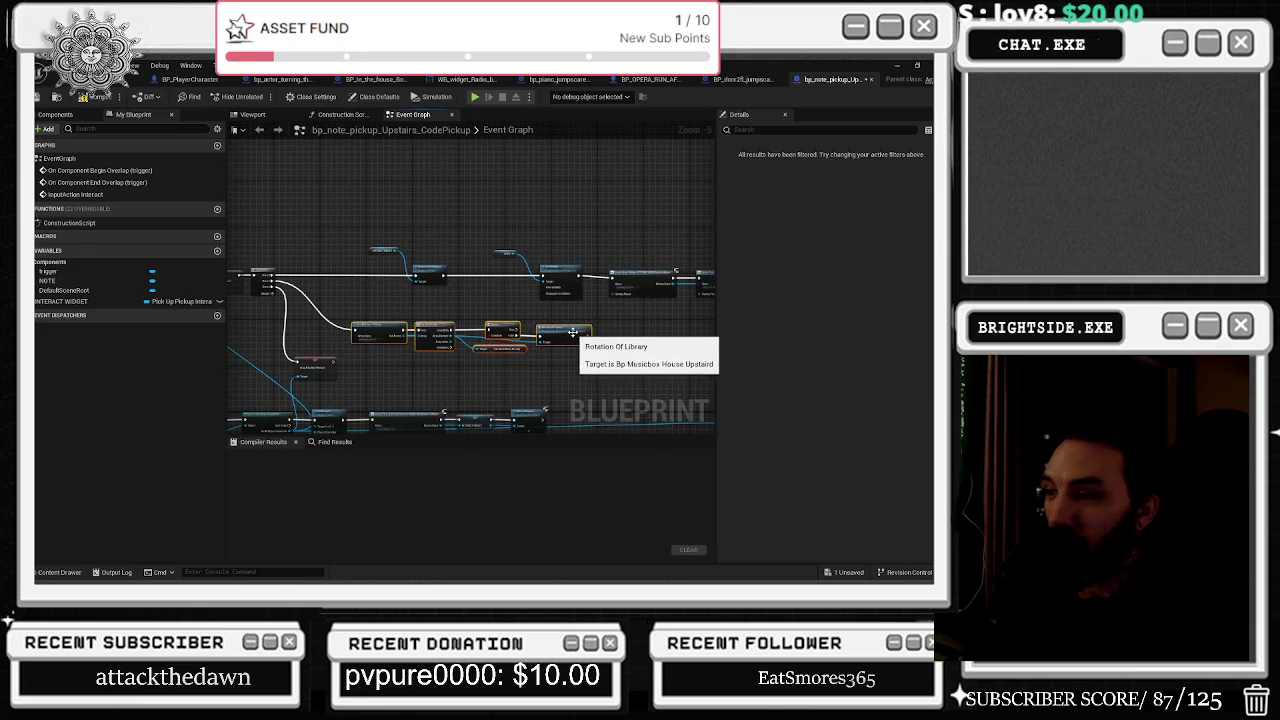
{"action": "scroll", "coordinate": [498, 352], "scroll_direction": "up", "scroll_amount": 3}
{"action": "mouse_move", "coordinate": [492, 347]}
{"action": "left_mouse_down"}
{"action": "mouse_move", "coordinate": [406, 393]}
{"action": "mouse_move", "coordinate": [480, 352]}
{"action": "mouse_move", "coordinate": [487, 376]}
{"action": "left_mouse_up"}
{"action": "scroll", "coordinate": [600, 280], "scroll_direction": "down", "scroll_amount": 2}
{"action": "mouse_move", "coordinate": [358, 289]}
{"action": "left_mouse_down"}
{"action": "mouse_move", "coordinate": [591, 337]}
{"action": "mouse_move", "coordinate": [624, 311]}
{"action": "left_mouse_up"}
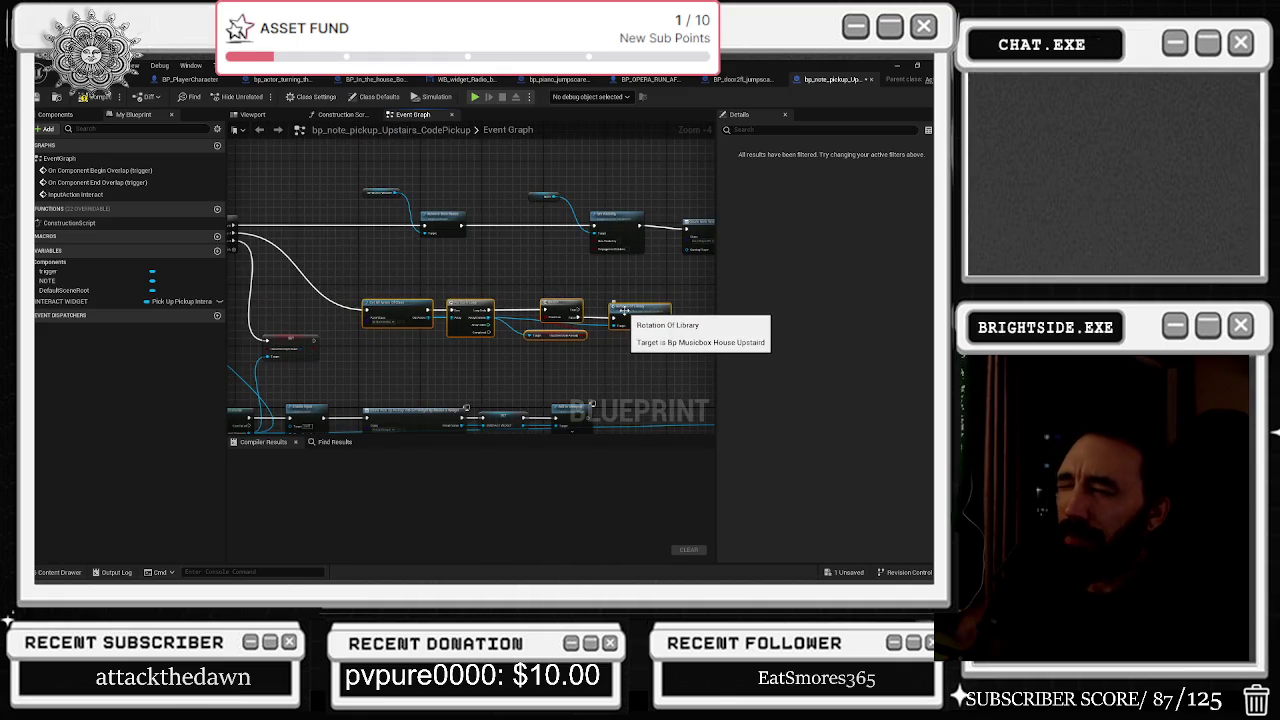
{"action": "left_click", "coordinate": [897, 66]}
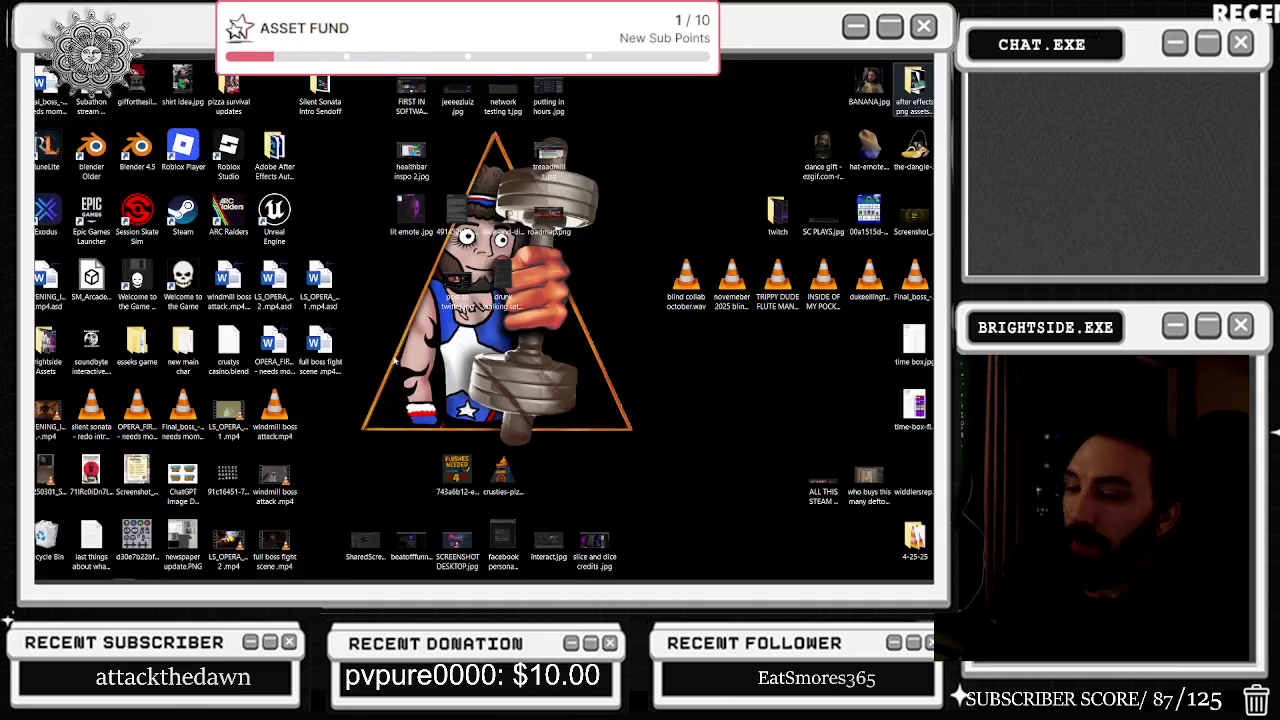
Gather LS_OPERA 2.mp4, windmill boss attack.mp4 and full boss fight scene.mp4, then play the opening intro in VLC.
{"action": "left_click_drag", "start_coordinate": [292, 480], "coordinate": [458, 348]}
{"action": "mouse_move", "coordinate": [275, 478]}
{"action": "left_mouse_down"}
{"action": "mouse_move", "coordinate": [503, 350]}
{"action": "mouse_move", "coordinate": [553, 350]}
{"action": "left_mouse_up"}
{"action": "left_click_drag", "start_coordinate": [48, 418], "coordinate": [408, 366]}
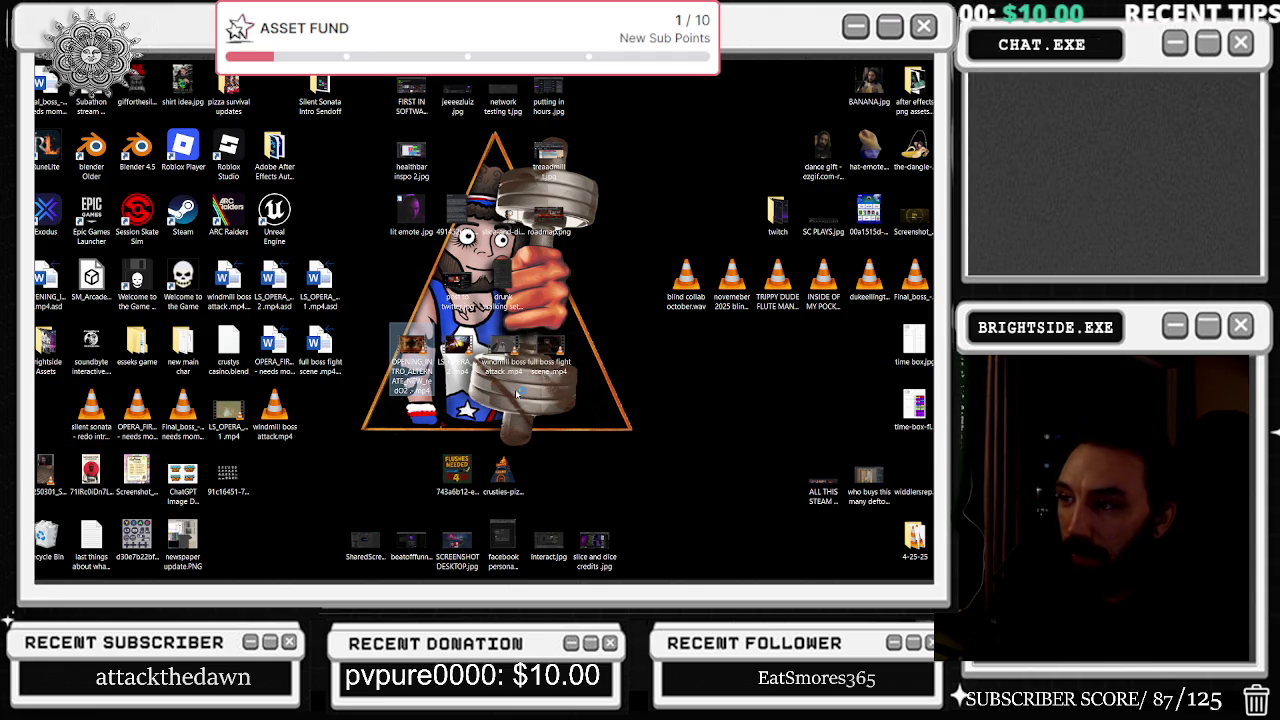
{"action": "key", "text": "Return"}
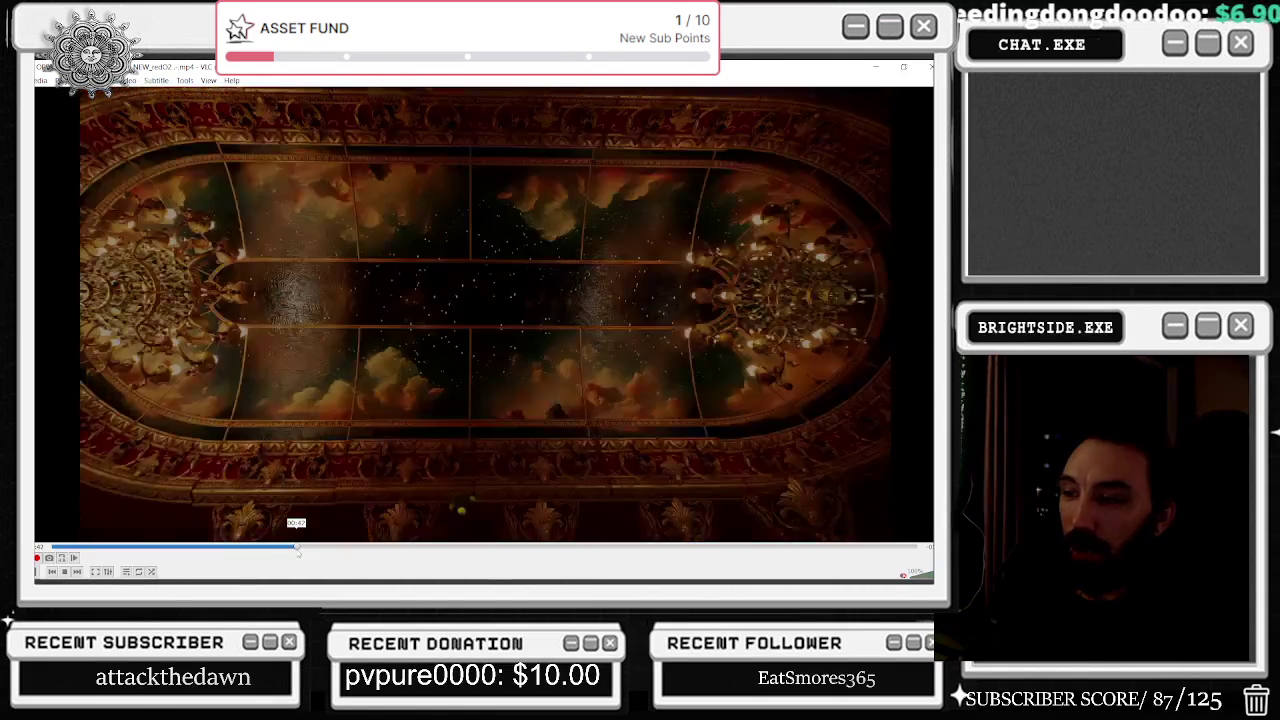
Replay the intro's office scene around 00:49, then close VLC.
{"action": "left_click", "coordinate": [305, 546]}
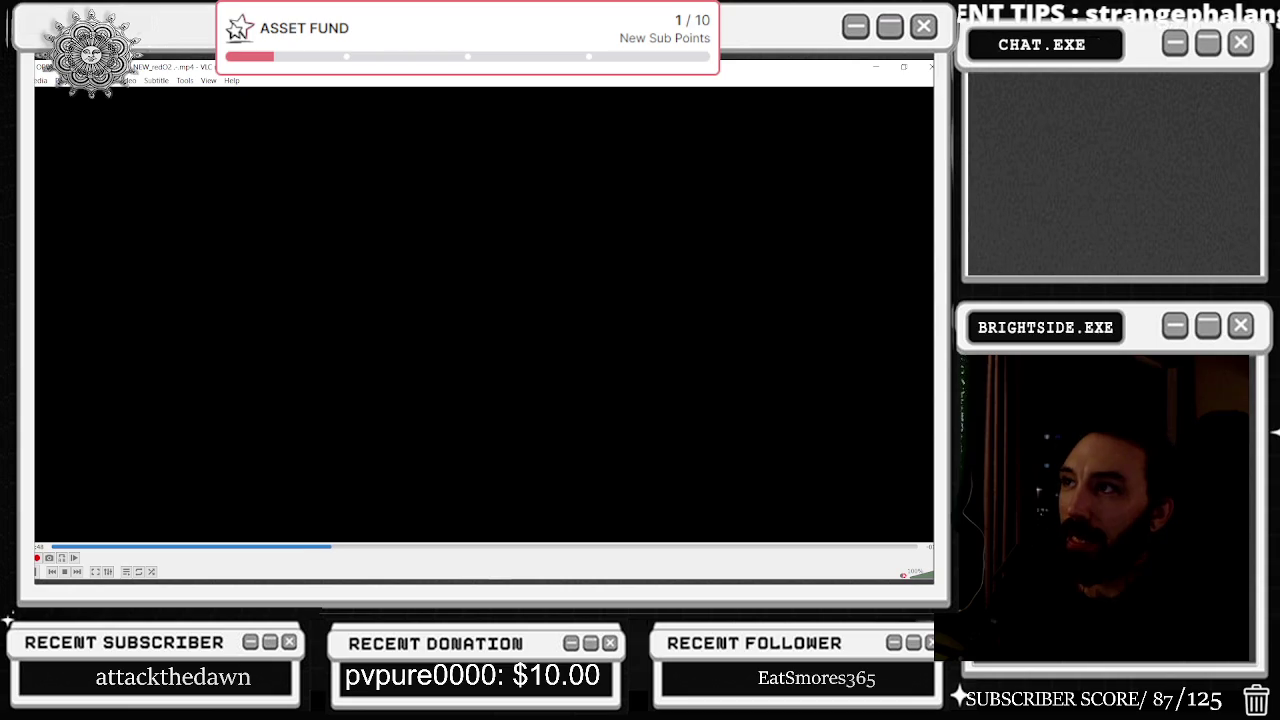
{"action": "left_click", "coordinate": [320, 547]}
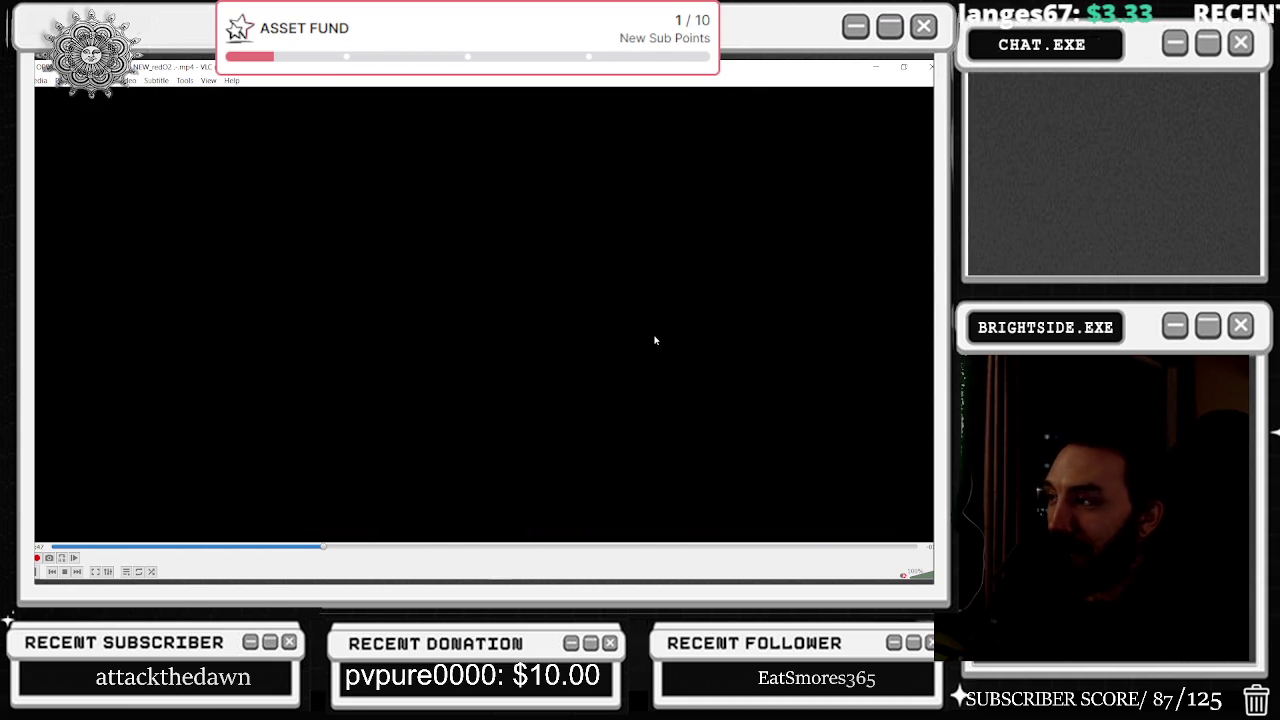
{"action": "left_click", "coordinate": [310, 547]}
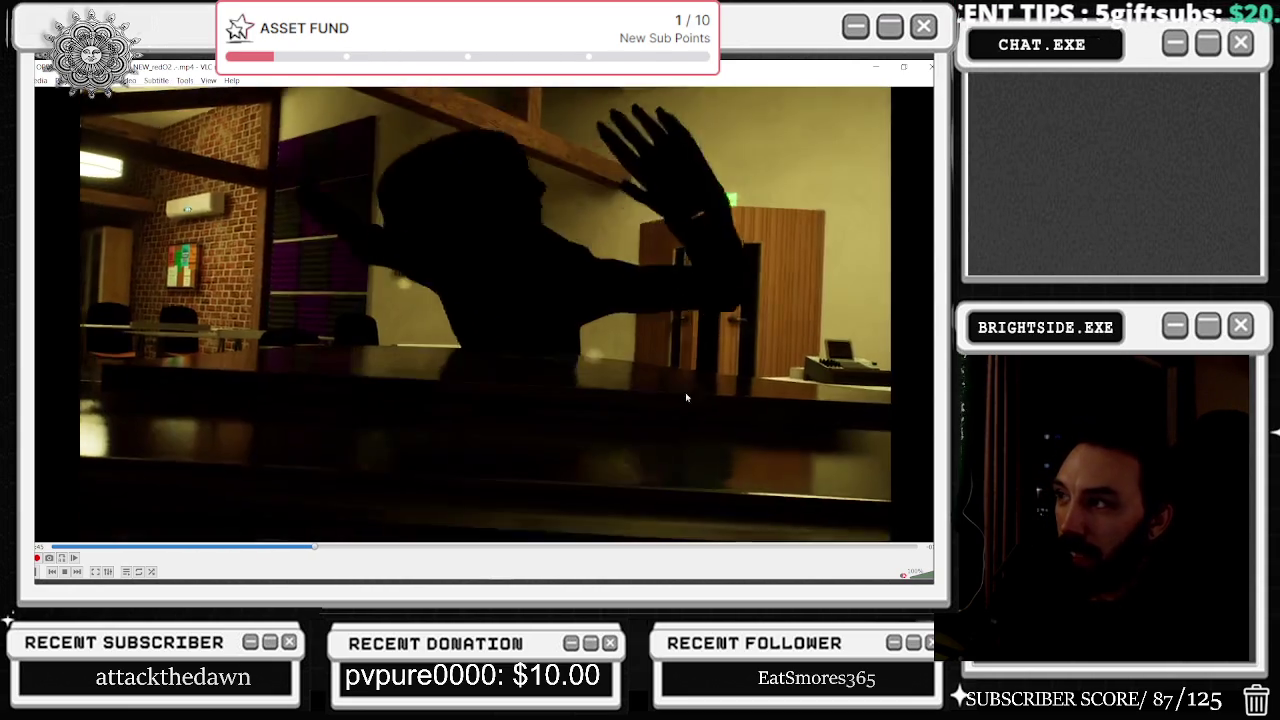
{"action": "left_click", "coordinate": [930, 67]}
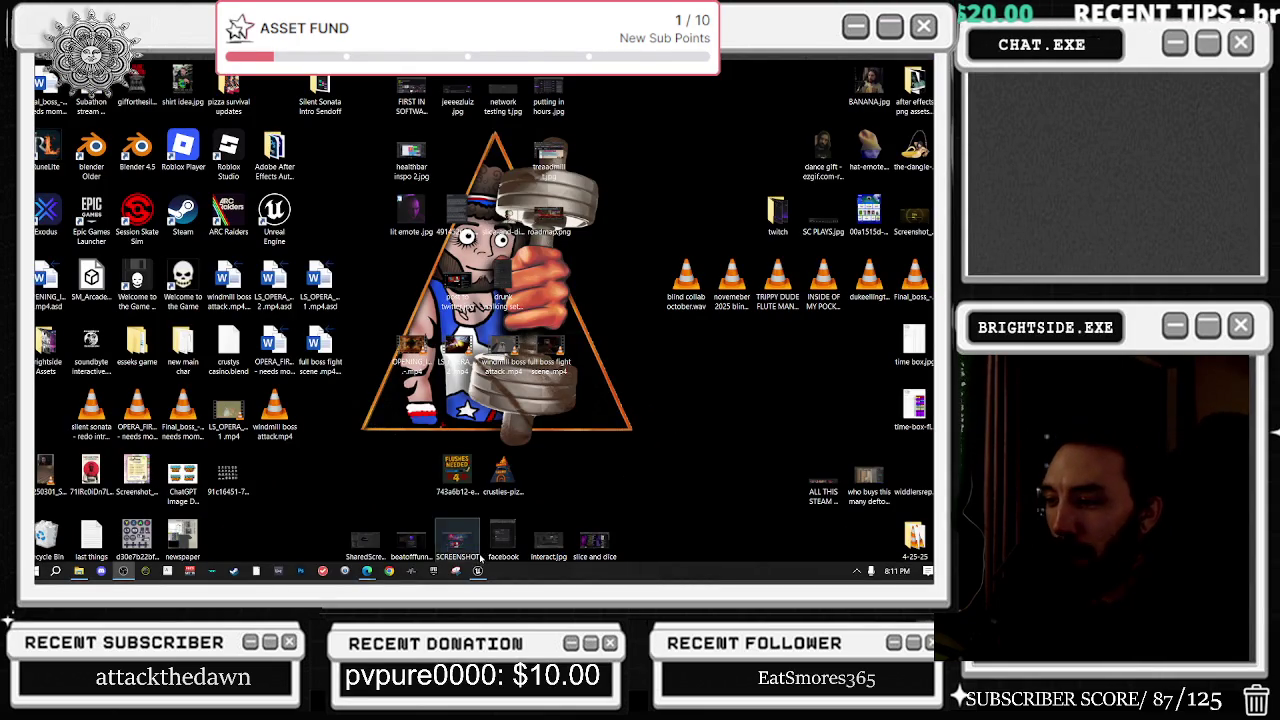
Tidy the note pickup graph: shift a node row left and move the Get and Set Visibility nodes left.
{"action": "left_click", "coordinate": [478, 571]}
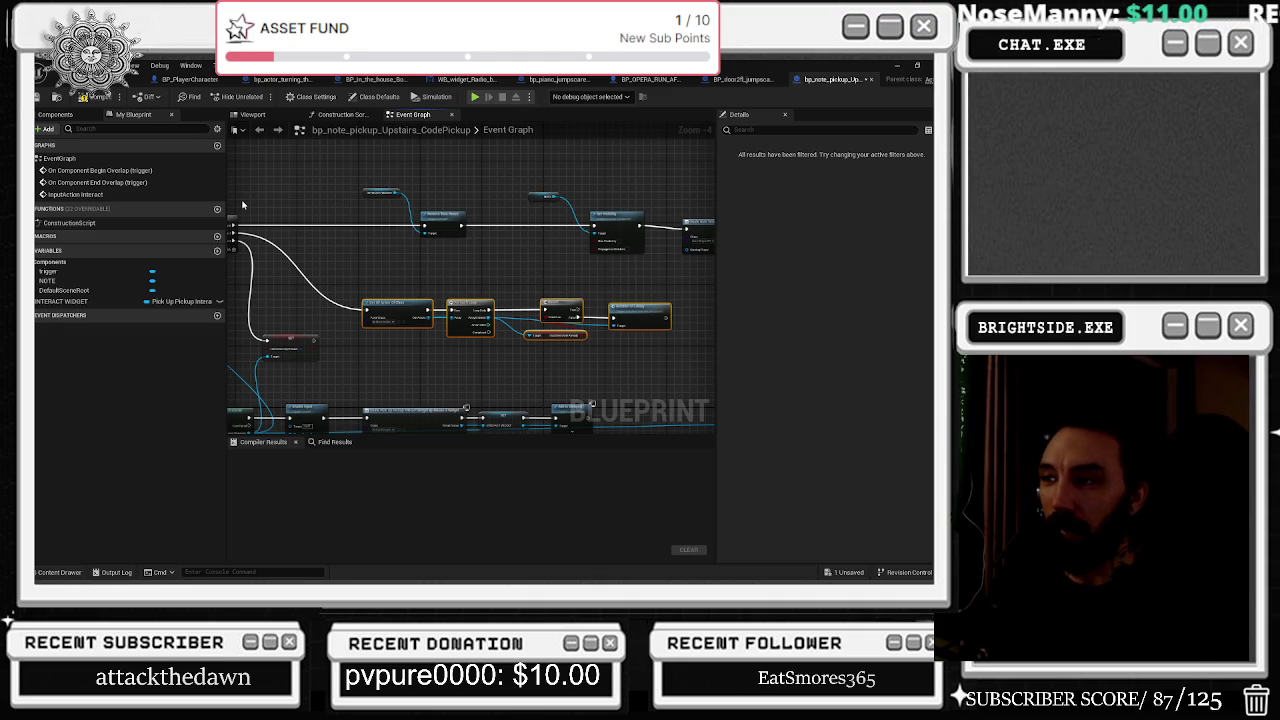
{"action": "left_click_drag", "start_coordinate": [397, 289], "coordinate": [313, 324]}
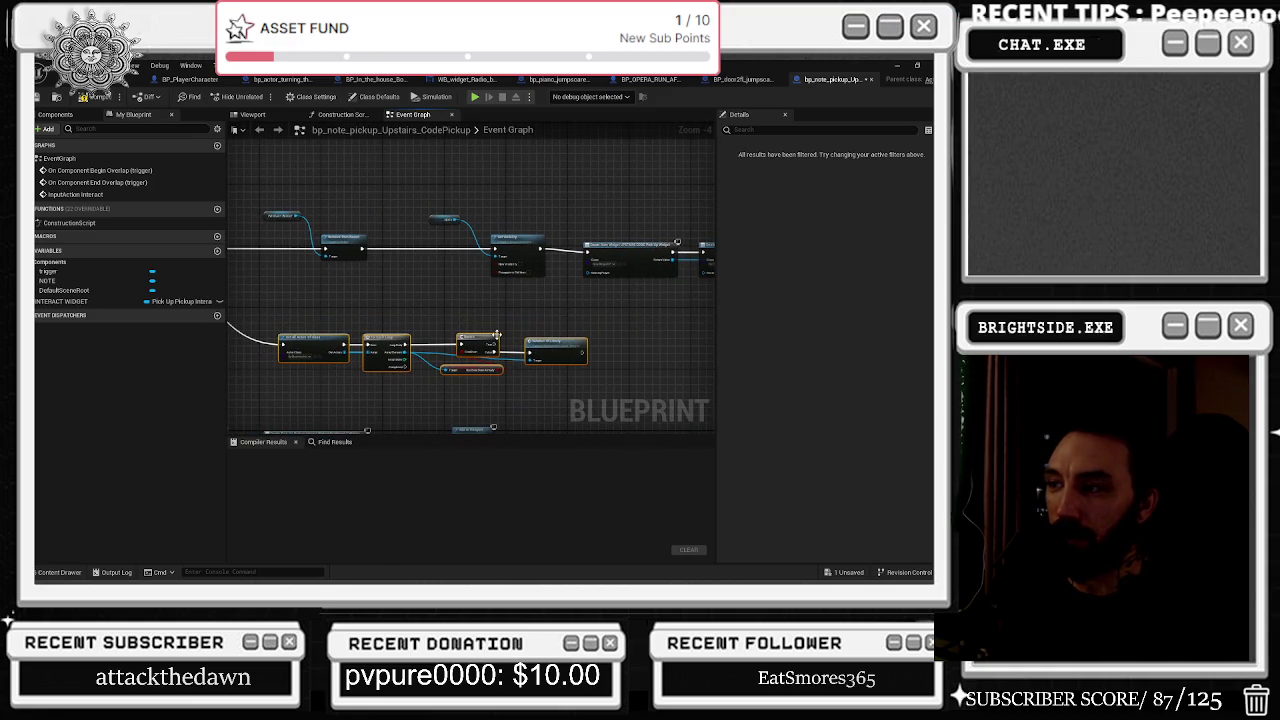
{"action": "mouse_move", "coordinate": [436, 305]}
{"action": "left_mouse_down"}
{"action": "mouse_move", "coordinate": [529, 273]}
{"action": "mouse_move", "coordinate": [423, 266]}
{"action": "mouse_move", "coordinate": [457, 323]}
{"action": "mouse_move", "coordinate": [537, 308]}
{"action": "mouse_move", "coordinate": [661, 241]}
{"action": "left_mouse_up"}
{"action": "mouse_move", "coordinate": [380, 277]}
{"action": "left_mouse_down"}
{"action": "mouse_move", "coordinate": [474, 368]}
{"action": "mouse_move", "coordinate": [684, 372]}
{"action": "mouse_move", "coordinate": [673, 386]}
{"action": "mouse_move", "coordinate": [600, 390]}
{"action": "left_mouse_up"}
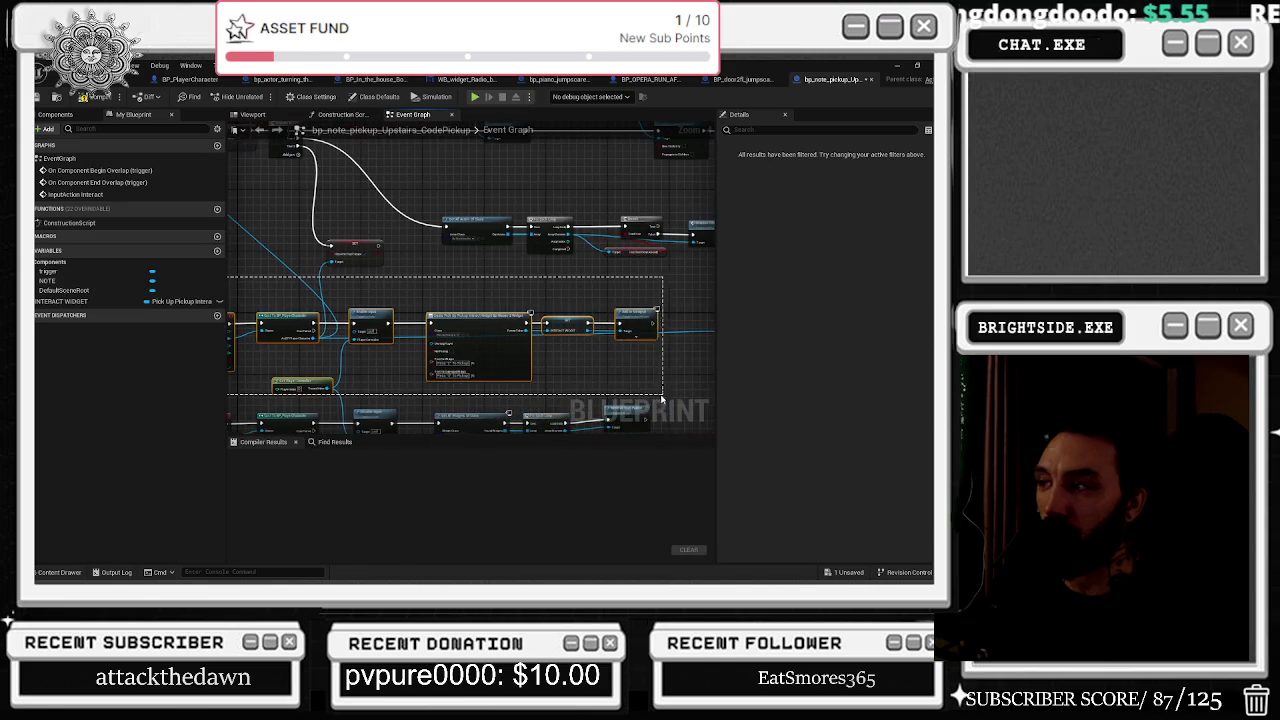
{"action": "left_click_drag", "start_coordinate": [565, 323], "coordinate": [535, 323]}
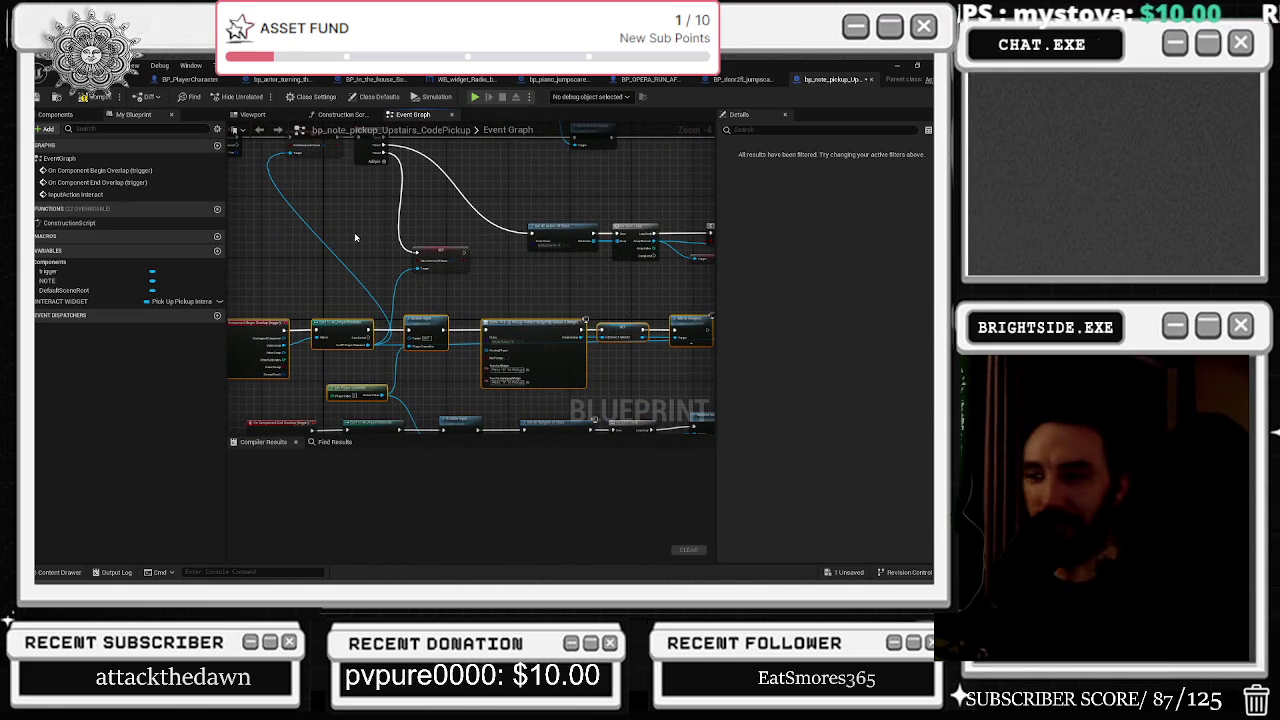
{"action": "left_click_drag", "start_coordinate": [356, 237], "coordinate": [421, 392]}
{"action": "mouse_move", "coordinate": [264, 245]}
{"action": "left_mouse_down"}
{"action": "mouse_move", "coordinate": [450, 300]}
{"action": "mouse_move", "coordinate": [438, 284]}
{"action": "left_mouse_up"}
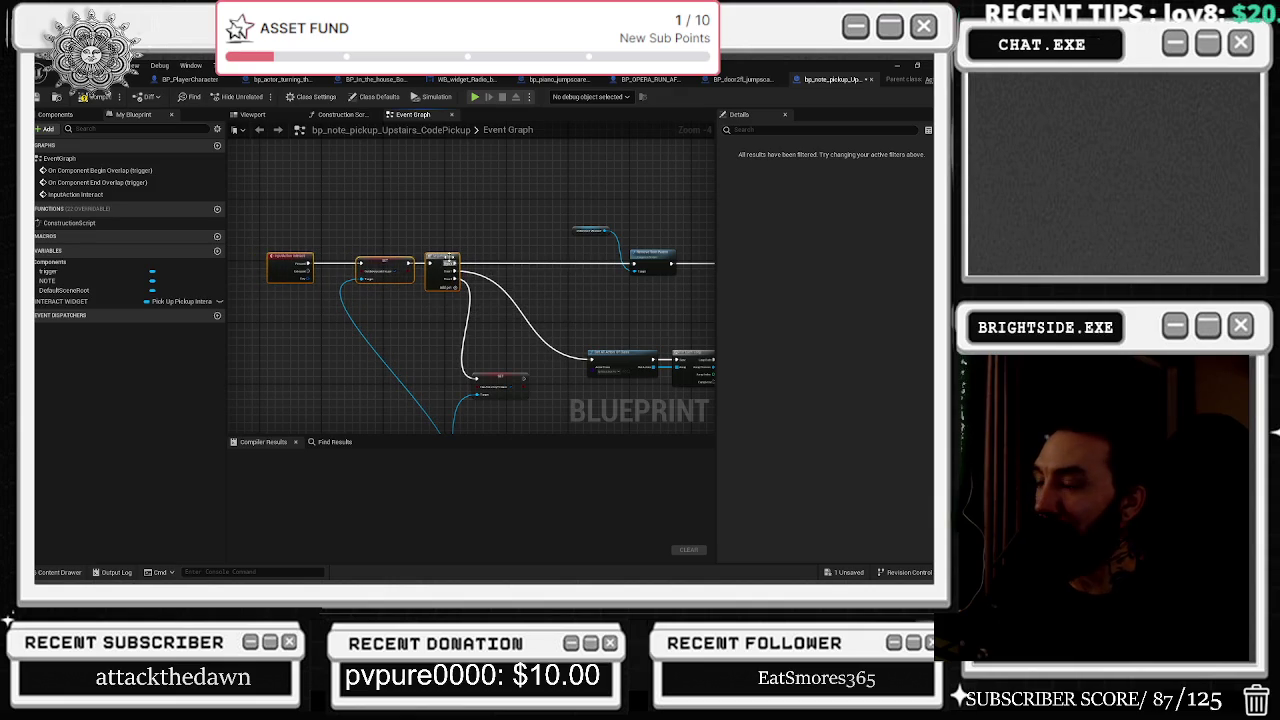
{"action": "left_click_drag", "start_coordinate": [578, 240], "coordinate": [474, 232]}
{"action": "left_click", "coordinate": [485, 222]}
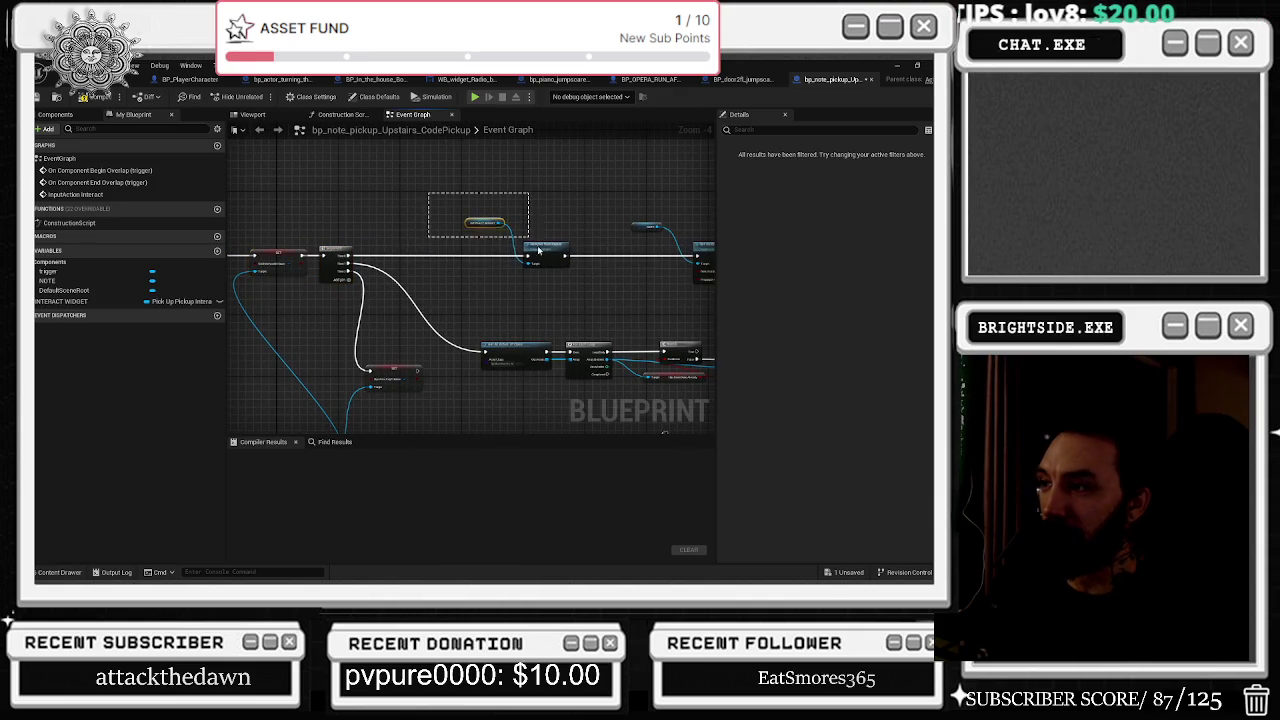
{"action": "left_click_drag", "start_coordinate": [550, 248], "coordinate": [409, 251]}
{"action": "mouse_move", "coordinate": [489, 219]}
{"action": "left_mouse_down"}
{"action": "mouse_move", "coordinate": [614, 302]}
{"action": "mouse_move", "coordinate": [523, 263]}
{"action": "left_mouse_up"}
{"action": "left_click_drag", "start_coordinate": [602, 258], "coordinate": [335, 243]}
Compile the note pickup blueprint and fly the level camera over the map before switching to BP_PlayerCharacter.
{"action": "left_click", "coordinate": [88, 97]}
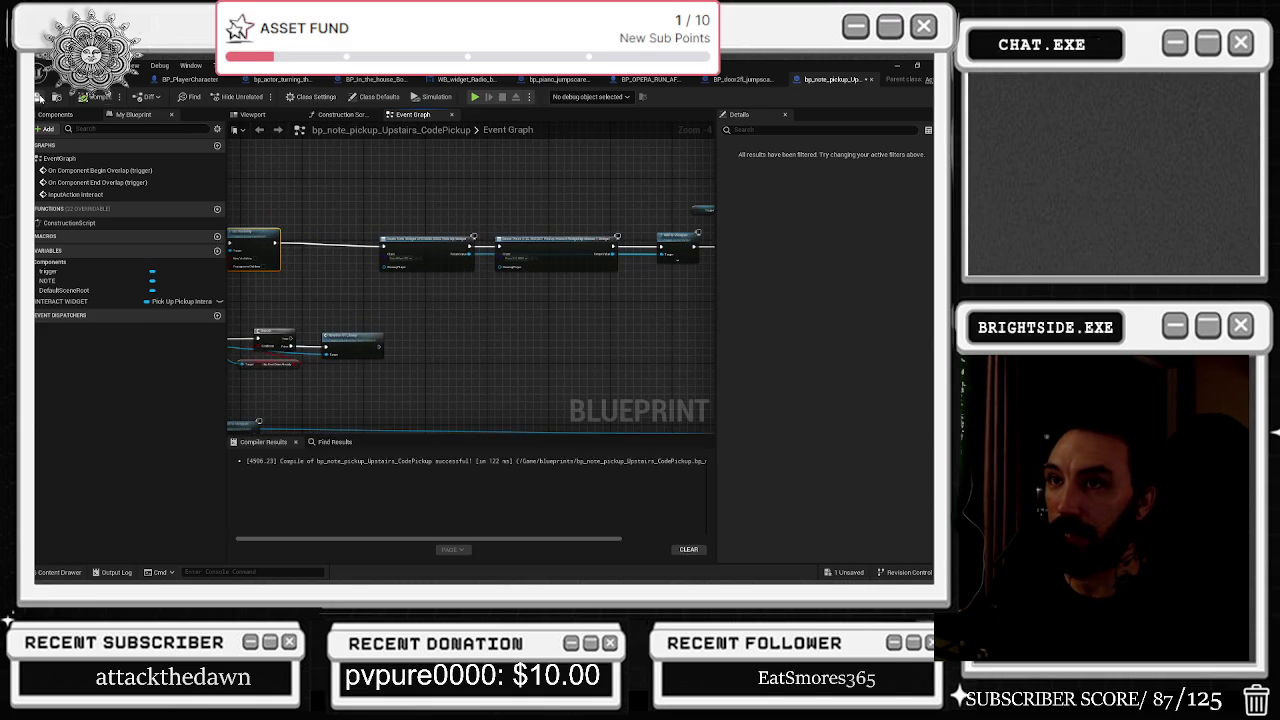
{"action": "left_click", "coordinate": [60, 79]}
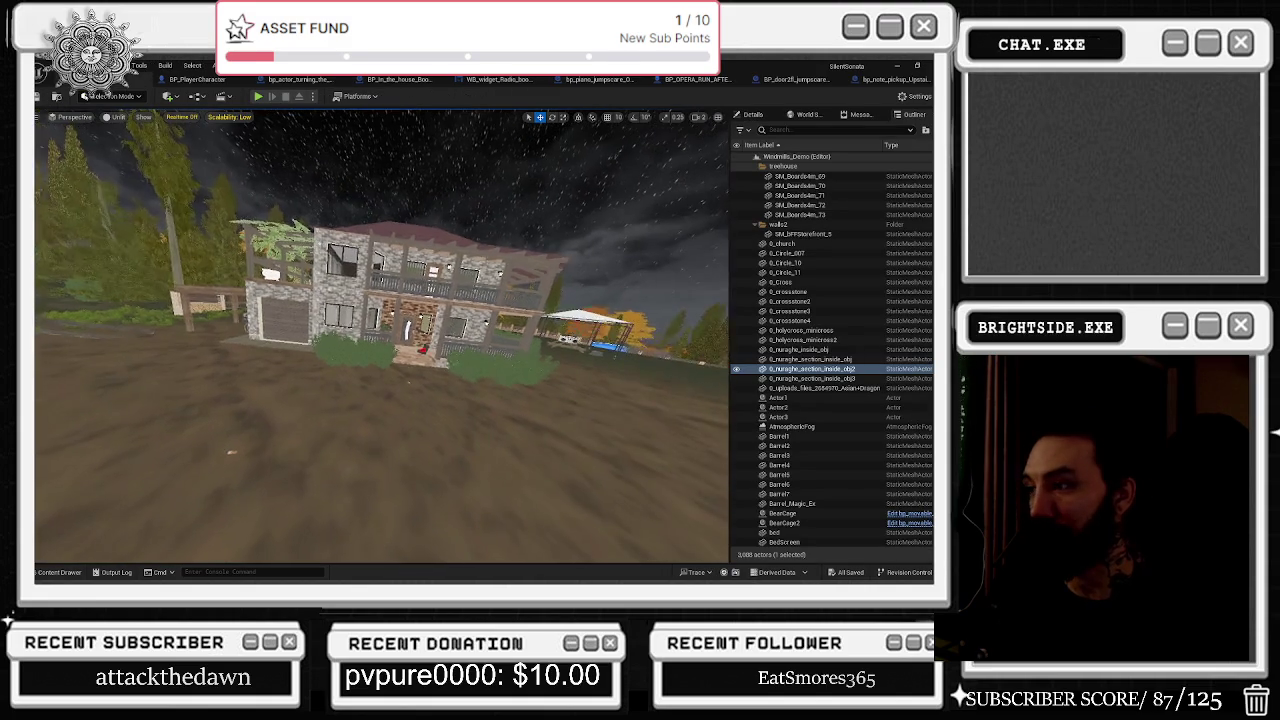
{"action": "key", "text": "s"}
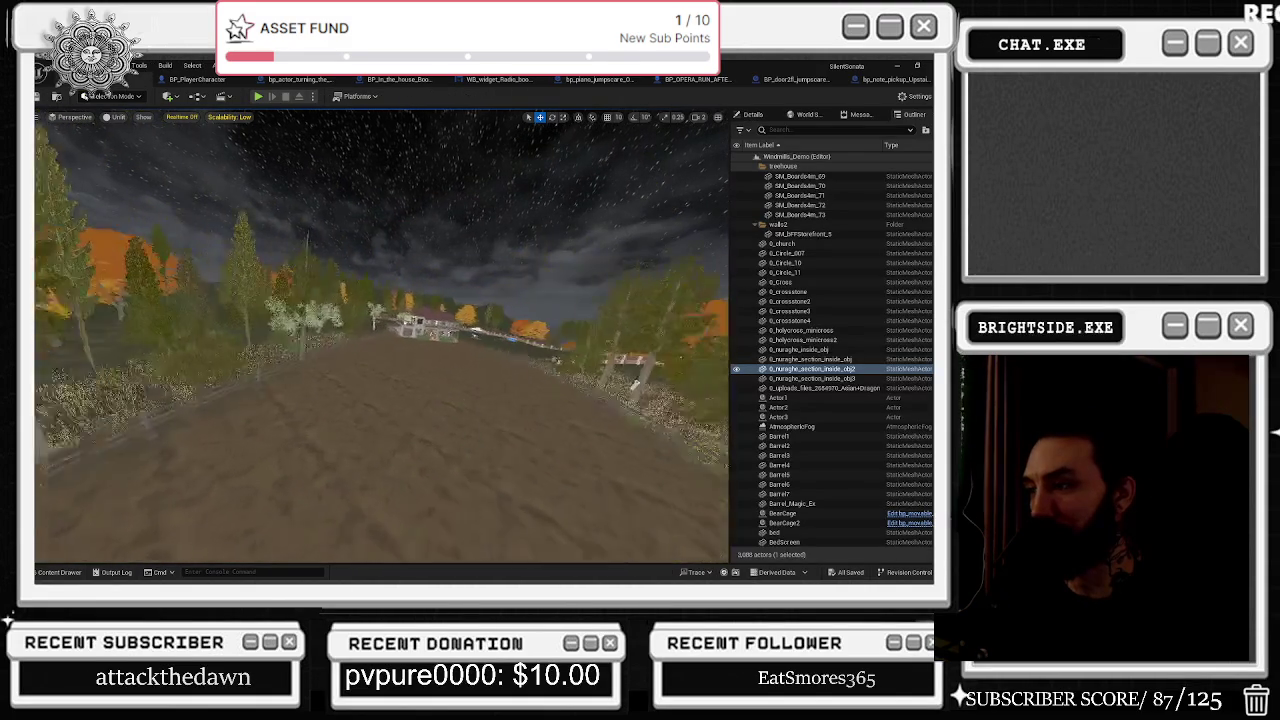
{"action": "key", "text": "w"}
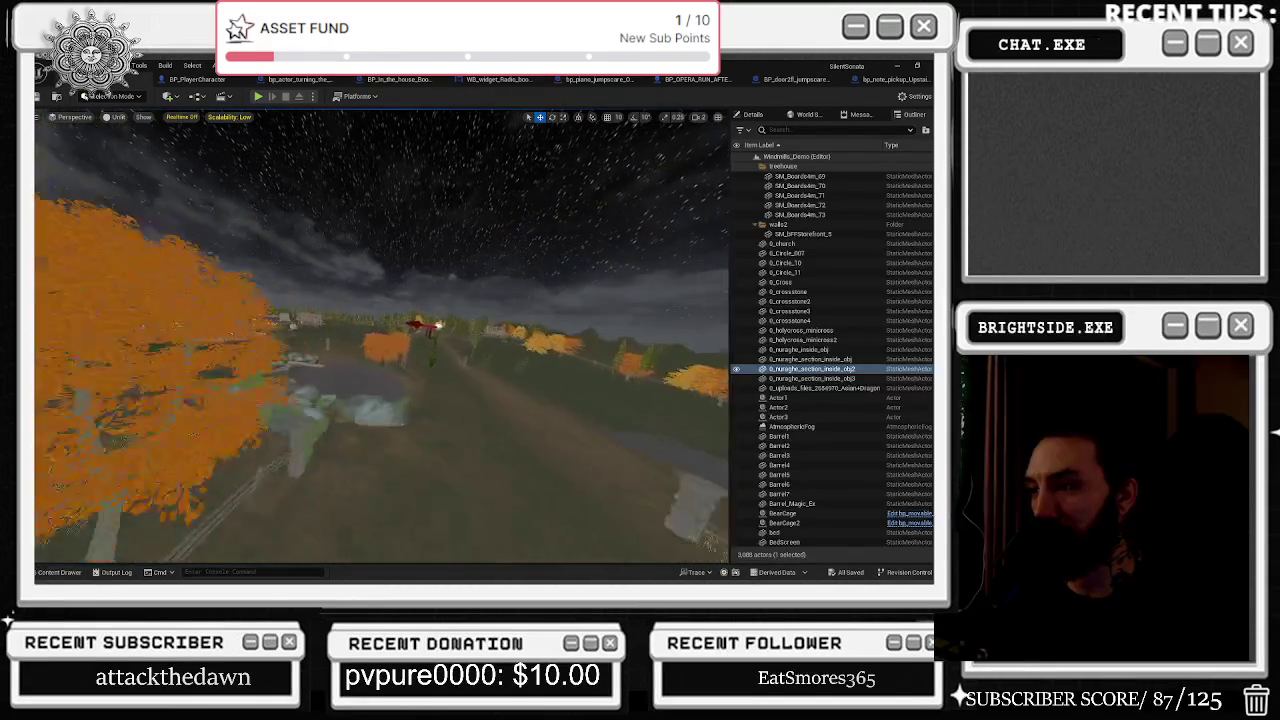
{"action": "key", "text": "w"}
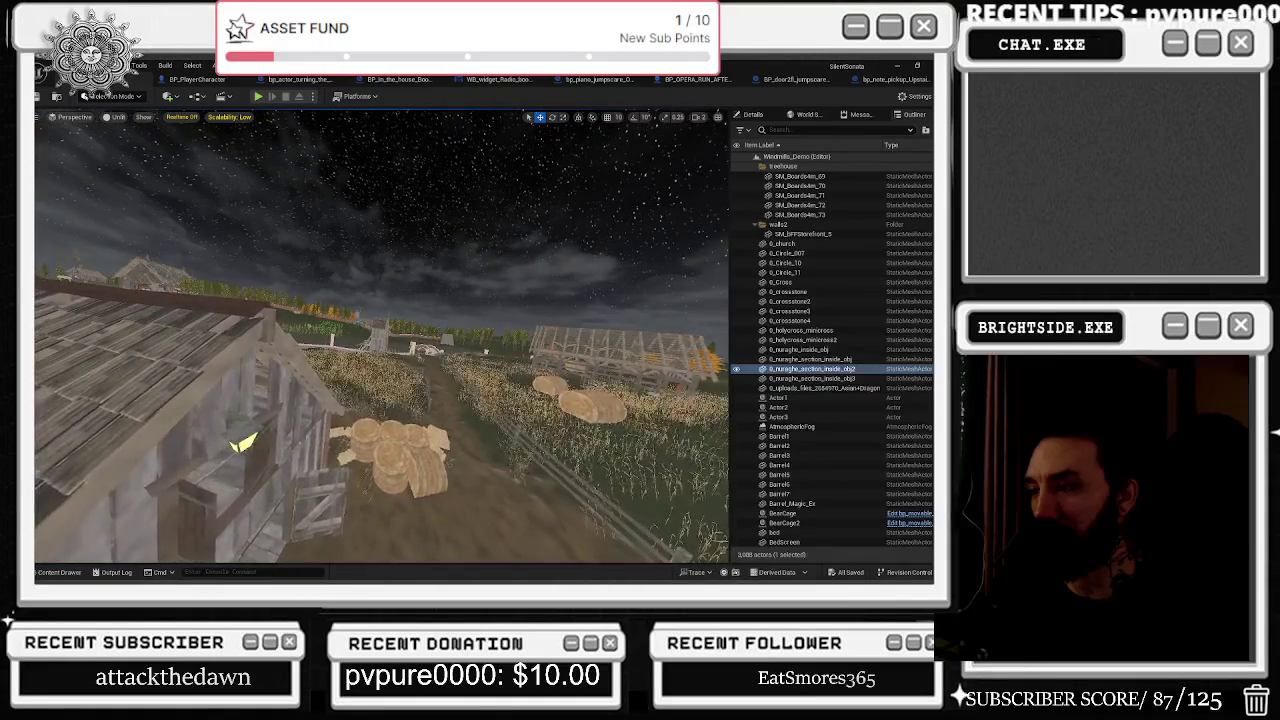
{"action": "key", "text": "w"}
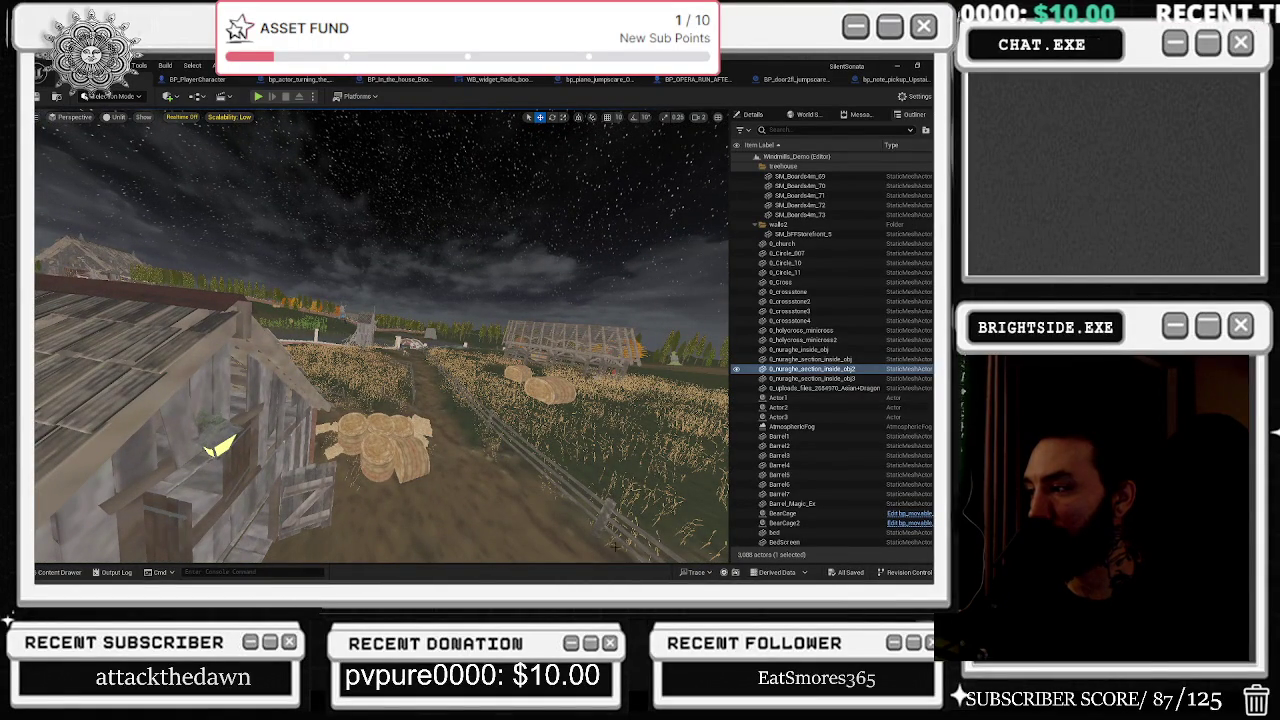
{"action": "key", "text": "w"}
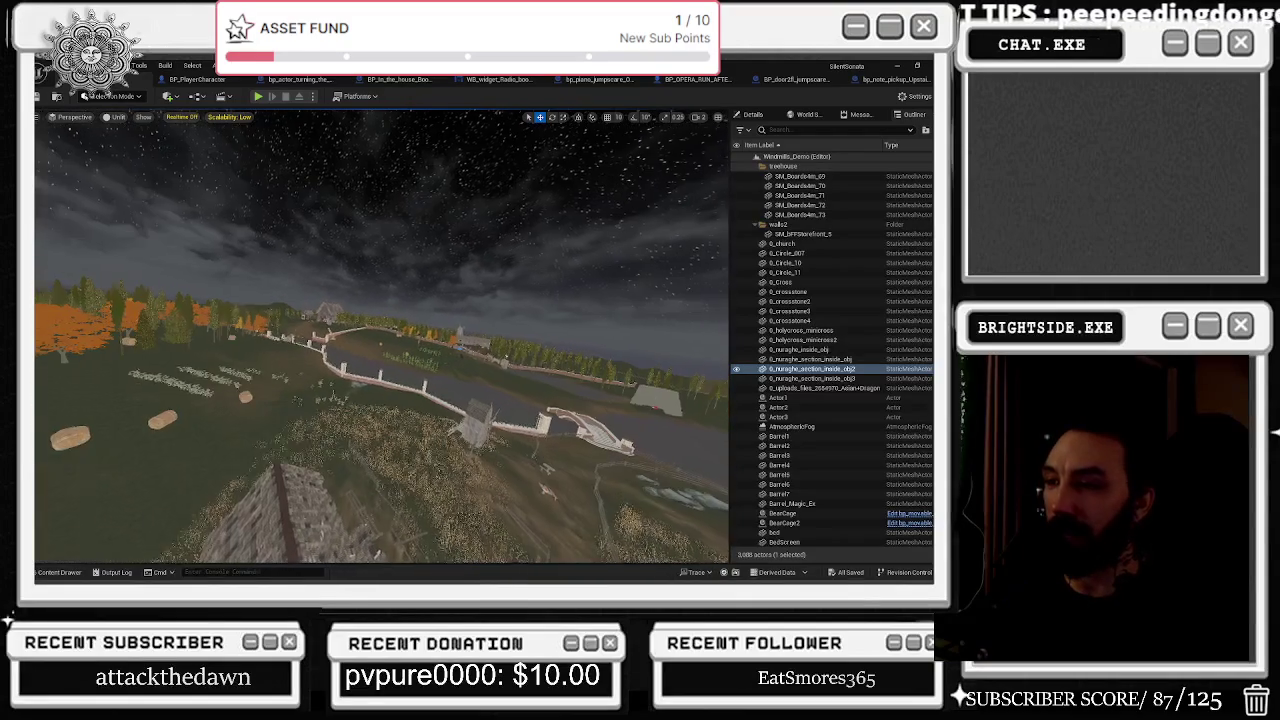
{"action": "left_click", "coordinate": [205, 80]}
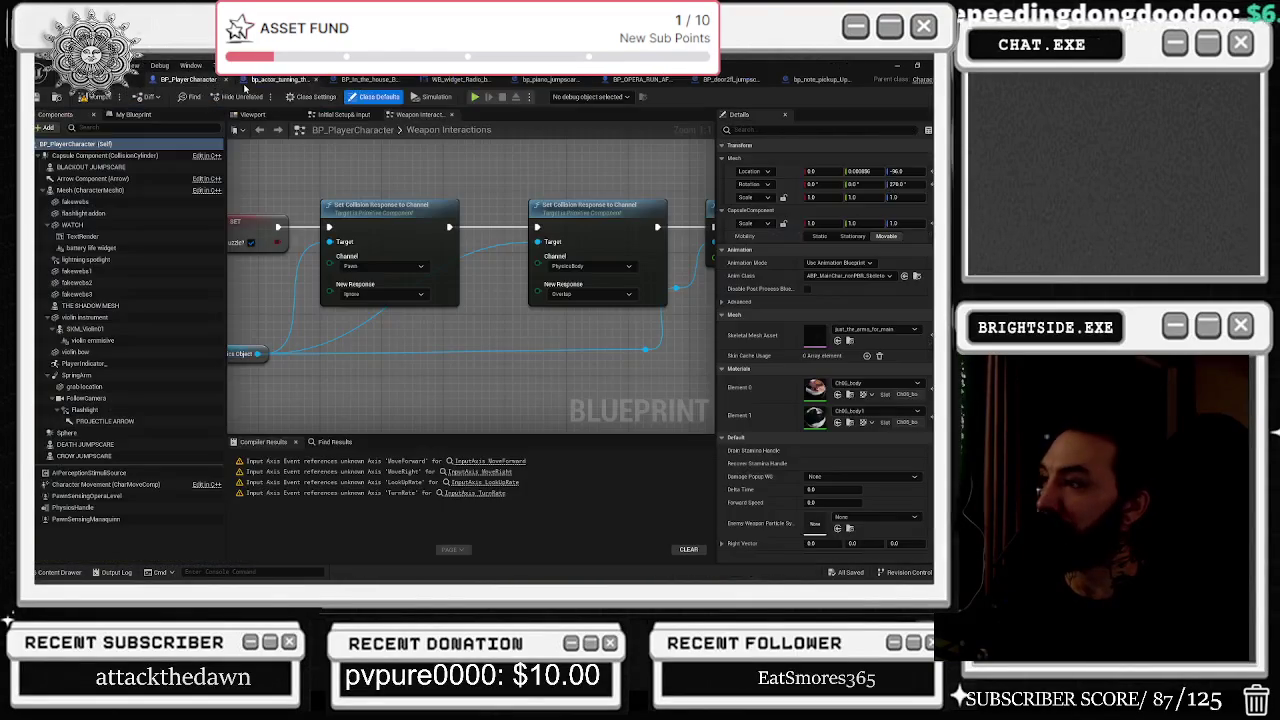
Add a reroute point on the blue collision wire, then compile and save BP_PlayerCharacter.
{"action": "double_click", "coordinate": [497, 248]}
{"action": "mouse_move", "coordinate": [495, 249]}
{"action": "left_mouse_down"}
{"action": "mouse_move", "coordinate": [490, 340]}
{"action": "mouse_move", "coordinate": [506, 352]}
{"action": "mouse_move", "coordinate": [411, 332]}
{"action": "left_mouse_up"}
{"action": "left_click_drag", "start_coordinate": [322, 206], "coordinate": [596, 211]}
{"action": "left_click", "coordinate": [466, 211]}
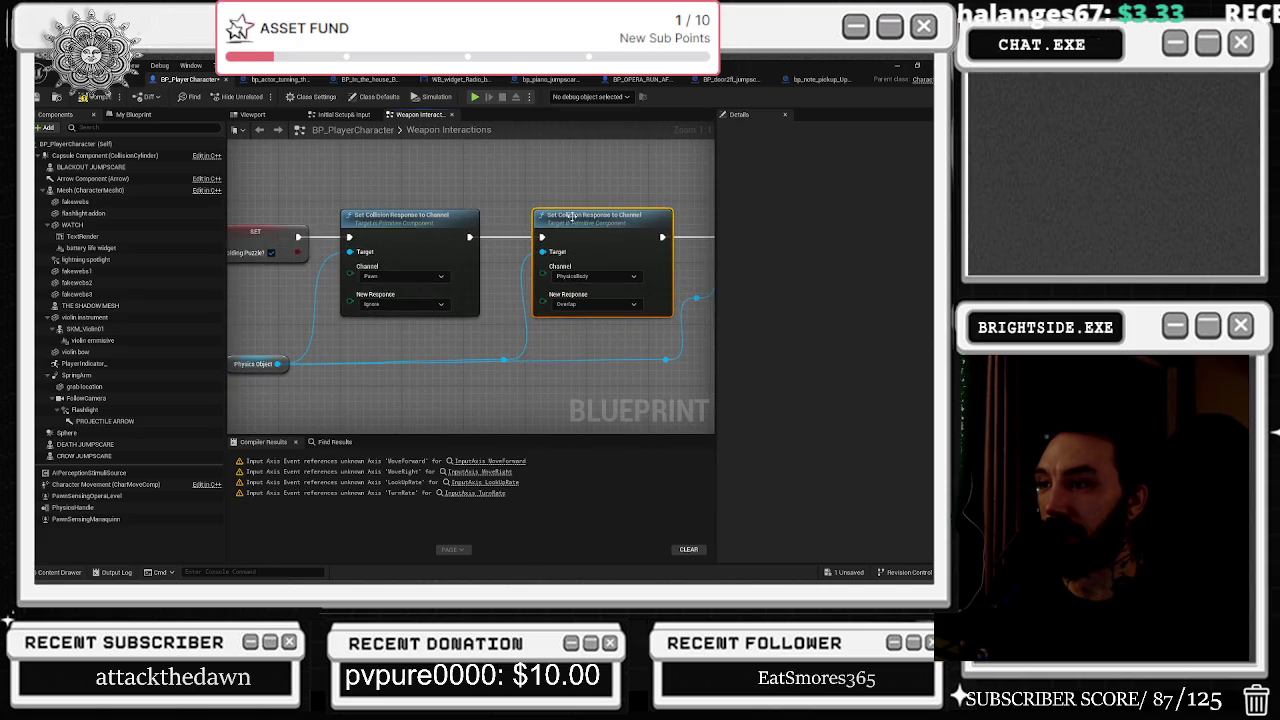
{"action": "left_click", "coordinate": [392, 170]}
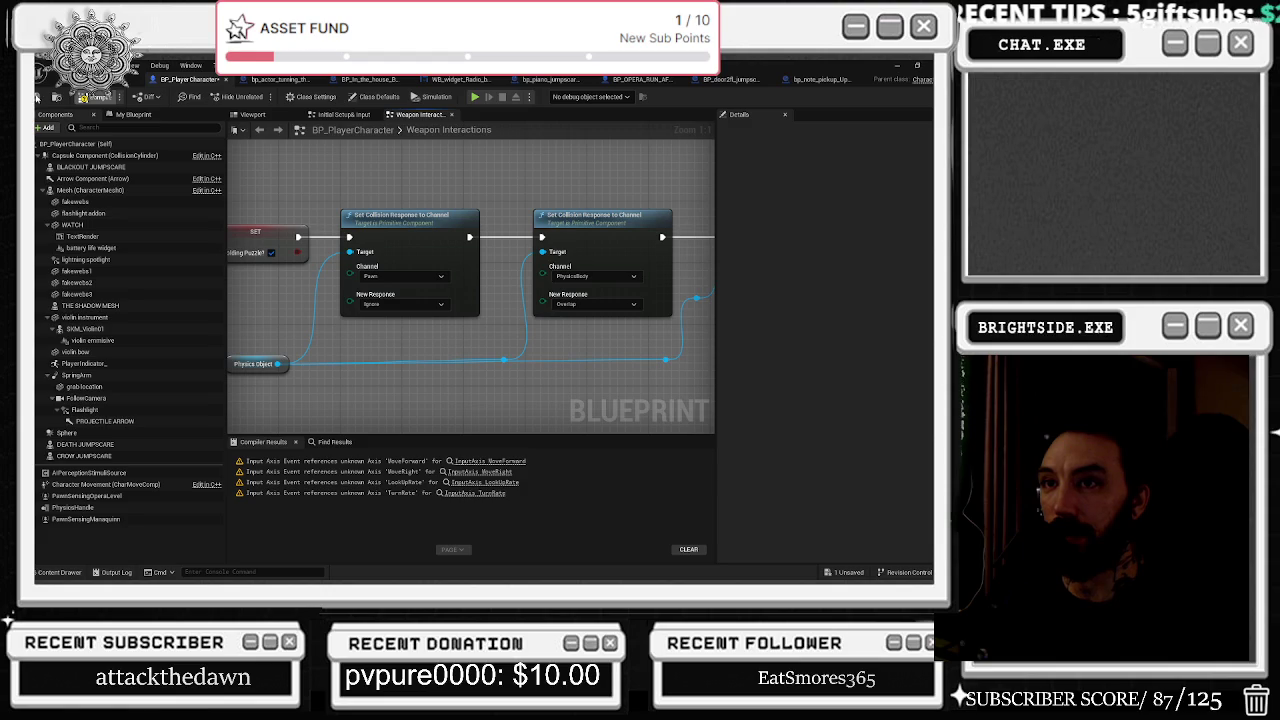
{"action": "left_click", "coordinate": [40, 97]}
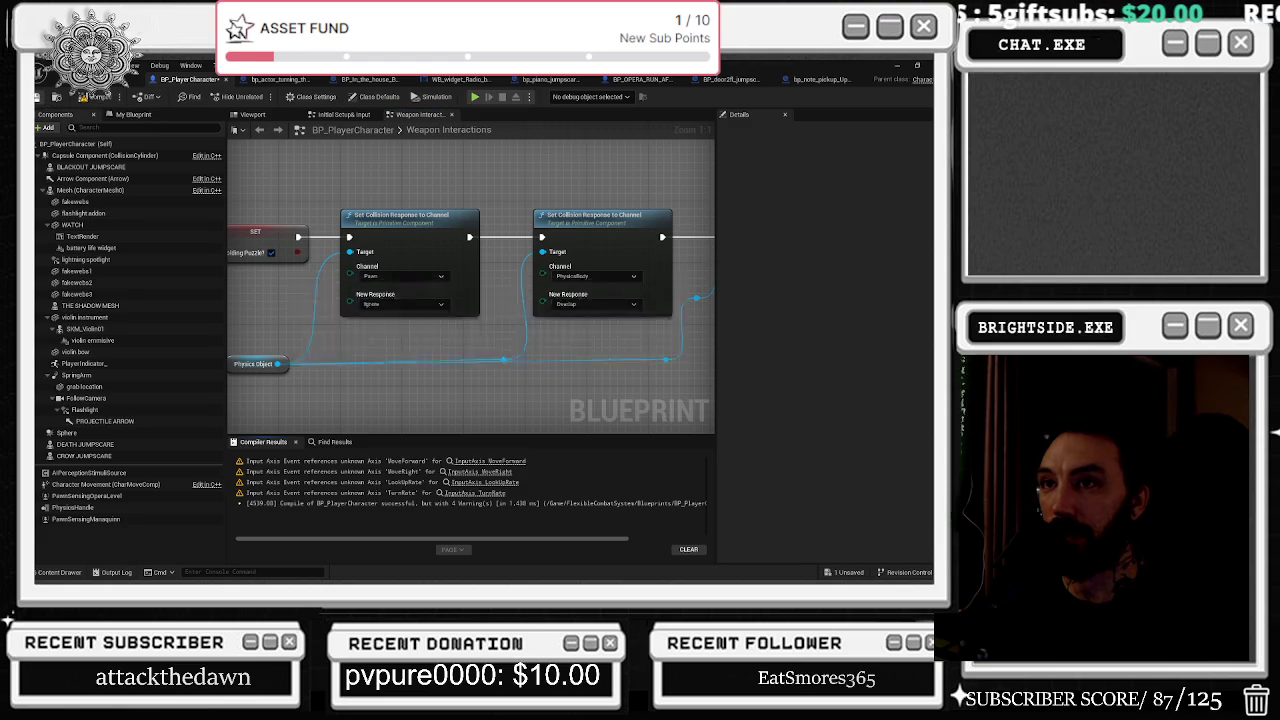
{"action": "left_click", "coordinate": [100, 156]}
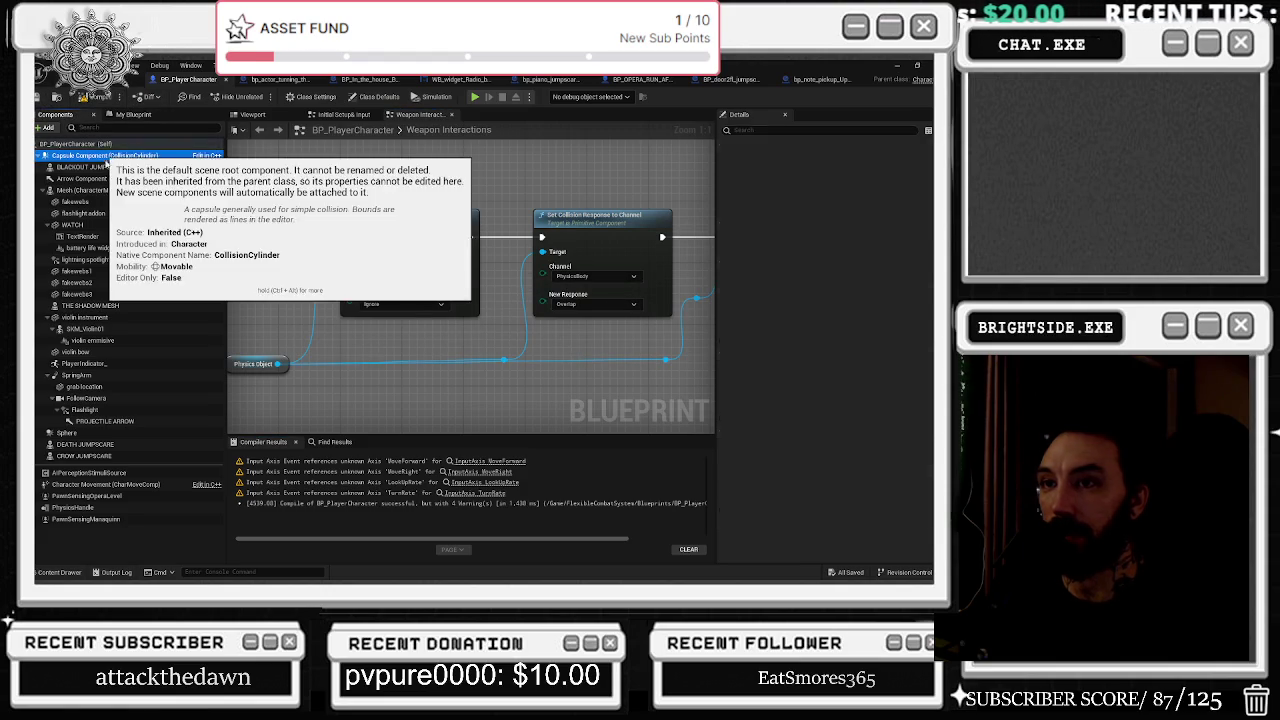
{"action": "left_click", "coordinate": [820, 129]}
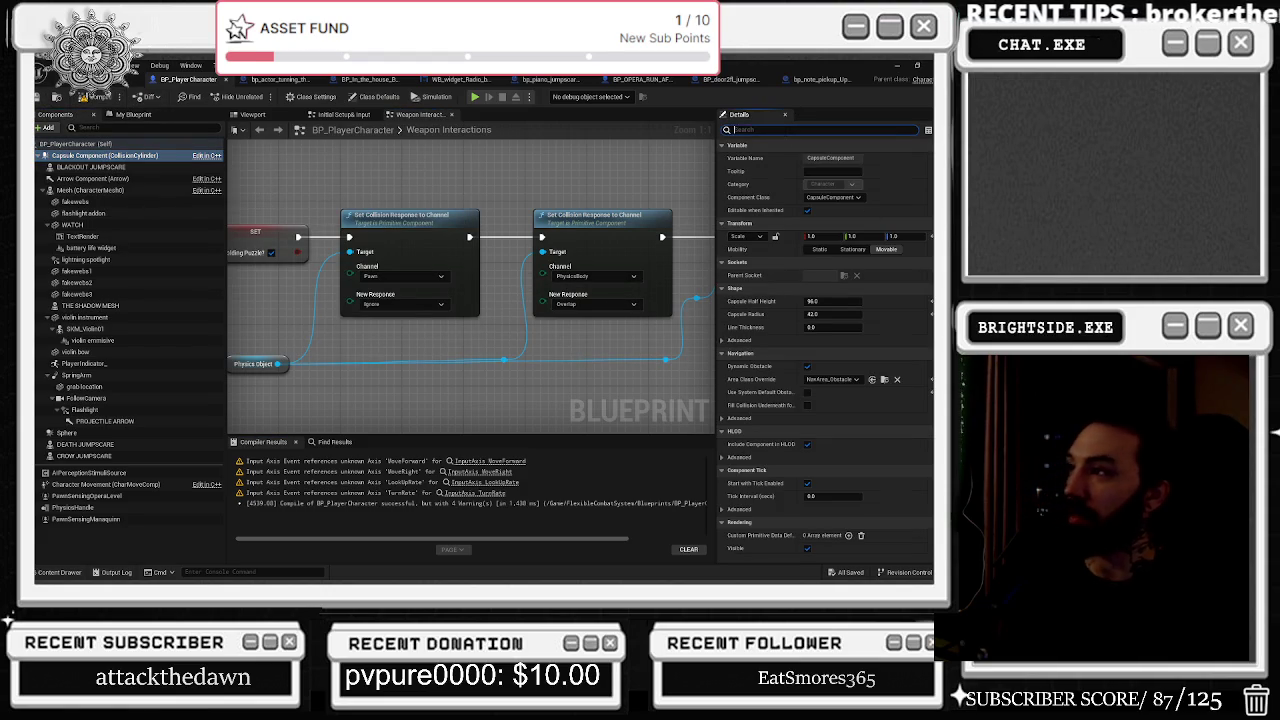
{"action": "type", "text": "collision"}
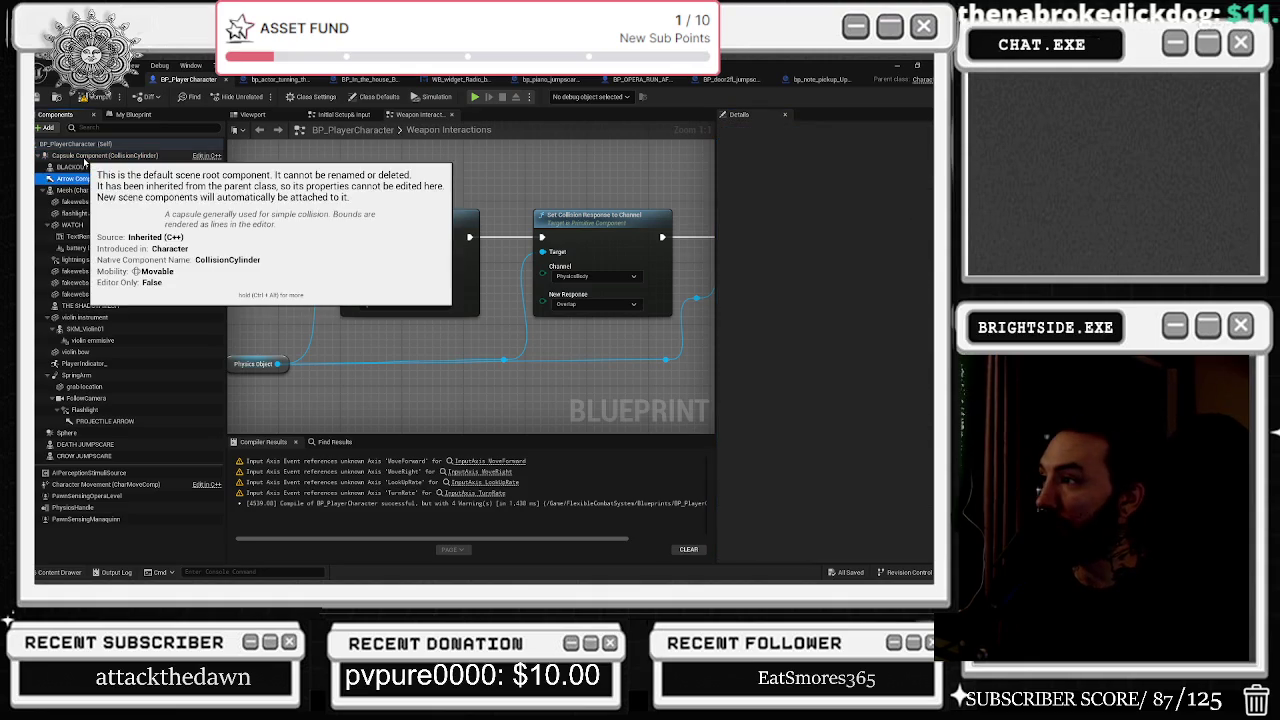
{"action": "left_click", "coordinate": [83, 213]}
{"action": "key", "text": "Down"}
{"action": "key", "text": "Down"}
{"action": "key", "text": "Down"}
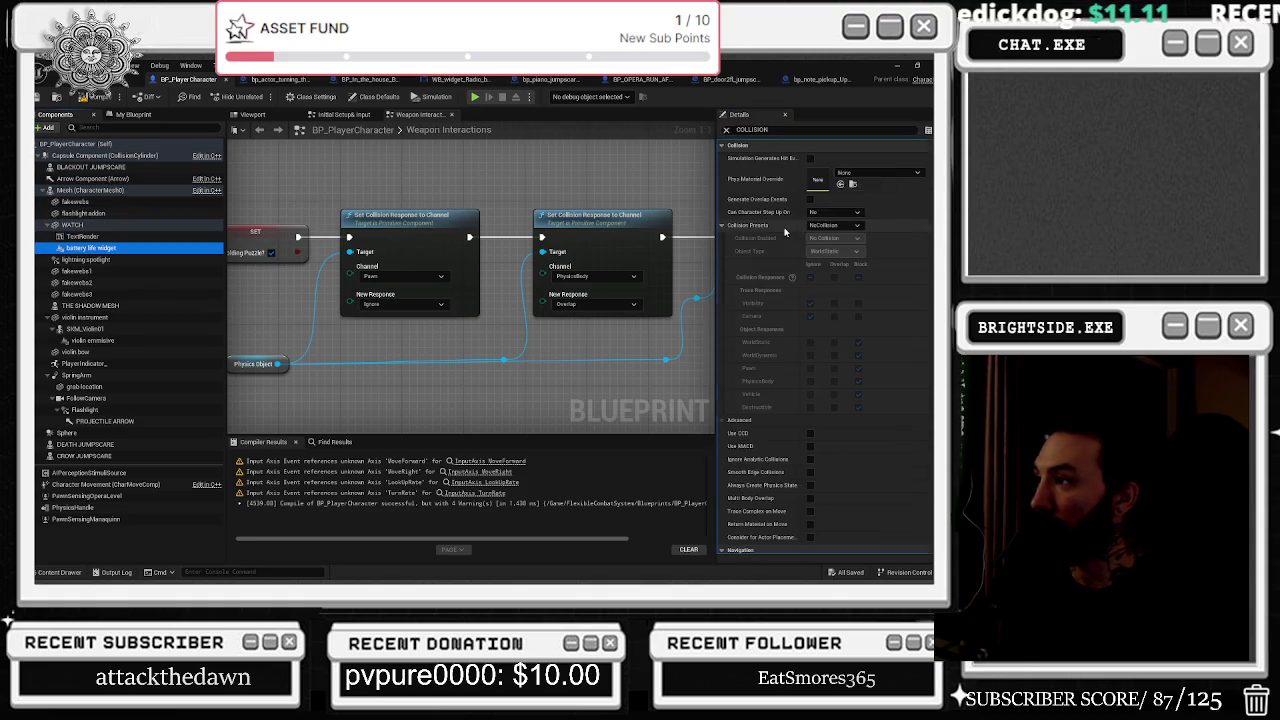
{"action": "key", "text": "Down"}
{"action": "key", "text": "Down"}
{"action": "key", "text": "Down"}
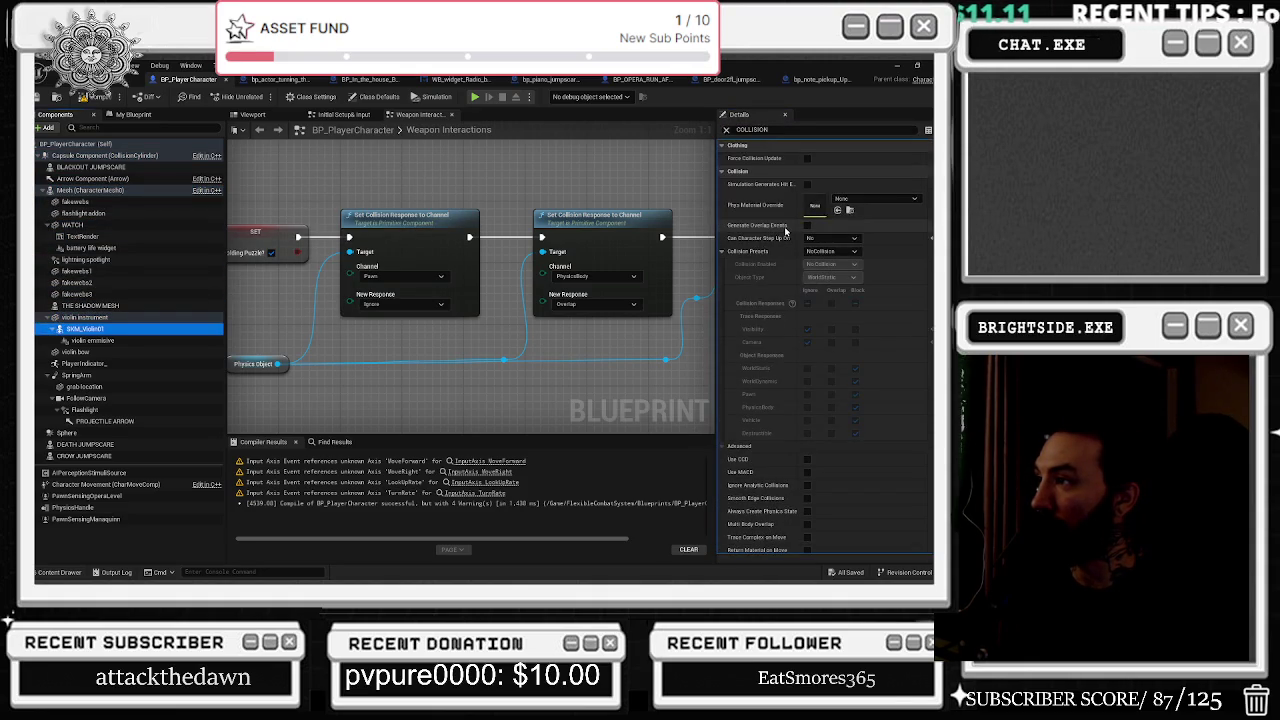
{"action": "key", "text": "Up"}
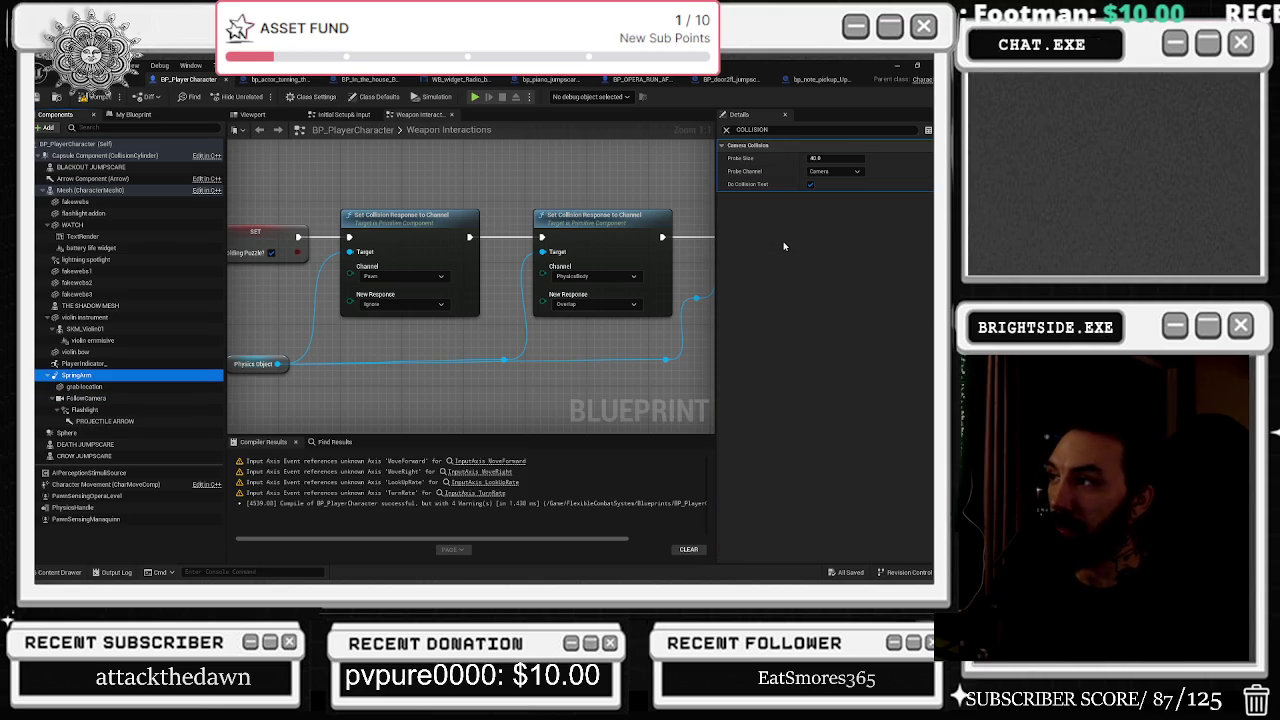
{"action": "key", "text": "Down"}
{"action": "key", "text": "Down"}
{"action": "key", "text": "Down"}
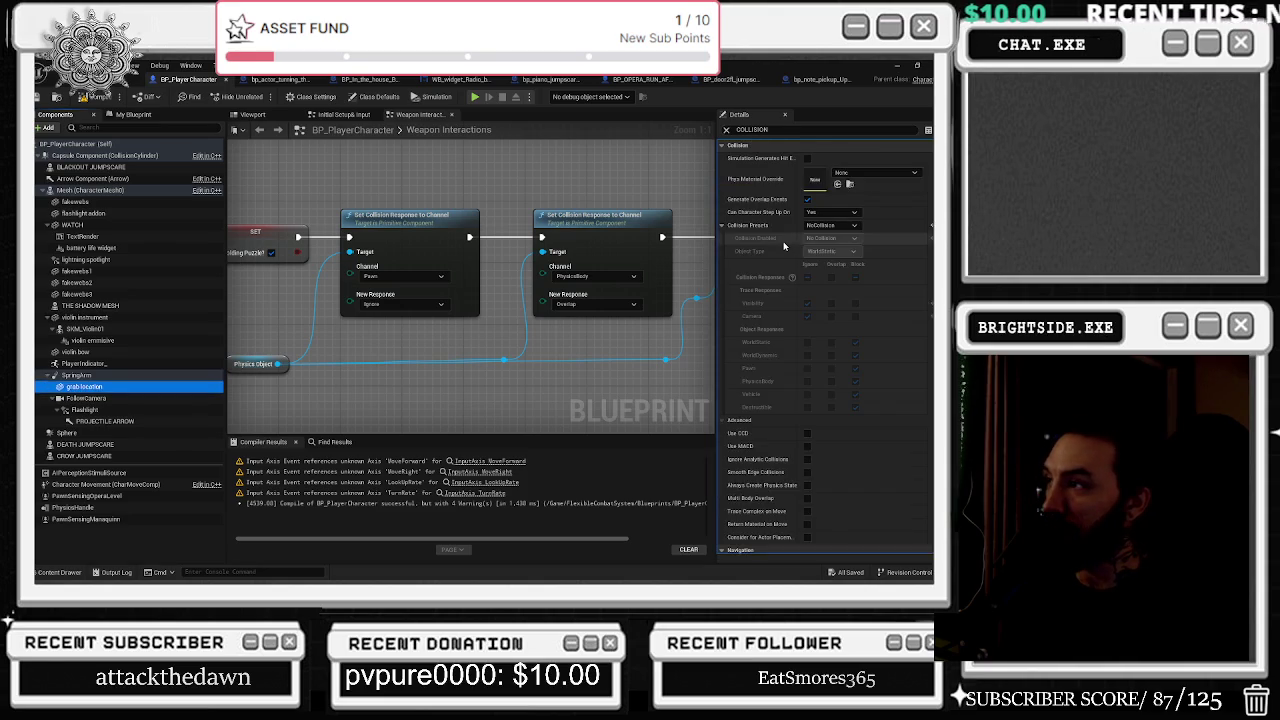
{"action": "key", "text": "Down"}
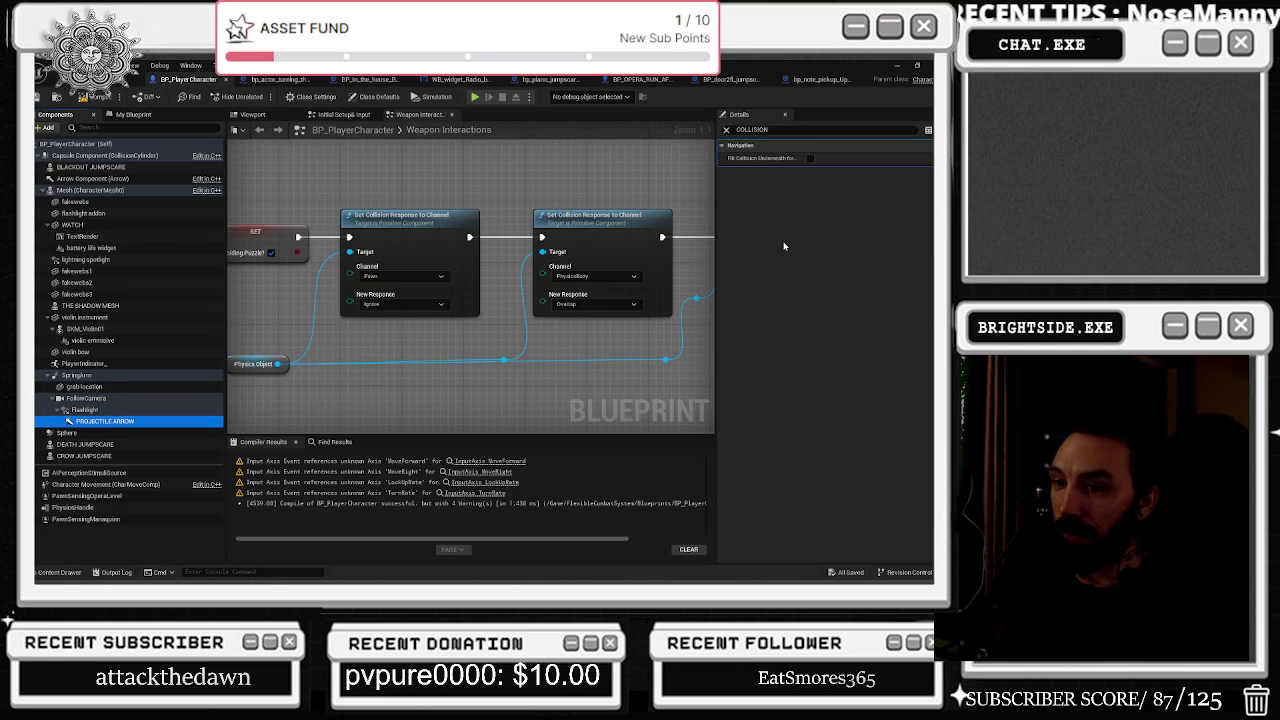
{"action": "key", "text": "Down"}
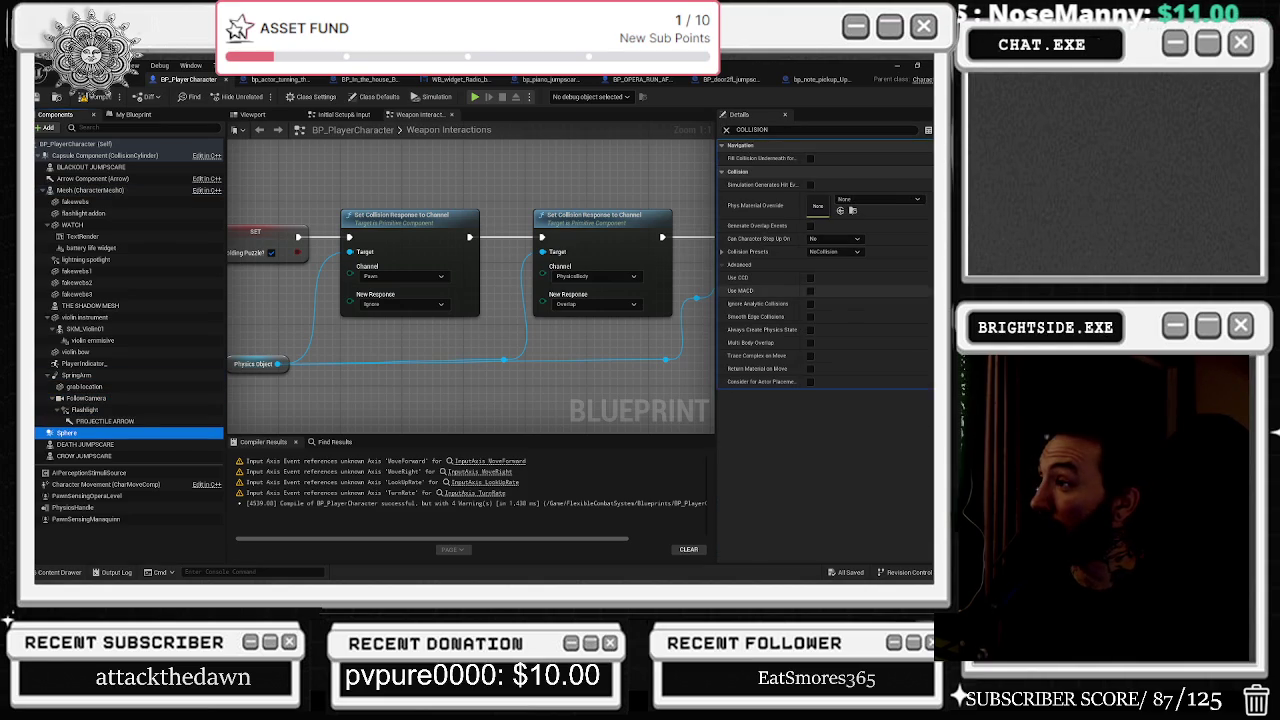
{"action": "key", "text": "Down"}
{"action": "key", "text": "Down"}
{"action": "key", "text": "Down"}
{"action": "key", "text": "Down"}
{"action": "key", "text": "Down"}
{"action": "key", "text": "grave"}
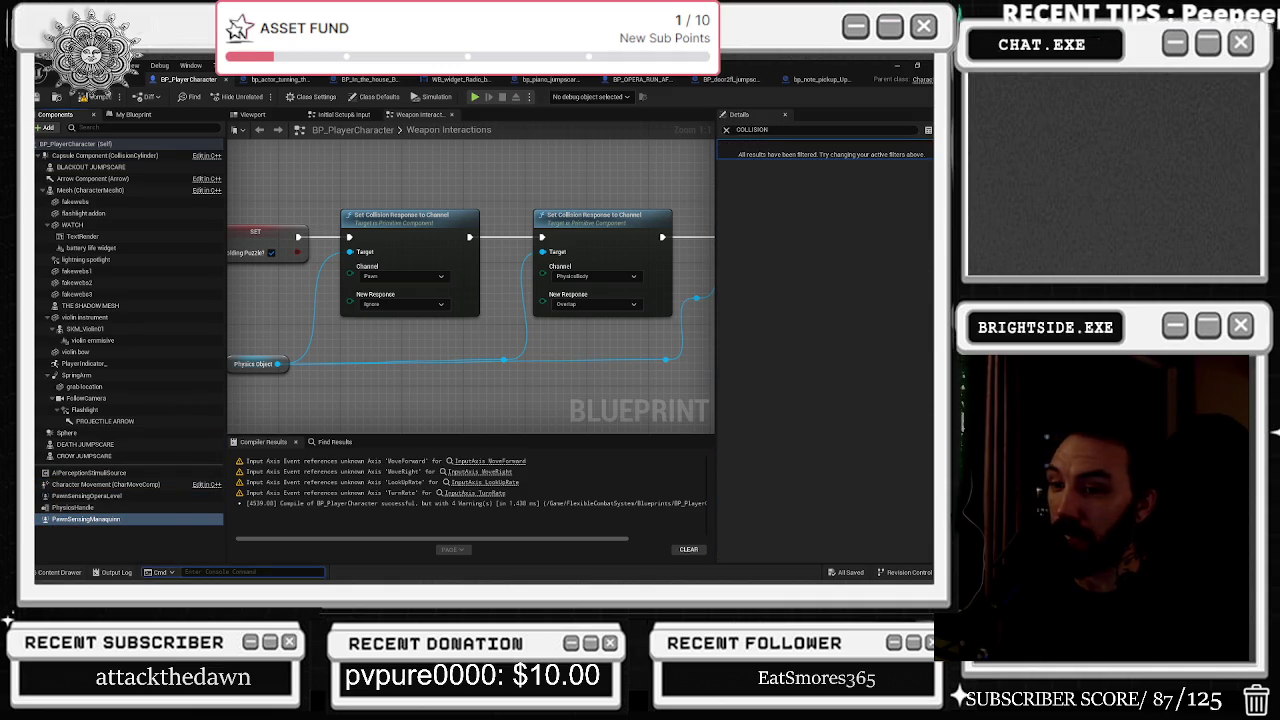
{"action": "left_click", "coordinate": [105, 155]}
{"action": "left_click", "coordinate": [92, 178]}
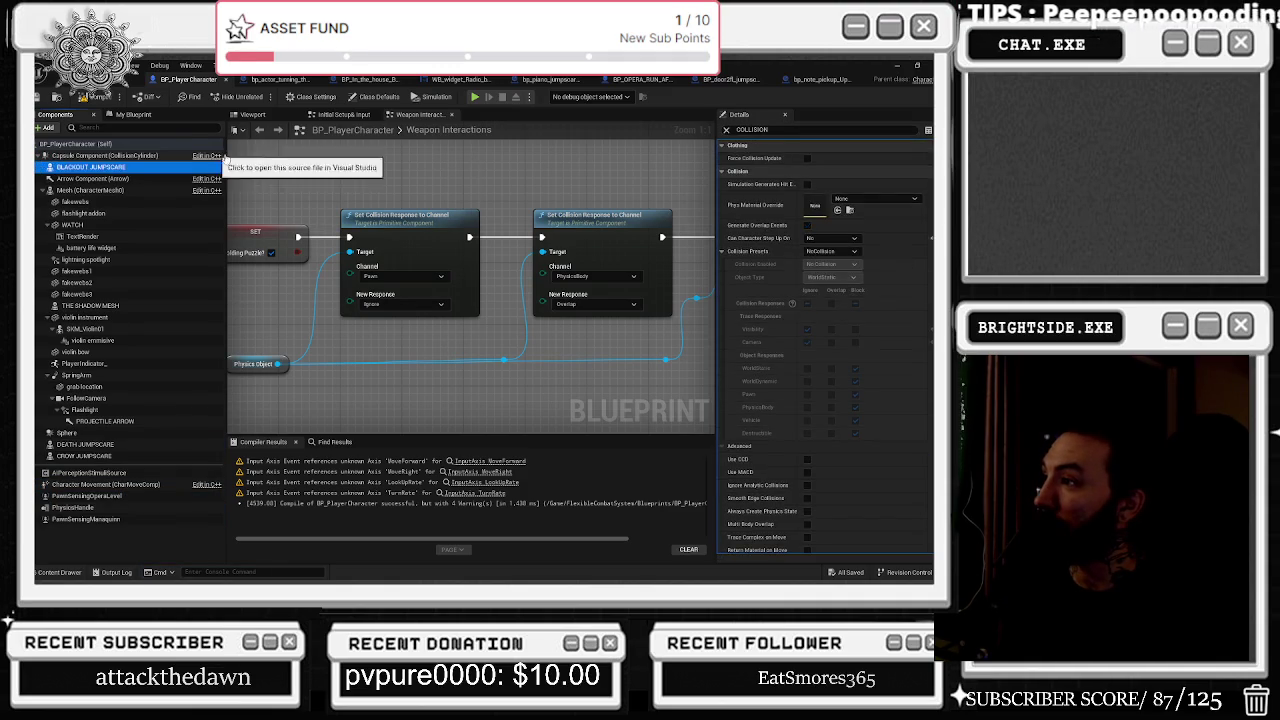
{"action": "key", "text": "Down"}
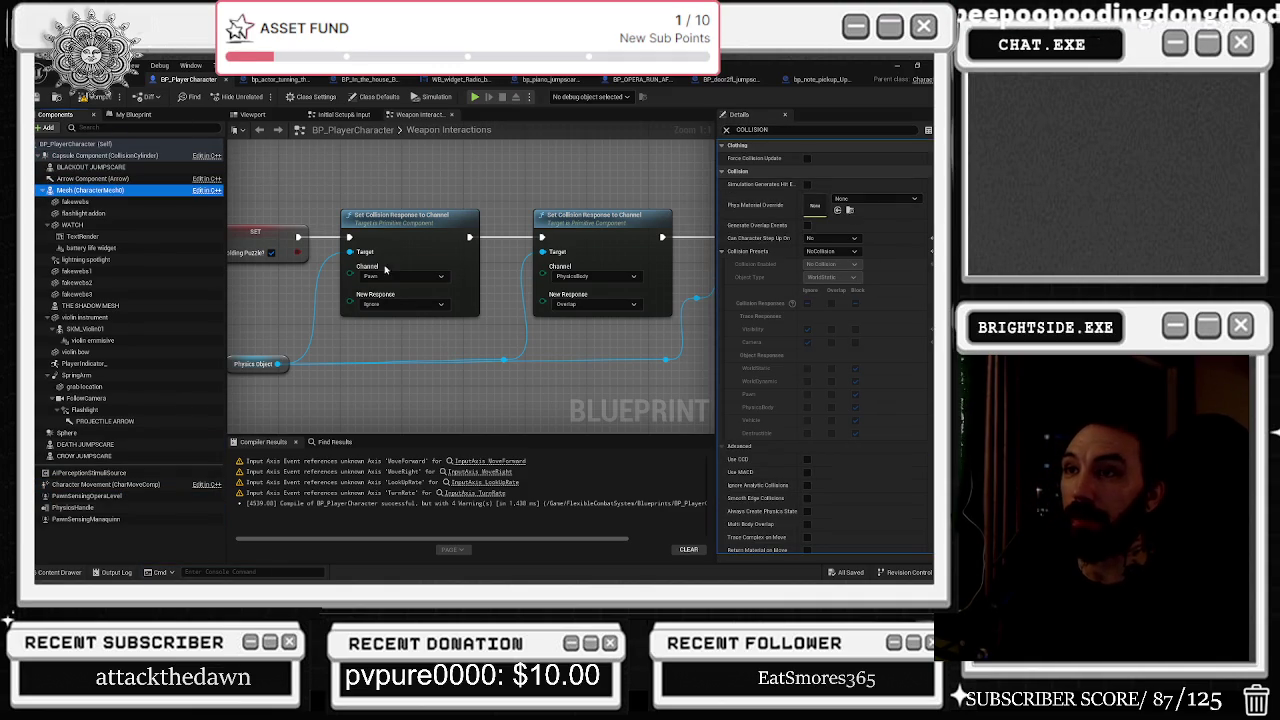
{"action": "left_click", "coordinate": [425, 308]}
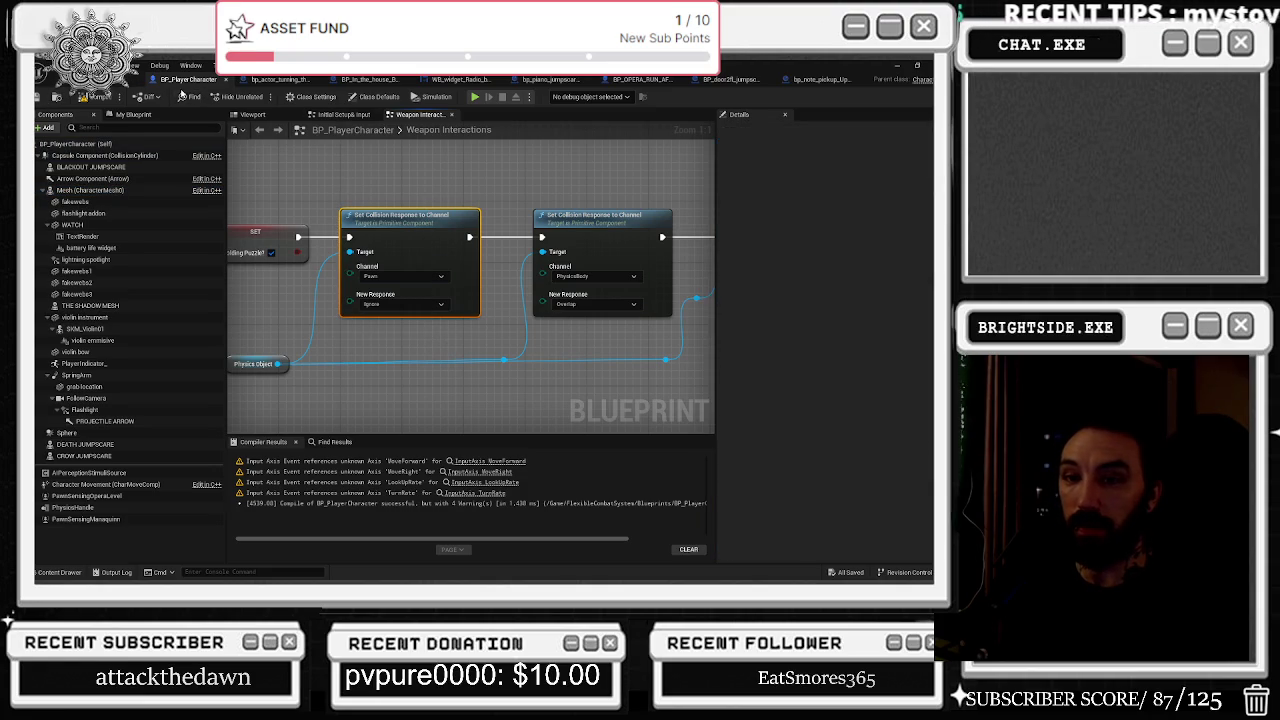
{"action": "left_click", "coordinate": [118, 82]}
Fly the camera down toward the river, then show the project's Maps folder in the Content Drawer.
{"action": "mouse_move", "coordinate": [387, 293]}
{"action": "left_mouse_down"}
{"action": "mouse_move", "coordinate": [348, 218]}
{"action": "mouse_move", "coordinate": [384, 226]}
{"action": "mouse_move", "coordinate": [320, 230]}
{"action": "left_mouse_up"}
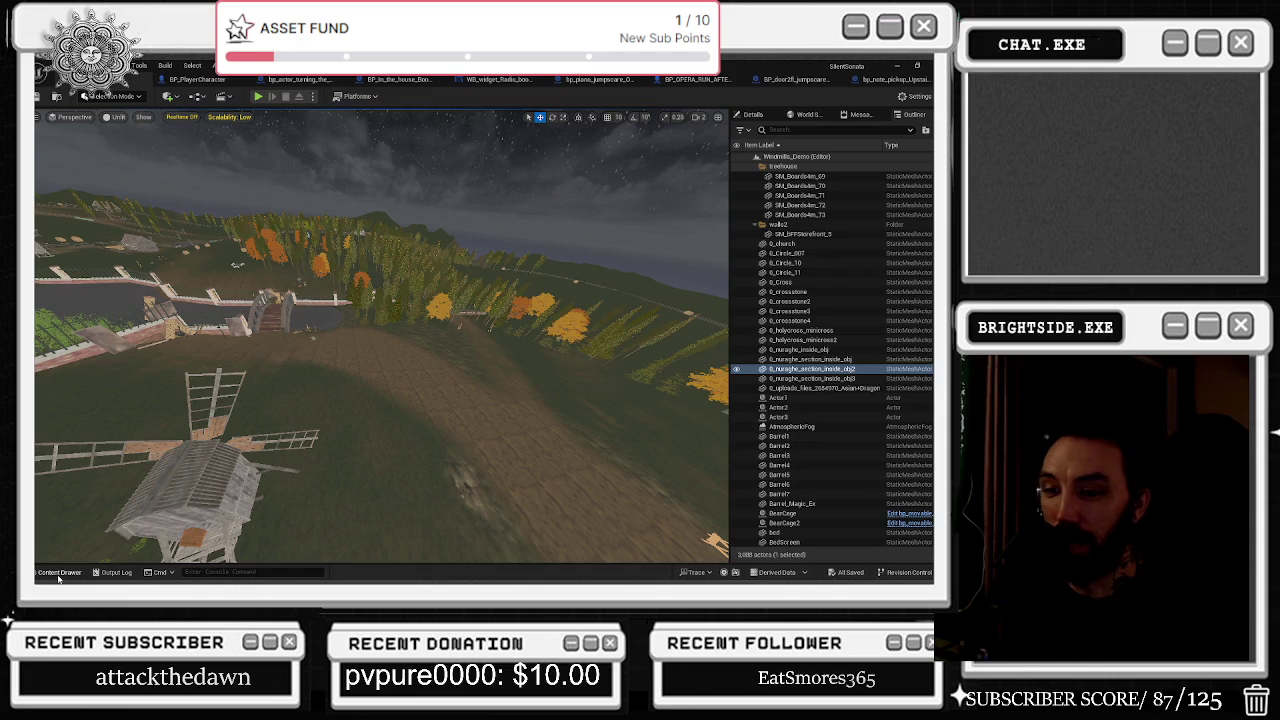
{"action": "left_click", "coordinate": [59, 573]}
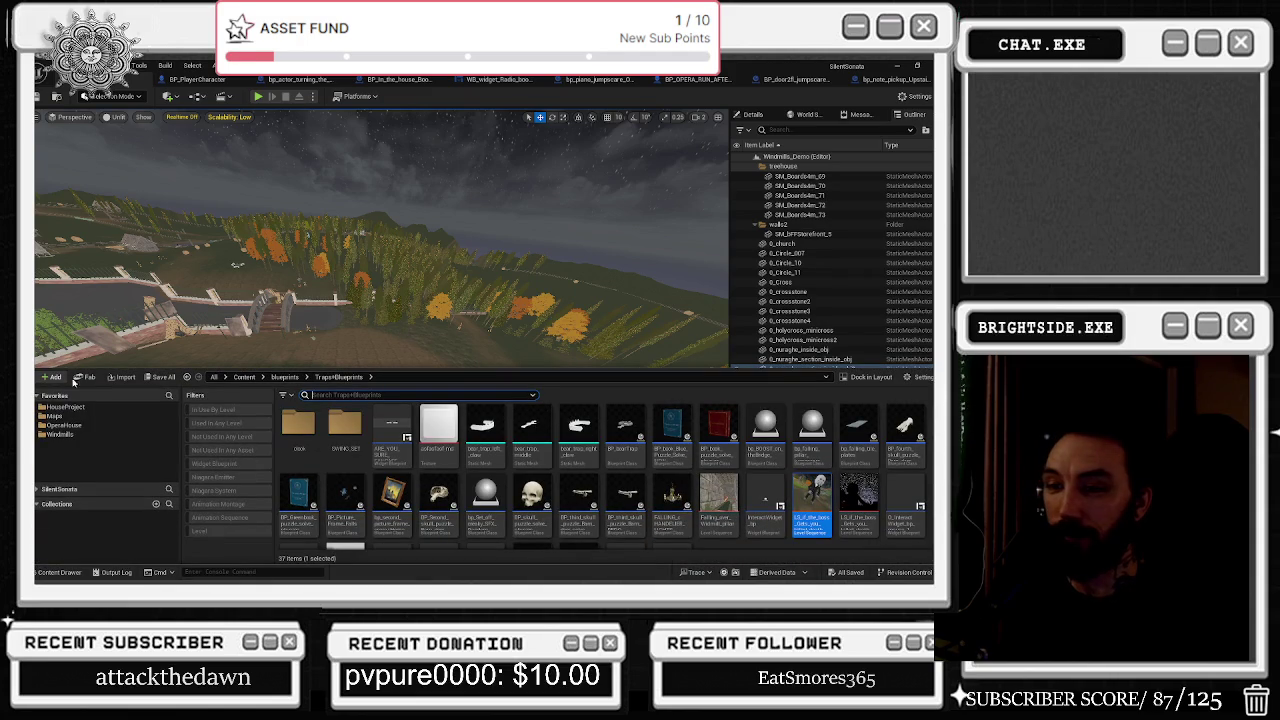
{"action": "left_click", "coordinate": [50, 417]}
Open the Windmills_LEvel_w_Opera_LAST_STAND_BOSS_FIGHT map.
{"action": "double_click", "coordinate": [440, 421]}
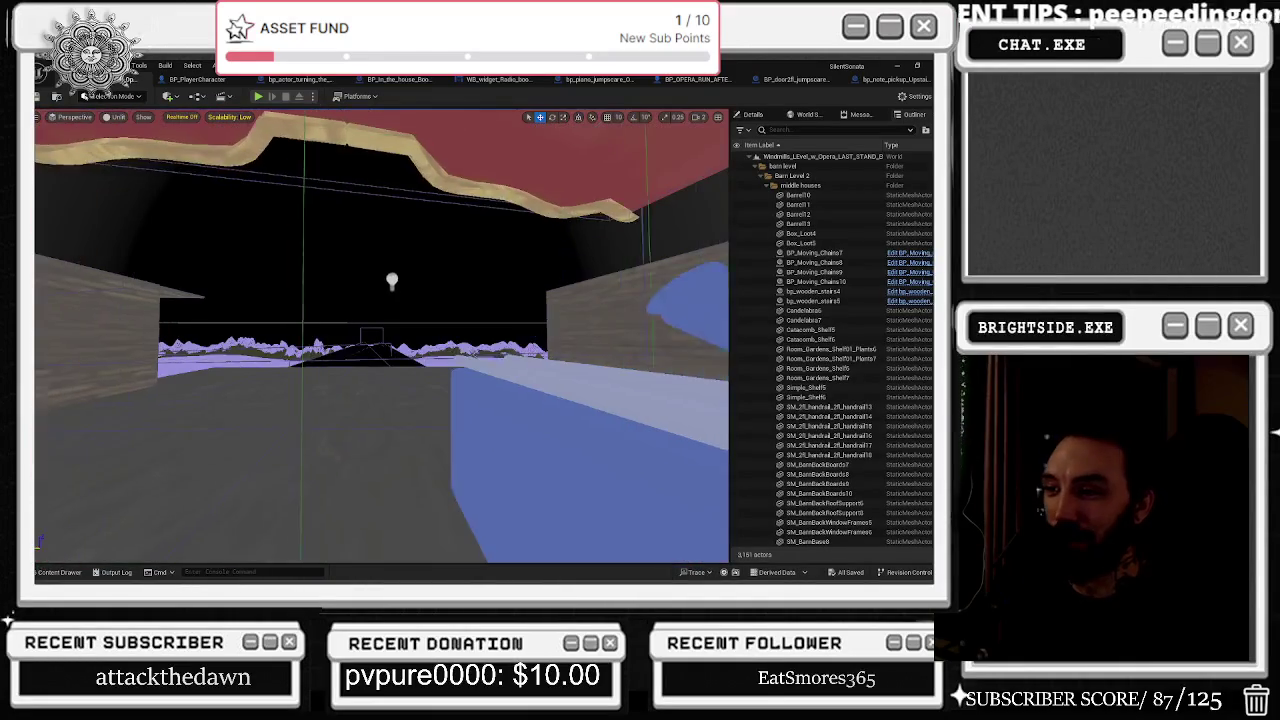
Cycle through camera bookmarks 1, 2 and 3 to view the doorway, barn interior and canyon.
{"action": "key", "text": "2"}
{"action": "key", "text": "3"}
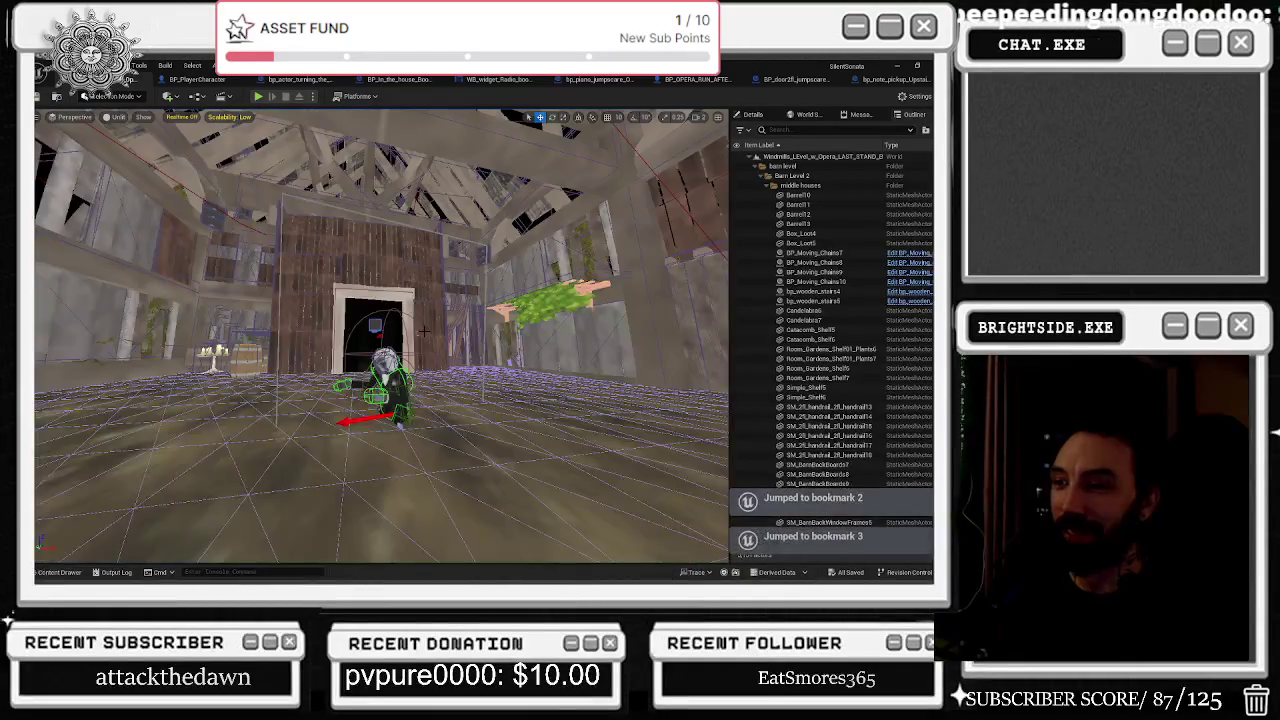
{"action": "key", "text": "2"}
{"action": "key", "text": "1"}
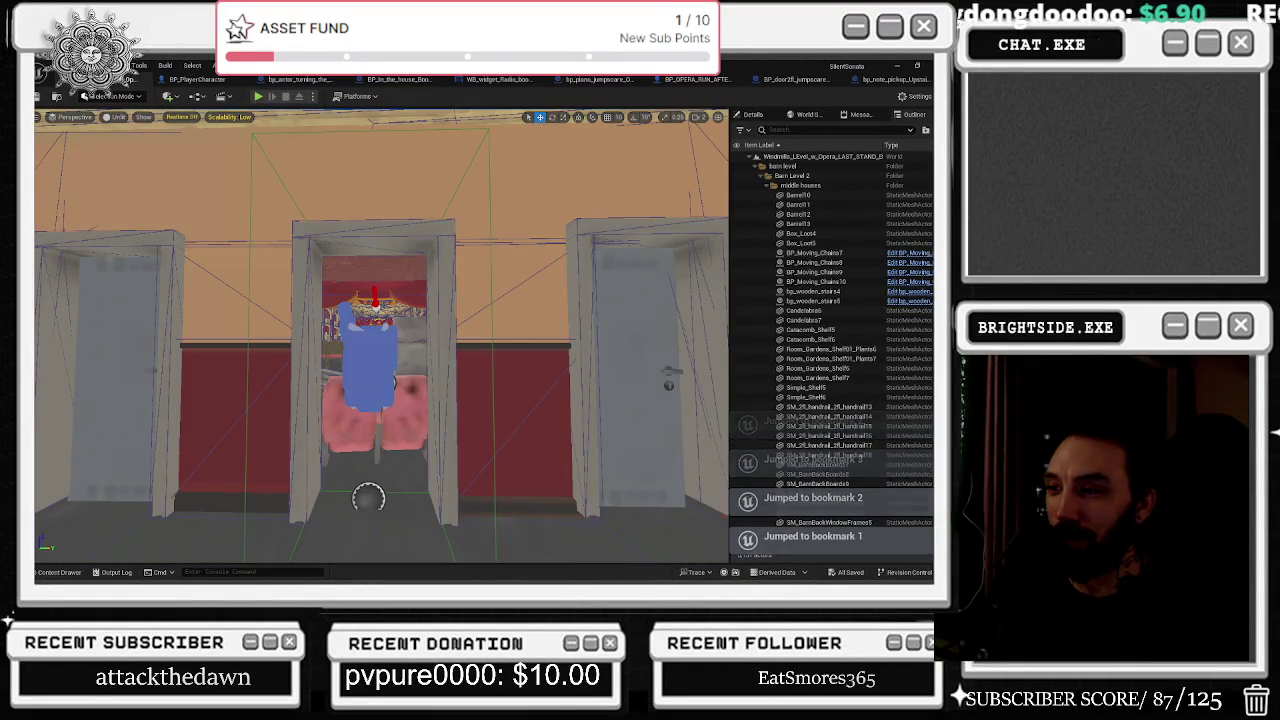
{"action": "key", "text": "2"}
{"action": "key", "text": "3"}
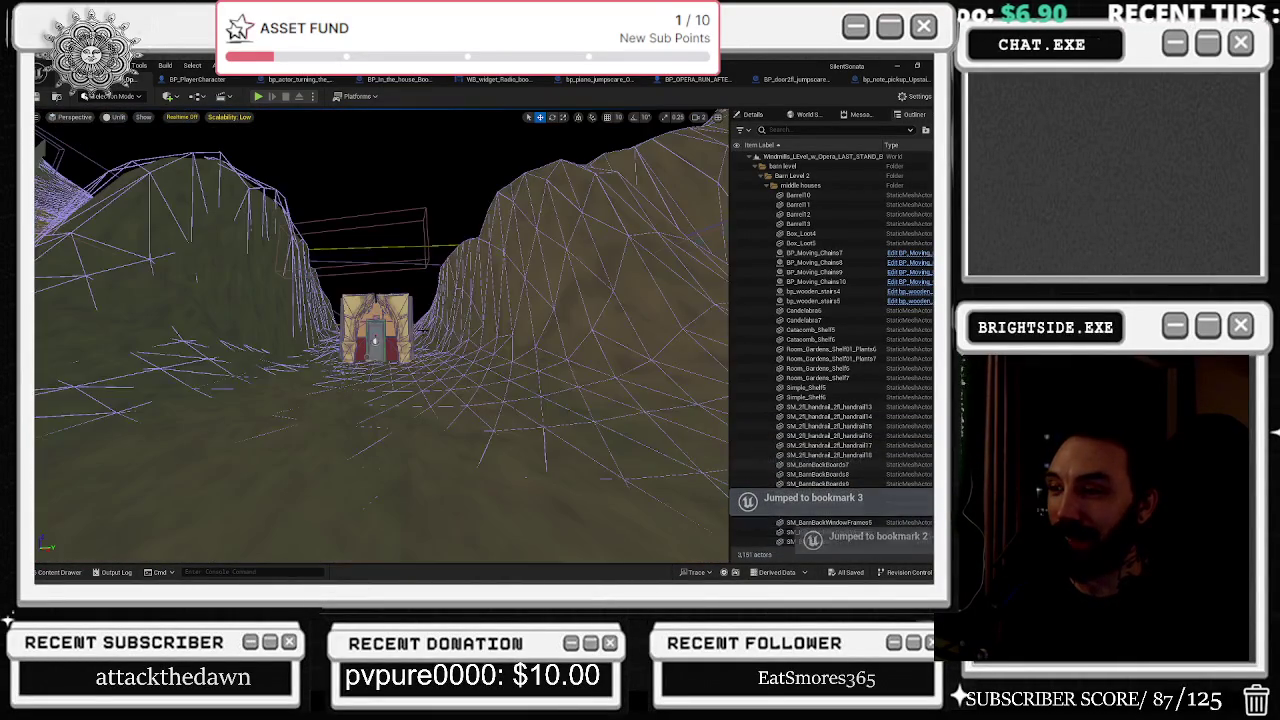
{"action": "key", "text": "1"}
{"action": "key", "text": "3"}
Jump to the tree-lined path bookmark, then switch to the bp_actor_turning_the_wheel_puzzle blueprint.
{"action": "key", "text": "2"}
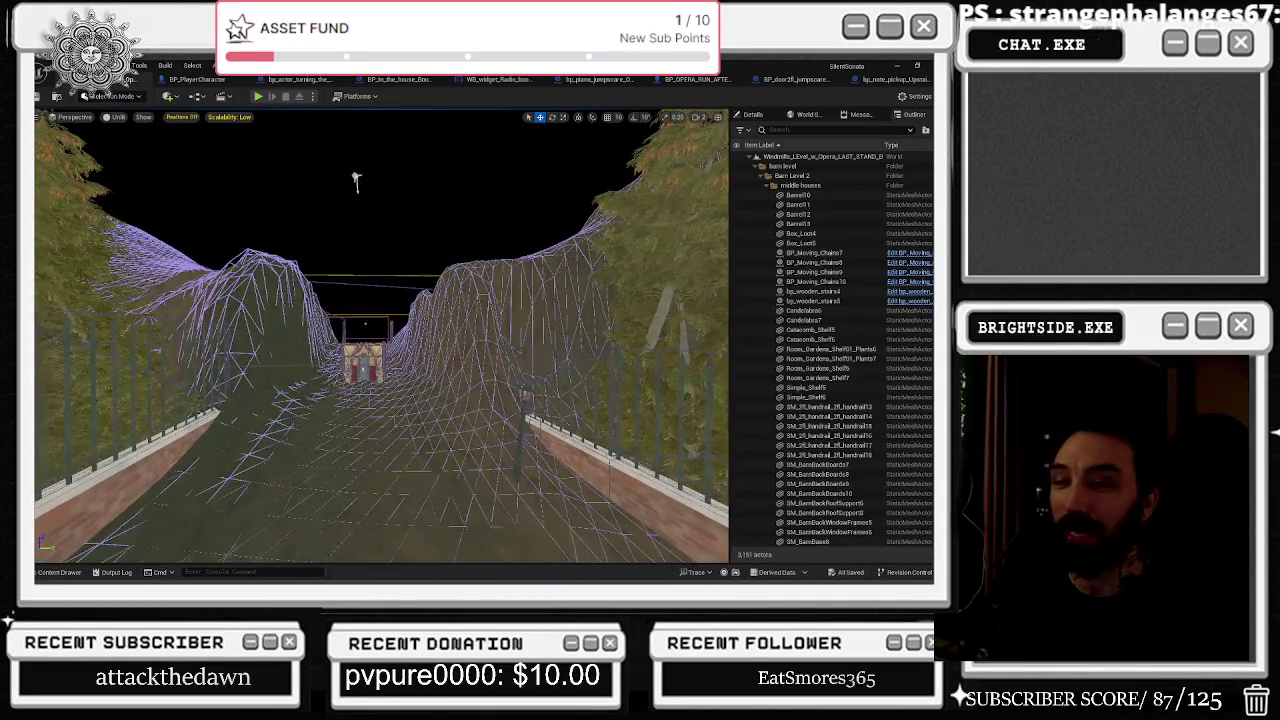
{"action": "scroll", "coordinate": [356, 180], "scroll_direction": "up", "scroll_amount": 3}
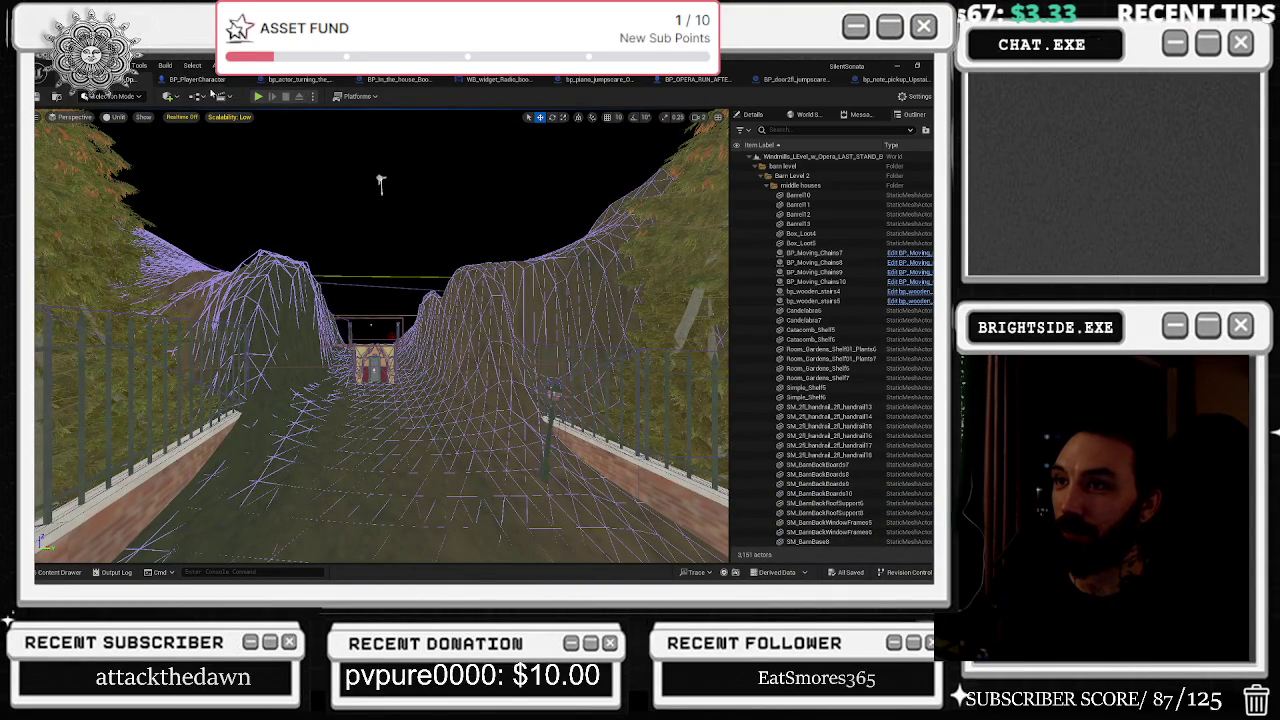
{"action": "left_click", "coordinate": [296, 79]}
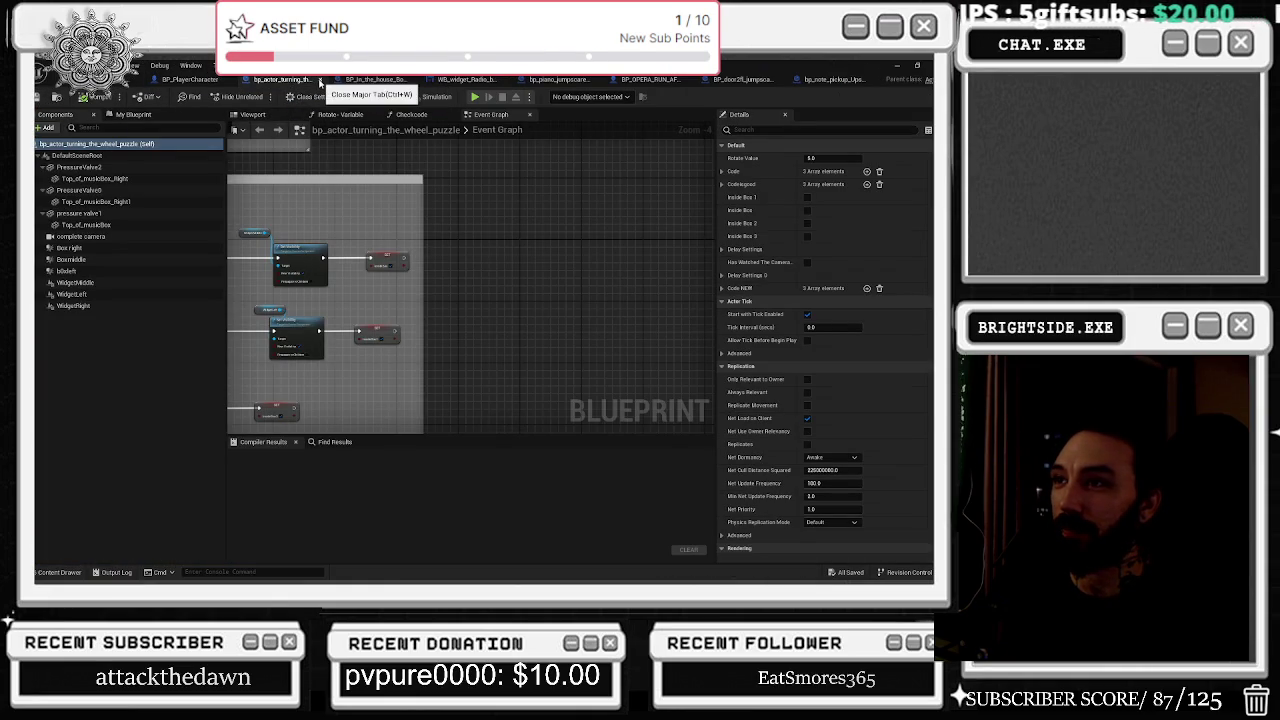
Close the bp_actor_turning_the_wheel_puzzle blueprint.
{"action": "left_click", "coordinate": [320, 80]}
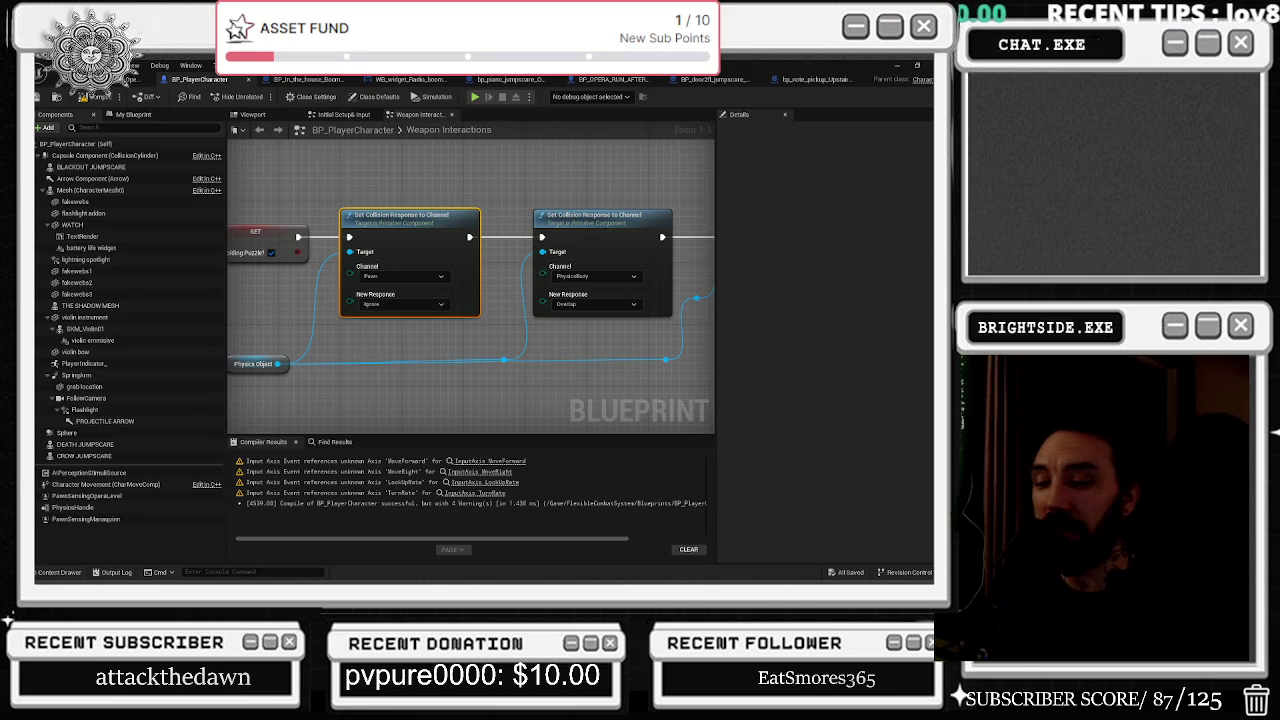
Nudge and select the SET and Physics Object nodes, then switch to the BP_In_the_house_Boombox_Different_tapes blueprint.
{"action": "left_click_drag", "start_coordinate": [299, 273], "coordinate": [333, 289]}
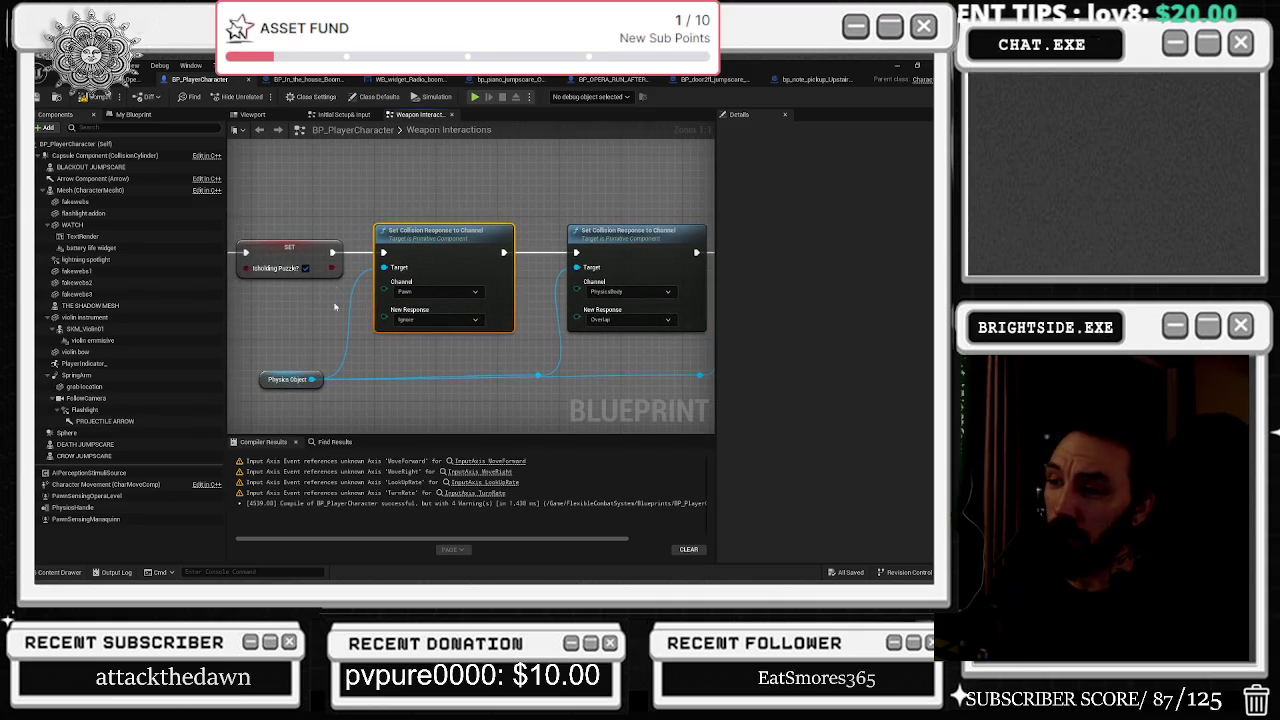
{"action": "left_click_drag", "start_coordinate": [274, 387], "coordinate": [300, 260]}
{"action": "left_click_drag", "start_coordinate": [411, 349], "coordinate": [411, 317]}
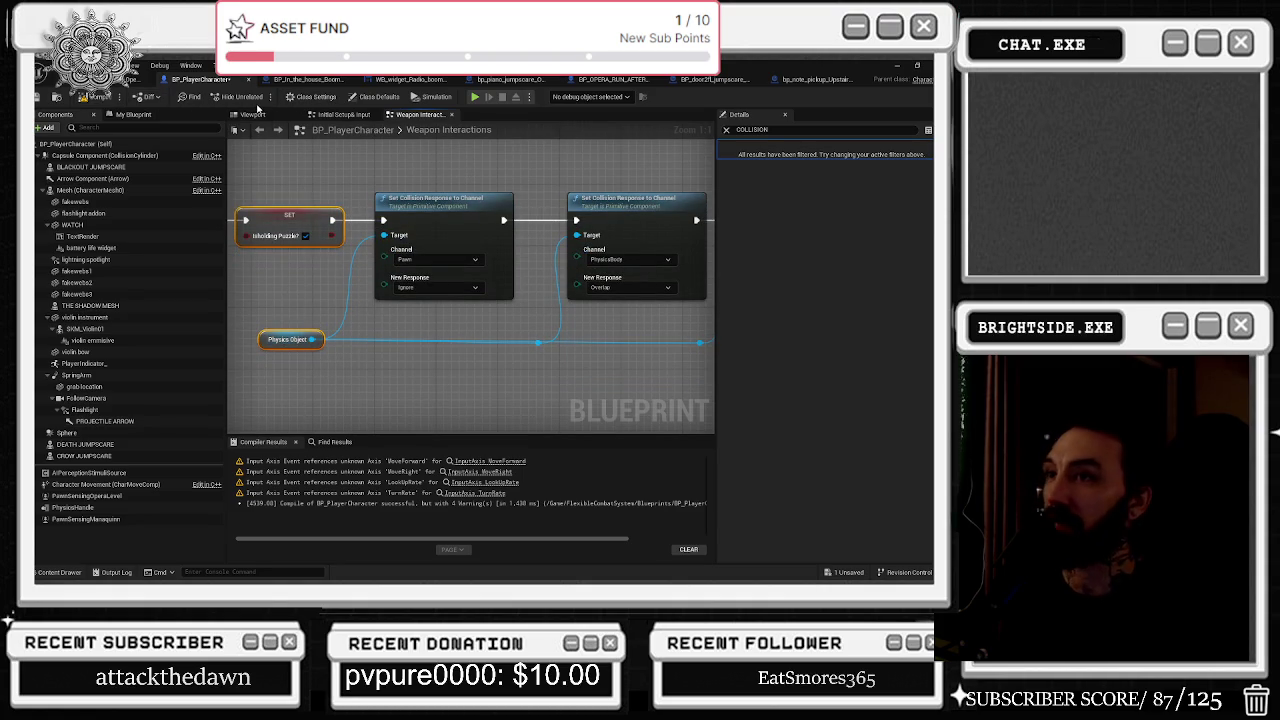
{"action": "left_click", "coordinate": [300, 79]}
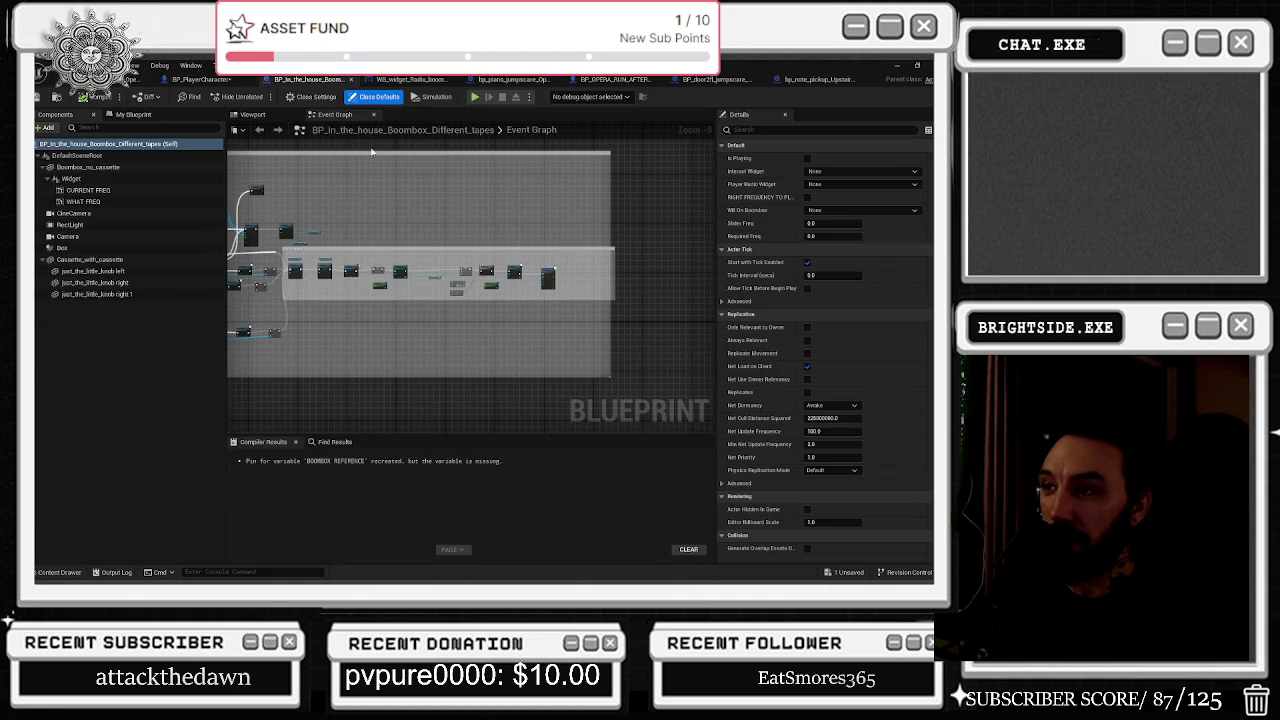
Widen the comment box, look over the boombox and piano jumpscare Blueprints, and save all assets.
{"action": "left_click_drag", "start_coordinate": [610, 194], "coordinate": [625, 193]}
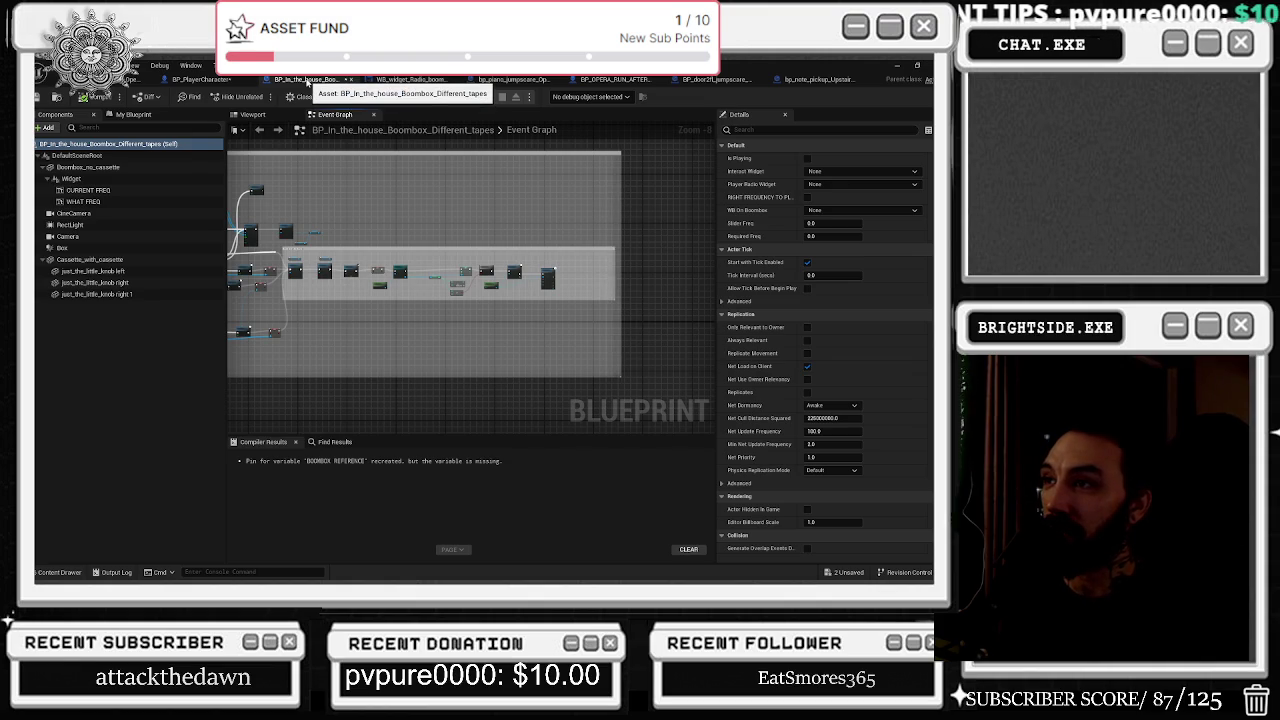
{"action": "left_click", "coordinate": [252, 114]}
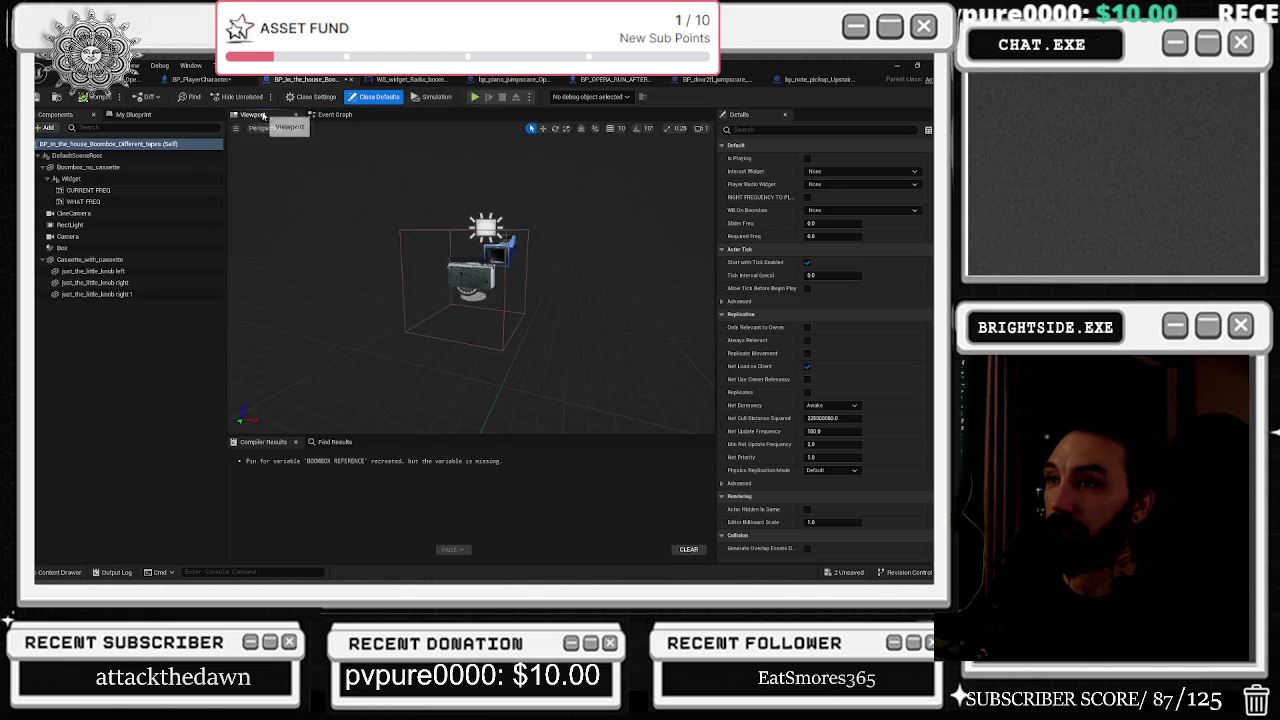
{"action": "left_click", "coordinate": [436, 80]}
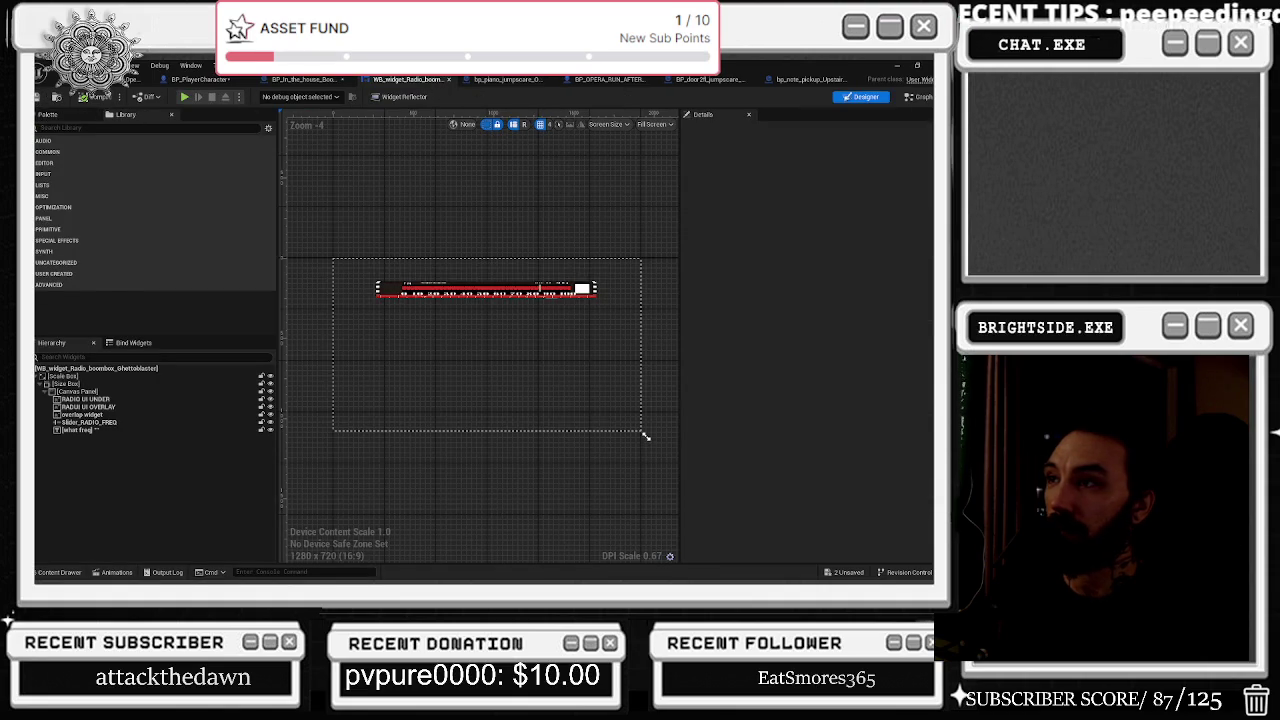
{"action": "left_click", "coordinate": [510, 80]}
{"action": "key", "text": "ctrl+s"}
Close the piano jumpscare, opera run and door jumpscare Blueprints.
{"action": "left_click", "coordinate": [560, 80]}
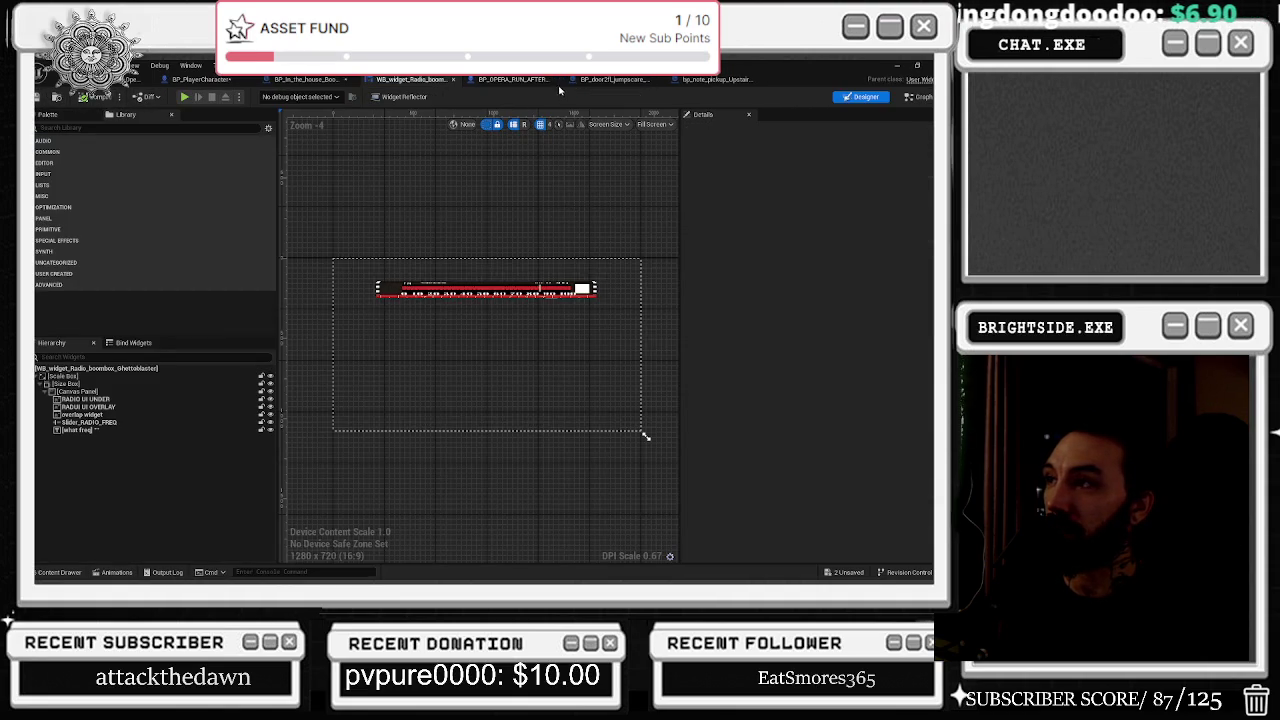
{"action": "left_click", "coordinate": [512, 79]}
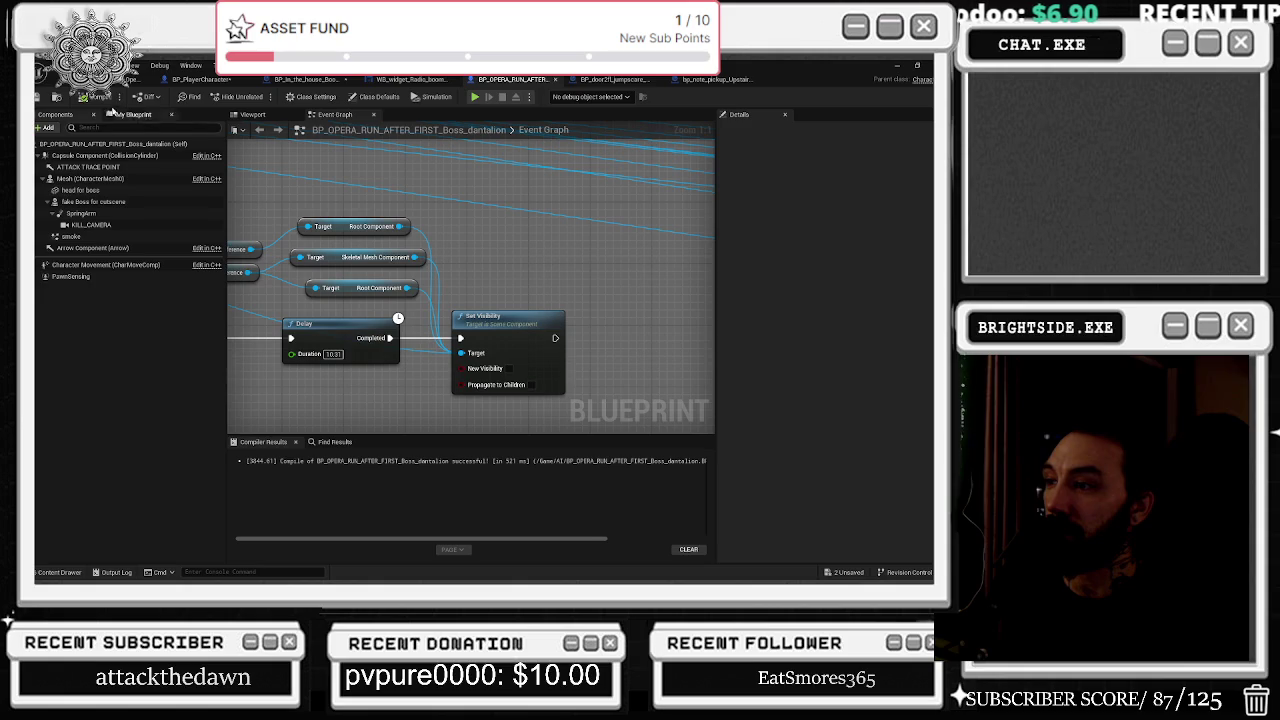
{"action": "left_click", "coordinate": [58, 96]}
{"action": "left_click", "coordinate": [252, 114]}
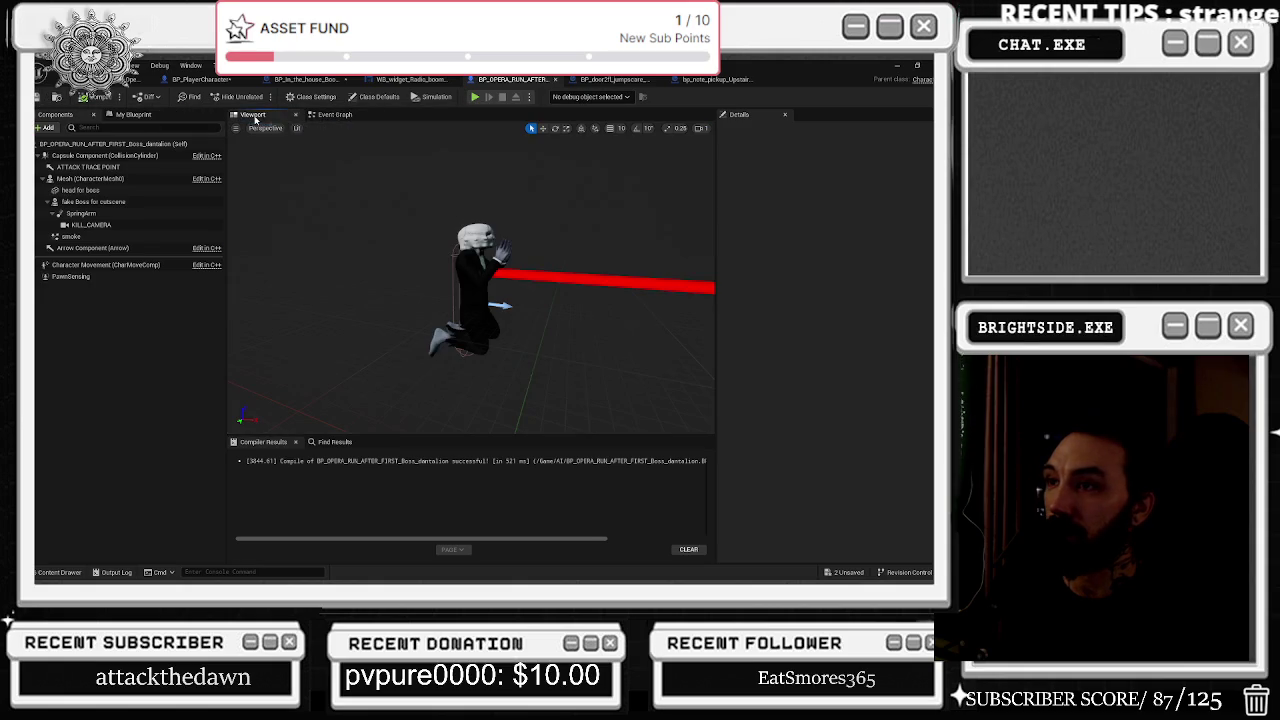
{"action": "left_click", "coordinate": [556, 79]}
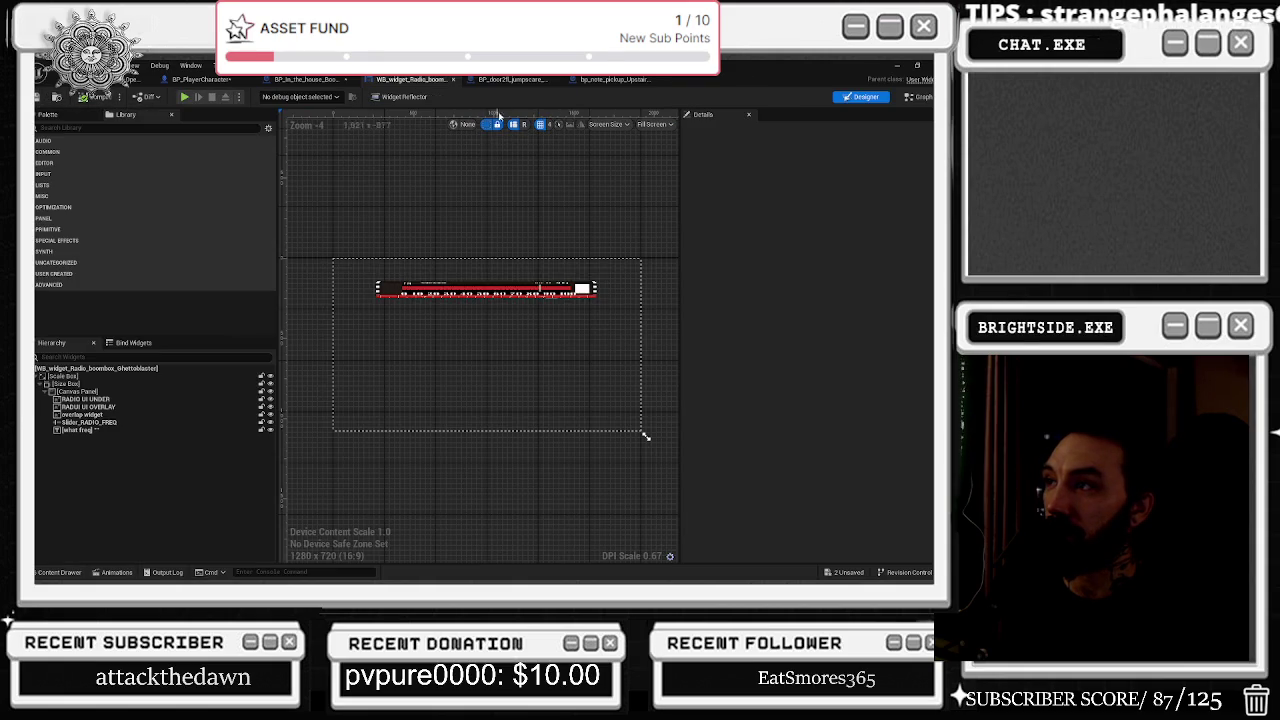
{"action": "left_click", "coordinate": [410, 114]}
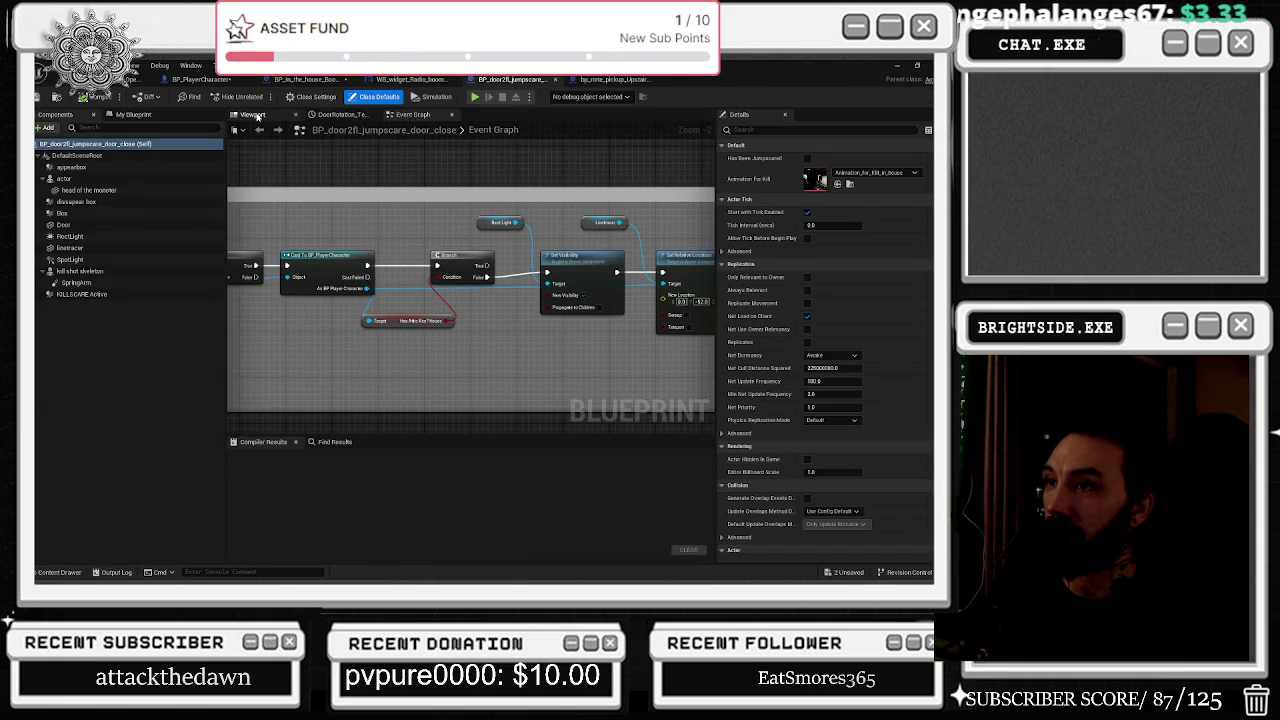
{"action": "left_click", "coordinate": [254, 115]}
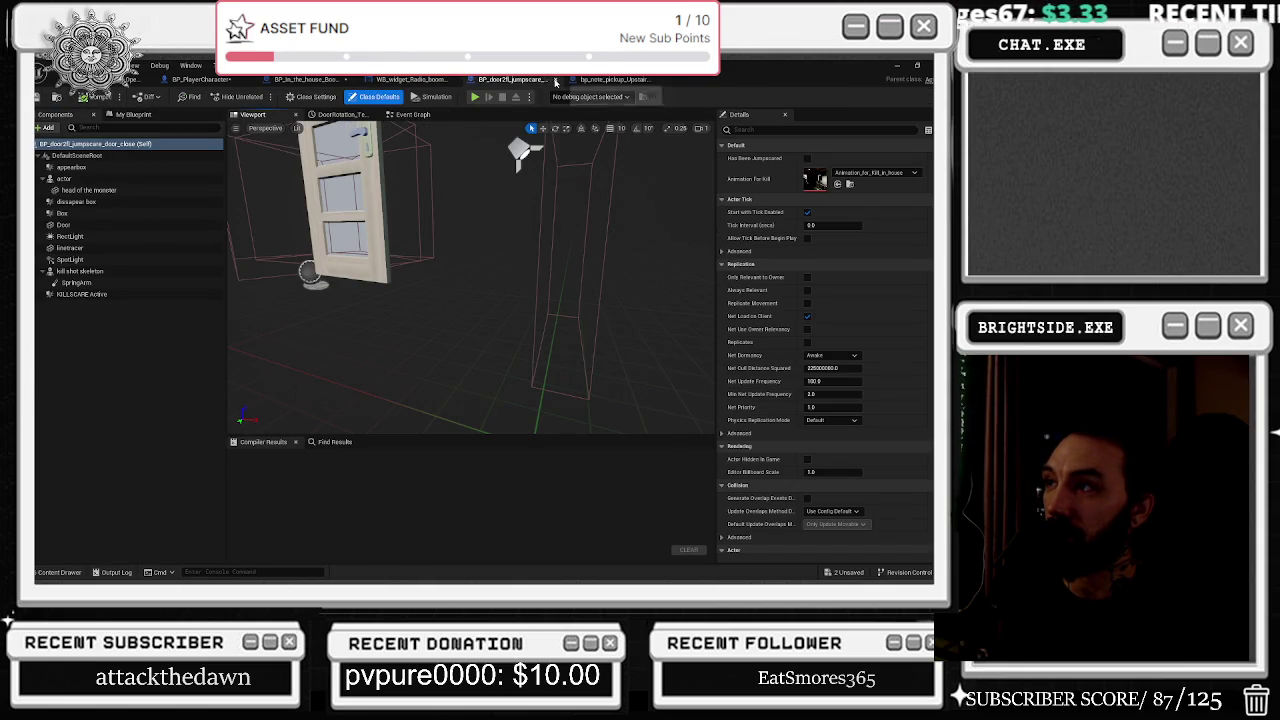
{"action": "left_click", "coordinate": [555, 80]}
Inspect the note pickup Blueprint's graph around its Create Widget node, then close it.
{"action": "left_click", "coordinate": [510, 79]}
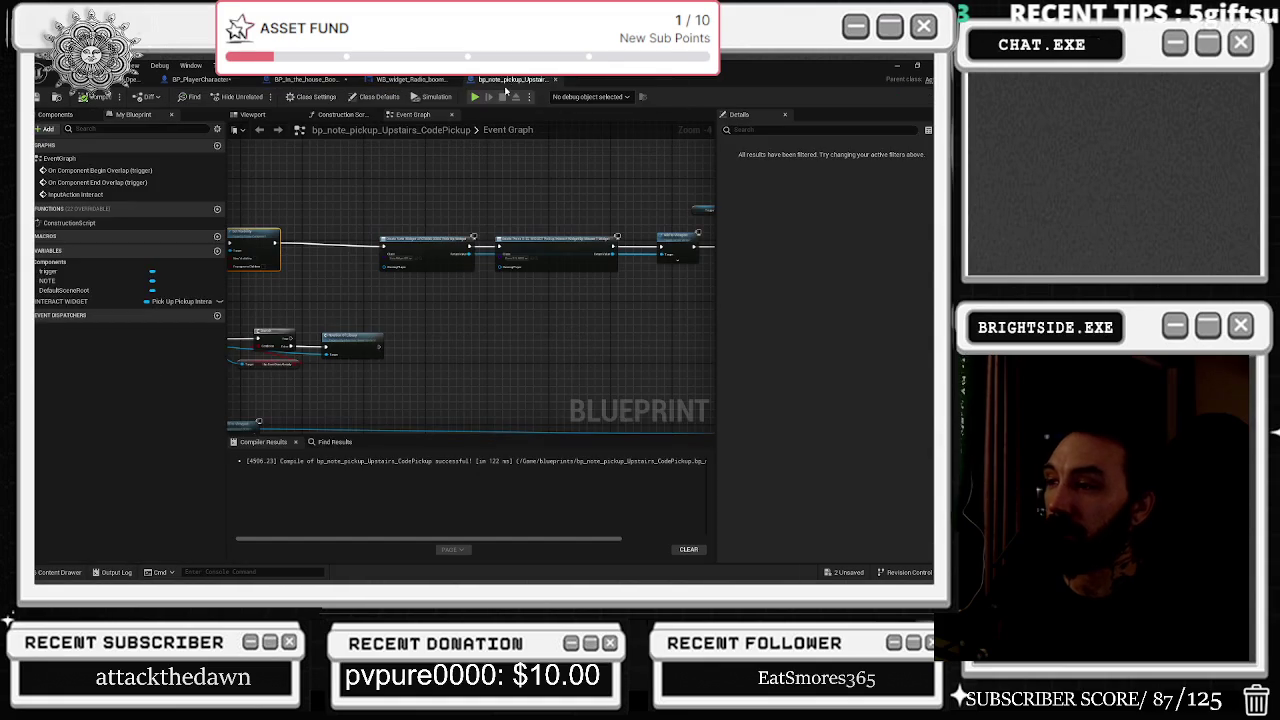
{"action": "left_click_drag", "start_coordinate": [325, 215], "coordinate": [600, 285]}
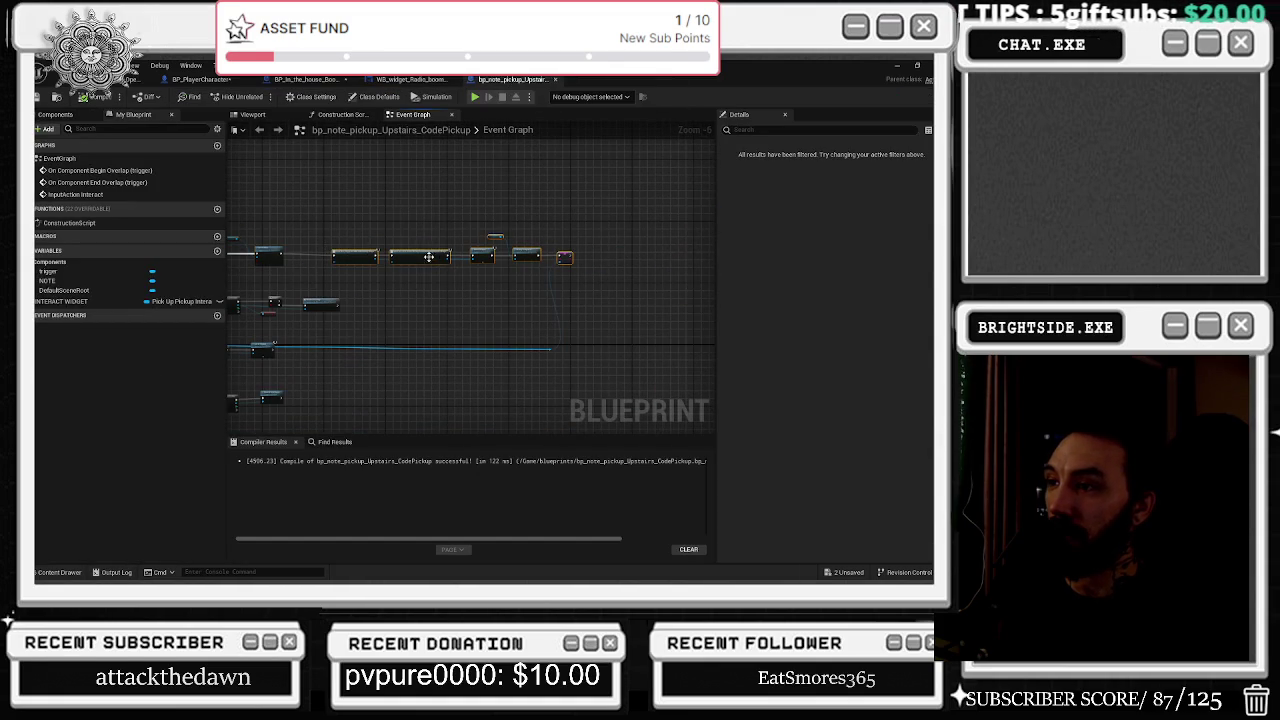
{"action": "left_click_drag", "start_coordinate": [365, 257], "coordinate": [357, 259]}
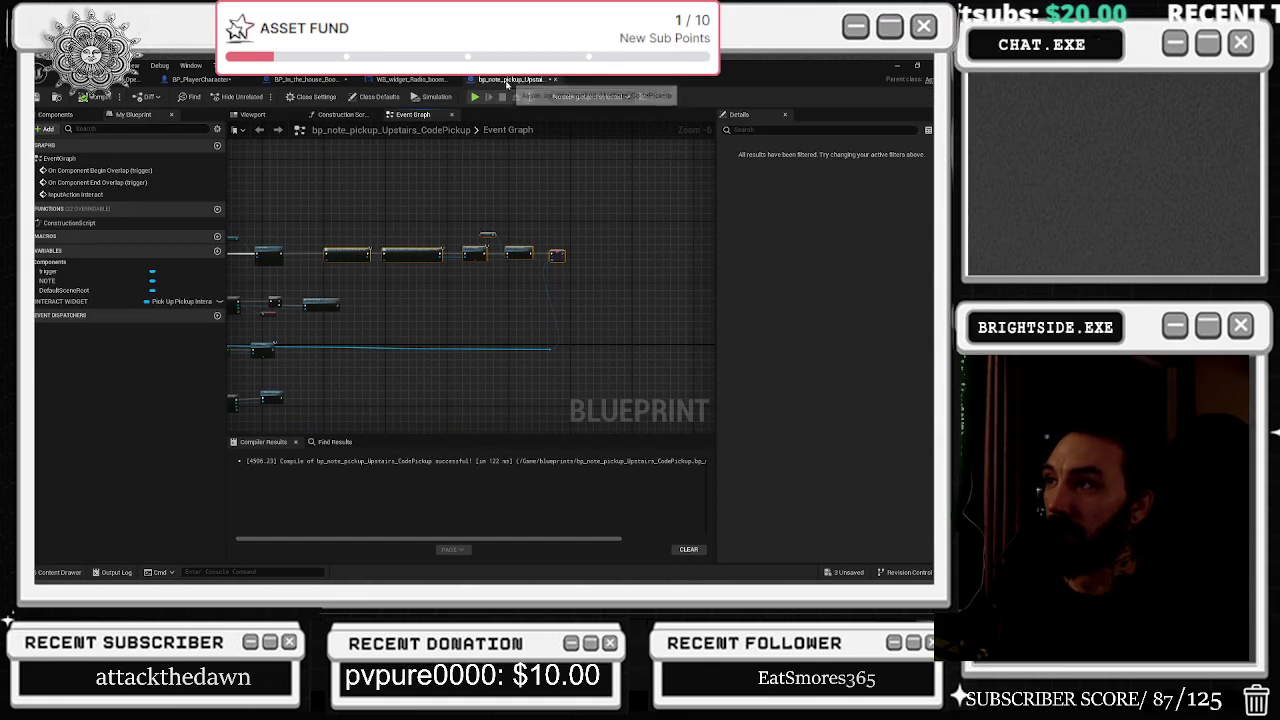
{"action": "key", "text": "ctrl+z"}
{"action": "scroll", "coordinate": [445, 290], "scroll_direction": "up", "scroll_amount": 4}
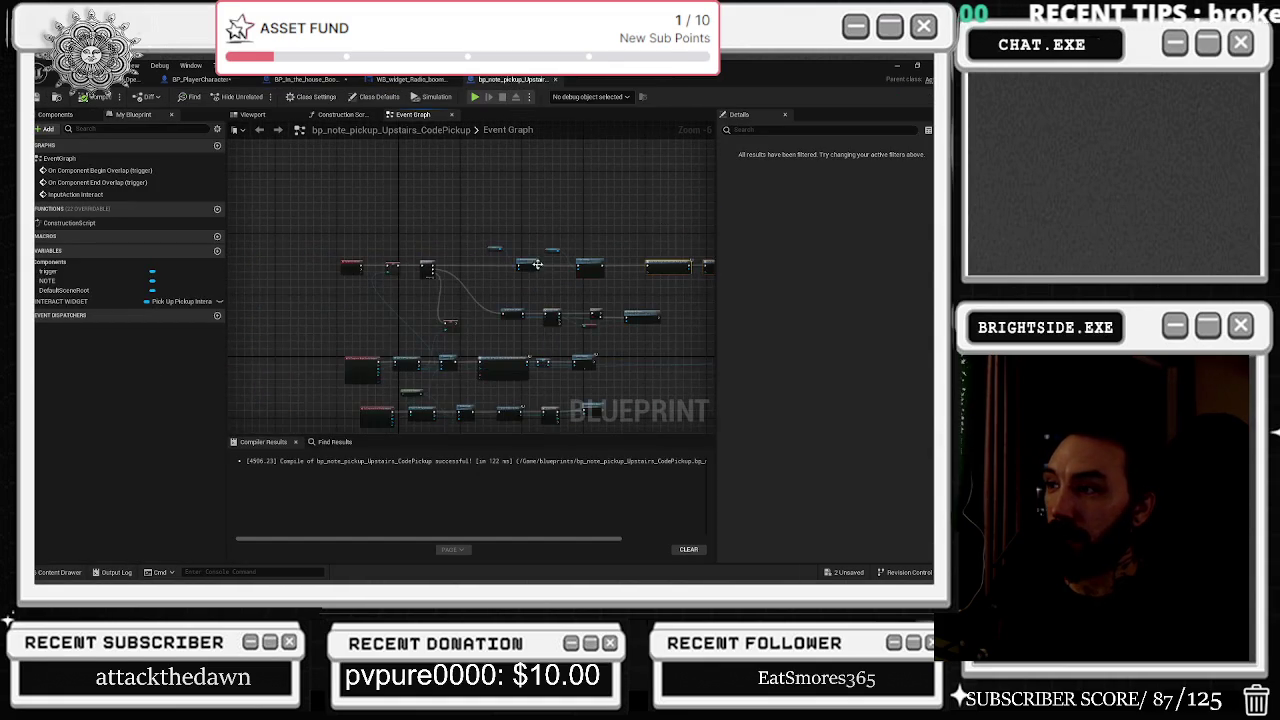
{"action": "scroll", "coordinate": [444, 285], "scroll_direction": "down", "scroll_amount": 3}
{"action": "scroll", "coordinate": [446, 271], "scroll_direction": "up", "scroll_amount": 3}
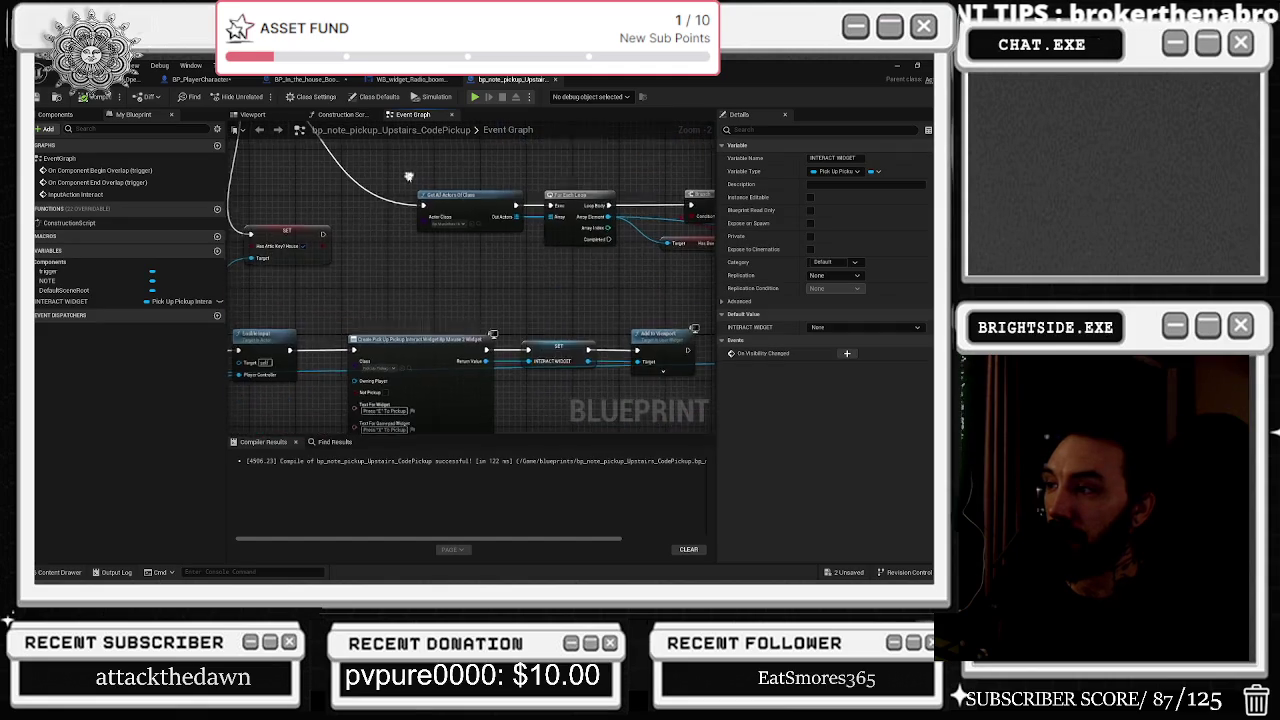
{"action": "mouse_move", "coordinate": [281, 254]}
{"action": "left_mouse_down"}
{"action": "mouse_move", "coordinate": [303, 266]}
{"action": "mouse_move", "coordinate": [470, 228]}
{"action": "mouse_move", "coordinate": [294, 209]}
{"action": "mouse_move", "coordinate": [304, 118]}
{"action": "left_mouse_up"}
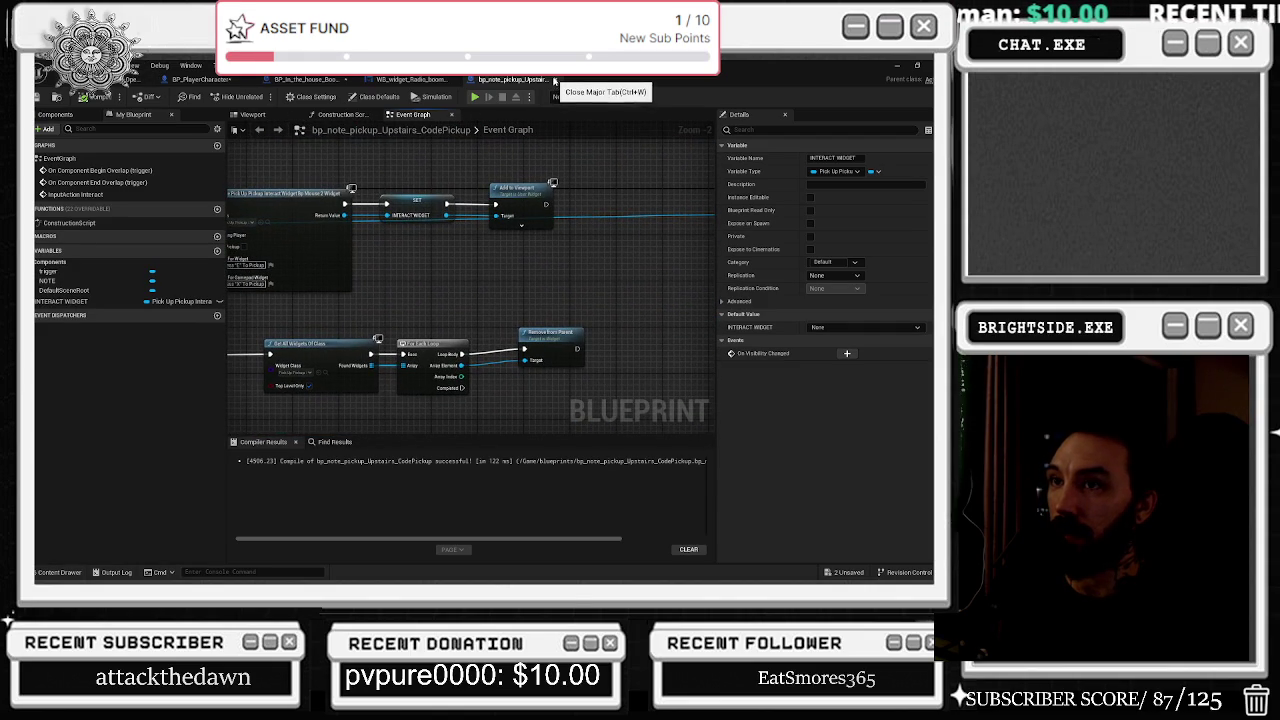
{"action": "left_click", "coordinate": [556, 79]}
Return to the level and jump through camera bookmarks 1–3 to the barn interior.
{"action": "left_click", "coordinate": [138, 79]}
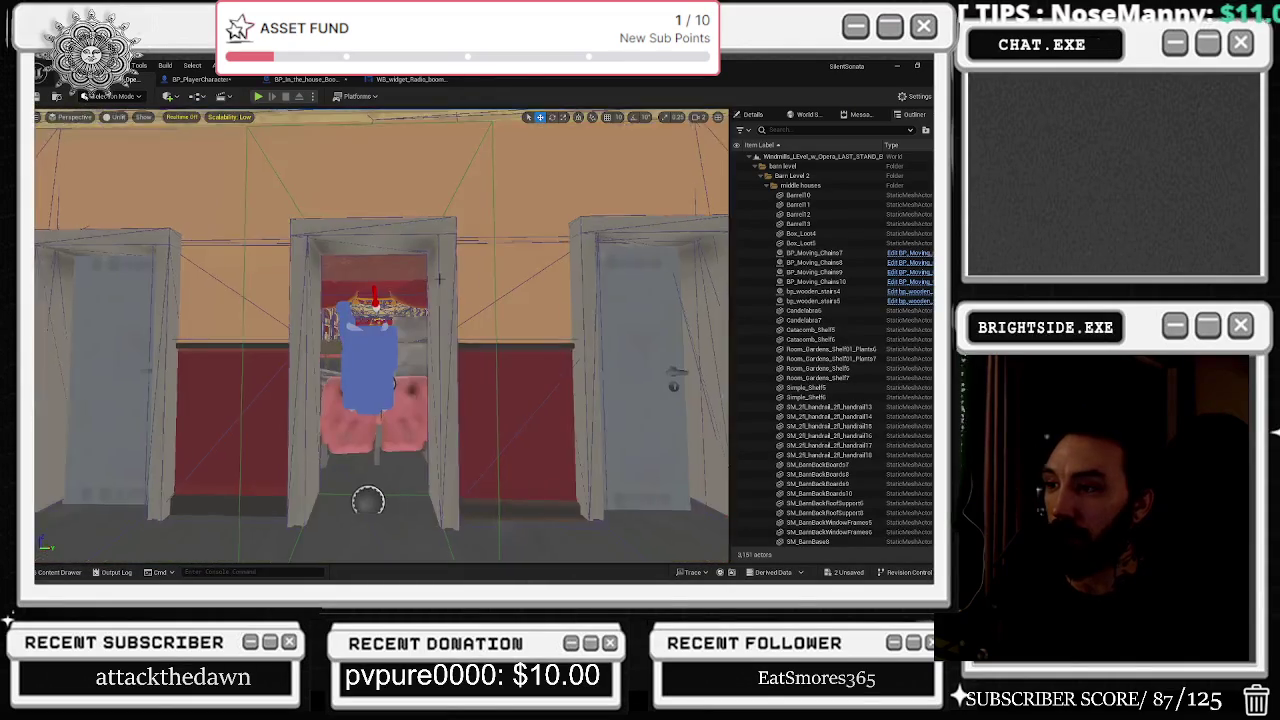
{"action": "key", "text": "1"}
{"action": "key", "text": "2"}
{"action": "key", "text": "3"}
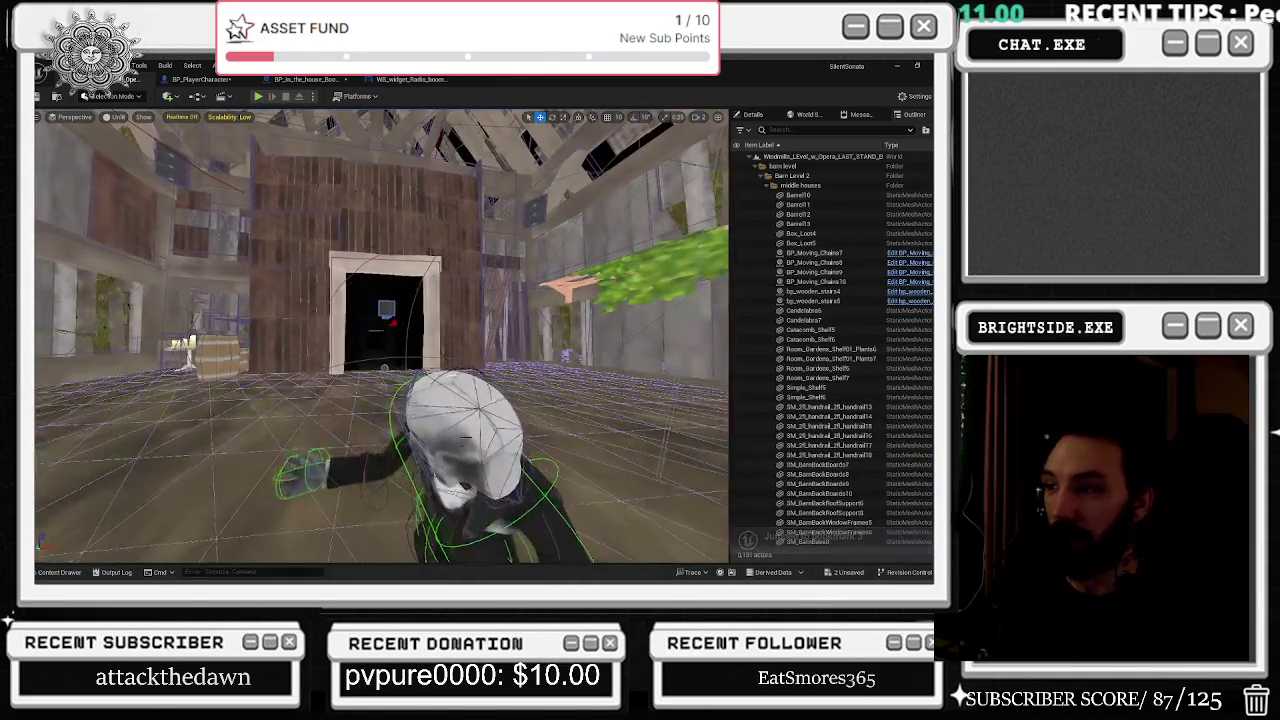
Open the final boss's BP_FINALBOSS_DANTALION Blueprint, then select the bp_BOSSFIGHT_secondstage trigger in the barn.
{"action": "left_click", "coordinate": [460, 470]}
{"action": "left_click_drag", "start_coordinate": [251, 289], "coordinate": [251, 289]}
{"action": "key", "text": "ctrl+e"}
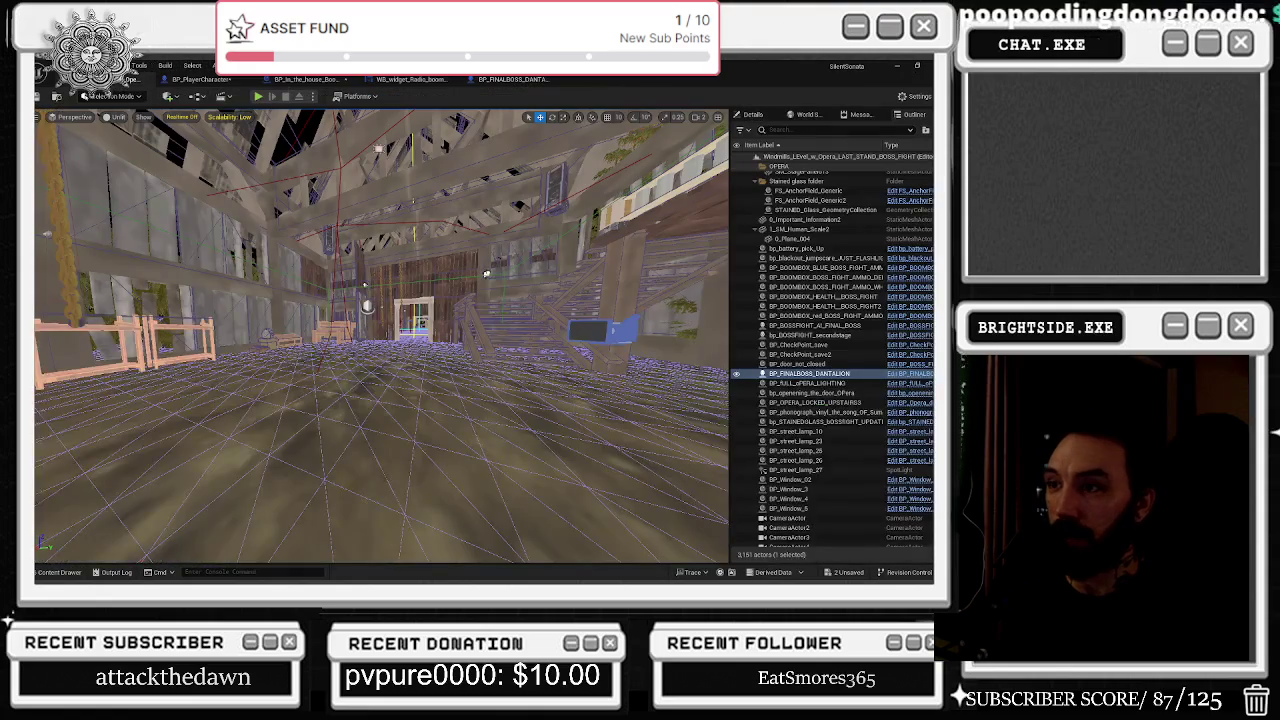
{"action": "left_click_drag", "start_coordinate": [302, 311], "coordinate": [302, 311]}
{"action": "left_click", "coordinate": [305, 378]}
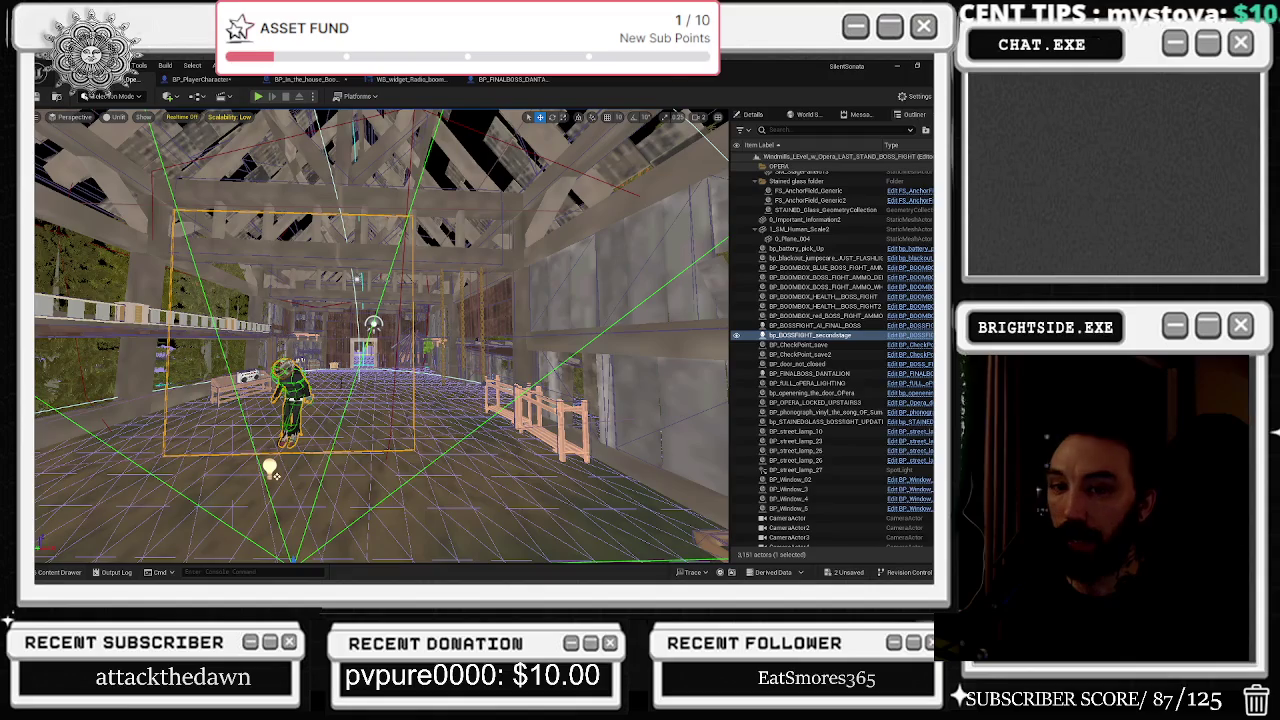
Open the selected trigger's BP_BOSSFIGHT_AI_FINAL_BOSS Blueprint with Ctrl+E.
{"action": "key", "text": "ctrl+e"}
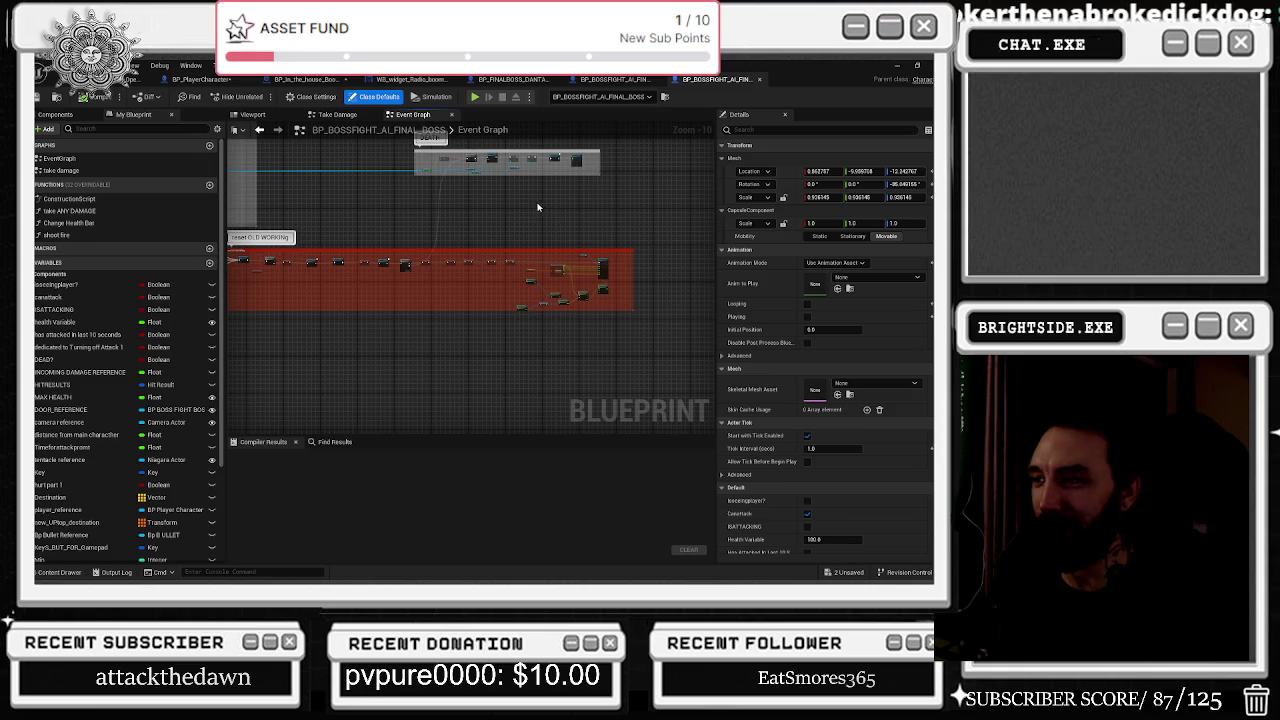
Pan and zoom the boss AI Event Graph to reveal the green and purple comment groups.
{"action": "scroll", "coordinate": [309, 312], "scroll_direction": "up", "scroll_amount": 6}
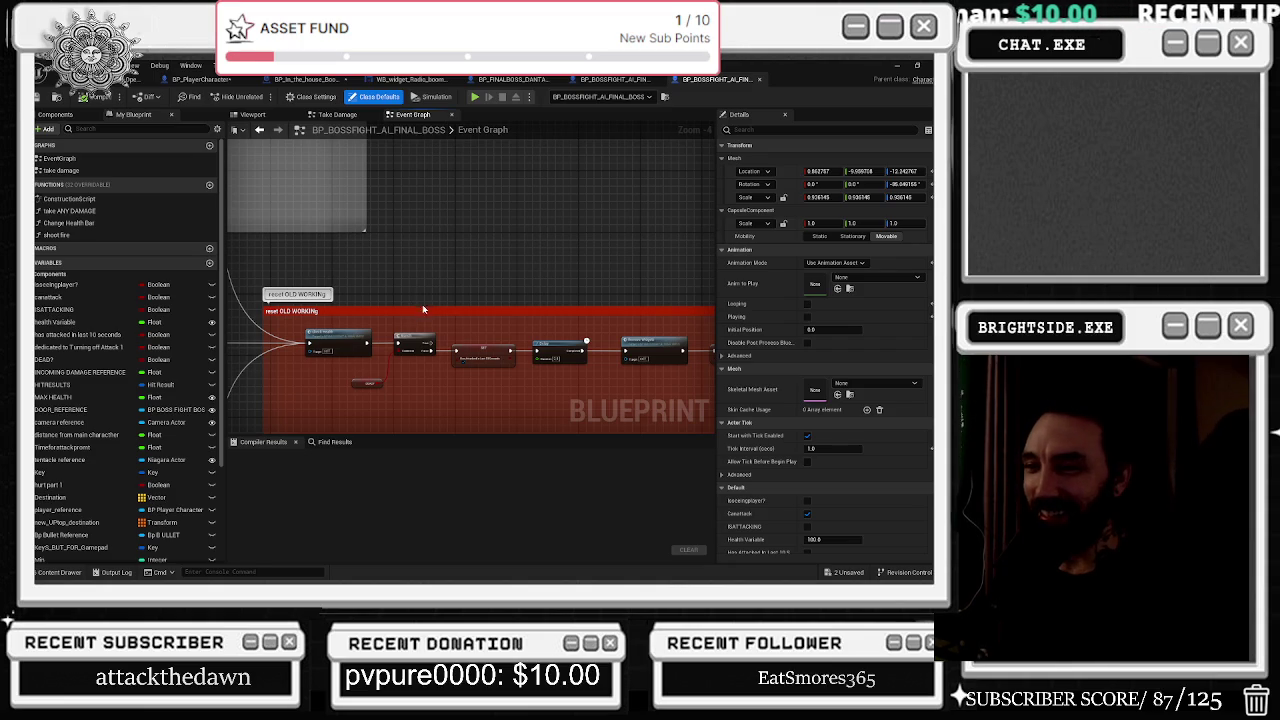
{"action": "scroll", "coordinate": [417, 283], "scroll_direction": "down", "scroll_amount": 7}
{"action": "scroll", "coordinate": [417, 283], "scroll_direction": "down", "scroll_amount": 1}
{"action": "left_click_drag", "start_coordinate": [410, 280], "coordinate": [652, 303]}
{"action": "left_click", "coordinate": [140, 79]}
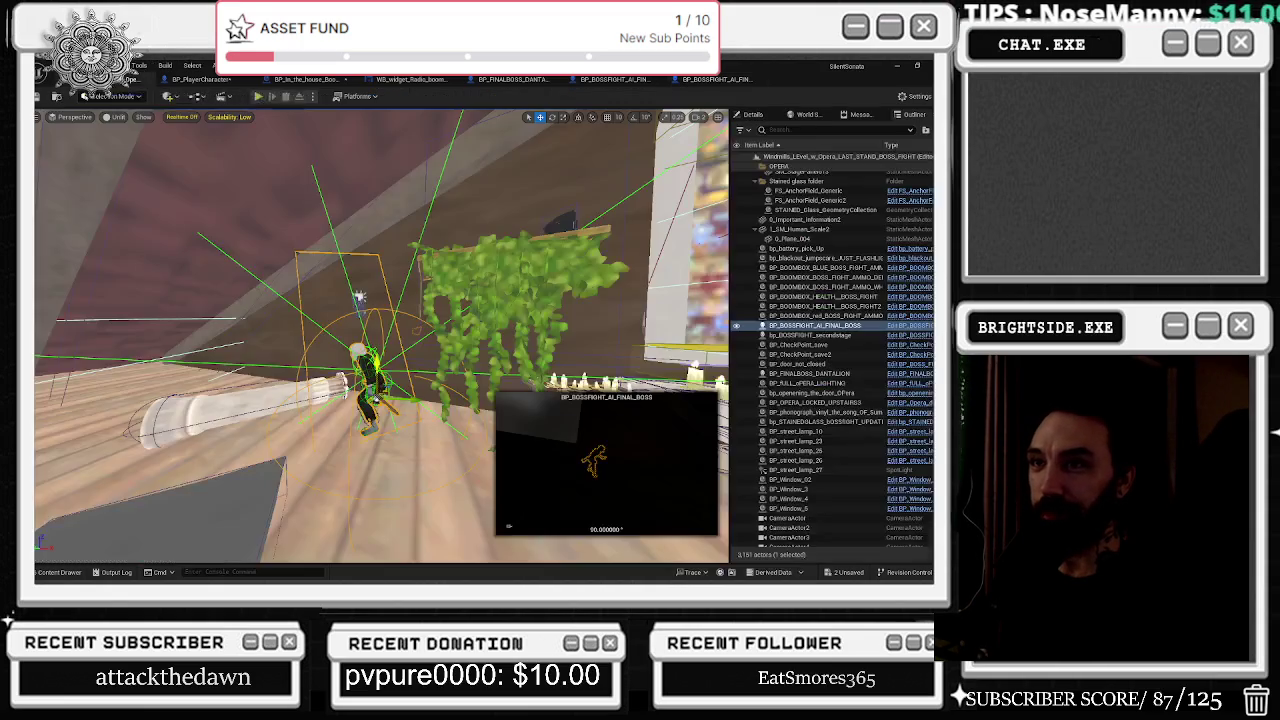
{"action": "left_click", "coordinate": [715, 79]}
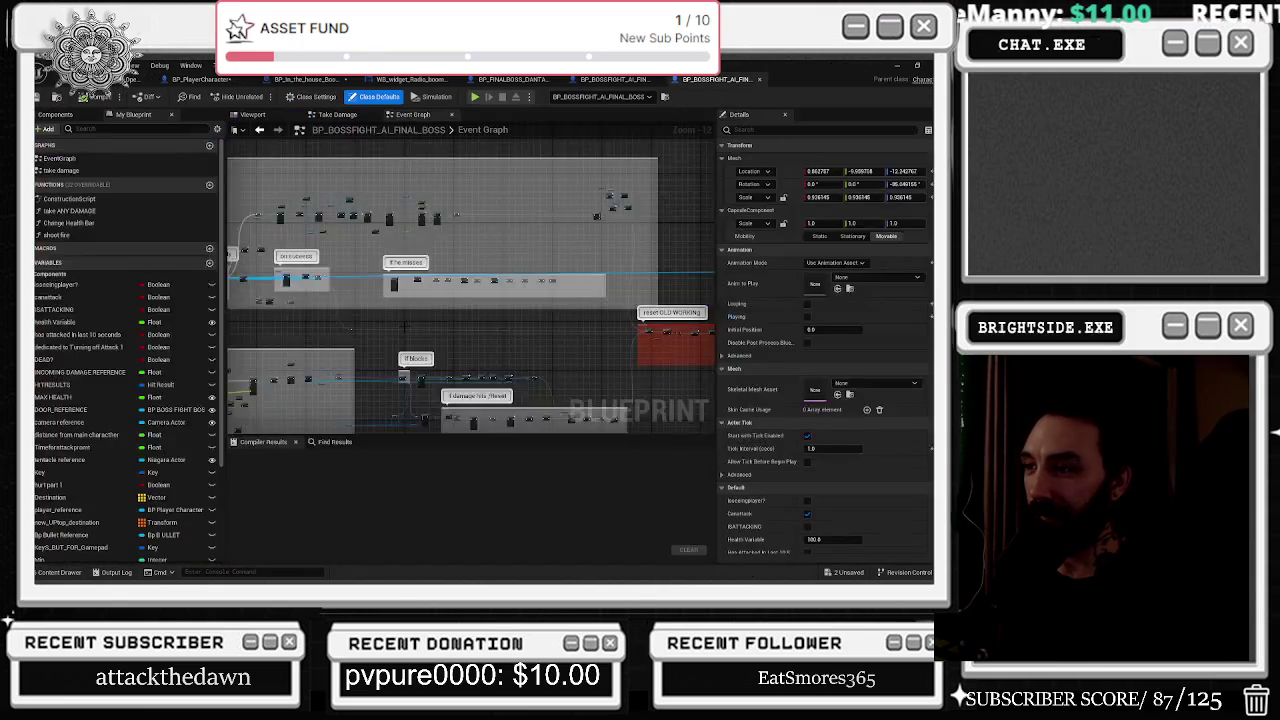
{"action": "left_click_drag", "start_coordinate": [400, 320], "coordinate": [540, 332]}
{"action": "mouse_move", "coordinate": [246, 323]}
{"action": "left_mouse_down"}
{"action": "mouse_move", "coordinate": [386, 335]}
{"action": "mouse_move", "coordinate": [334, 371]}
{"action": "left_mouse_up"}
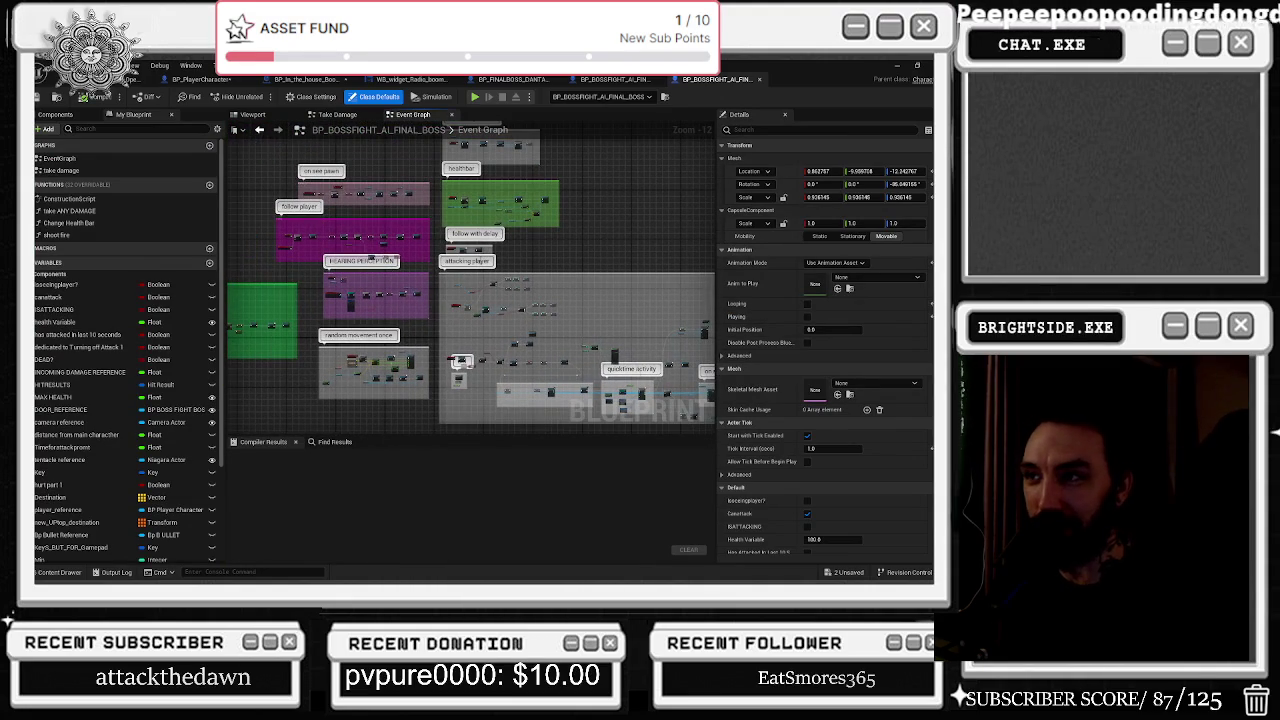
Select the Attack Player node and locate the Play Sound 2D node's sound asset after the Branch.
{"action": "scroll", "coordinate": [336, 264], "scroll_direction": "up", "scroll_amount": 9}
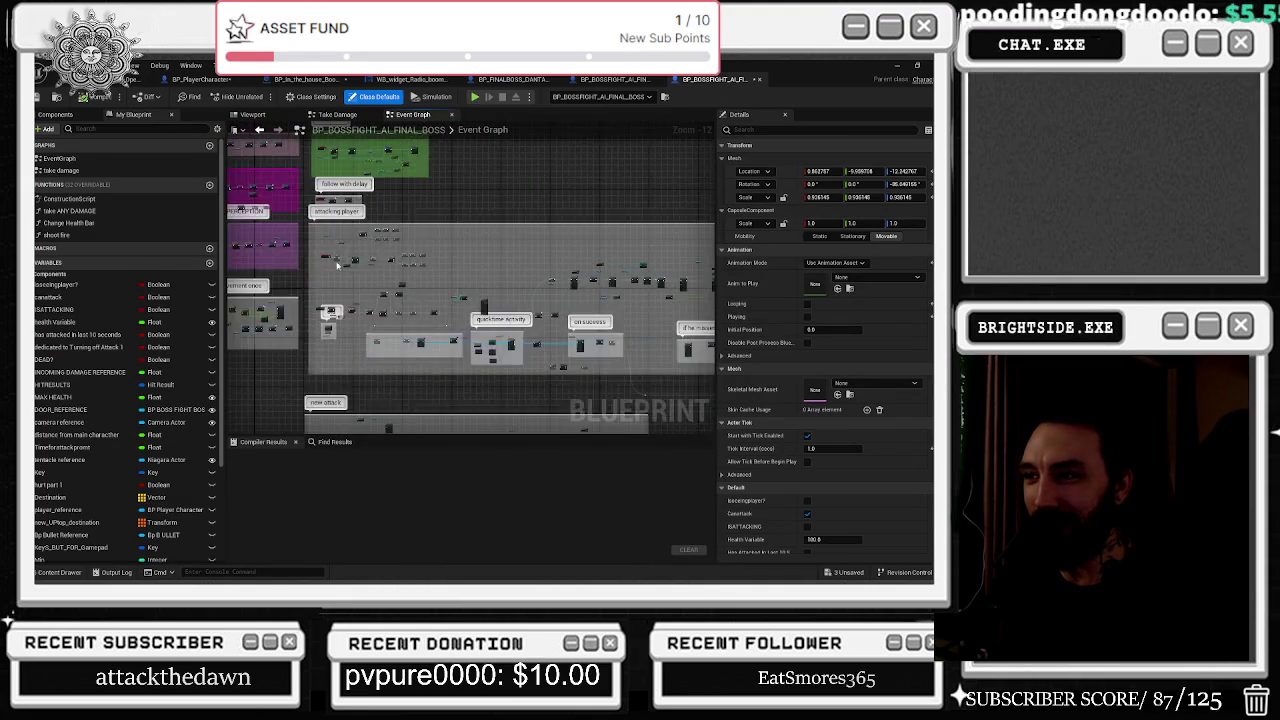
{"action": "mouse_move", "coordinate": [336, 264]}
{"action": "left_mouse_down"}
{"action": "mouse_move", "coordinate": [296, 280]}
{"action": "mouse_move", "coordinate": [330, 300]}
{"action": "mouse_move", "coordinate": [560, 209]}
{"action": "left_mouse_up"}
{"action": "left_click_drag", "start_coordinate": [280, 272], "coordinate": [495, 372]}
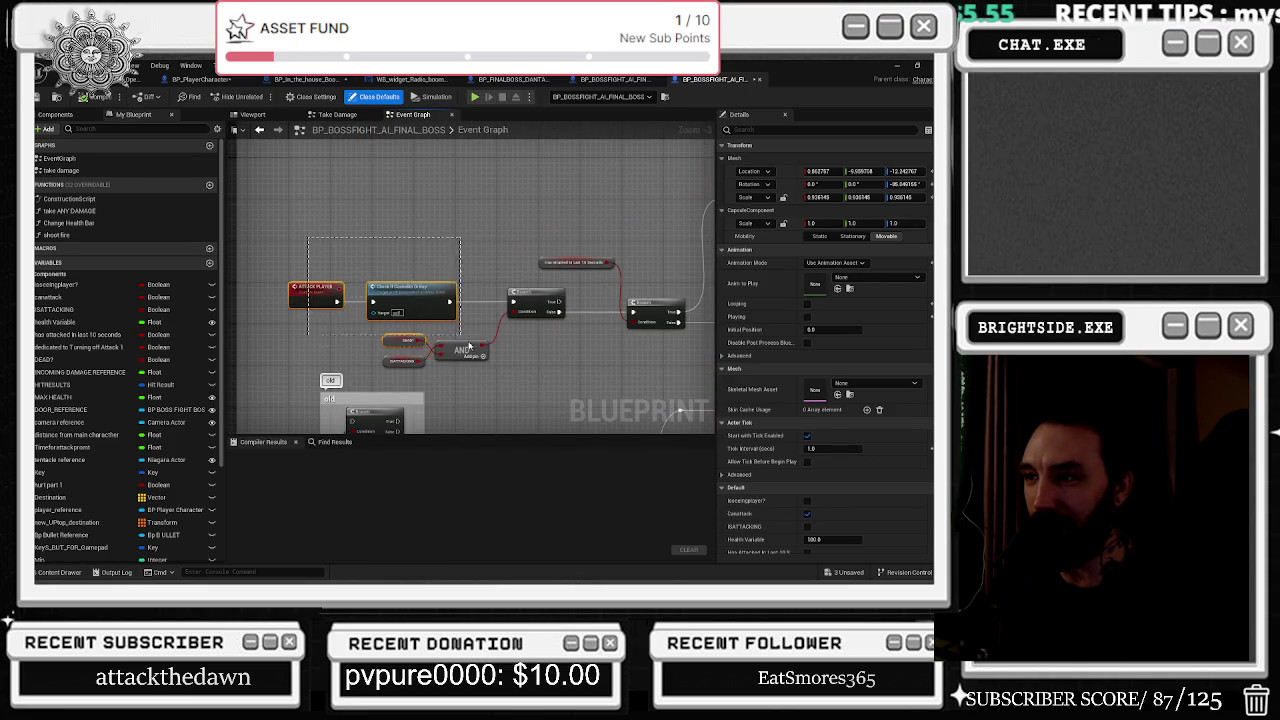
{"action": "left_click_drag", "start_coordinate": [576, 367], "coordinate": [323, 330]}
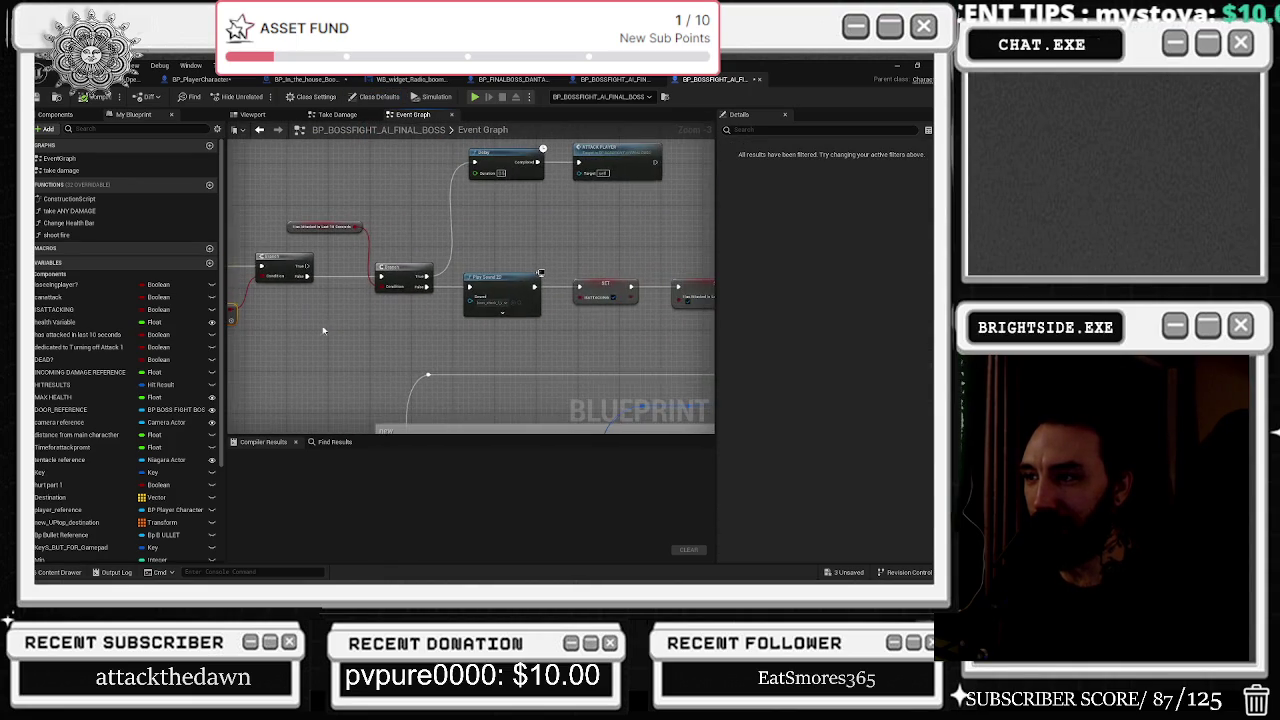
{"action": "left_click_drag", "start_coordinate": [412, 318], "coordinate": [350, 366]}
{"action": "left_click", "coordinate": [533, 192]}
{"action": "mouse_move", "coordinate": [489, 356]}
{"action": "left_mouse_down"}
{"action": "mouse_move", "coordinate": [512, 279]}
{"action": "mouse_move", "coordinate": [493, 312]}
{"action": "left_mouse_up"}
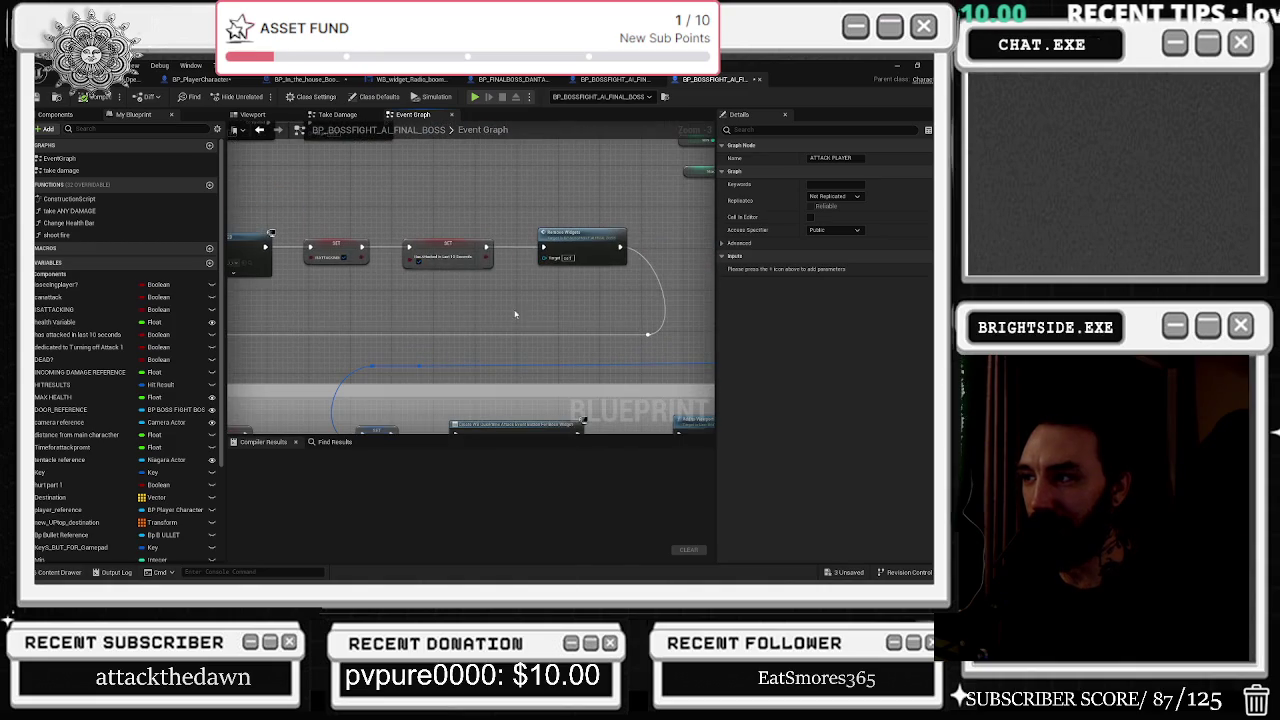
{"action": "mouse_move", "coordinate": [598, 232]}
{"action": "left_mouse_down"}
{"action": "mouse_move", "coordinate": [500, 229]}
{"action": "mouse_move", "coordinate": [500, 211]}
{"action": "mouse_move", "coordinate": [277, 198]}
{"action": "mouse_move", "coordinate": [586, 214]}
{"action": "mouse_move", "coordinate": [650, 260]}
{"action": "mouse_move", "coordinate": [689, 337]}
{"action": "mouse_move", "coordinate": [710, 300]}
{"action": "mouse_move", "coordinate": [793, 317]}
{"action": "left_mouse_up"}
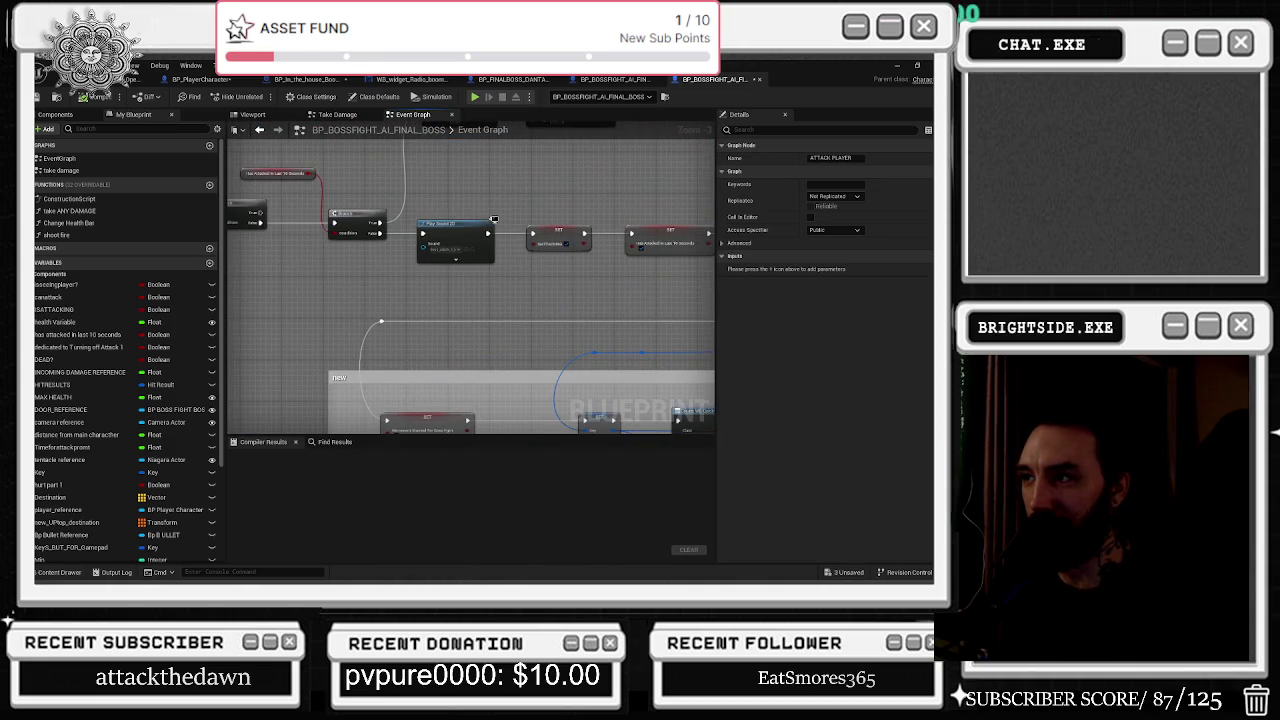
{"action": "scroll", "coordinate": [458, 262], "scroll_direction": "up", "scroll_amount": 2}
{"action": "left_click", "coordinate": [479, 241]}
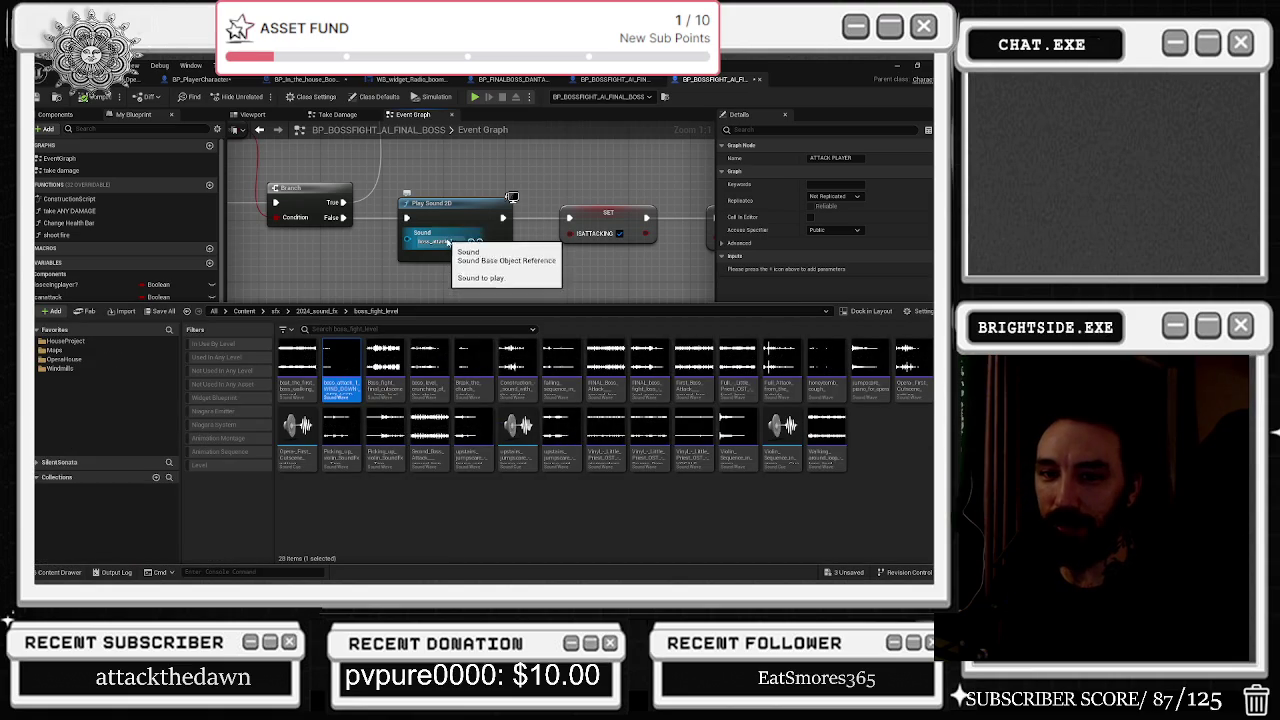
Play the boss attack sound to hear it, then hide the asset browser.
{"action": "mouse_move", "coordinate": [353, 378]}
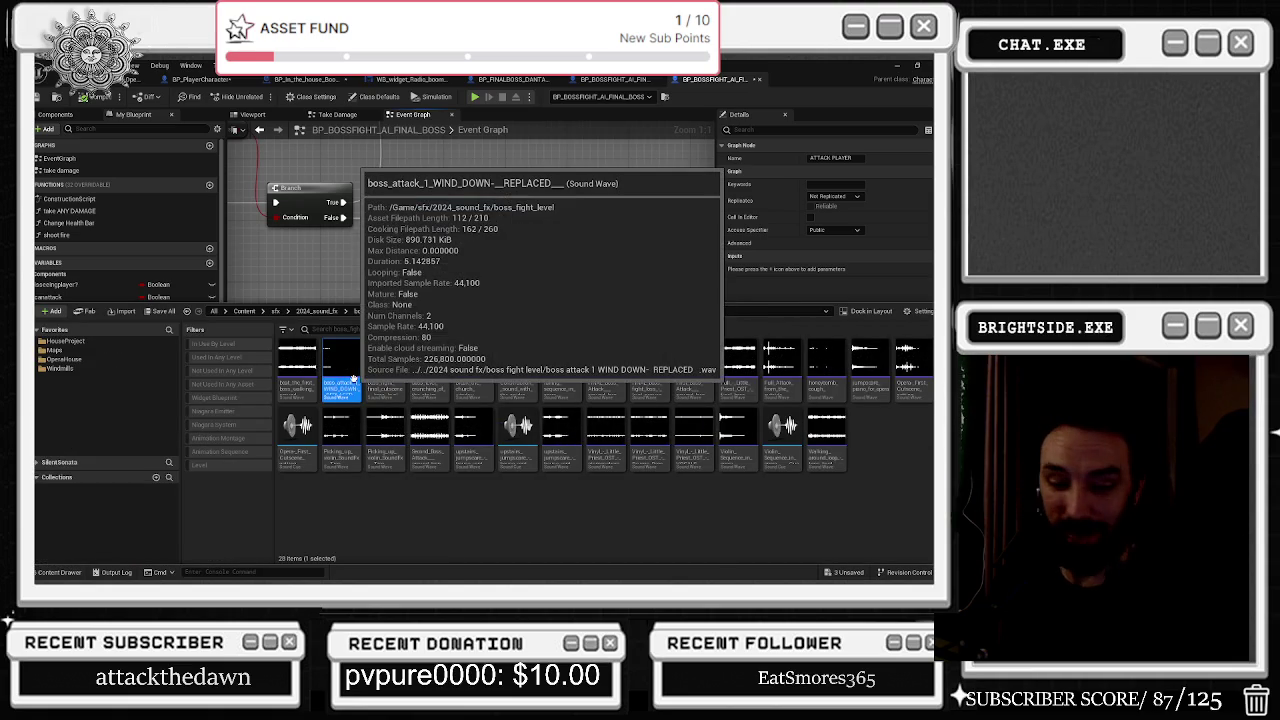
{"action": "left_click", "coordinate": [341, 358]}
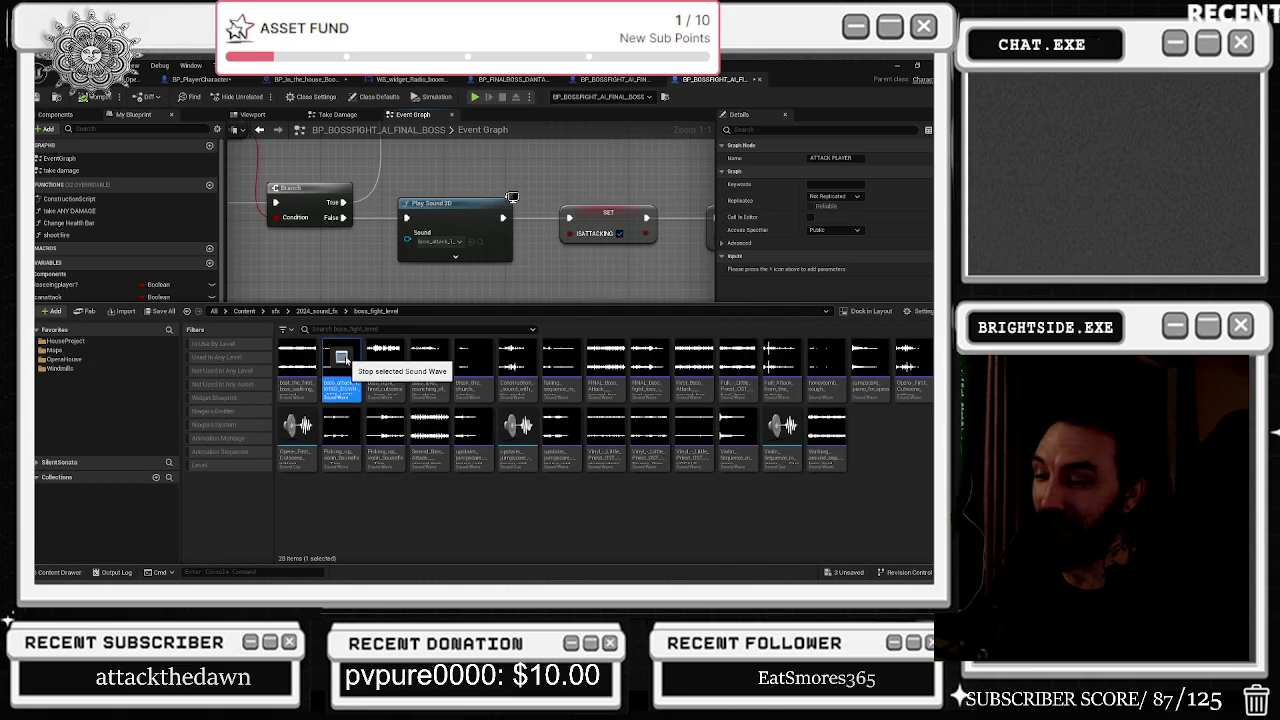
{"action": "left_click", "coordinate": [375, 269]}
{"action": "scroll", "coordinate": [450, 272], "scroll_direction": "down", "scroll_amount": 5}
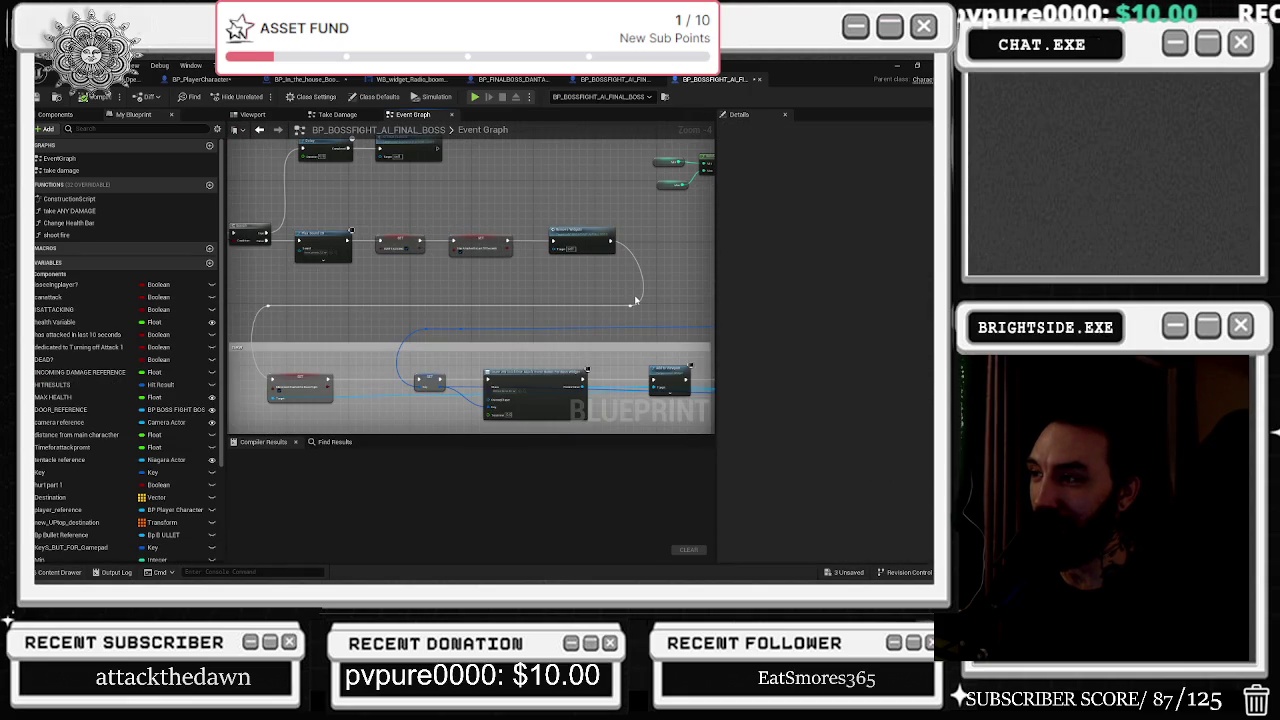
Inspect the sound assets in the Content Drawer and move up to the 2024_sound_fx folder.
{"action": "left_click", "coordinate": [51, 573]}
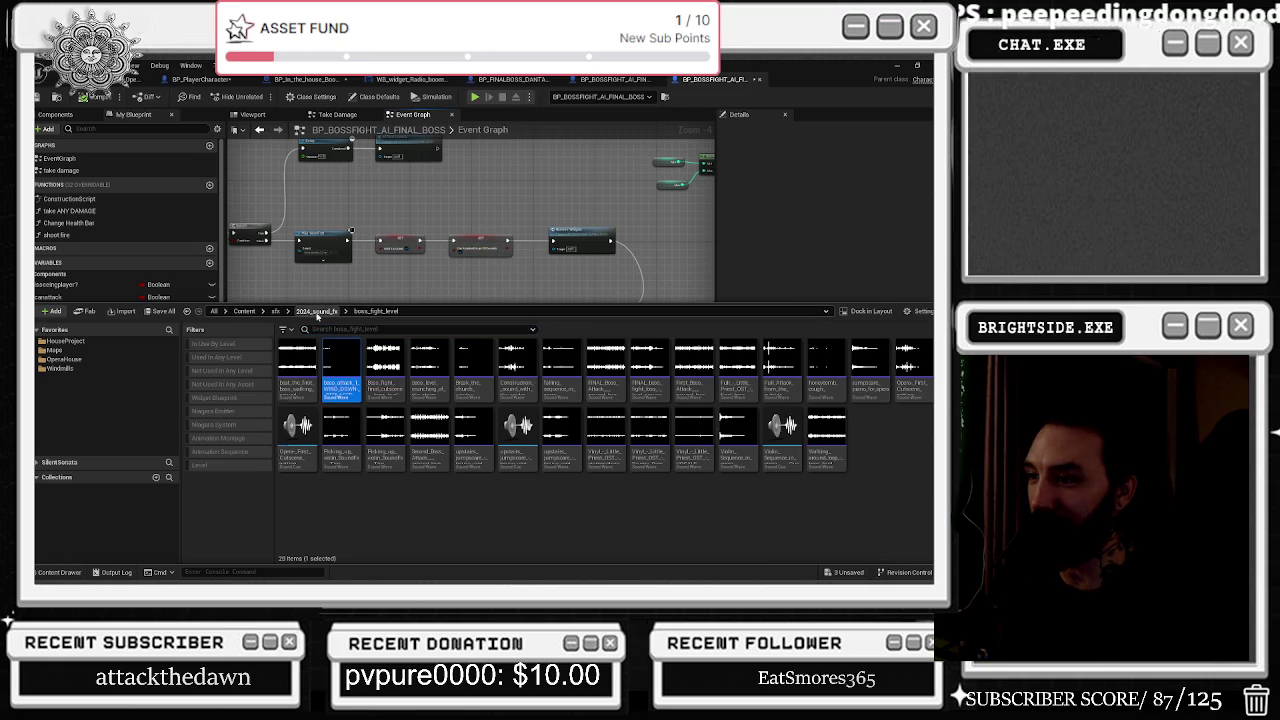
{"action": "left_click", "coordinate": [375, 311]}
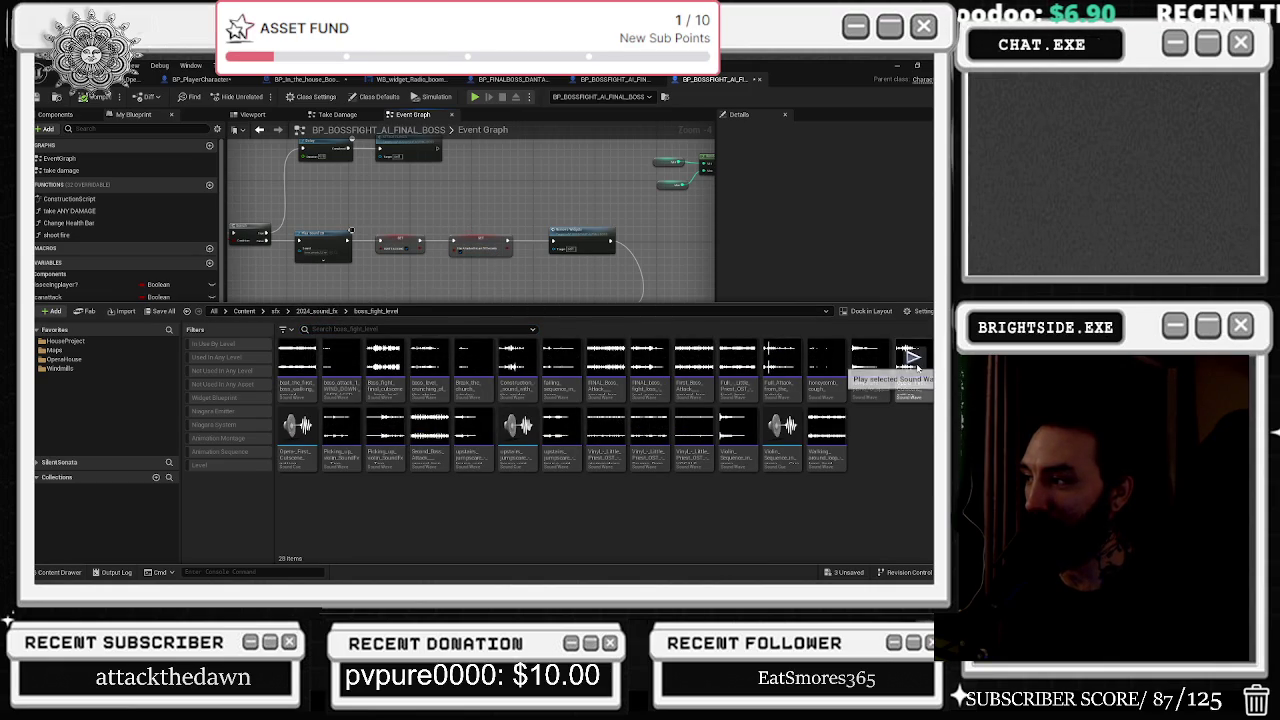
{"action": "mouse_move", "coordinate": [910, 383]}
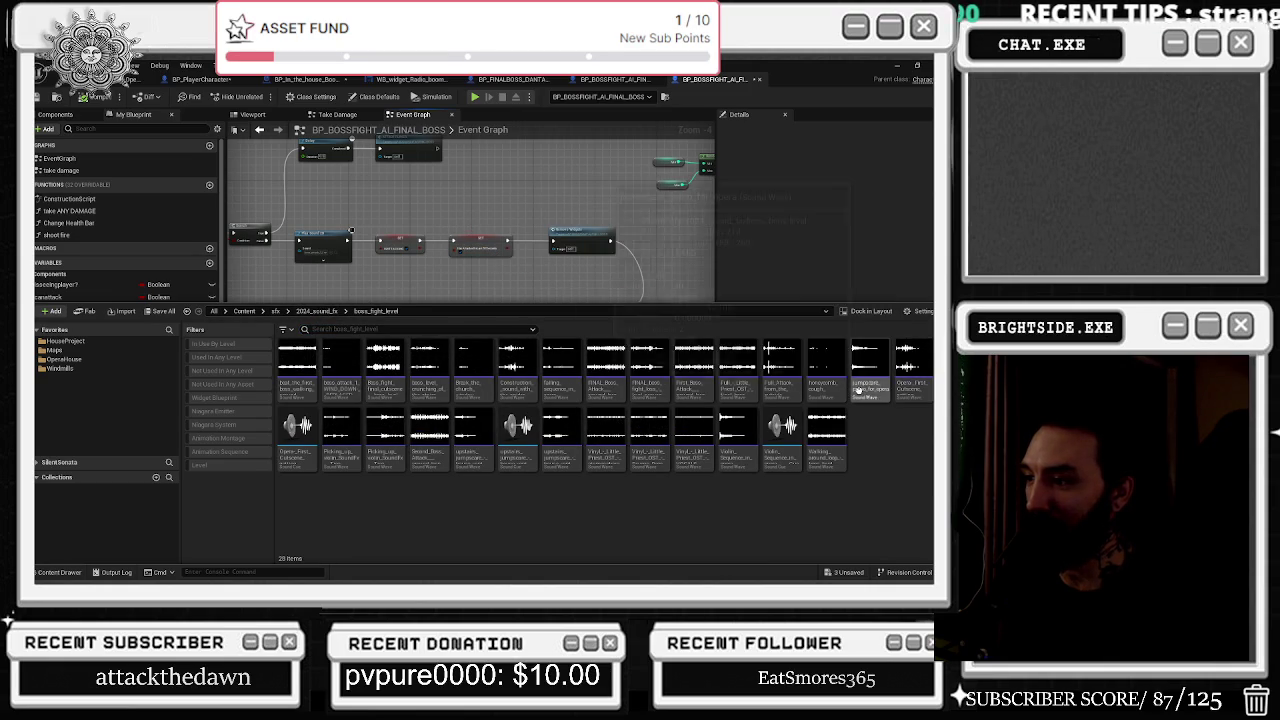
{"action": "mouse_move", "coordinate": [436, 449]}
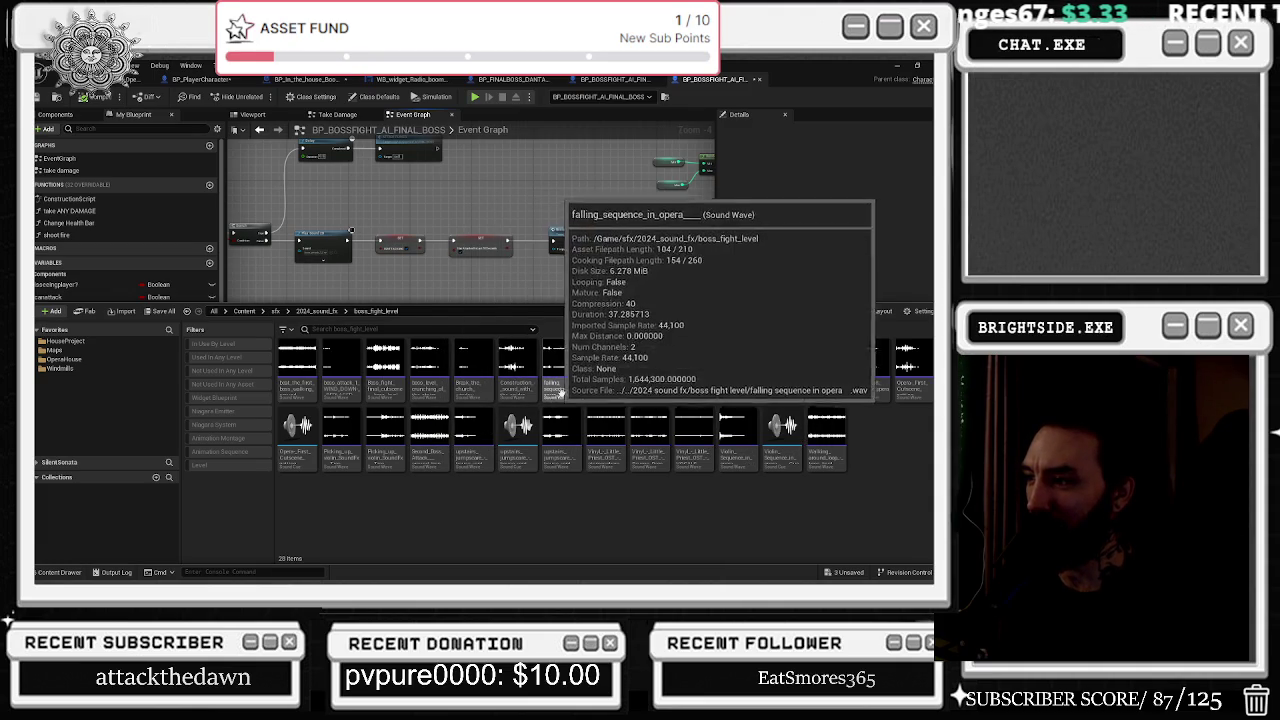
{"action": "mouse_move", "coordinate": [440, 376]}
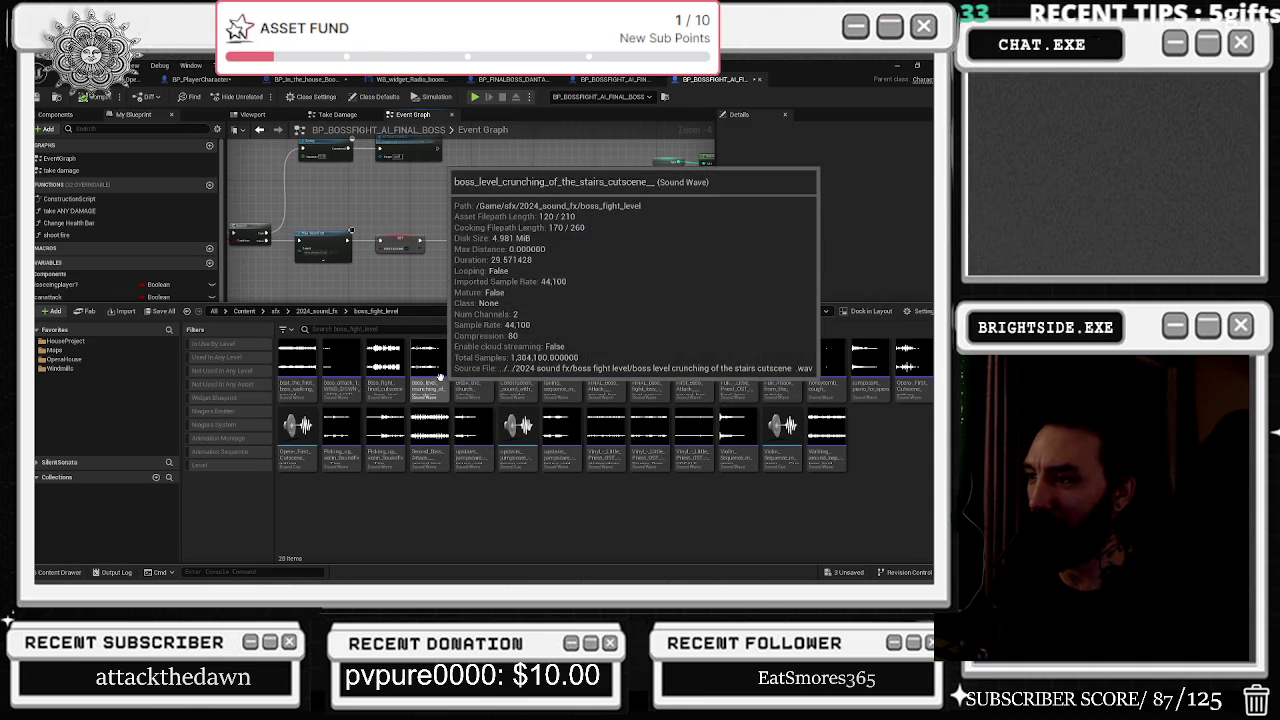
{"action": "left_click", "coordinate": [318, 311]}
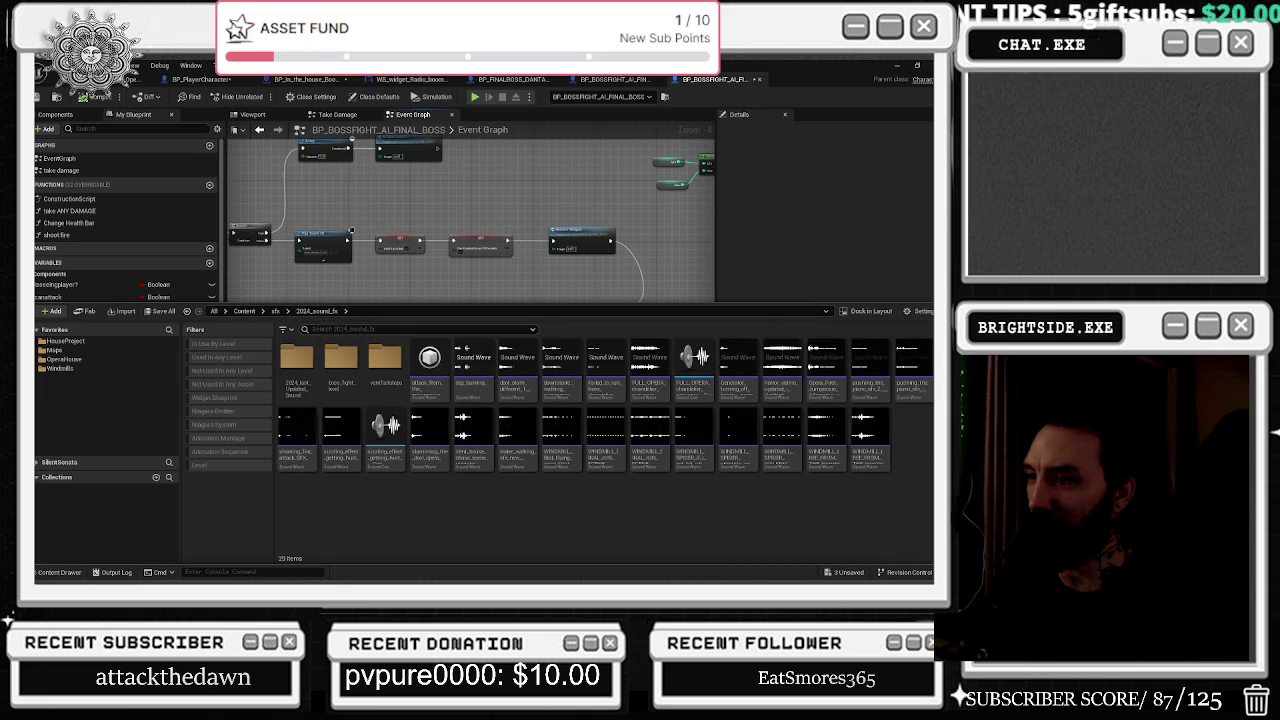
Search 'EART' across the sfx folder and preview the matching earth attack sound.
{"action": "left_click", "coordinate": [400, 329]}
{"action": "type", "text": "EART"}
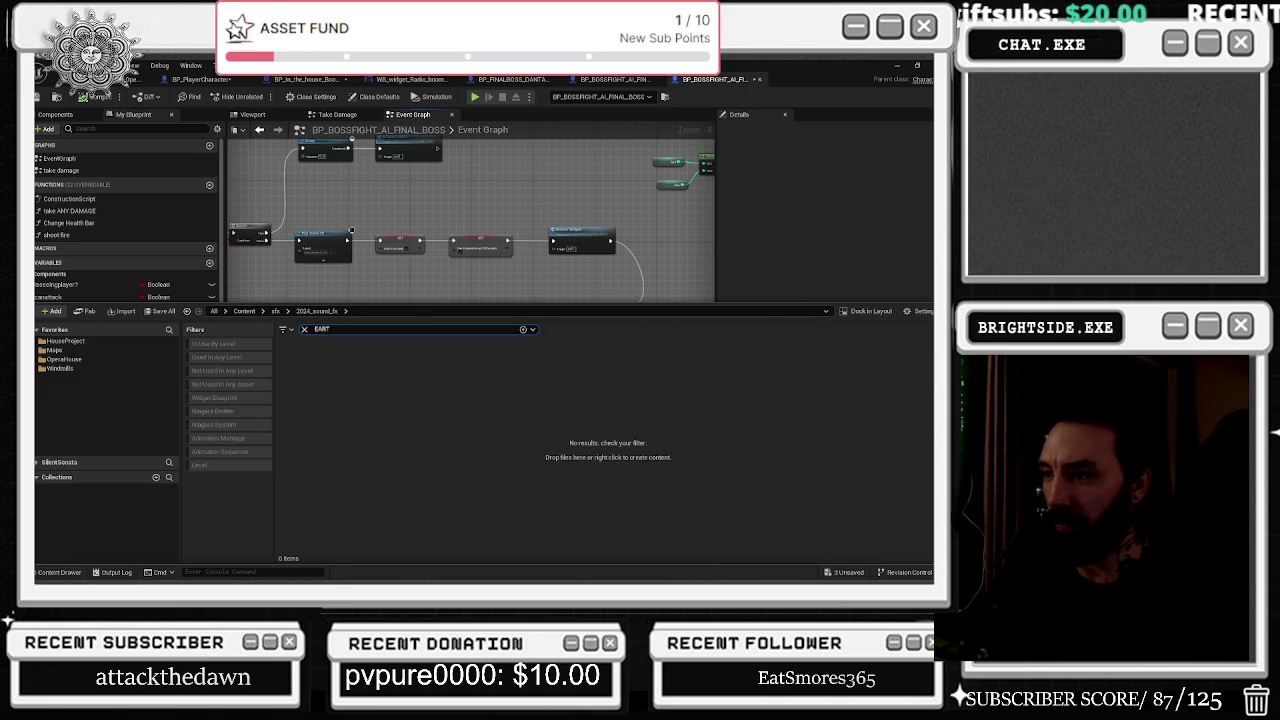
{"action": "left_click", "coordinate": [278, 311]}
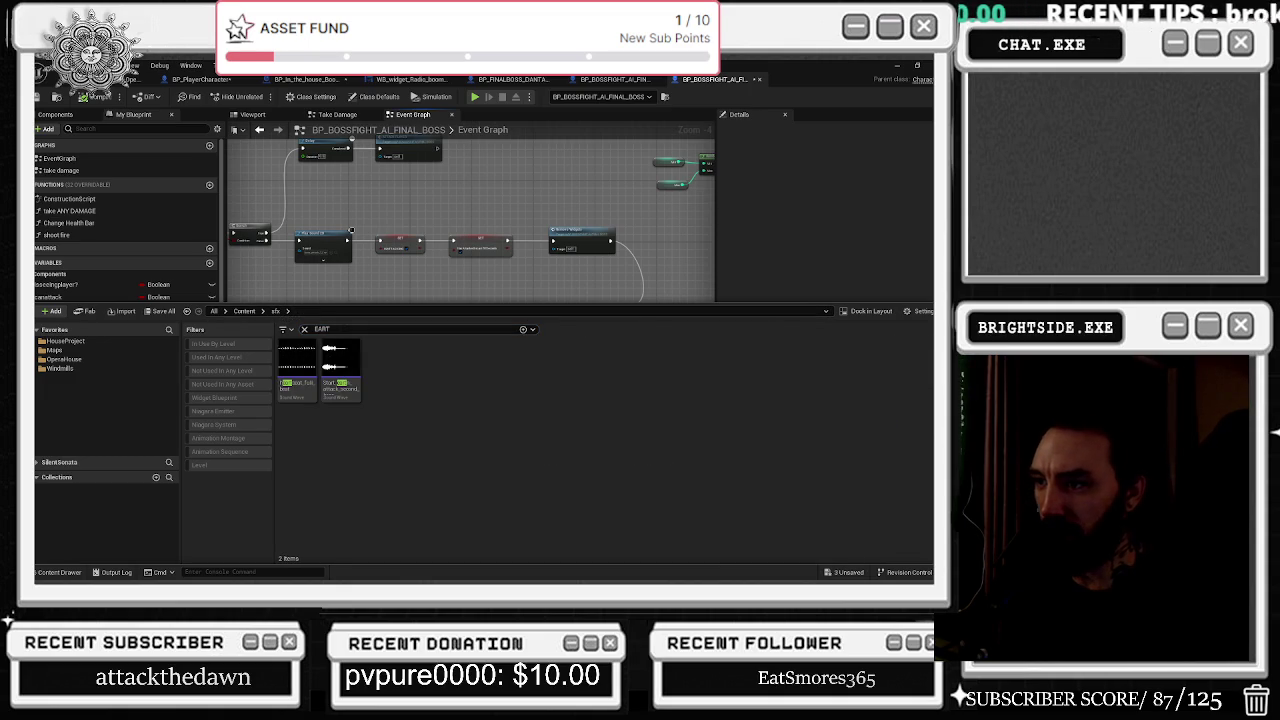
{"action": "left_click", "coordinate": [341, 357]}
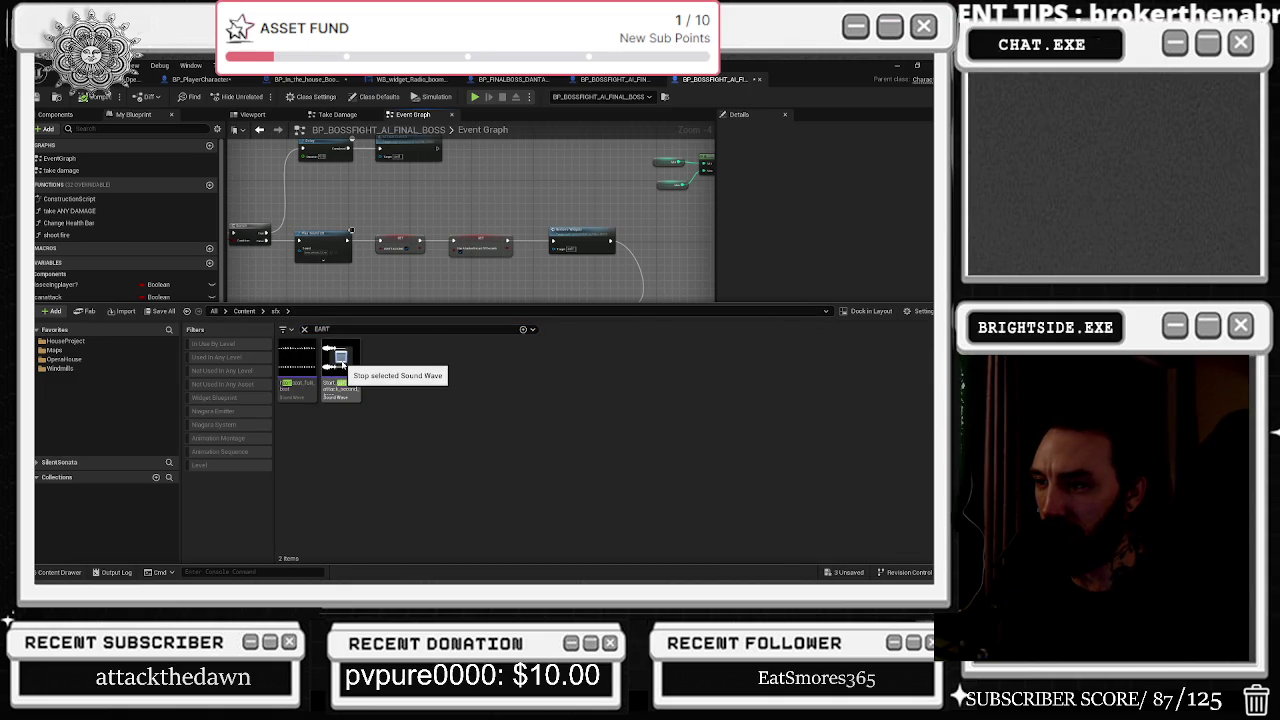
Show the earth attack sound in its FINAL_BOSS_REPLACED folder, then switch to the YouTube window.
{"action": "right_click", "coordinate": [348, 388]}
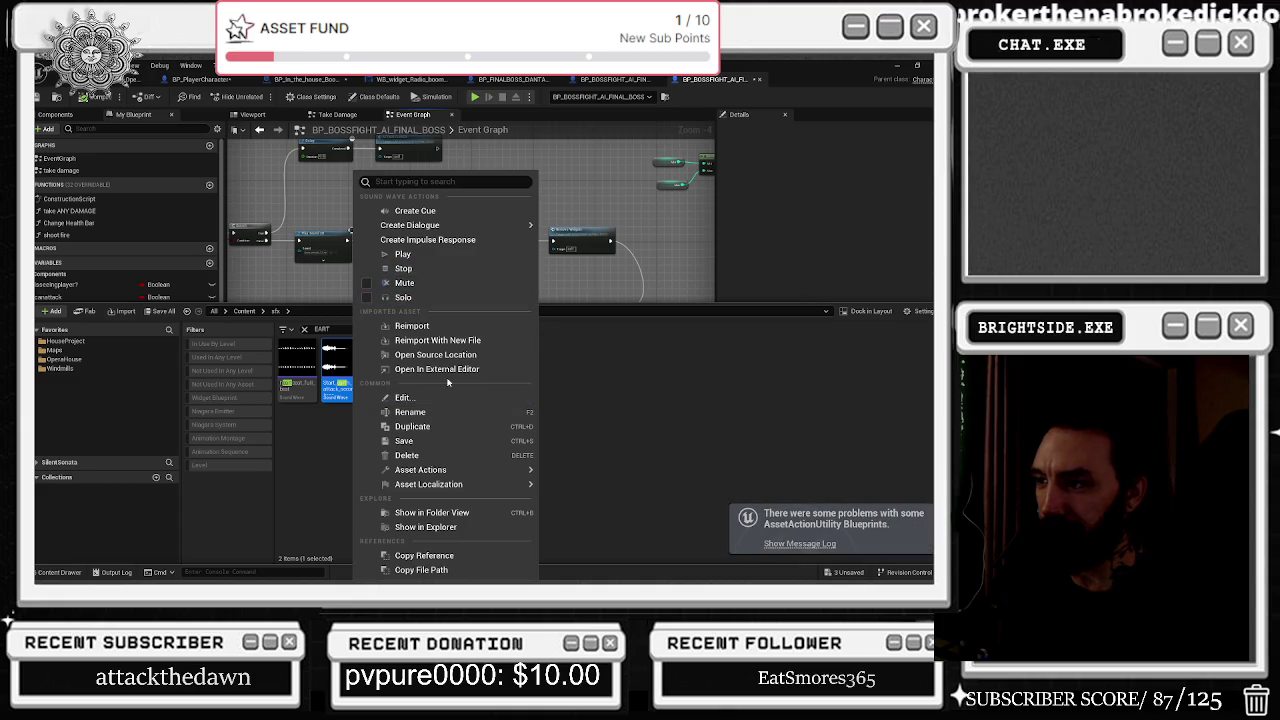
{"action": "left_click", "coordinate": [455, 512]}
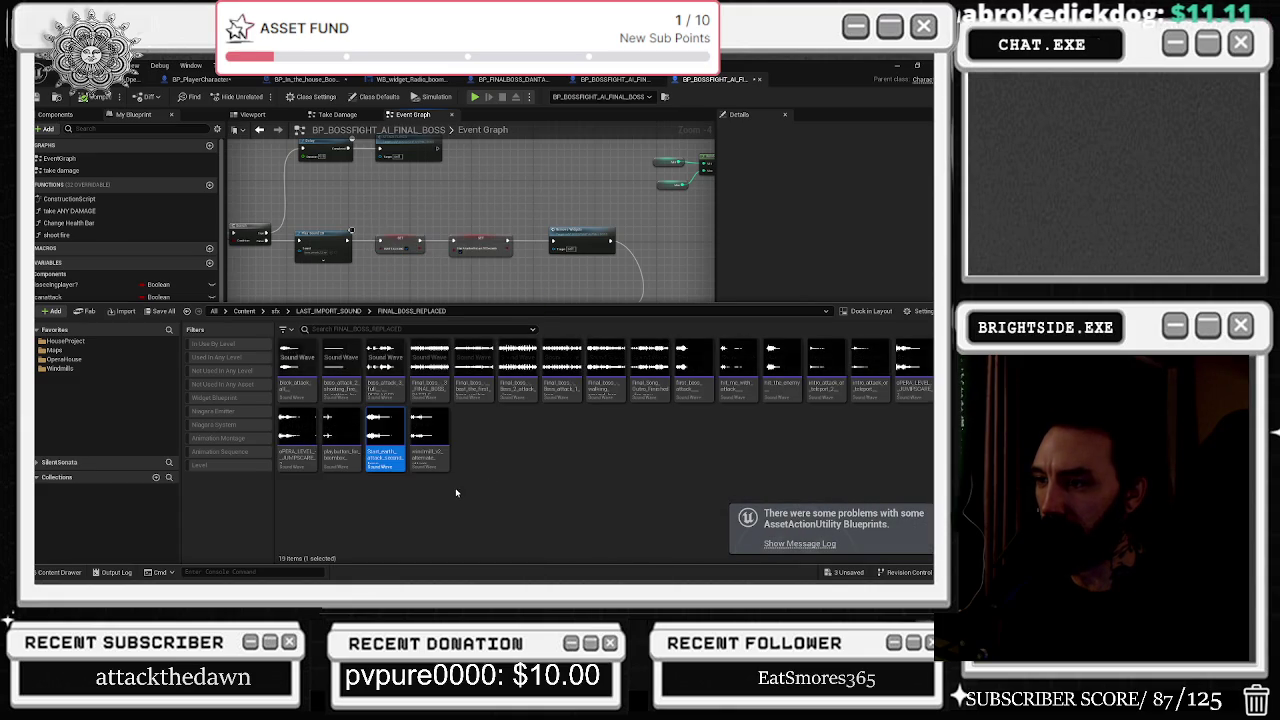
{"action": "mouse_move", "coordinate": [442, 376]}
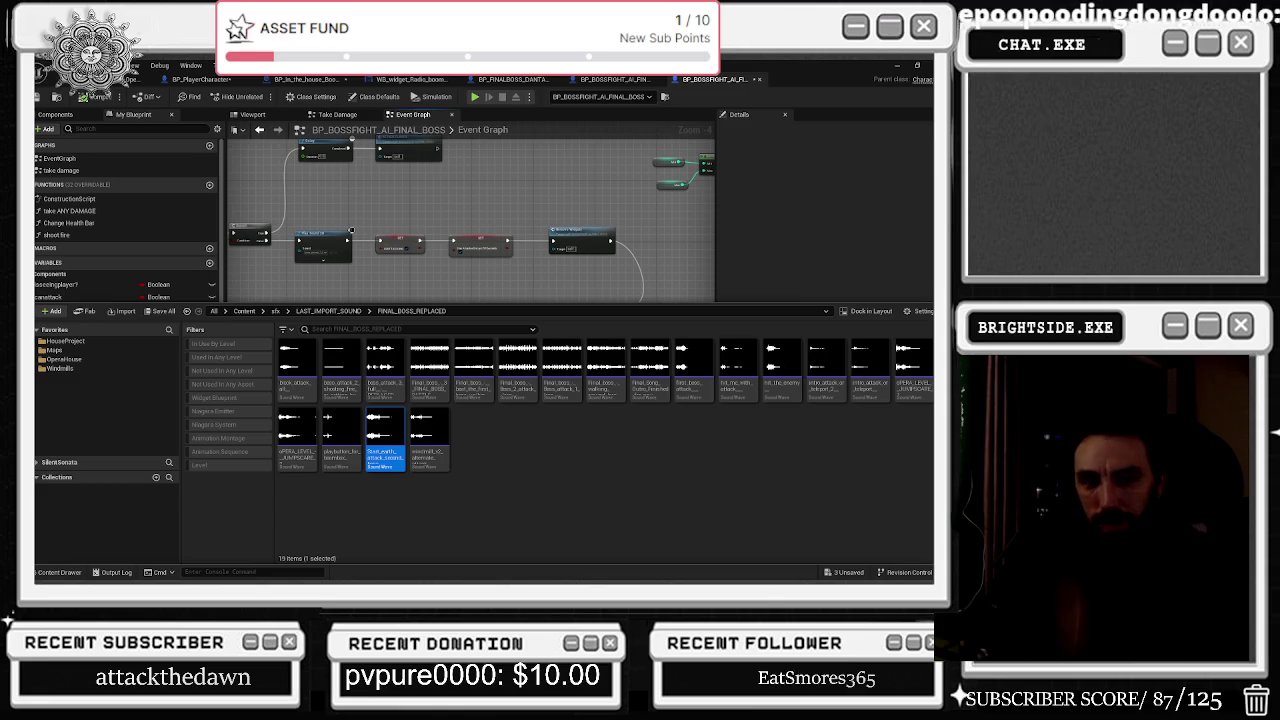
{"action": "key", "text": "alt+Tab"}
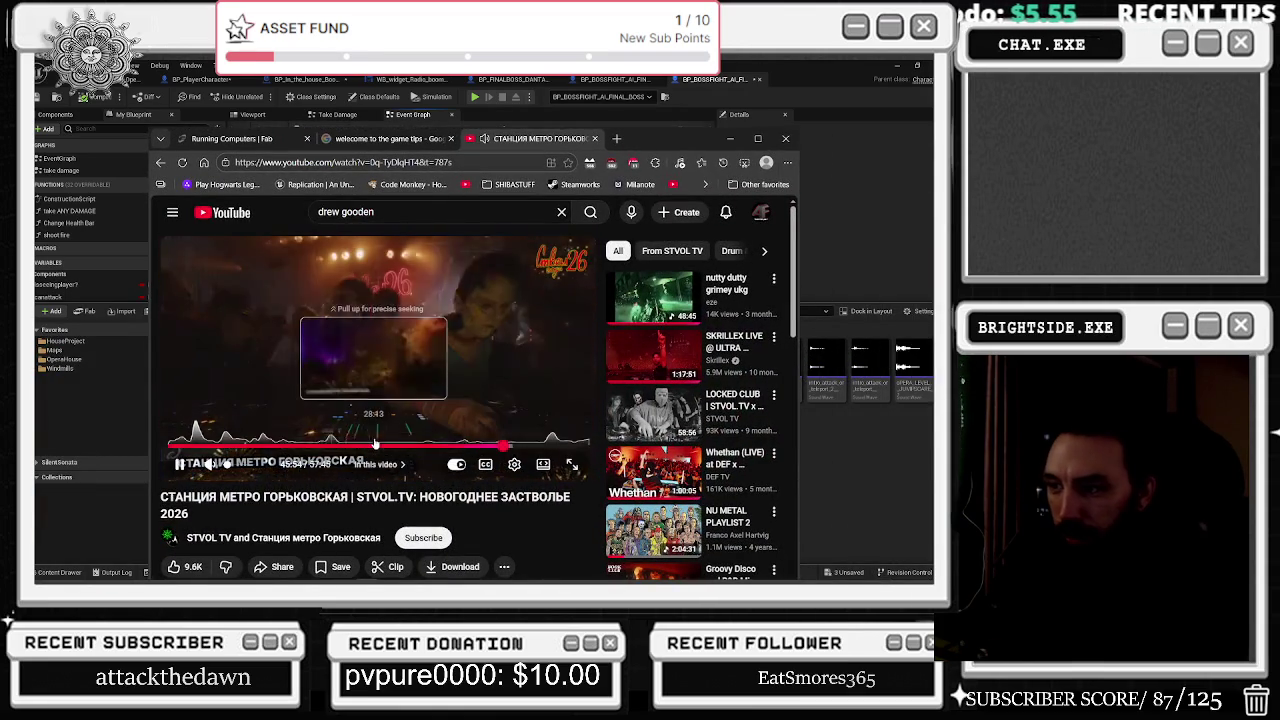
Rewind the STVOL.TV concert video to an earlier scene and play it full screen.
{"action": "left_click", "coordinate": [345, 447]}
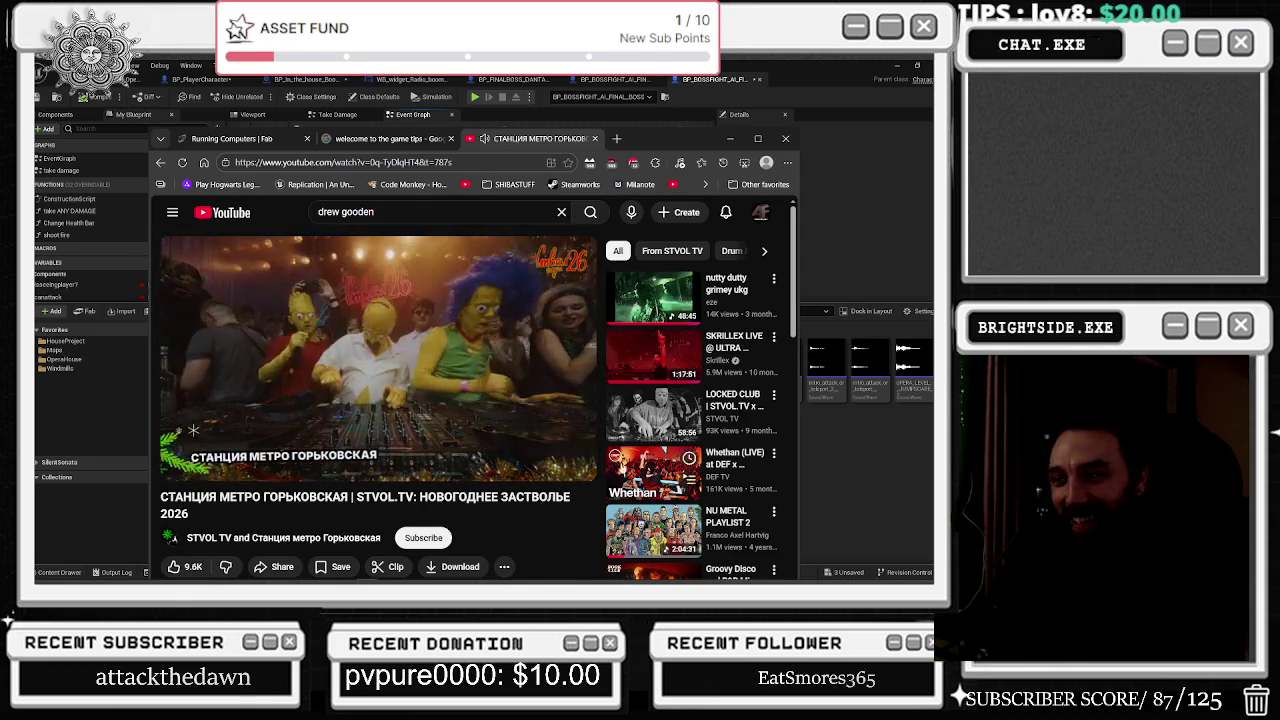
{"action": "left_click", "coordinate": [578, 458]}
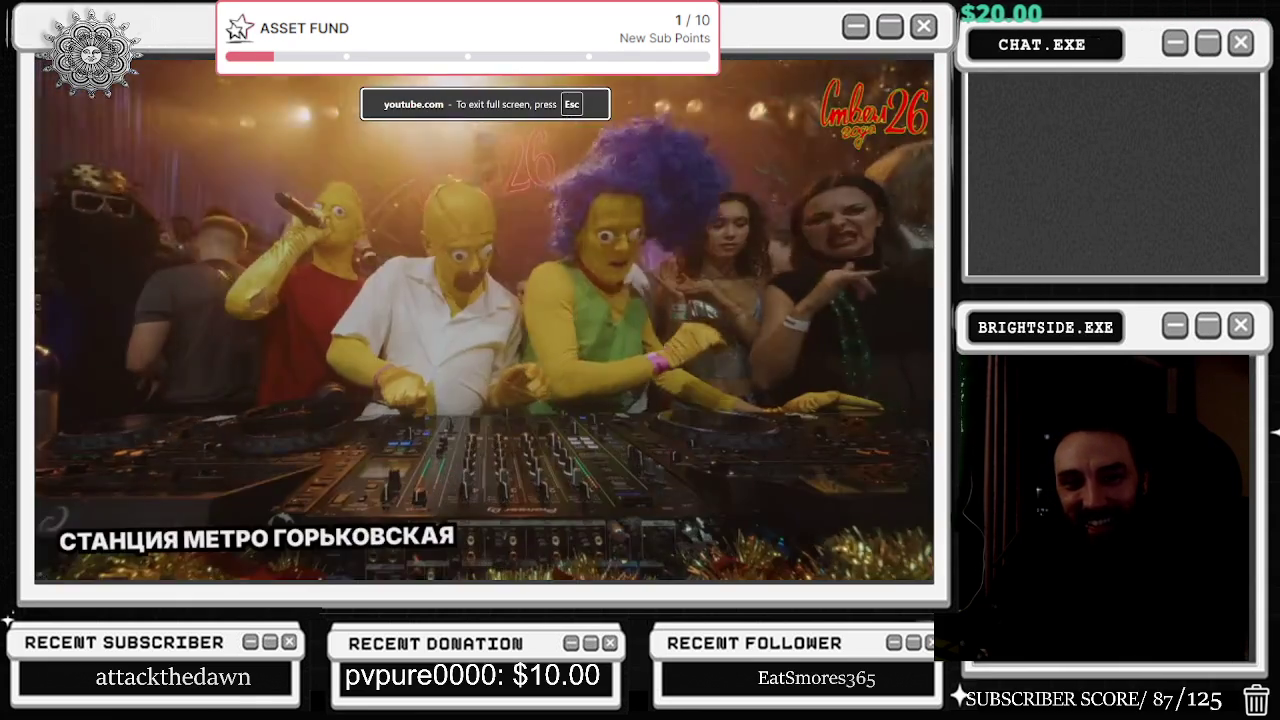
Skip ahead in the video, exit full screen, and return to the Unreal Editor.
{"action": "left_click", "coordinate": [212, 545]}
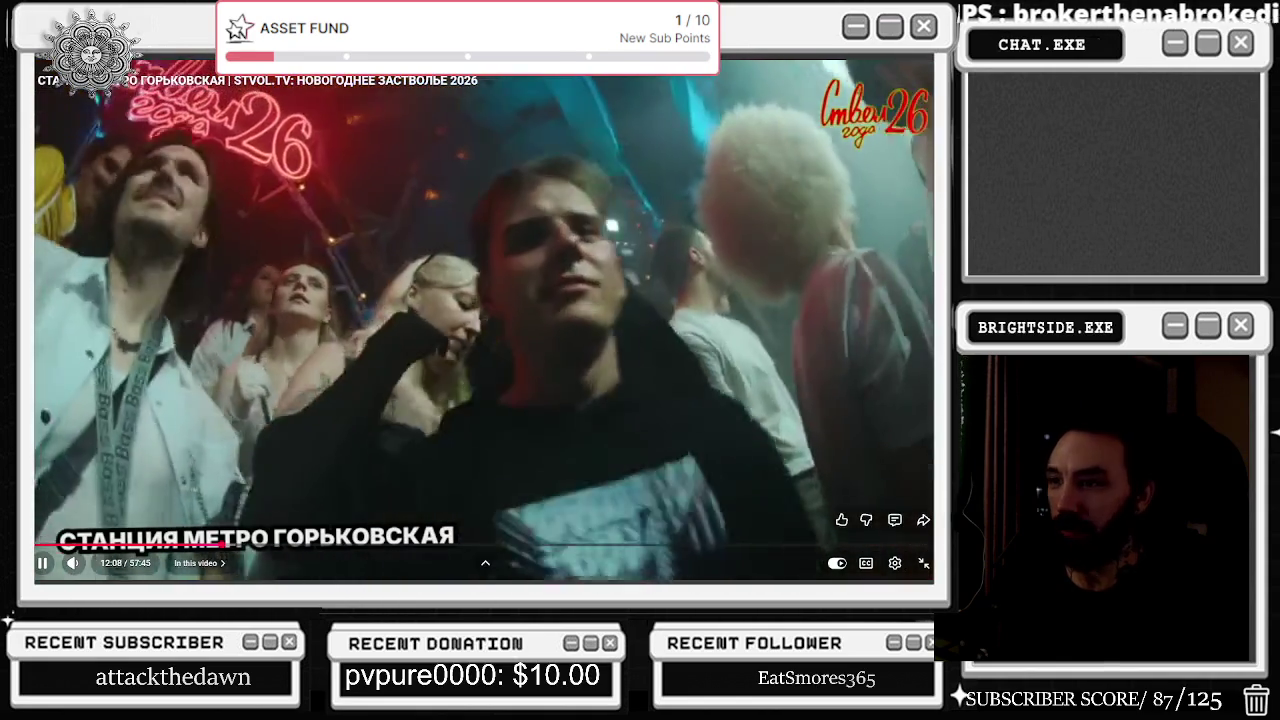
{"action": "key", "text": "Escape"}
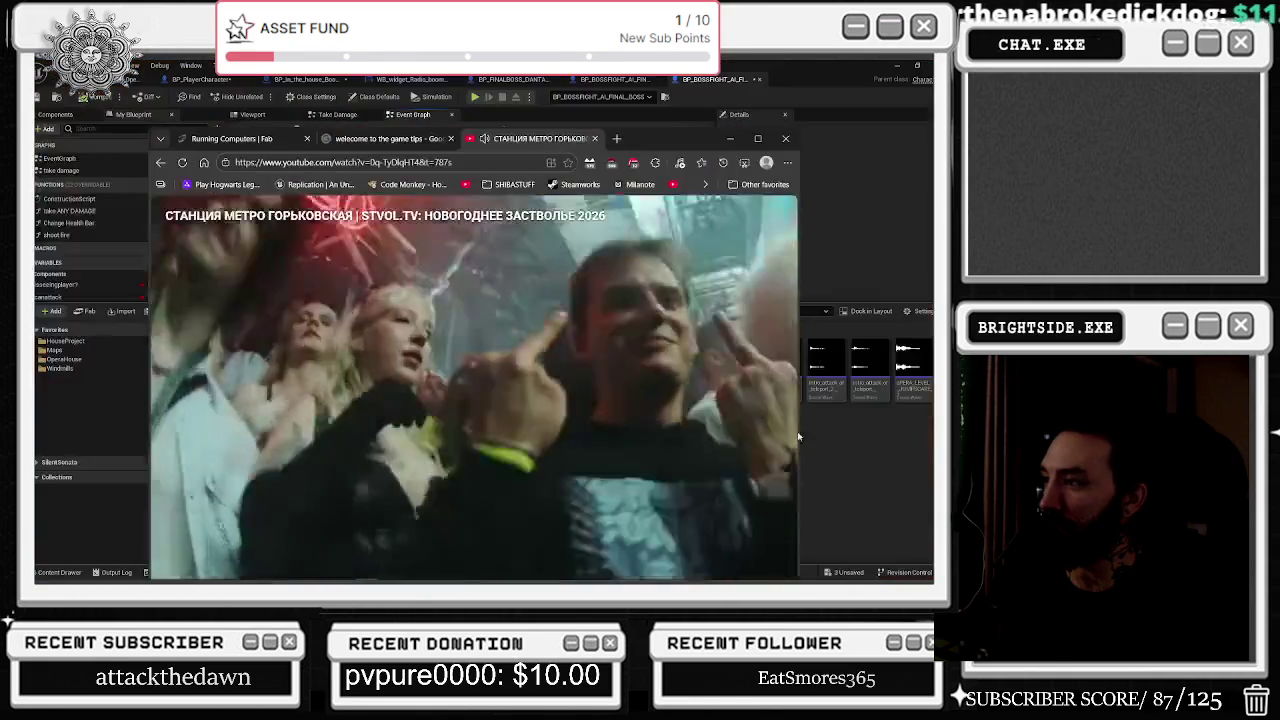
{"action": "left_click", "coordinate": [875, 501]}
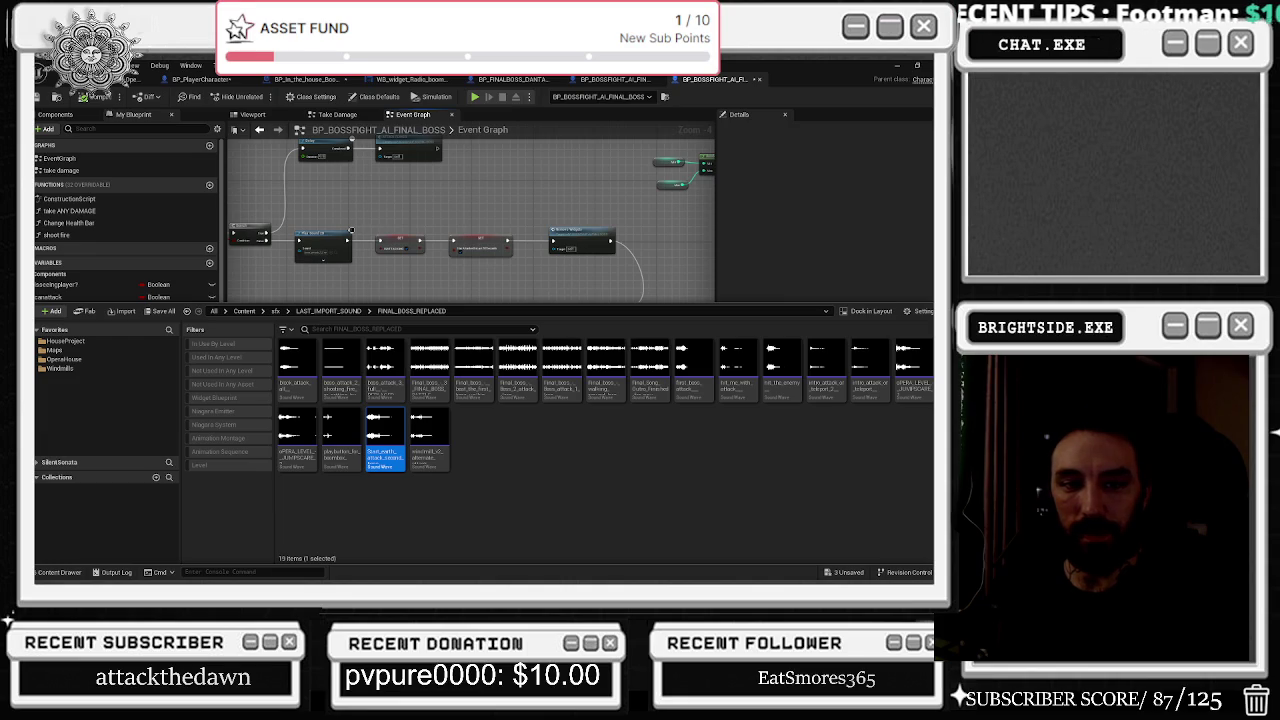
Close the Content Drawer and check the sound choices on the Play Sound 2D node.
{"action": "left_click", "coordinate": [465, 273]}
{"action": "scroll", "coordinate": [260, 245], "scroll_direction": "up", "scroll_amount": 3}
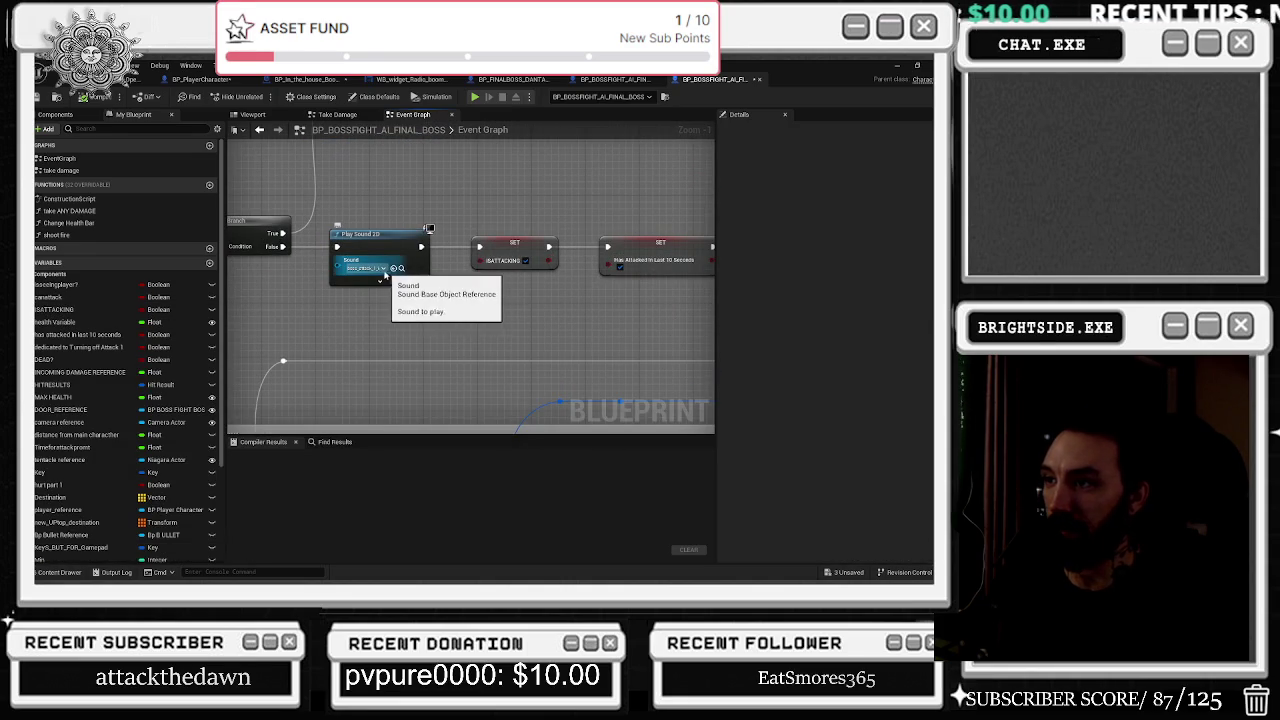
{"action": "left_click", "coordinate": [383, 268]}
{"action": "key", "text": "Escape"}
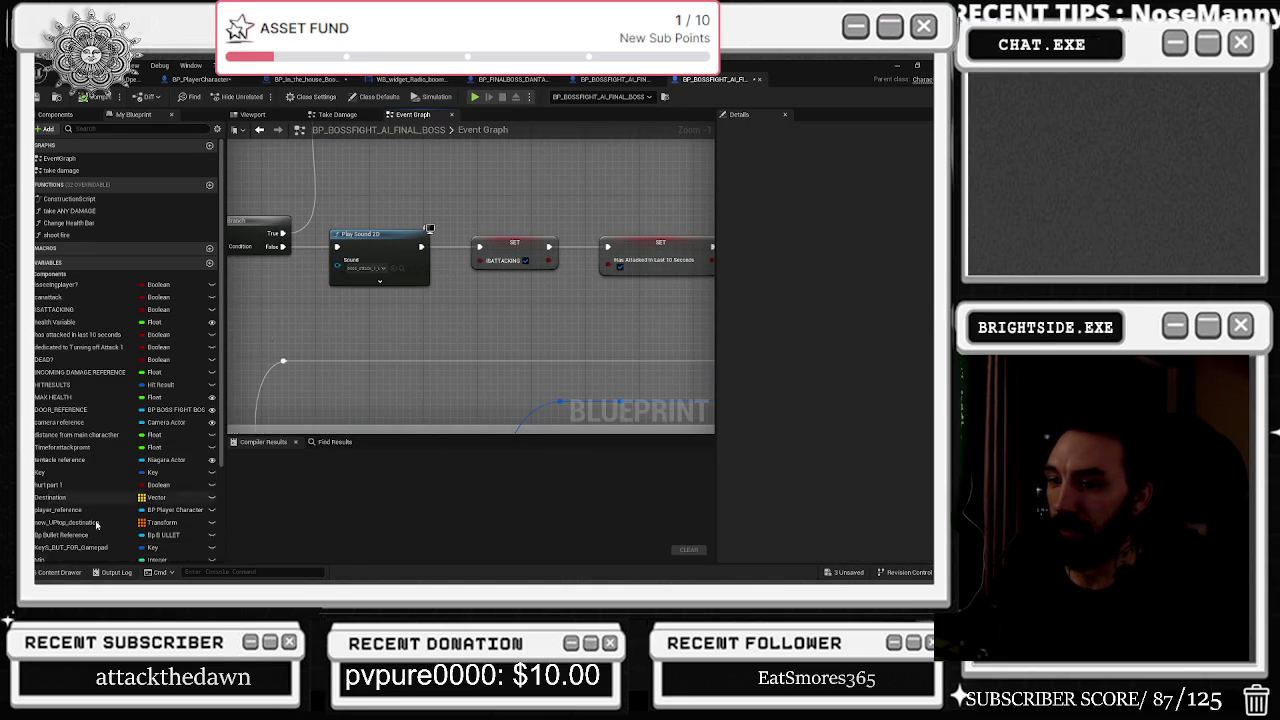
Audition several FINAL_BOSS_REPLACED sounds and drag the chosen one onto Play Sound 2D's Sound pin.
{"action": "left_click", "coordinate": [60, 572]}
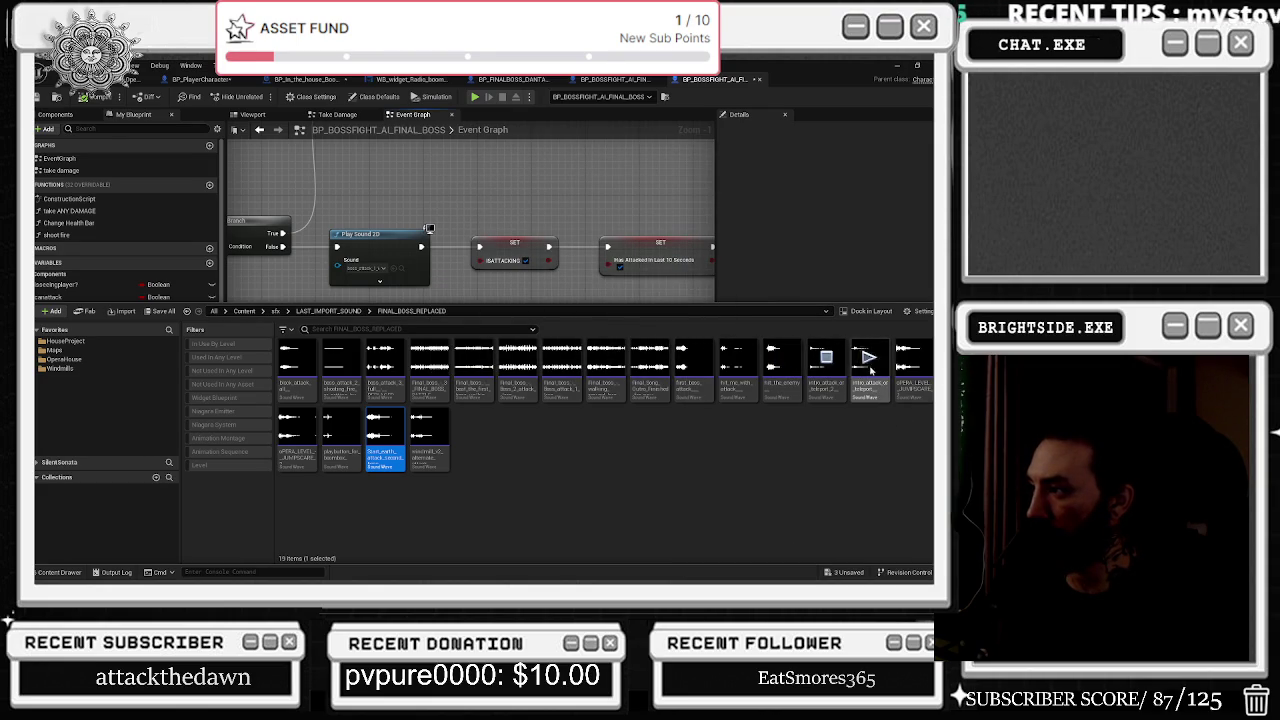
{"action": "left_click", "coordinate": [870, 357]}
{"action": "left_click", "coordinate": [916, 366]}
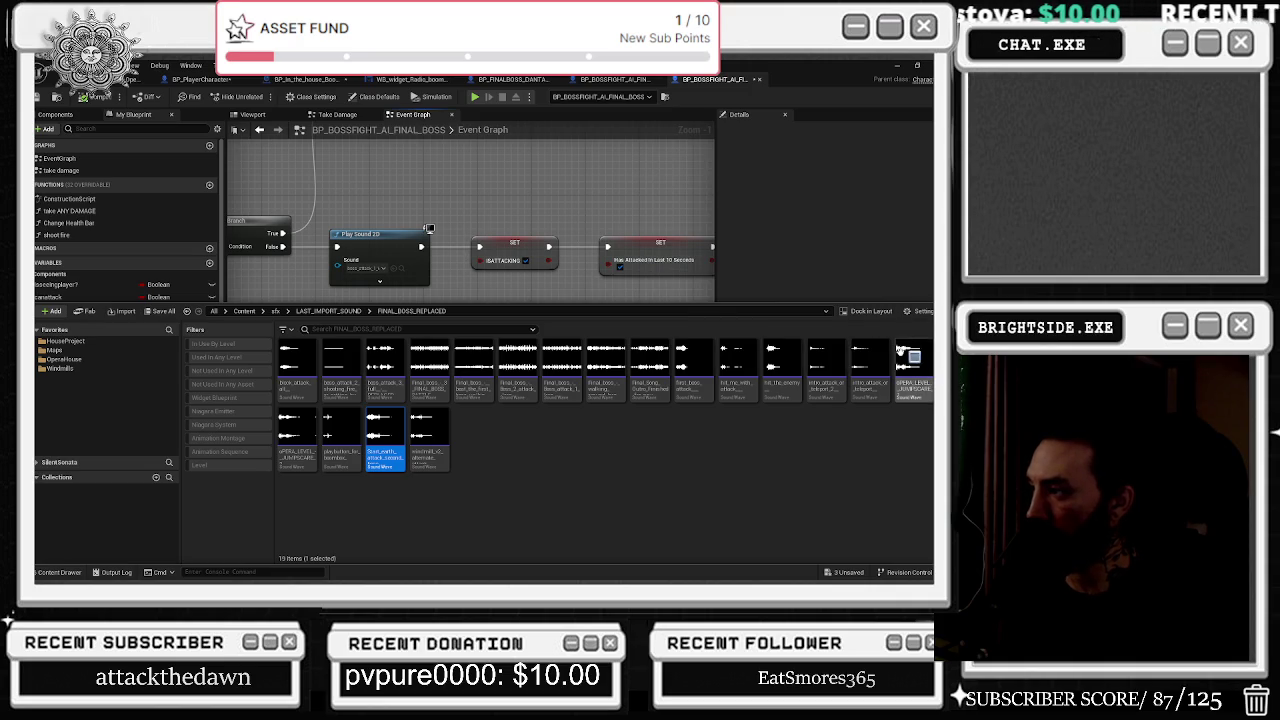
{"action": "left_click", "coordinate": [341, 426]}
{"action": "left_click", "coordinate": [428, 426]}
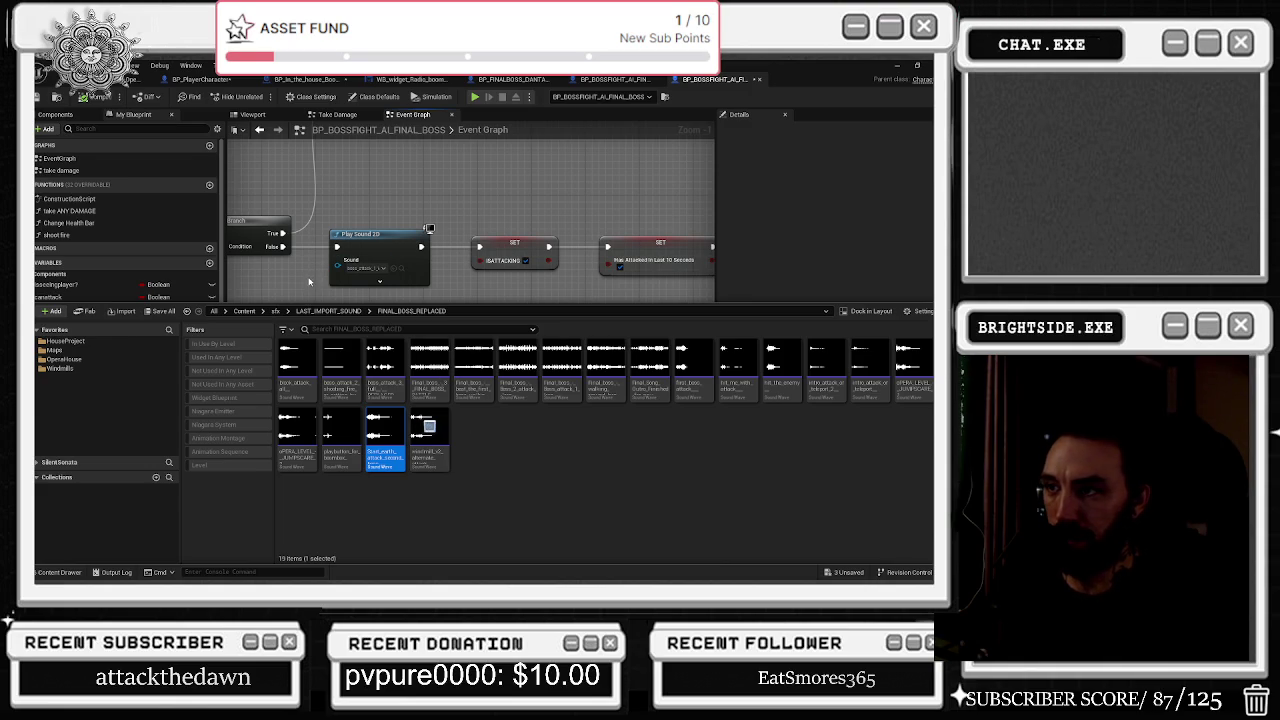
{"action": "left_click", "coordinate": [342, 427]}
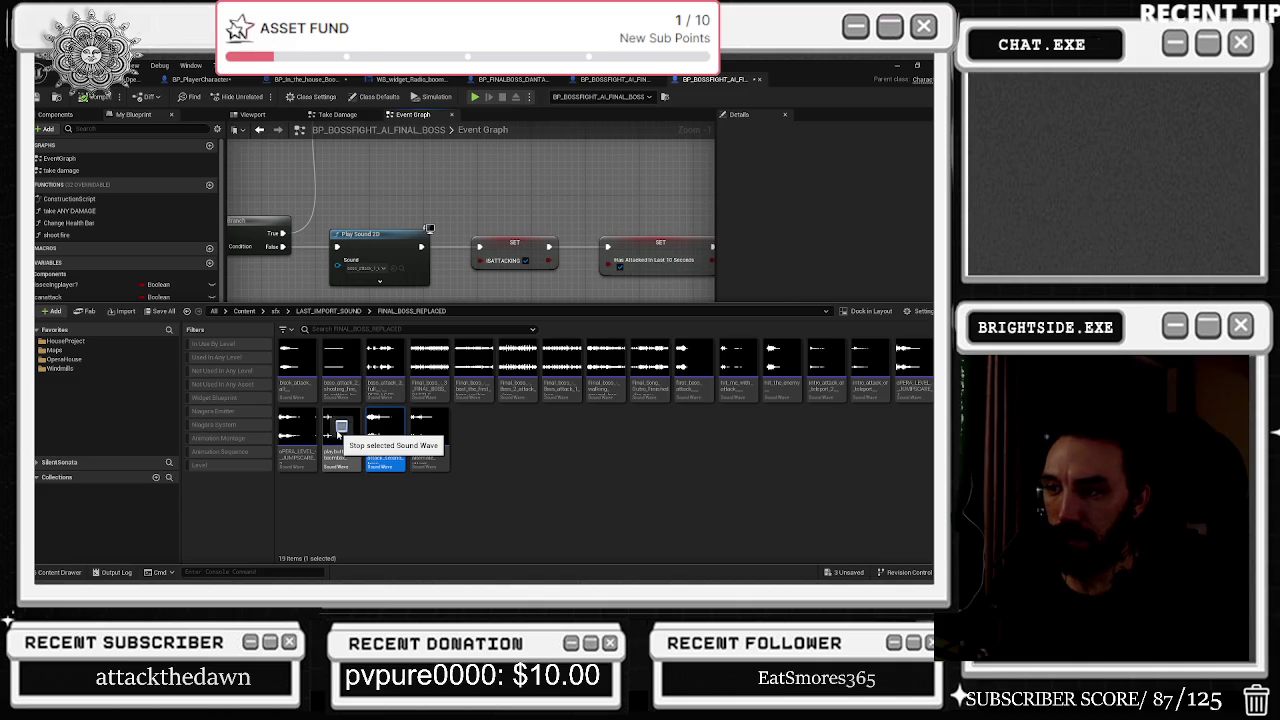
{"action": "left_click", "coordinate": [696, 359]}
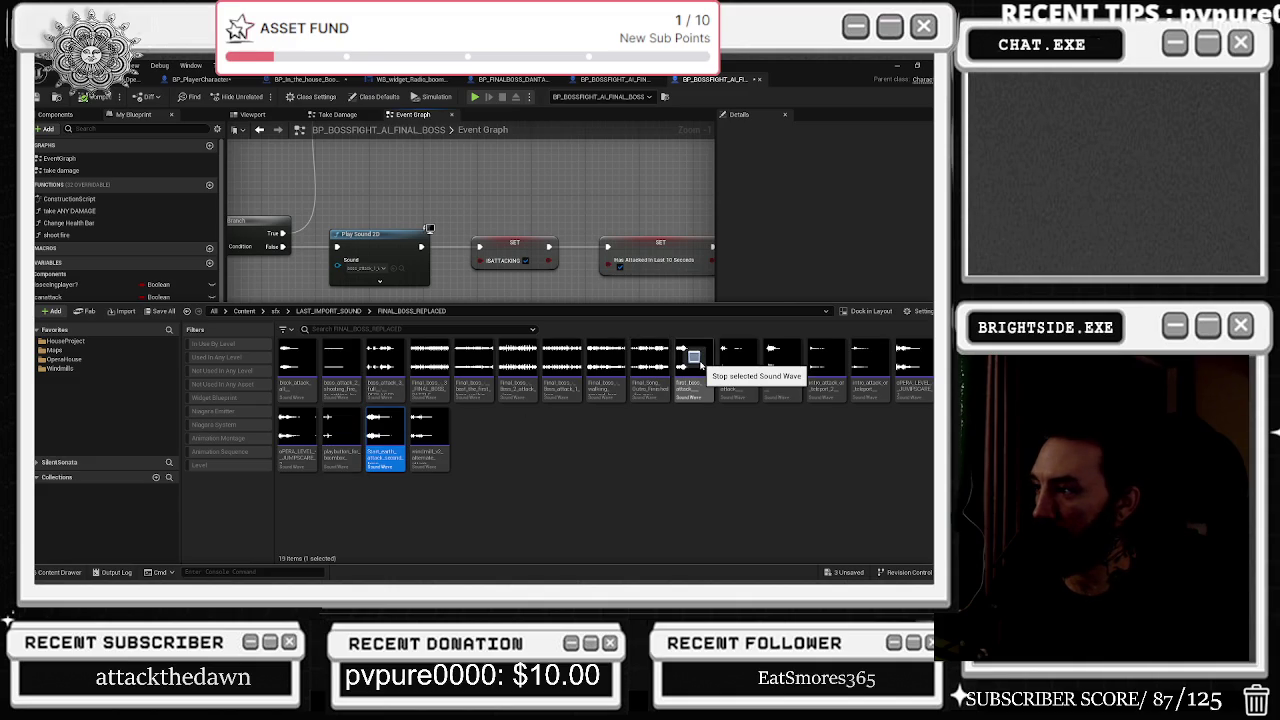
{"action": "mouse_move", "coordinate": [700, 366]}
{"action": "left_mouse_down"}
{"action": "mouse_move", "coordinate": [440, 185]}
{"action": "mouse_move", "coordinate": [362, 268]}
{"action": "left_mouse_up"}
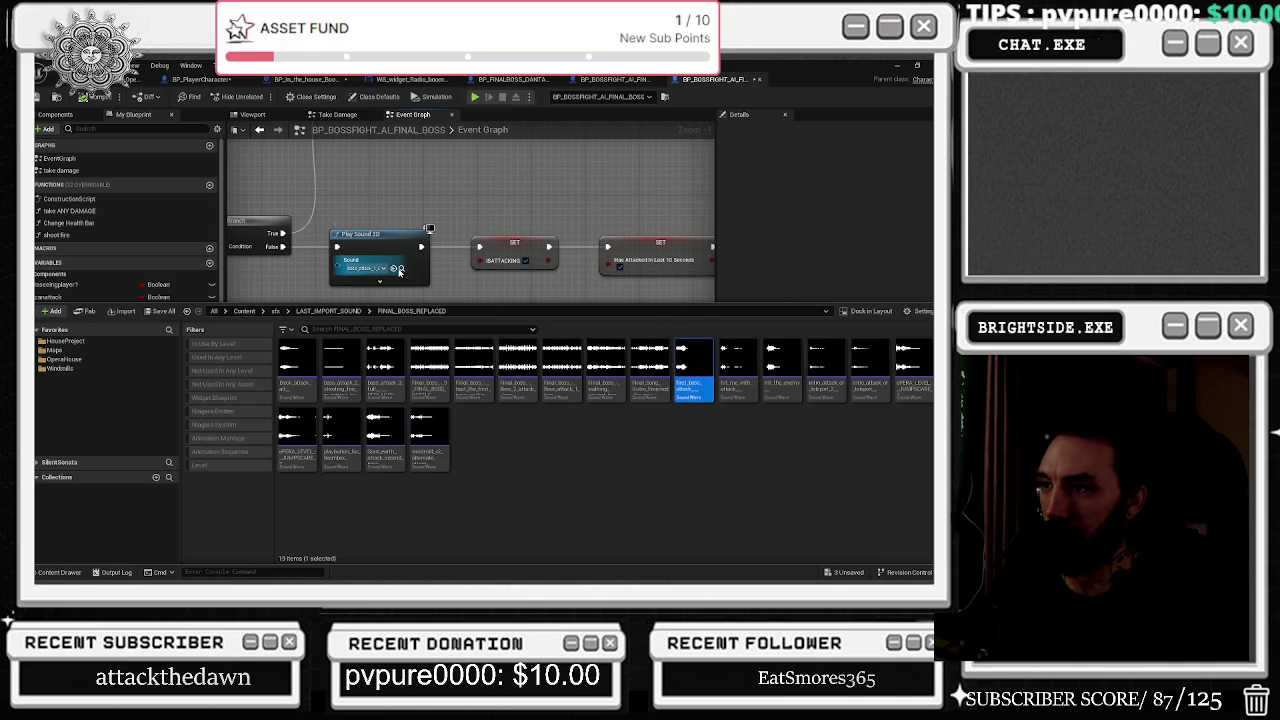
{"action": "left_click", "coordinate": [379, 281]}
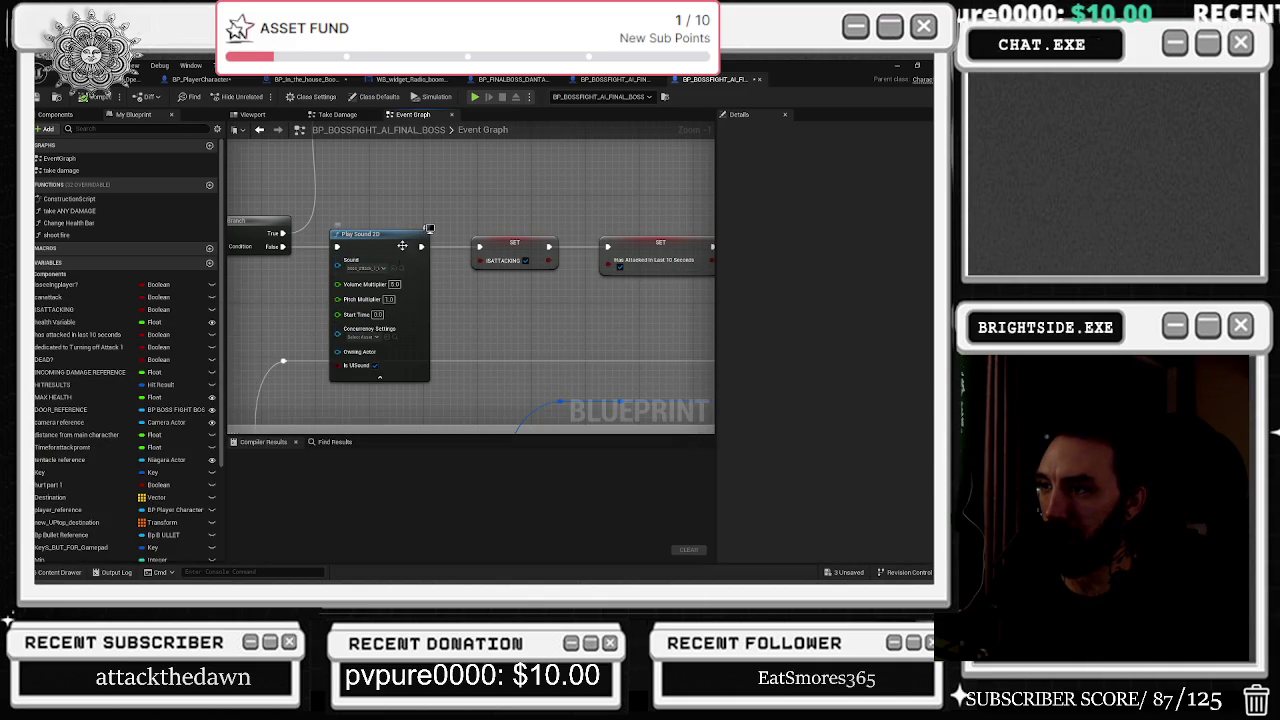
Set Play Sound 2D's Volume Multiplier to 1.0 and edit its 'WAS BOSS ATTACK 1 WIND DOWN' comment.
{"action": "scroll", "coordinate": [404, 283], "scroll_direction": "up", "scroll_amount": 1}
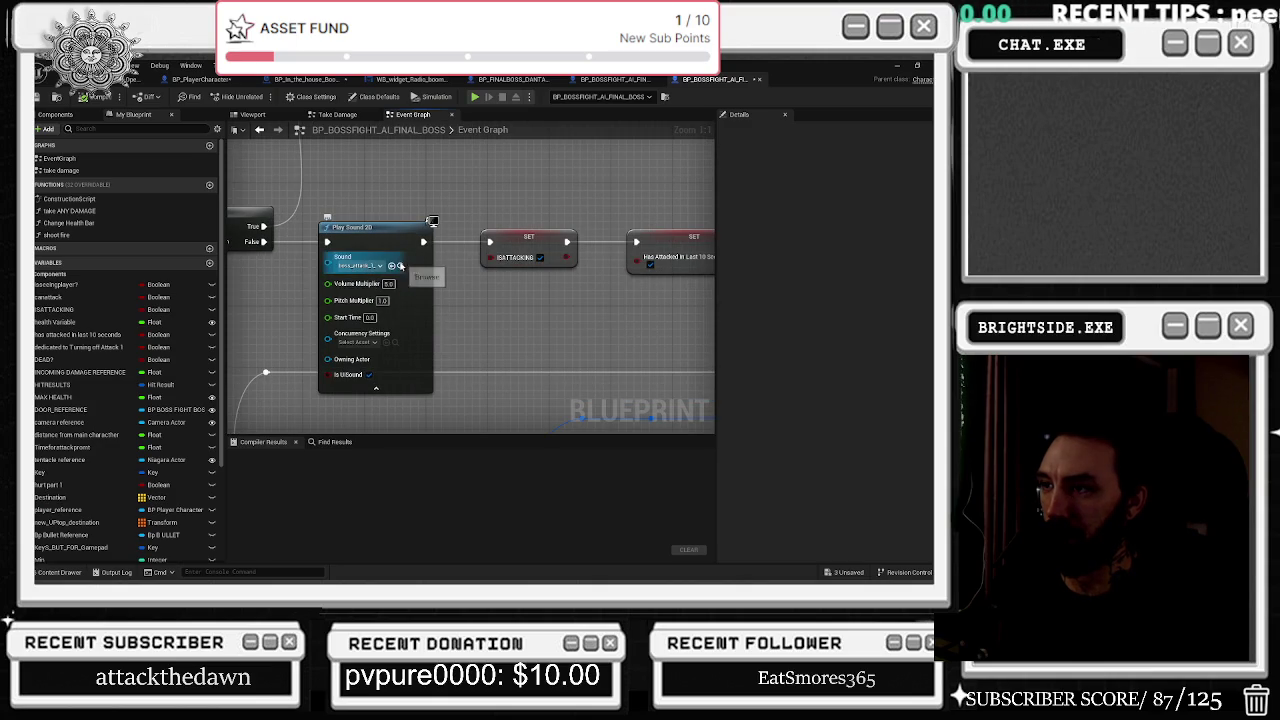
{"action": "left_click", "coordinate": [372, 237]}
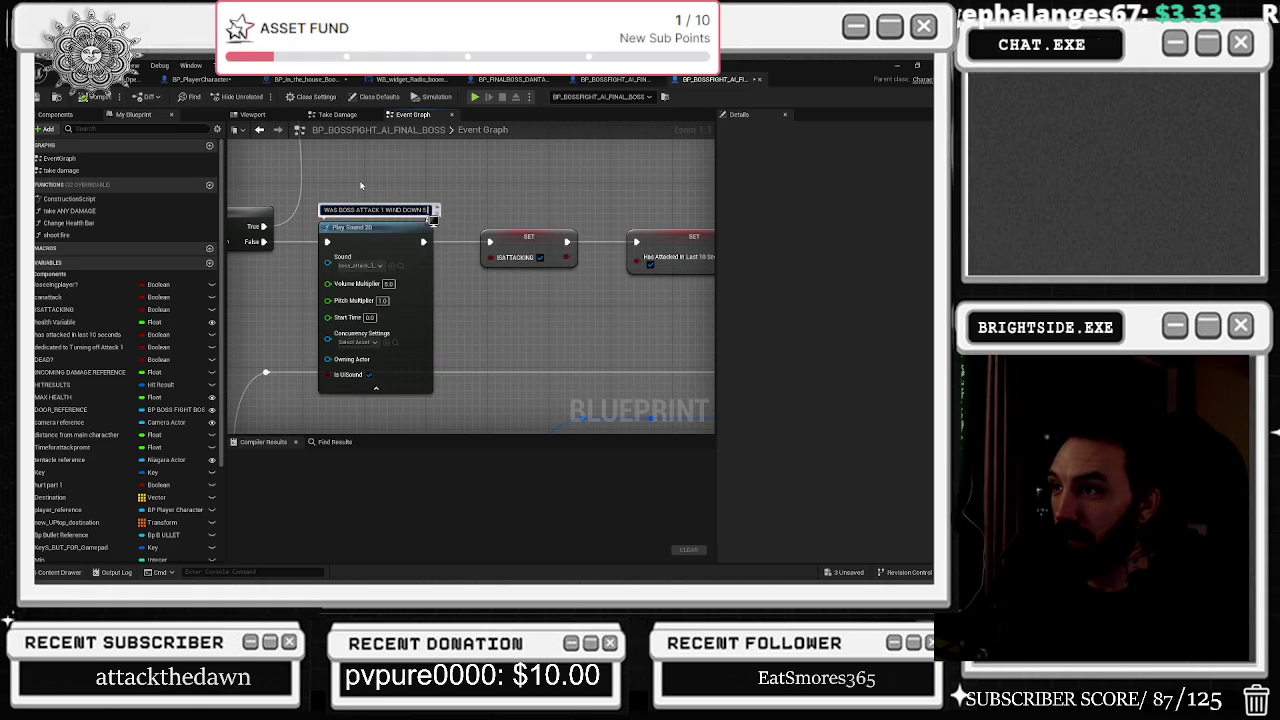
{"action": "type", "text": "?"}
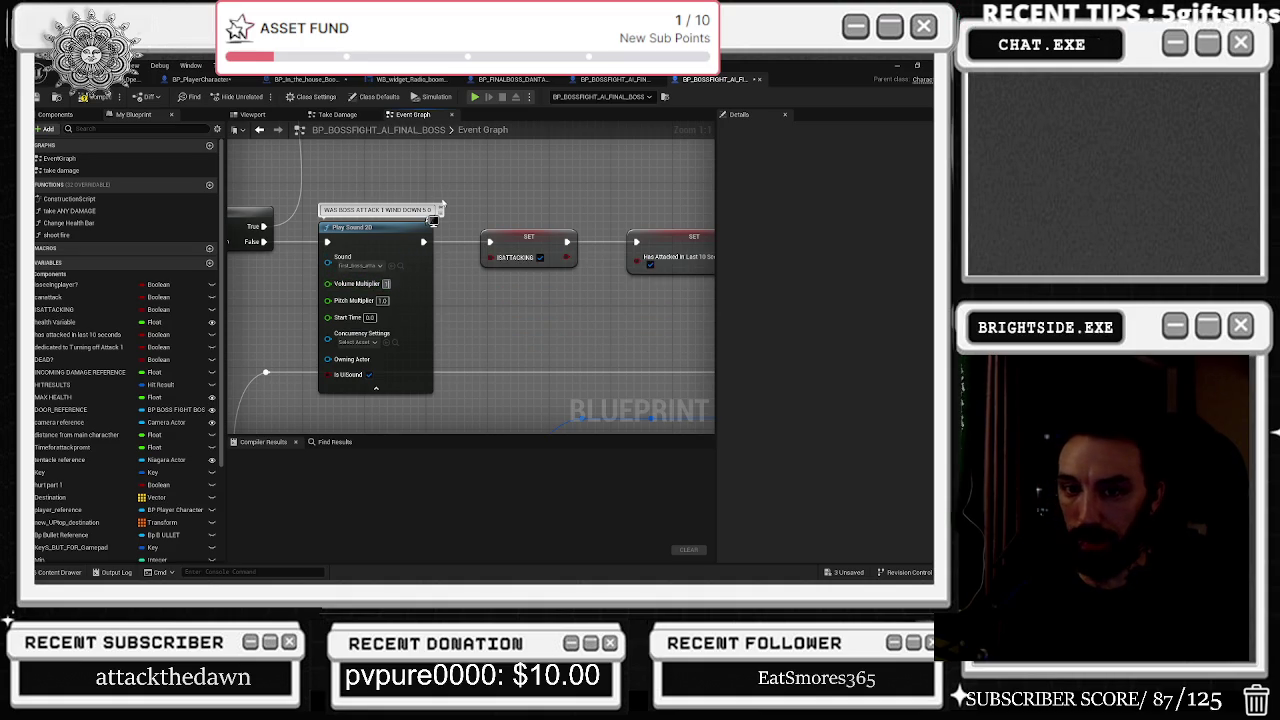
Pan and zoom over to the player cast, Delay and camera transition nodes.
{"action": "mouse_move", "coordinate": [661, 207]}
{"action": "left_mouse_down"}
{"action": "mouse_move", "coordinate": [300, 210]}
{"action": "mouse_move", "coordinate": [607, 172]}
{"action": "left_mouse_up"}
{"action": "scroll", "coordinate": [463, 298], "scroll_direction": "down", "scroll_amount": 3}
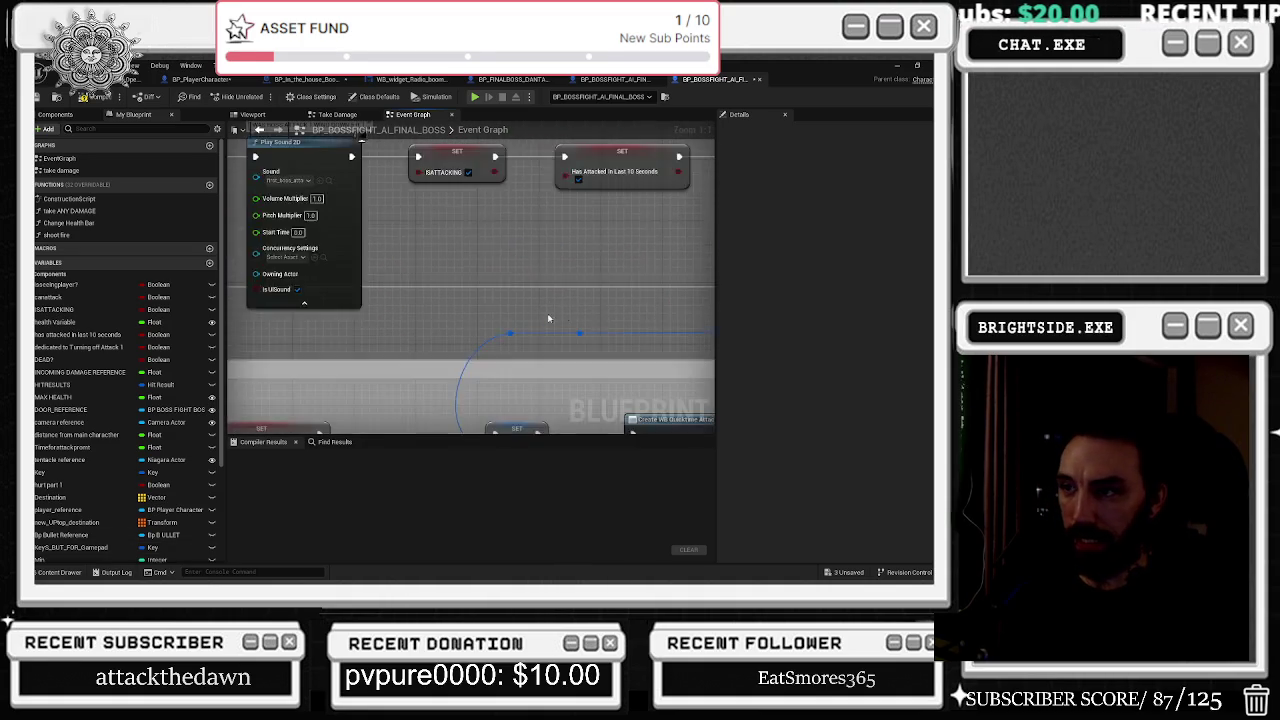
{"action": "mouse_move", "coordinate": [463, 298]}
{"action": "left_mouse_down"}
{"action": "mouse_move", "coordinate": [480, 300]}
{"action": "mouse_move", "coordinate": [438, 282]}
{"action": "mouse_move", "coordinate": [438, 251]}
{"action": "mouse_move", "coordinate": [470, 230]}
{"action": "mouse_move", "coordinate": [452, 290]}
{"action": "left_mouse_up"}
{"action": "left_click", "coordinate": [397, 234]}
{"action": "left_click_drag", "start_coordinate": [260, 447], "coordinate": [335, 377]}
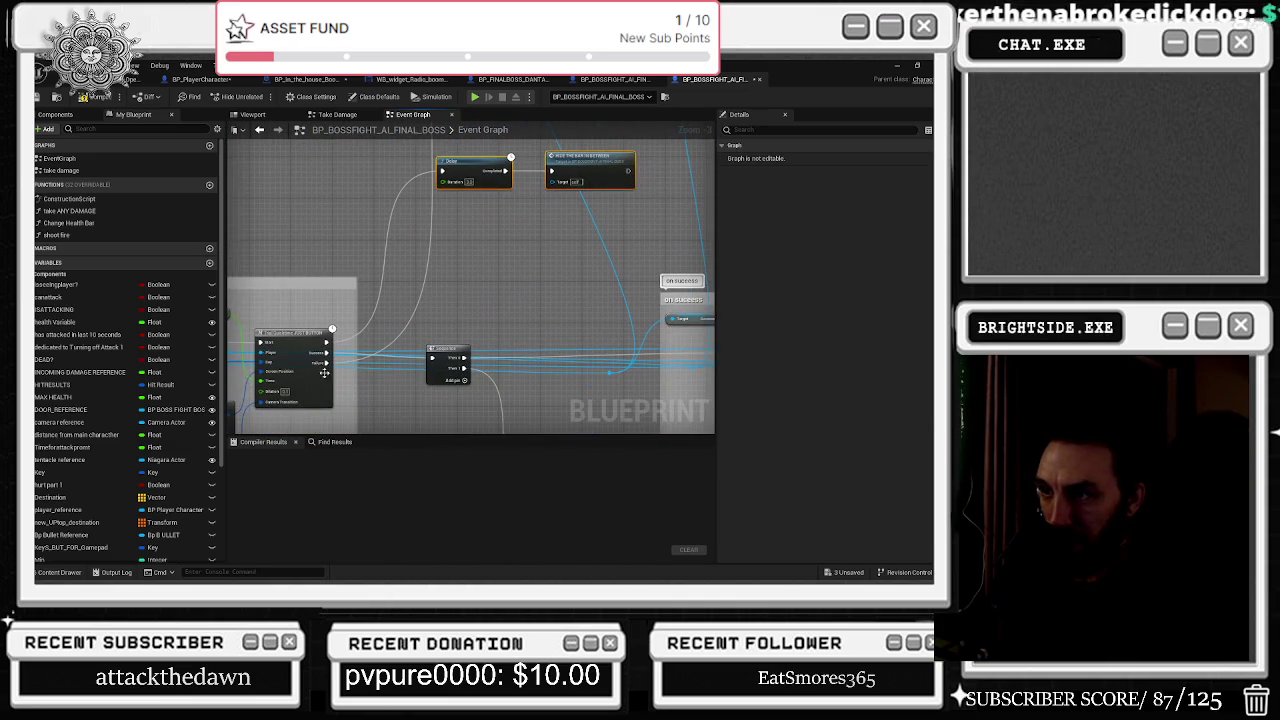
Nudge the Sequence node up and pan over to Set World Transform and Clamp.
{"action": "mouse_move", "coordinate": [454, 356]}
{"action": "left_mouse_down"}
{"action": "mouse_move", "coordinate": [417, 286]}
{"action": "mouse_move", "coordinate": [280, 280]}
{"action": "mouse_move", "coordinate": [346, 241]}
{"action": "left_mouse_up"}
{"action": "mouse_move", "coordinate": [468, 283]}
{"action": "left_mouse_down"}
{"action": "mouse_move", "coordinate": [342, 253]}
{"action": "mouse_move", "coordinate": [160, 120]}
{"action": "mouse_move", "coordinate": [160, 350]}
{"action": "mouse_move", "coordinate": [649, 285]}
{"action": "mouse_move", "coordinate": [240, 277]}
{"action": "mouse_move", "coordinate": [666, 326]}
{"action": "mouse_move", "coordinate": [583, 351]}
{"action": "mouse_move", "coordinate": [440, 314]}
{"action": "mouse_move", "coordinate": [389, 316]}
{"action": "mouse_move", "coordinate": [862, 364]}
{"action": "mouse_move", "coordinate": [456, 356]}
{"action": "mouse_move", "coordinate": [400, 330]}
{"action": "mouse_move", "coordinate": [395, 295]}
{"action": "mouse_move", "coordinate": [558, 279]}
{"action": "left_mouse_up"}
{"action": "left_click_drag", "start_coordinate": [487, 307], "coordinate": [459, 312]}
{"action": "mouse_move", "coordinate": [612, 357]}
{"action": "left_mouse_down"}
{"action": "mouse_move", "coordinate": [440, 300]}
{"action": "mouse_move", "coordinate": [406, 361]}
{"action": "mouse_move", "coordinate": [392, 243]}
{"action": "mouse_move", "coordinate": [410, 235]}
{"action": "left_mouse_up"}
{"action": "mouse_move", "coordinate": [690, 240]}
{"action": "left_mouse_down"}
{"action": "mouse_move", "coordinate": [700, 226]}
{"action": "mouse_move", "coordinate": [554, 226]}
{"action": "mouse_move", "coordinate": [547, 259]}
{"action": "left_mouse_up"}
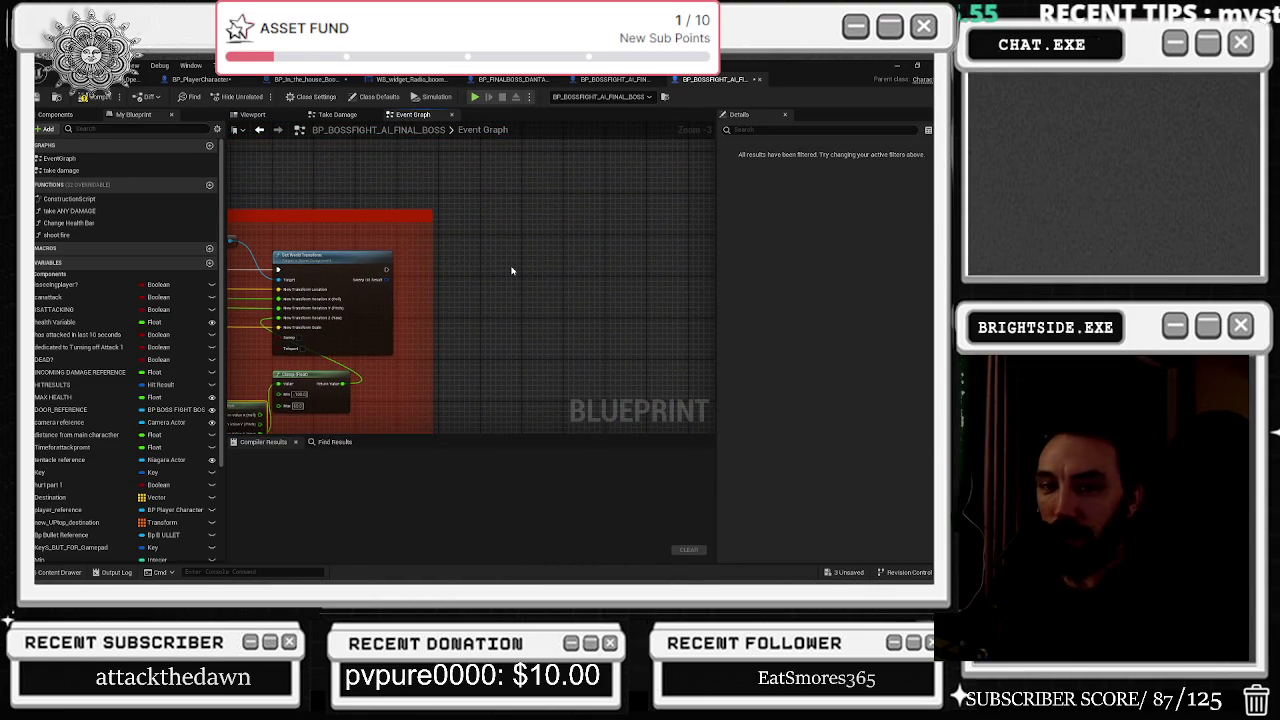
Widen the red comment box and rearrange Set World Transform, Get Actor Location and camera-location nodes.
{"action": "left_click_drag", "start_coordinate": [432, 230], "coordinate": [562, 230]}
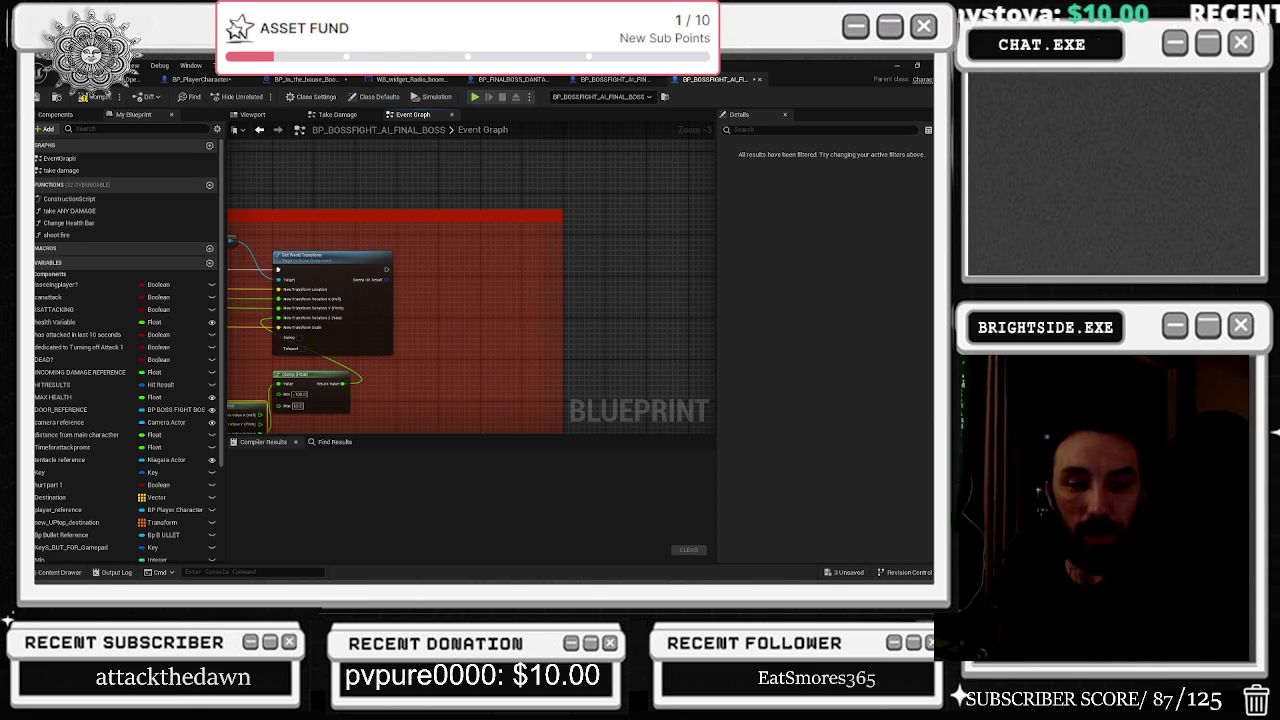
{"action": "key", "text": "ctrl+shift+Escape"}
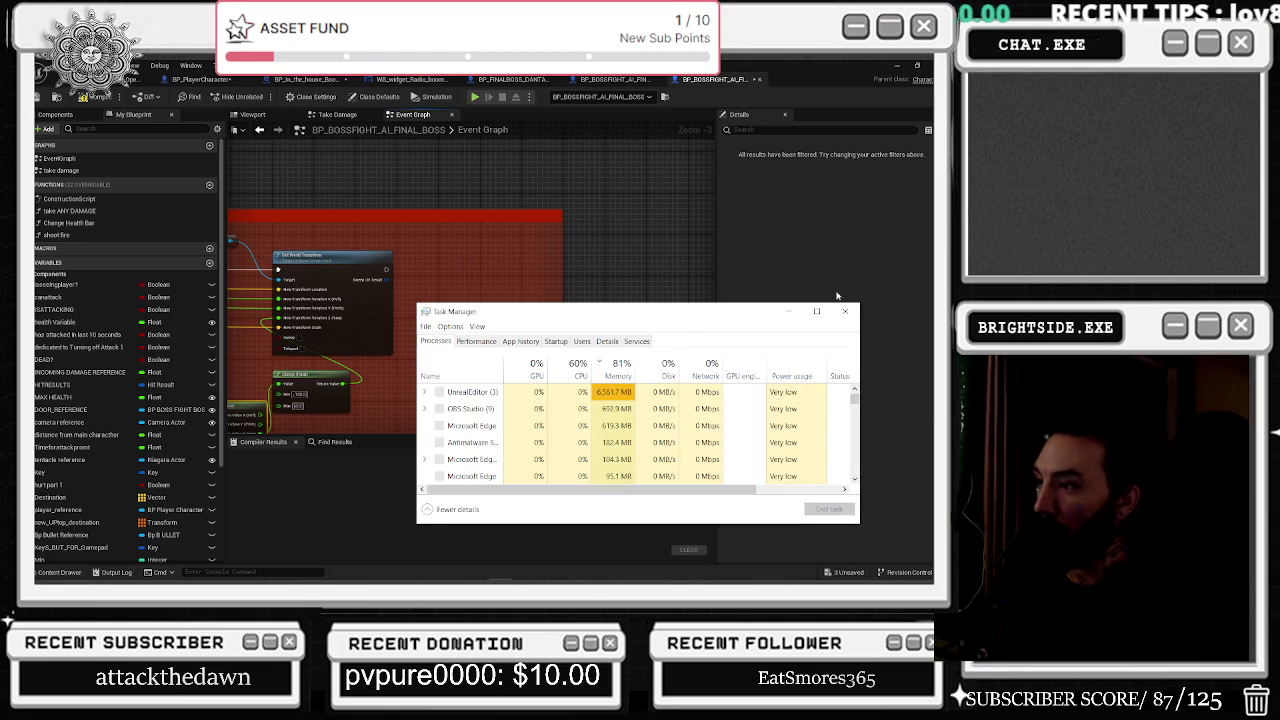
{"action": "left_click", "coordinate": [845, 311]}
{"action": "left_click_drag", "start_coordinate": [367, 310], "coordinate": [419, 300]}
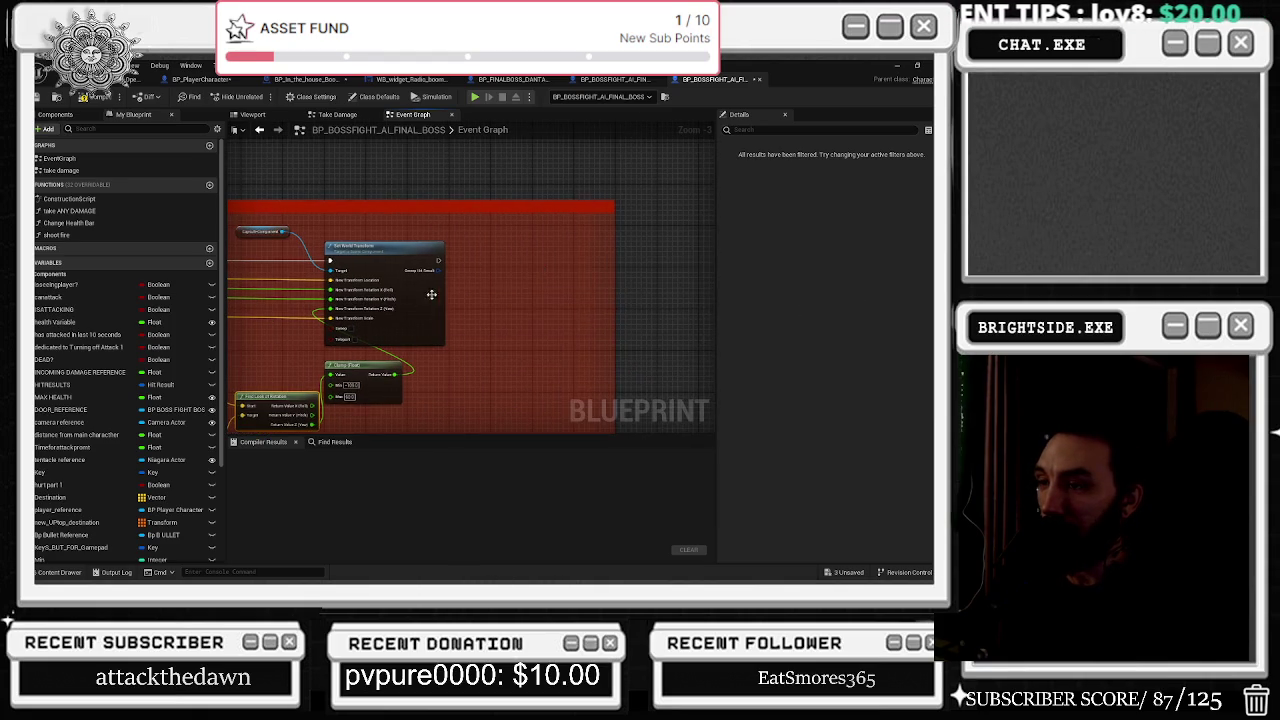
{"action": "mouse_move", "coordinate": [395, 252]}
{"action": "left_mouse_down"}
{"action": "mouse_move", "coordinate": [472, 249]}
{"action": "mouse_move", "coordinate": [606, 206]}
{"action": "mouse_move", "coordinate": [620, 182]}
{"action": "left_mouse_up"}
{"action": "mouse_move", "coordinate": [341, 314]}
{"action": "left_mouse_down"}
{"action": "mouse_move", "coordinate": [449, 354]}
{"action": "mouse_move", "coordinate": [507, 268]}
{"action": "left_mouse_up"}
{"action": "mouse_move", "coordinate": [369, 325]}
{"action": "left_mouse_down"}
{"action": "mouse_move", "coordinate": [429, 371]}
{"action": "mouse_move", "coordinate": [566, 370]}
{"action": "mouse_move", "coordinate": [521, 333]}
{"action": "mouse_move", "coordinate": [358, 310]}
{"action": "left_mouse_up"}
{"action": "left_click_drag", "start_coordinate": [600, 262], "coordinate": [560, 252]}
{"action": "left_click_drag", "start_coordinate": [700, 242], "coordinate": [483, 268]}
Stretch the red comment box further upward and to the right.
{"action": "mouse_move", "coordinate": [676, 140]}
{"action": "left_mouse_down"}
{"action": "mouse_move", "coordinate": [519, 272]}
{"action": "mouse_move", "coordinate": [634, 189]}
{"action": "left_mouse_up"}
{"action": "left_click_drag", "start_coordinate": [515, 285], "coordinate": [434, 243]}
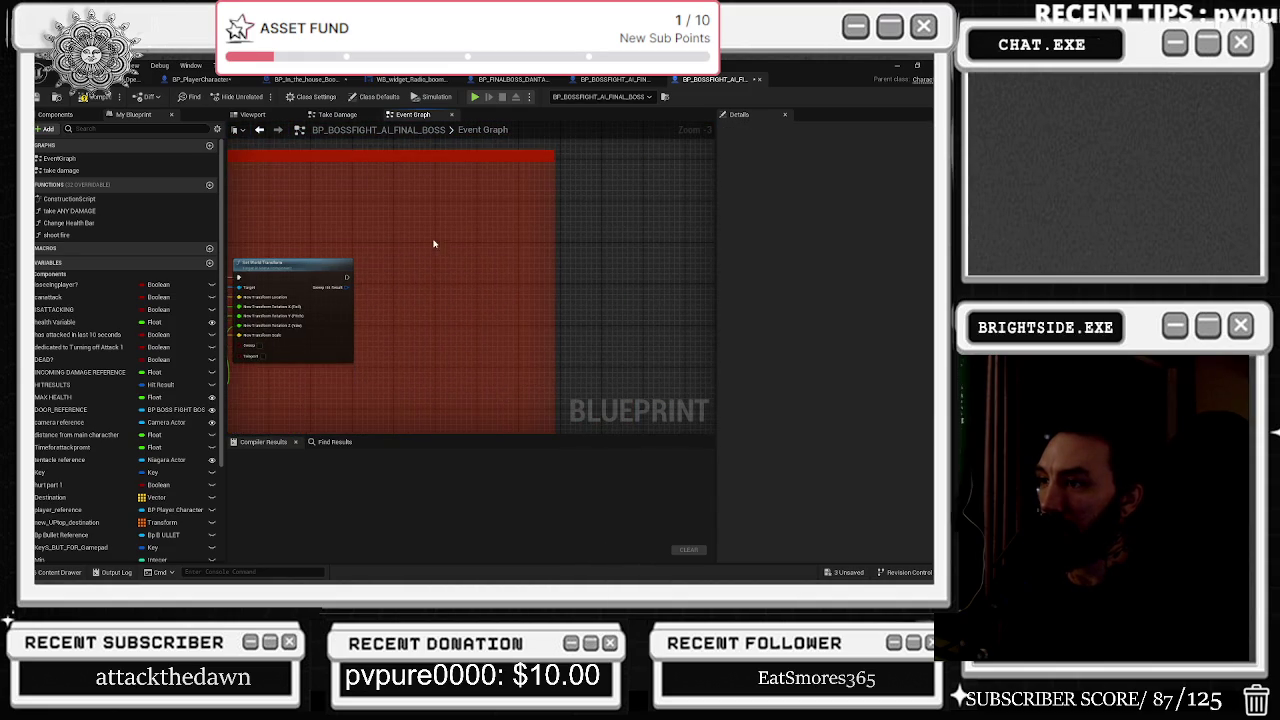
{"action": "left_click_drag", "start_coordinate": [552, 245], "coordinate": [637, 245]}
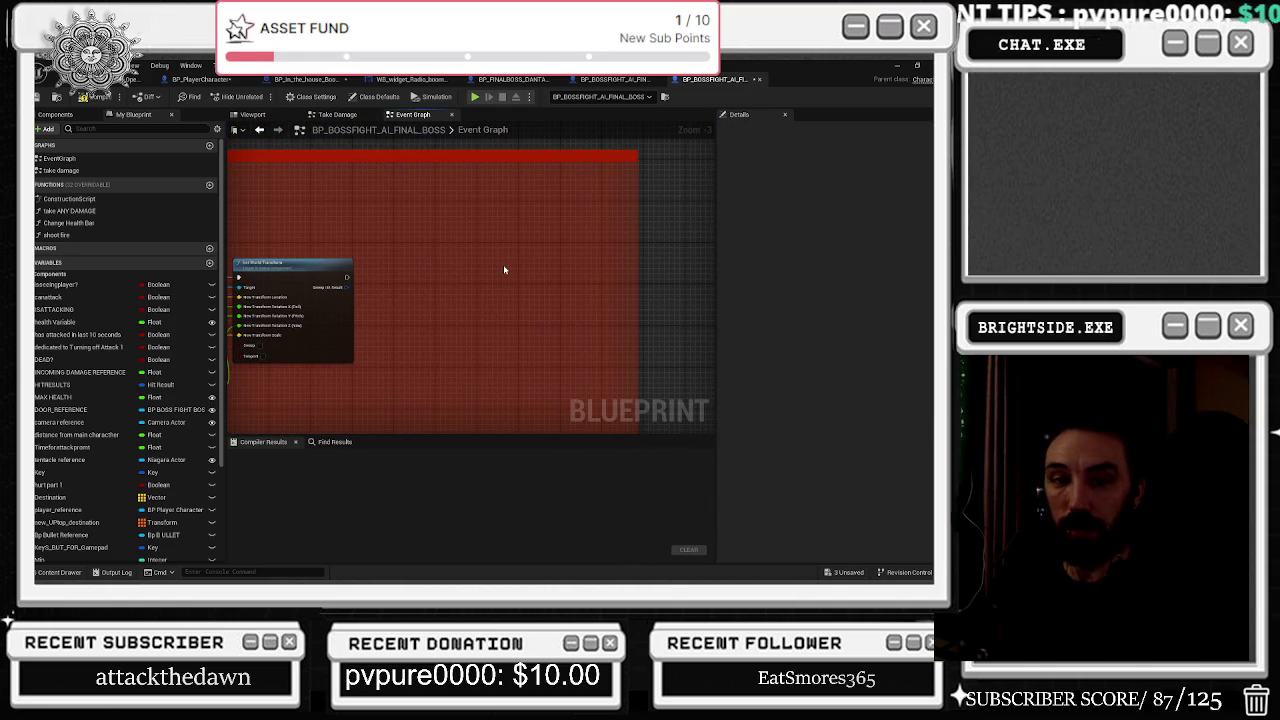
{"action": "left_click_drag", "start_coordinate": [463, 256], "coordinate": [585, 232]}
Reposition the Capsule Component node inside the comment and show the blueprint's Components list.
{"action": "left_click_drag", "start_coordinate": [537, 277], "coordinate": [610, 265]}
{"action": "left_click", "coordinate": [300, 234]}
{"action": "left_click_drag", "start_coordinate": [300, 238], "coordinate": [402, 216]}
{"action": "left_click", "coordinate": [580, 214]}
{"action": "left_click", "coordinate": [385, 216]}
{"action": "left_click_drag", "start_coordinate": [537, 195], "coordinate": [475, 160]}
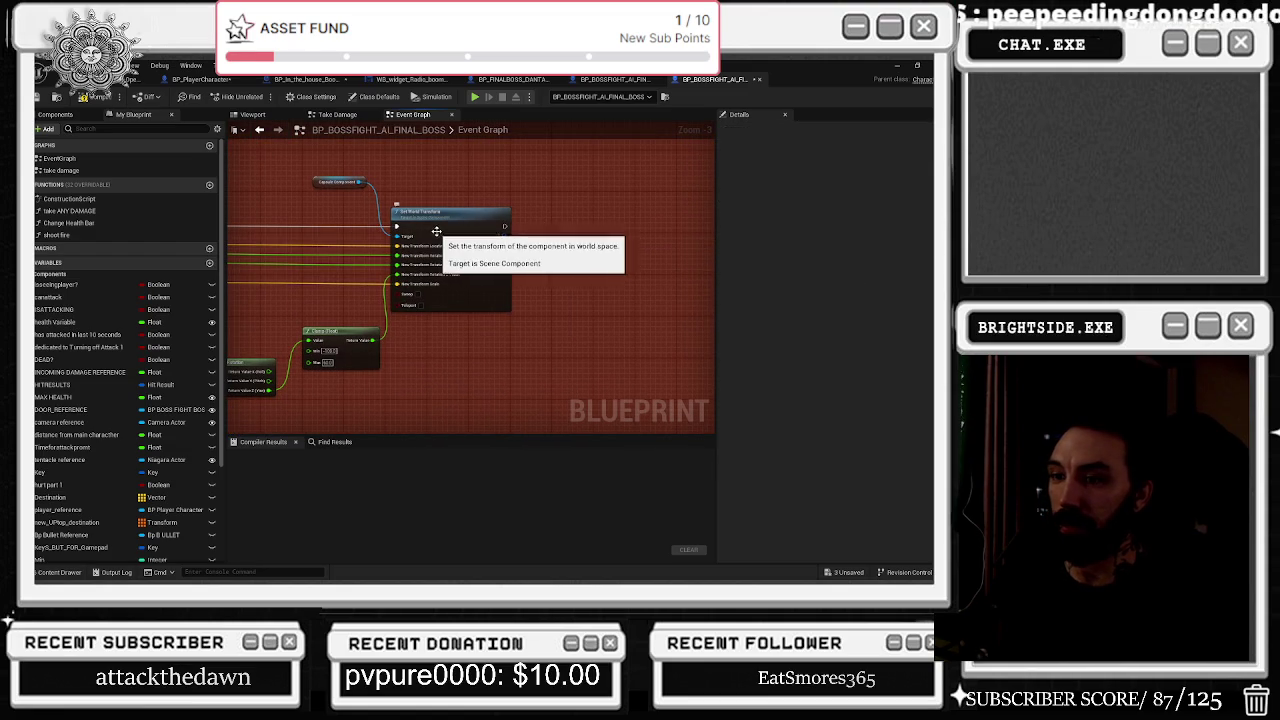
{"action": "left_click", "coordinate": [340, 182]}
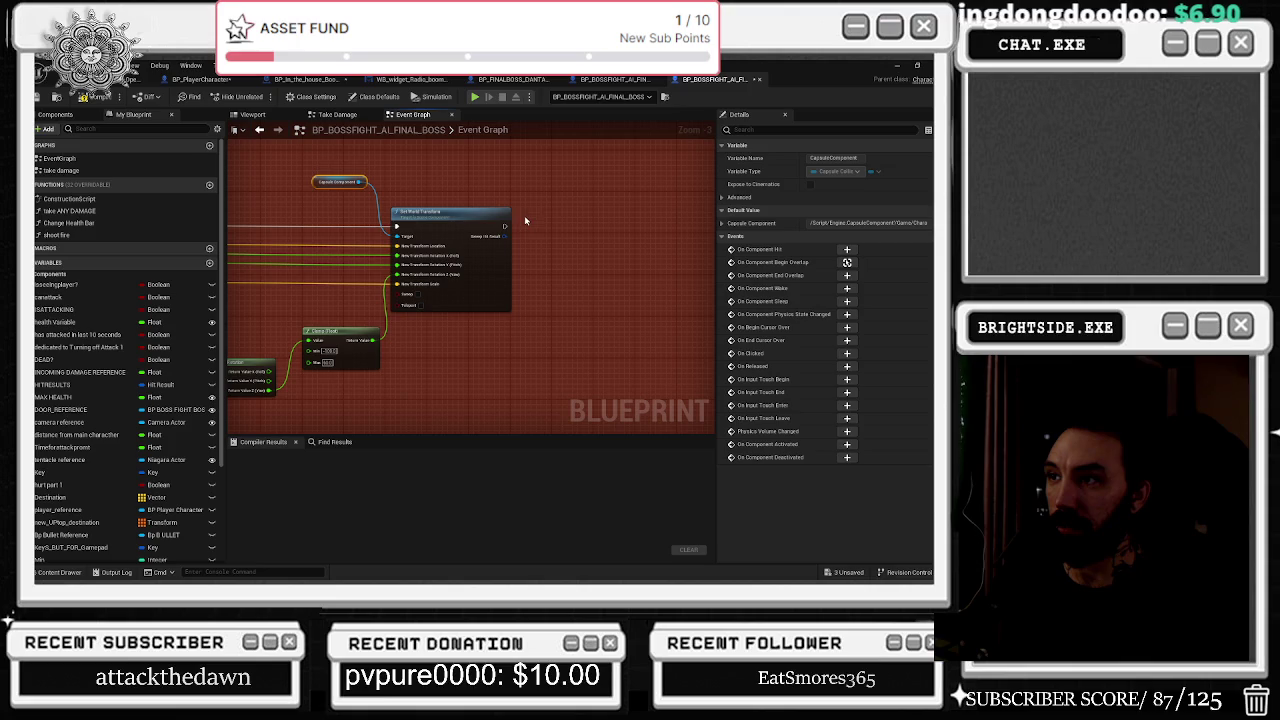
{"action": "left_click", "coordinate": [56, 115]}
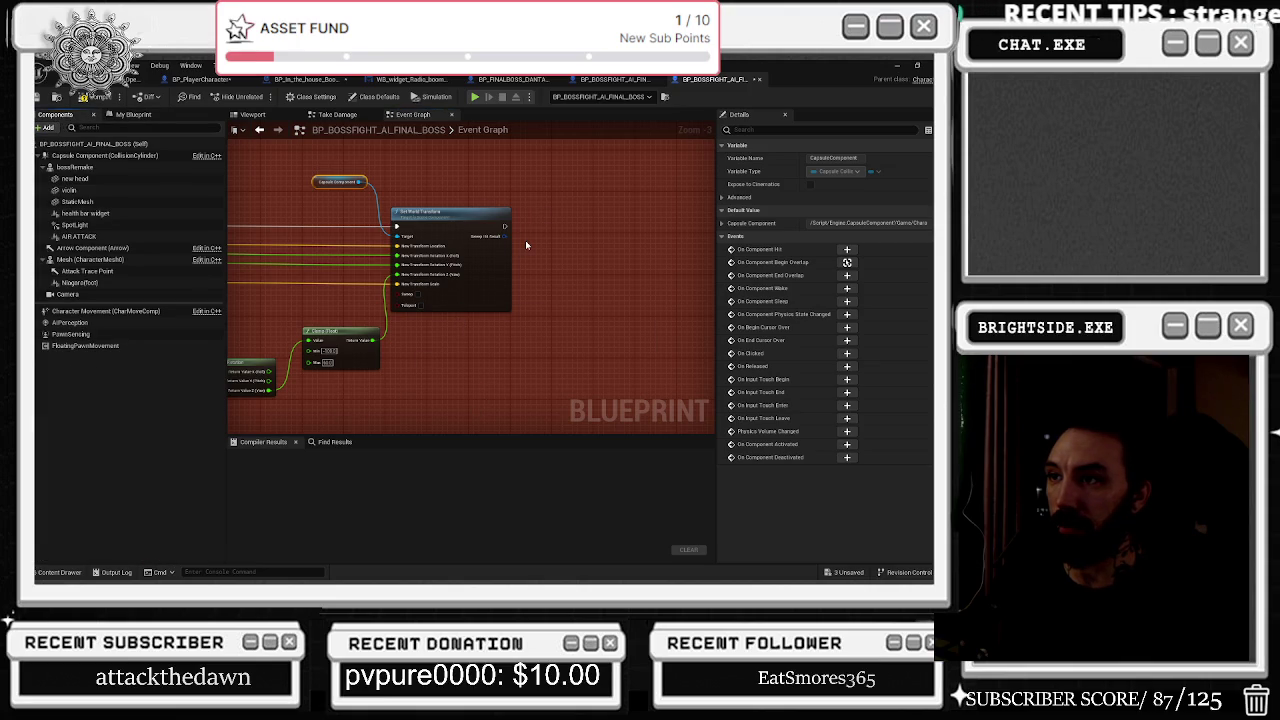
Select the Clamp node and pan up to the top of the red comment.
{"action": "left_click", "coordinate": [338, 332]}
{"action": "mouse_move", "coordinate": [338, 332]}
{"action": "left_mouse_down"}
{"action": "mouse_move", "coordinate": [409, 320]}
{"action": "mouse_move", "coordinate": [348, 361]}
{"action": "left_mouse_up"}
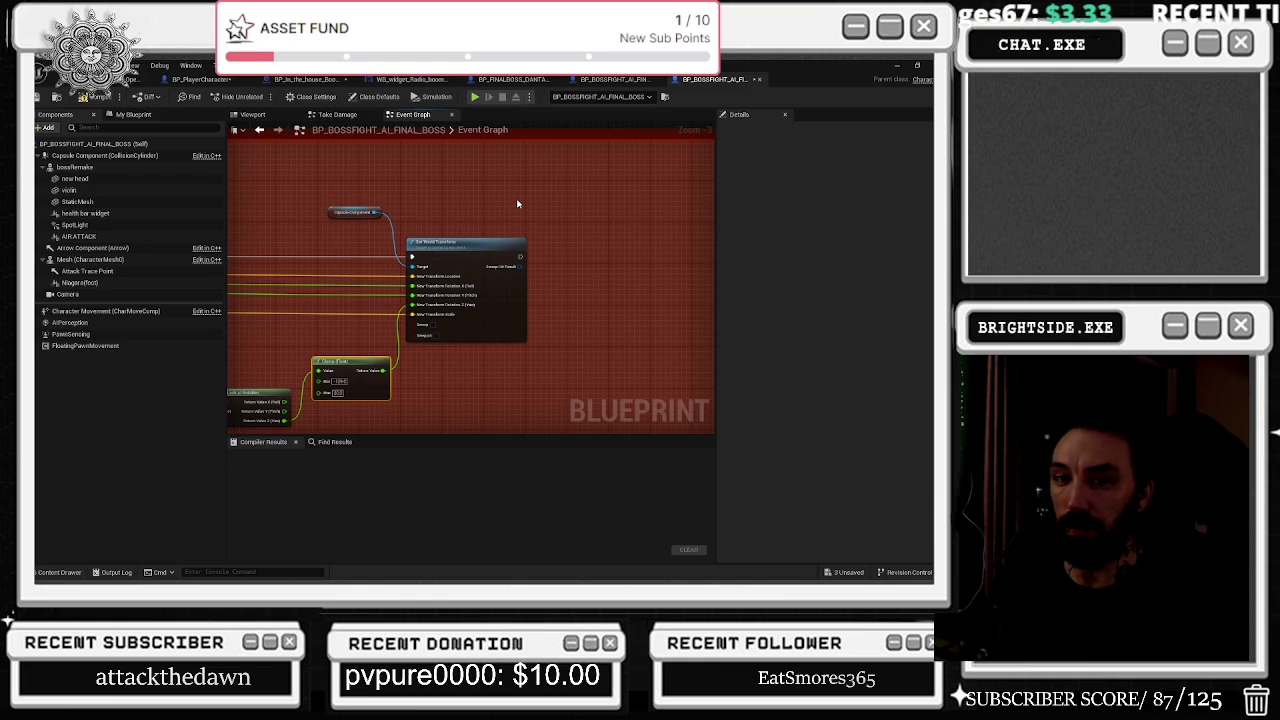
{"action": "mouse_move", "coordinate": [495, 205]}
{"action": "left_mouse_down"}
{"action": "mouse_move", "coordinate": [461, 236]}
{"action": "mouse_move", "coordinate": [383, 240]}
{"action": "mouse_move", "coordinate": [430, 277]}
{"action": "left_mouse_up"}
Add a Play Sound 2D node after Set World Transform via the action search.
{"action": "type", "text": "PLAYU"}
{"action": "key", "text": "BackSpace"}
{"action": "type", "text": "sound"}
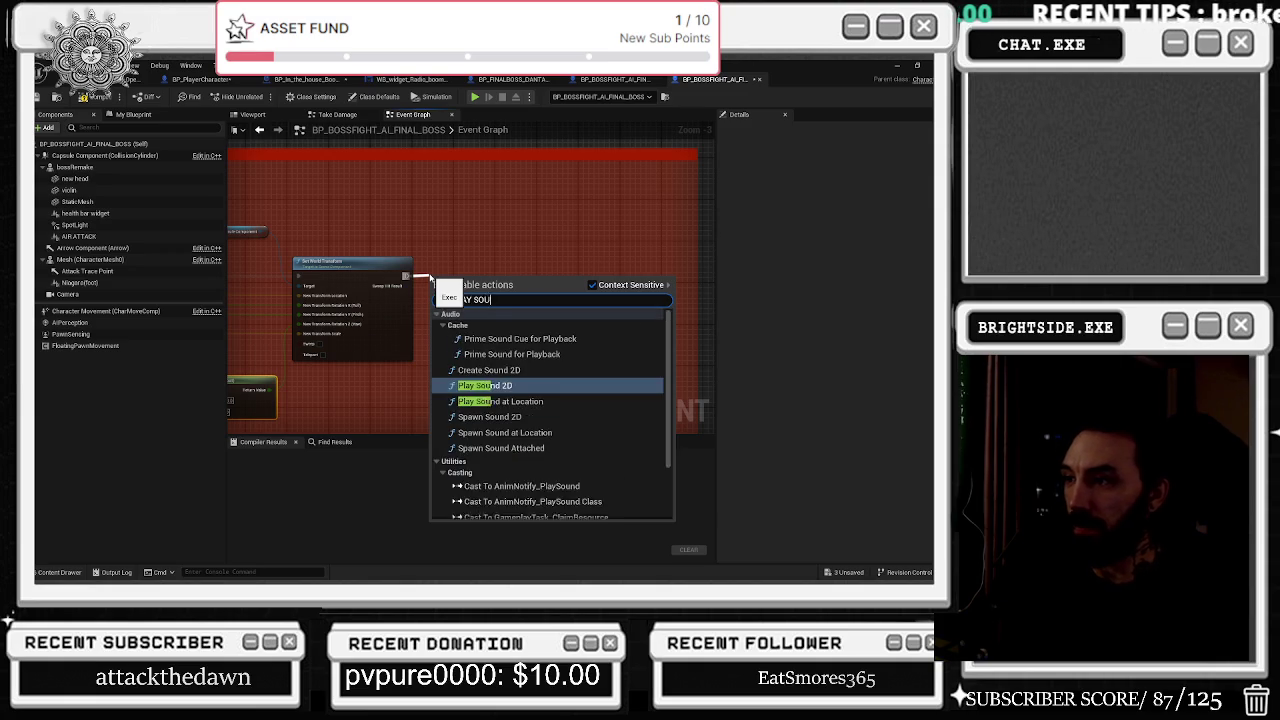
{"action": "key", "text": "Return"}
Preview the intro attack sounds and assign the first one to Play Sound 2D's Sound pin.
{"action": "scroll", "coordinate": [430, 275], "scroll_direction": "up", "scroll_amount": 3}
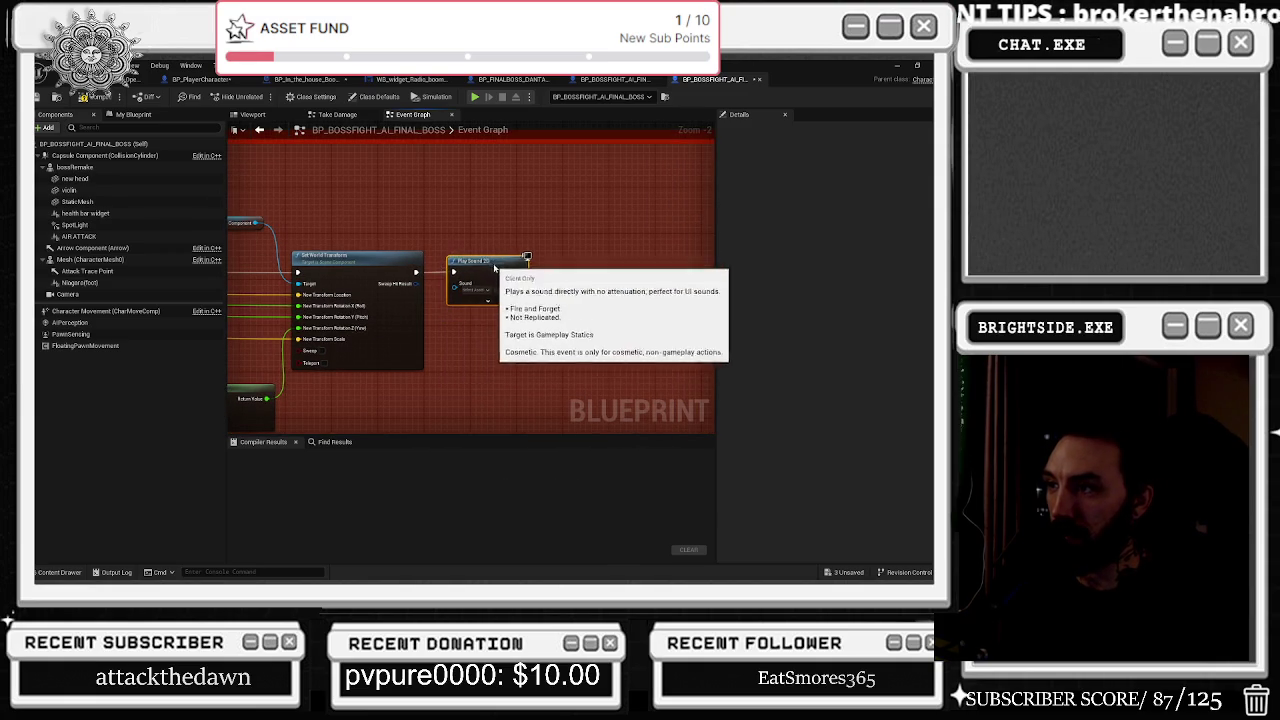
{"action": "left_click", "coordinate": [58, 572]}
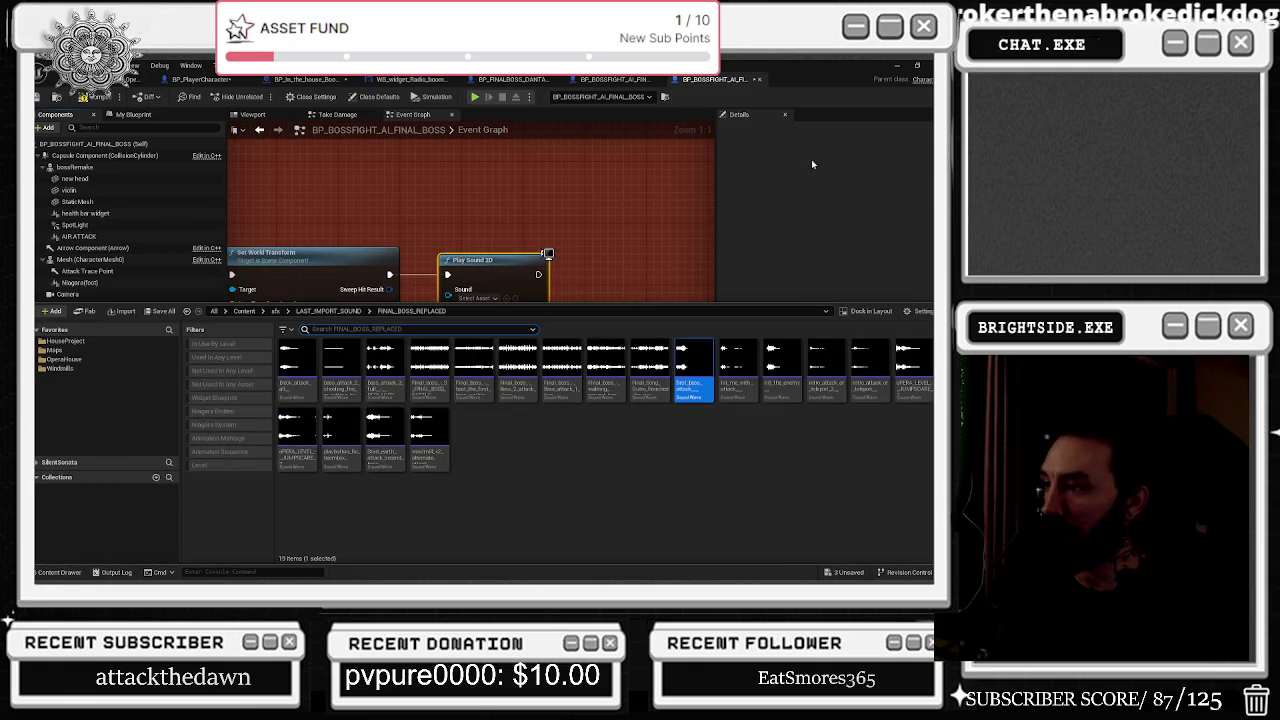
{"action": "left_click", "coordinate": [693, 357]}
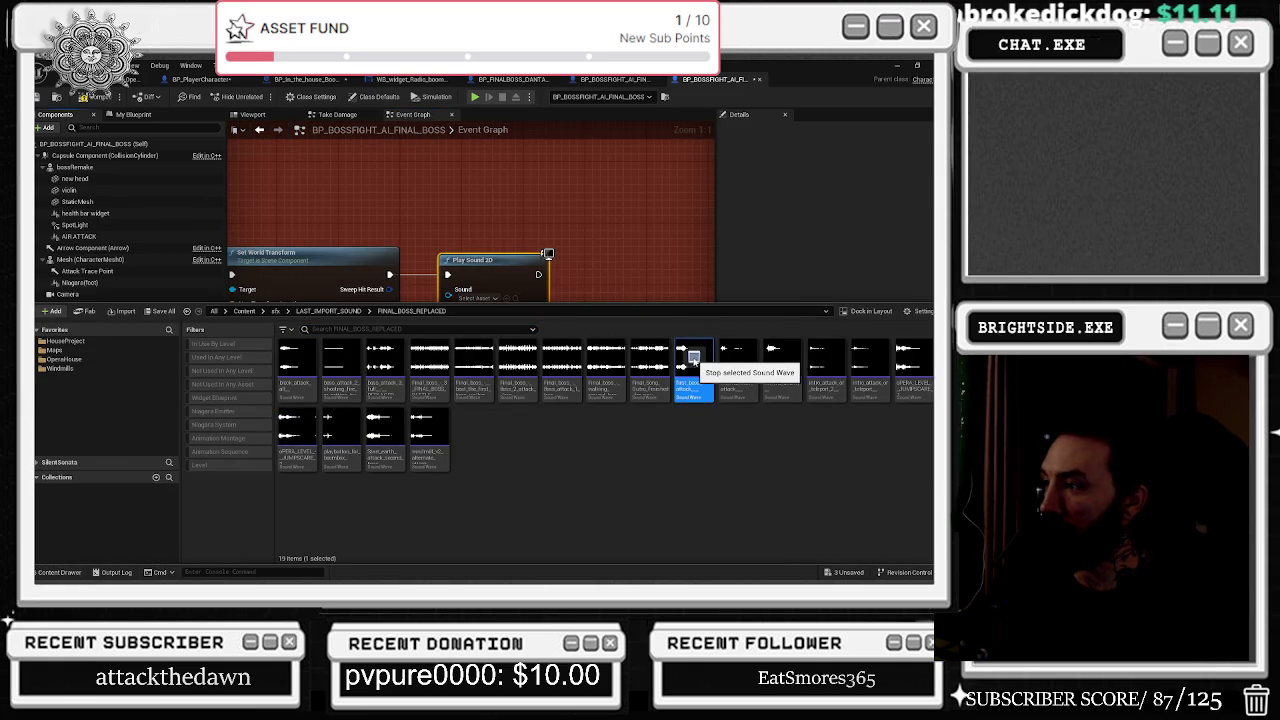
{"action": "left_click", "coordinate": [826, 356]}
{"action": "left_click", "coordinate": [868, 357]}
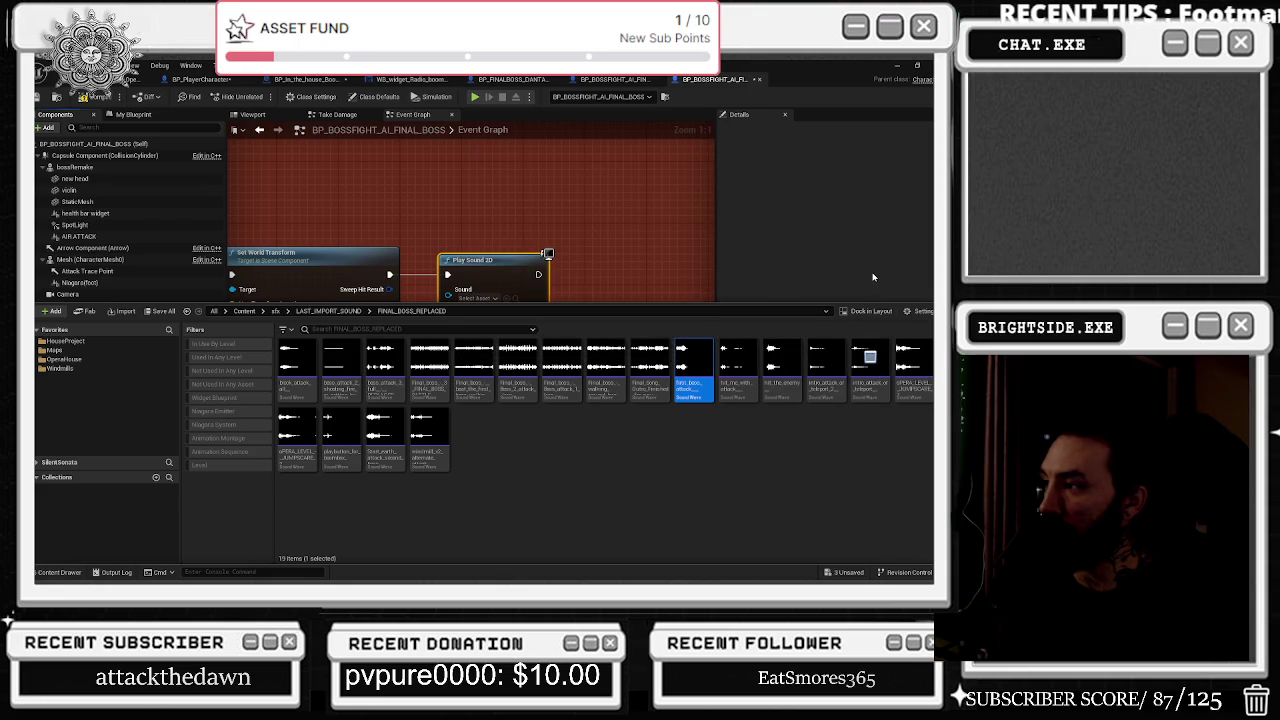
{"action": "left_click", "coordinate": [826, 356]}
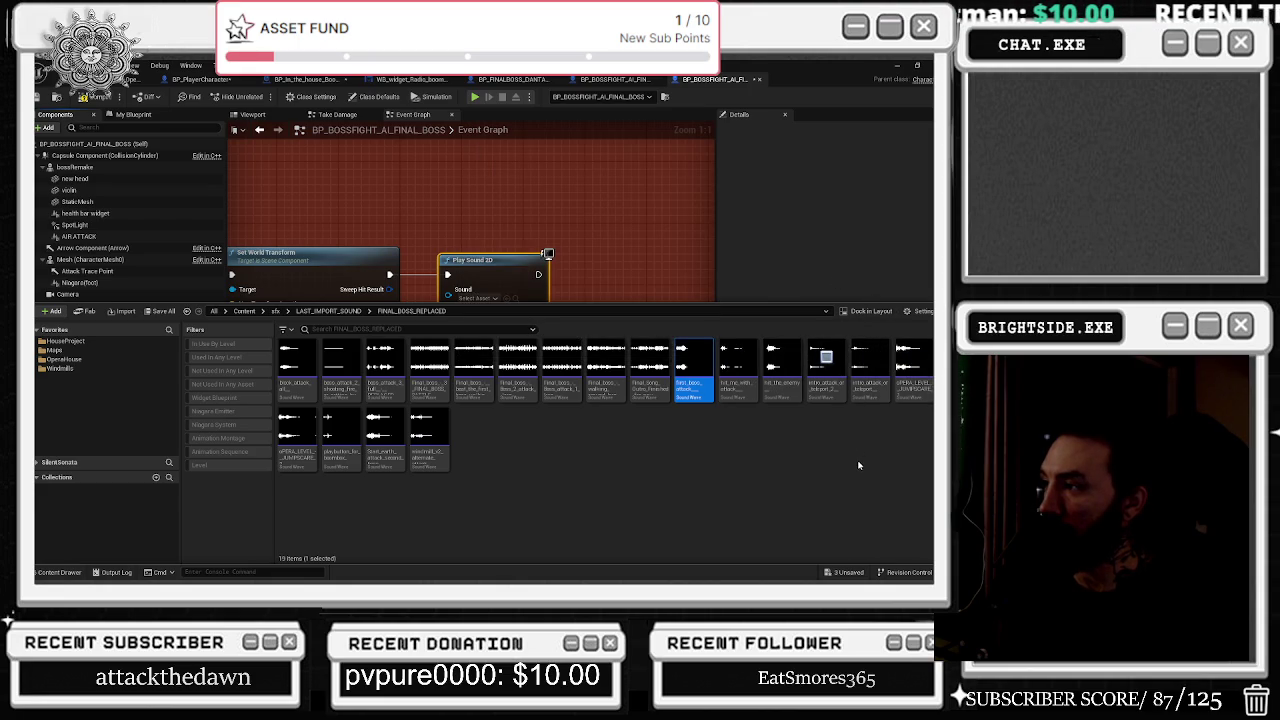
{"action": "mouse_move", "coordinate": [826, 365]}
{"action": "left_mouse_down"}
{"action": "mouse_move", "coordinate": [505, 215]}
{"action": "mouse_move", "coordinate": [507, 314]}
{"action": "left_mouse_up"}
Set the Play Sound 2D Volume Multiplier to 0.25.
{"action": "left_click", "coordinate": [496, 328]}
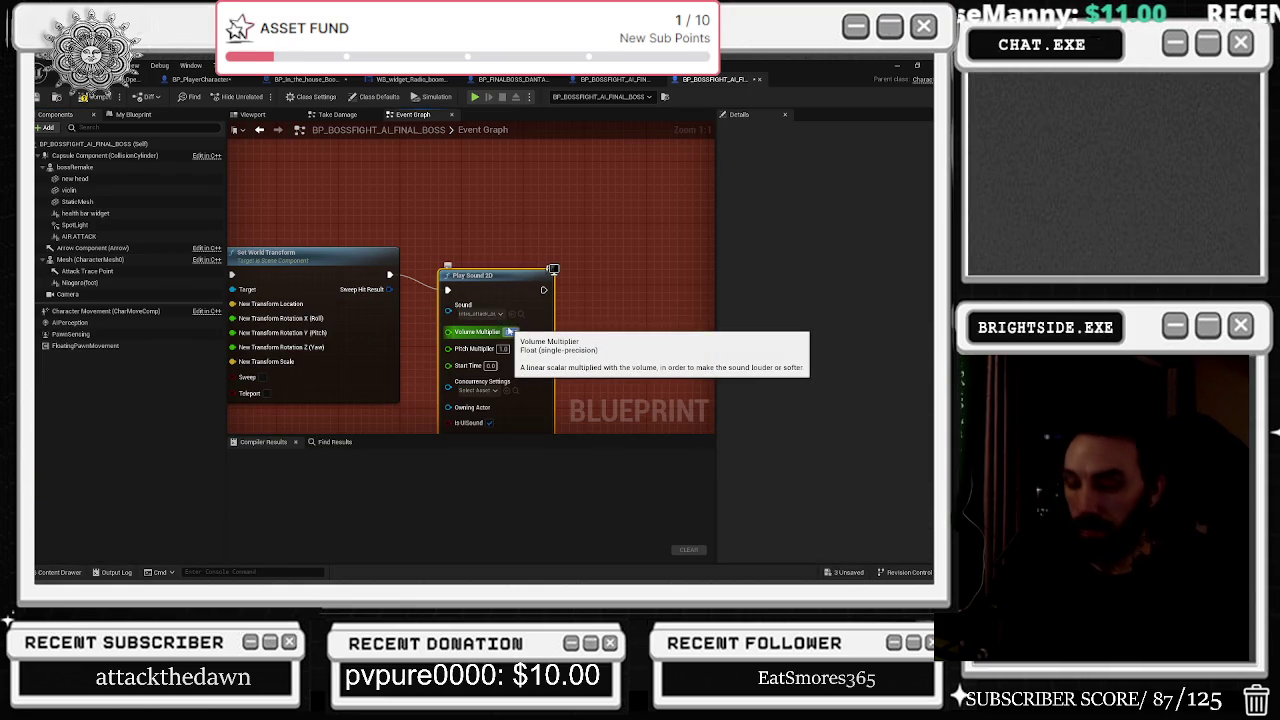
{"action": "left_click", "coordinate": [510, 331]}
{"action": "key", "text": "ctrl+z"}
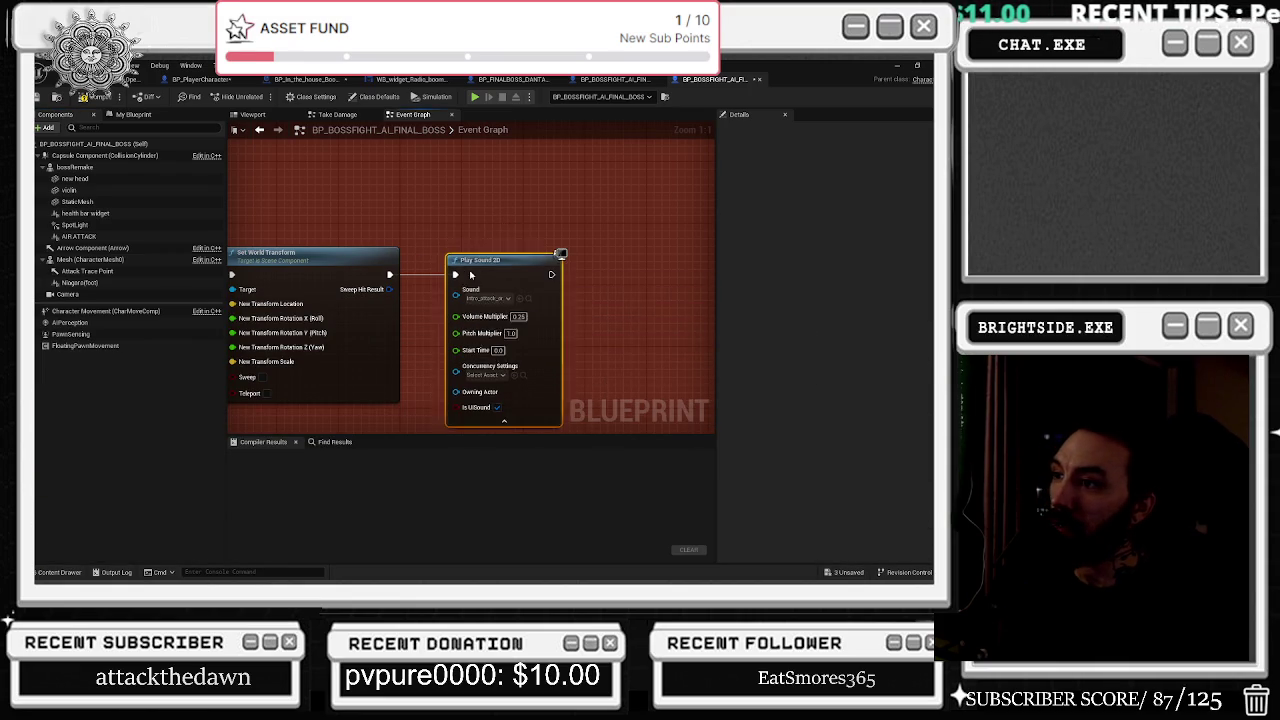
{"action": "left_click", "coordinate": [513, 316]}
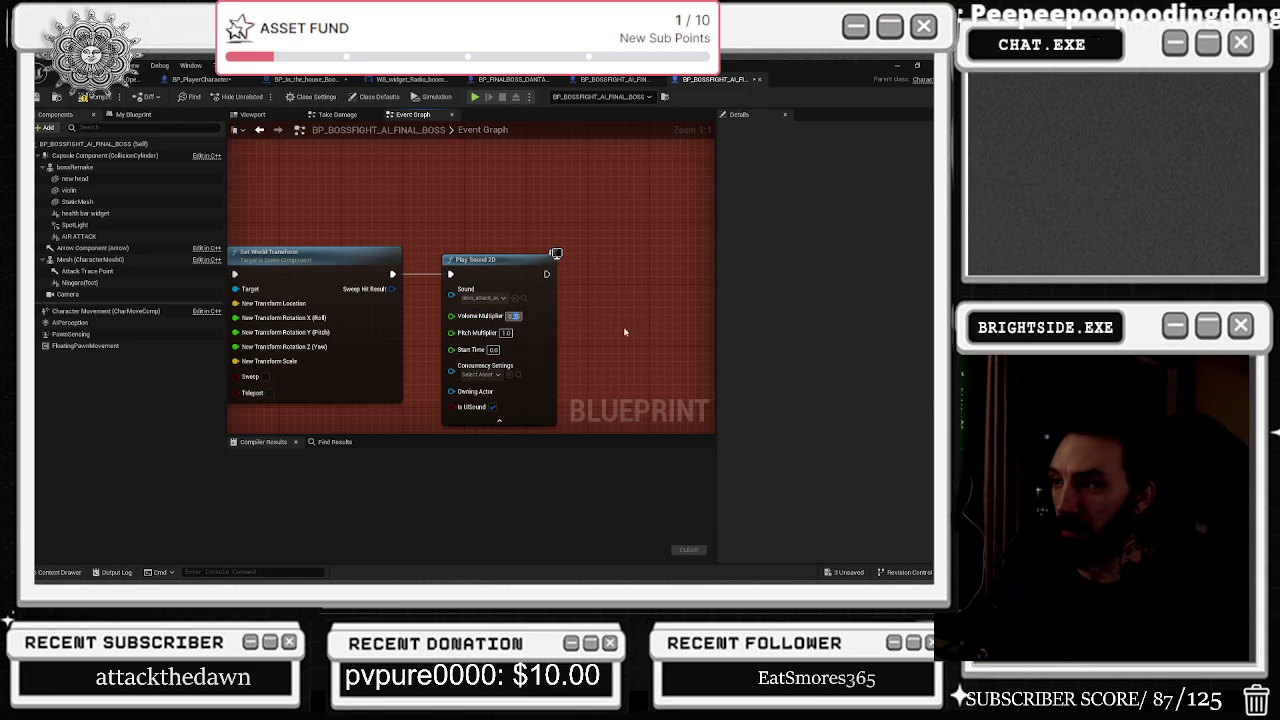
{"action": "type", "text": "0.45"}
{"action": "scroll", "coordinate": [610, 343], "scroll_direction": "down", "scroll_amount": 6}
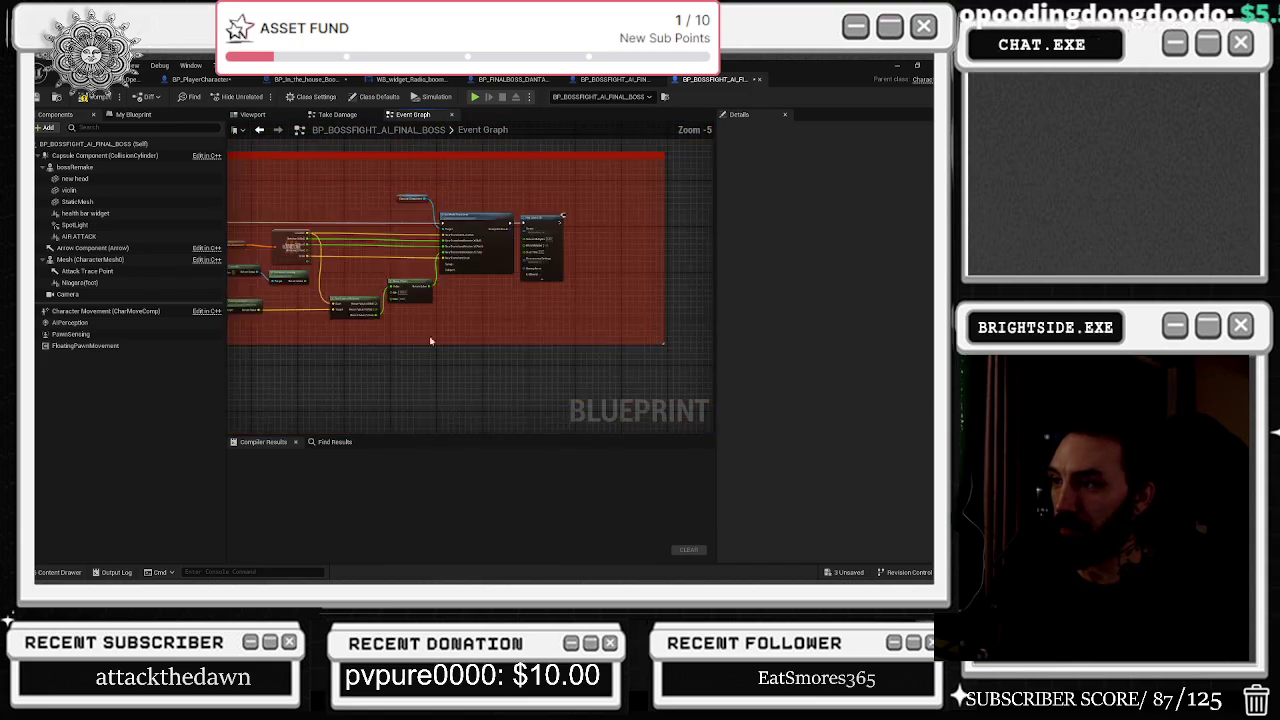
Zoom out across the Event Graph, then zoom in on the damage-hit Spawn Sound 2D node near Apply Damage.
{"action": "scroll", "coordinate": [476, 373], "scroll_direction": "down", "scroll_amount": 6}
{"action": "left_click_drag", "start_coordinate": [508, 380], "coordinate": [653, 329]}
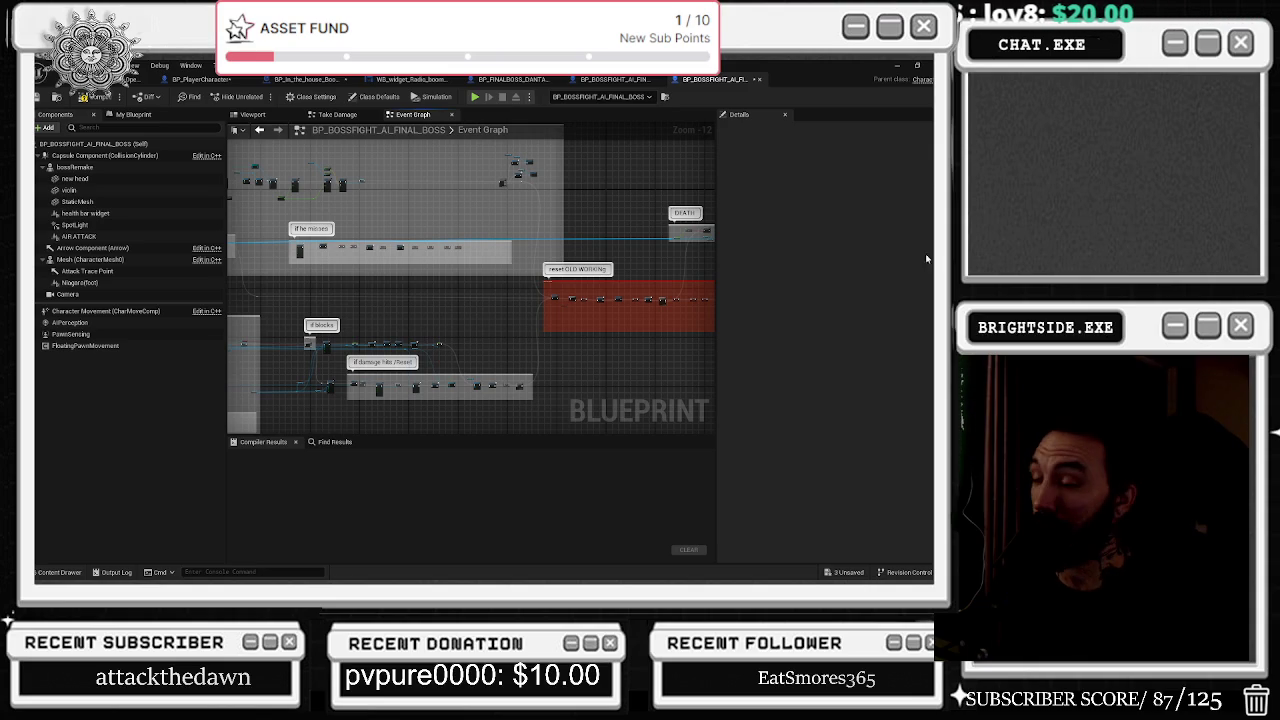
{"action": "left_click_drag", "start_coordinate": [513, 318], "coordinate": [803, 346]}
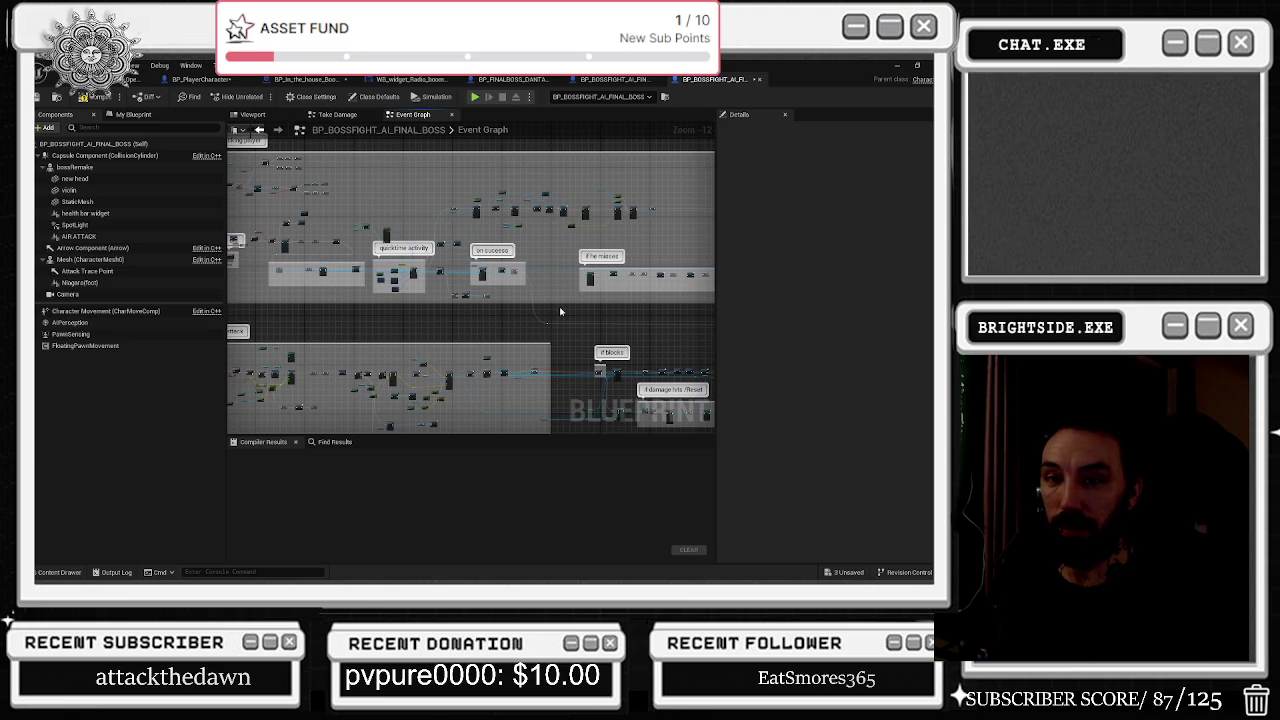
{"action": "scroll", "coordinate": [560, 313], "scroll_direction": "up", "scroll_amount": 5}
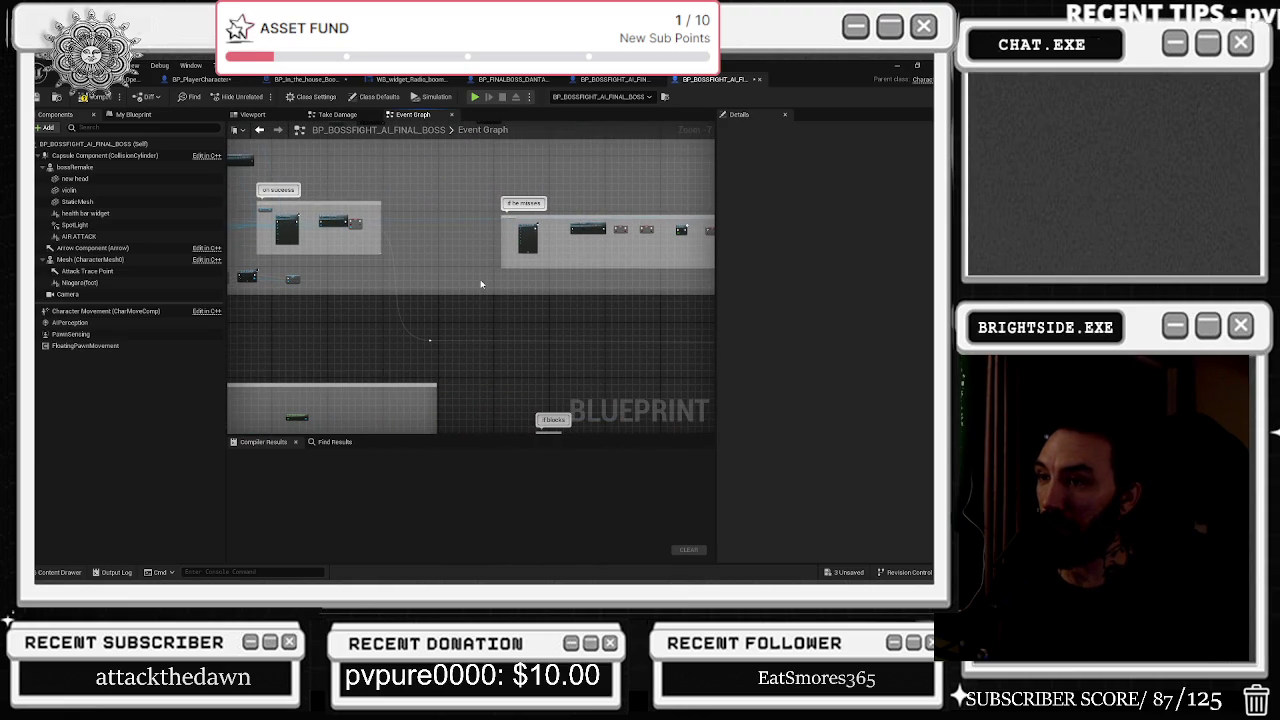
{"action": "scroll", "coordinate": [585, 214], "scroll_direction": "up", "scroll_amount": 4}
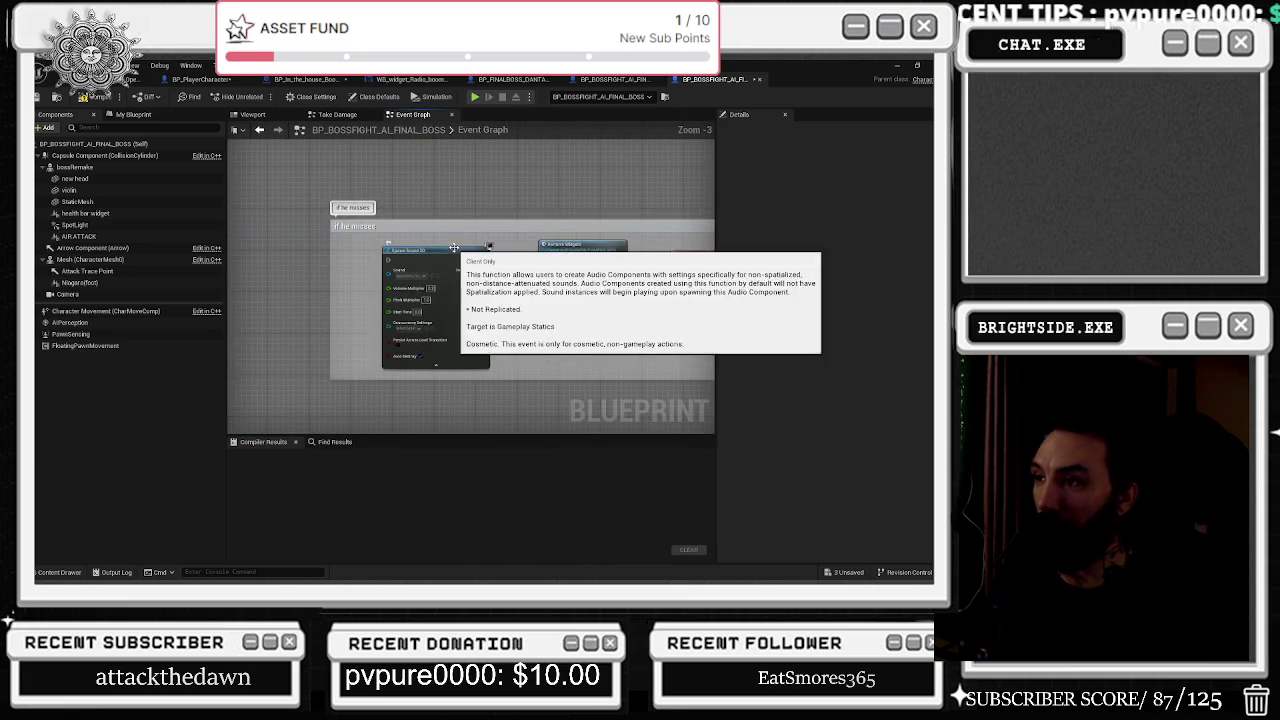
{"action": "scroll", "coordinate": [470, 250], "scroll_direction": "down", "scroll_amount": 9}
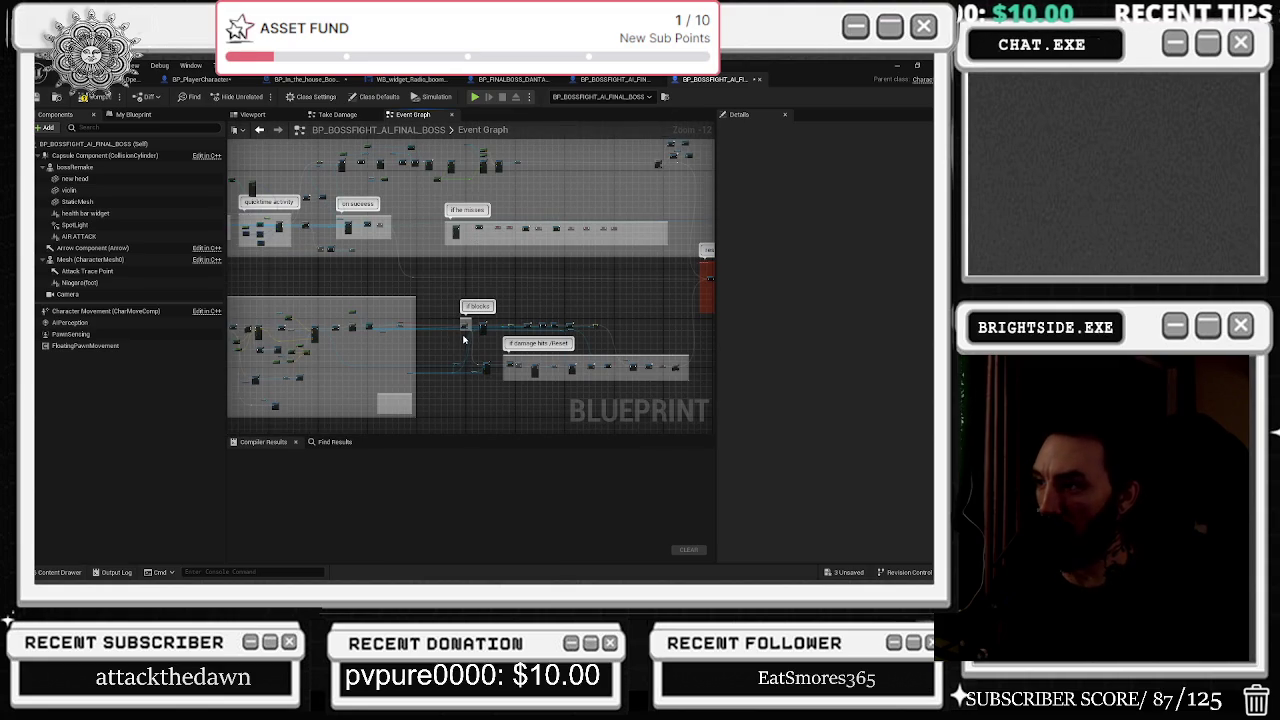
{"action": "scroll", "coordinate": [527, 368], "scroll_direction": "up", "scroll_amount": 6}
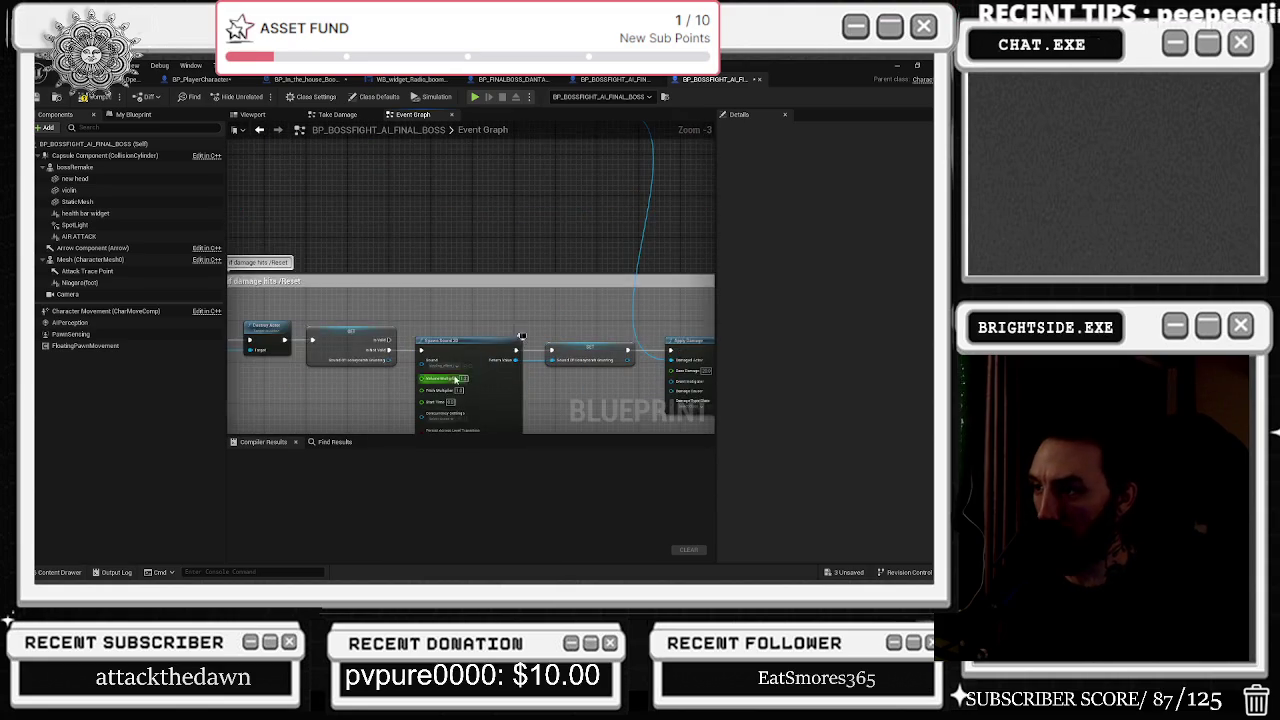
{"action": "scroll", "coordinate": [521, 357], "scroll_direction": "up", "scroll_amount": 2}
{"action": "scroll", "coordinate": [517, 277], "scroll_direction": "up", "scroll_amount": 2}
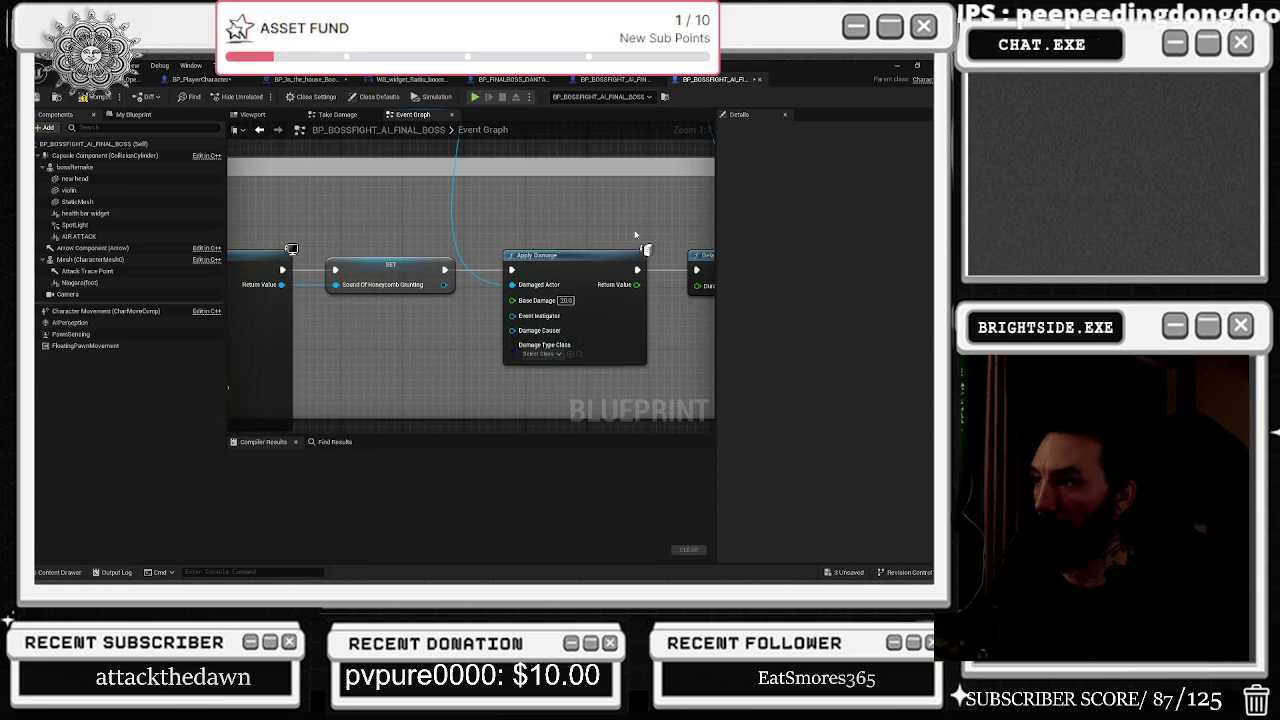
{"action": "left_click_drag", "start_coordinate": [409, 240], "coordinate": [601, 224]}
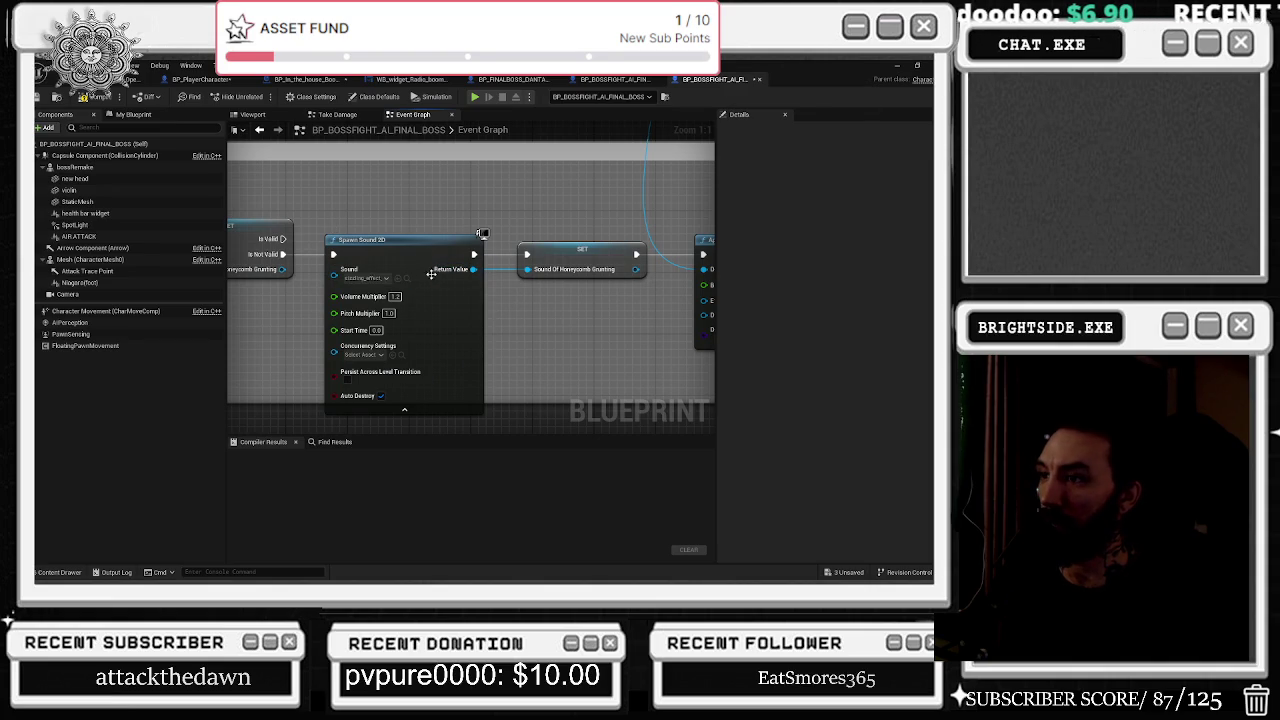
Locate Spawn Sound 2D's sizzling sound asset and create a Sound Cue from it.
{"action": "left_click", "coordinate": [406, 279]}
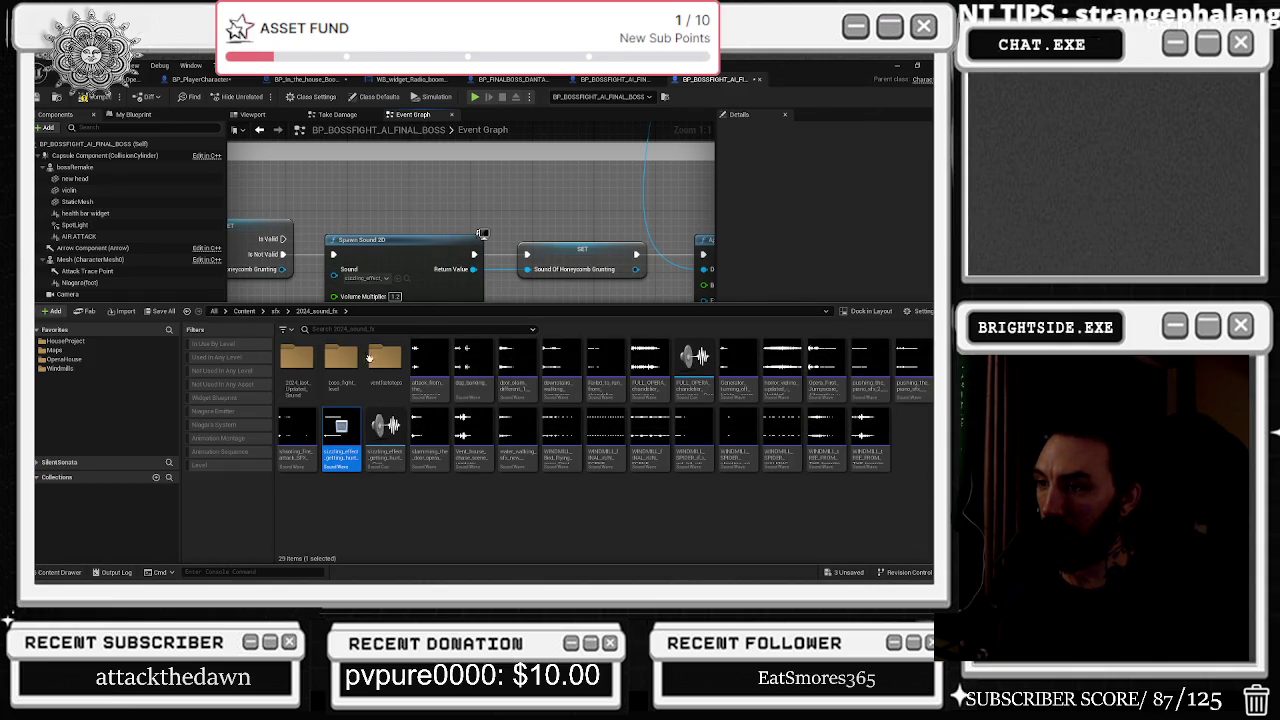
{"action": "left_click", "coordinate": [457, 286]}
{"action": "mouse_move", "coordinate": [457, 286]}
{"action": "left_mouse_down"}
{"action": "mouse_move", "coordinate": [484, 381]}
{"action": "mouse_move", "coordinate": [470, 350]}
{"action": "mouse_move", "coordinate": [510, 320]}
{"action": "left_mouse_up"}
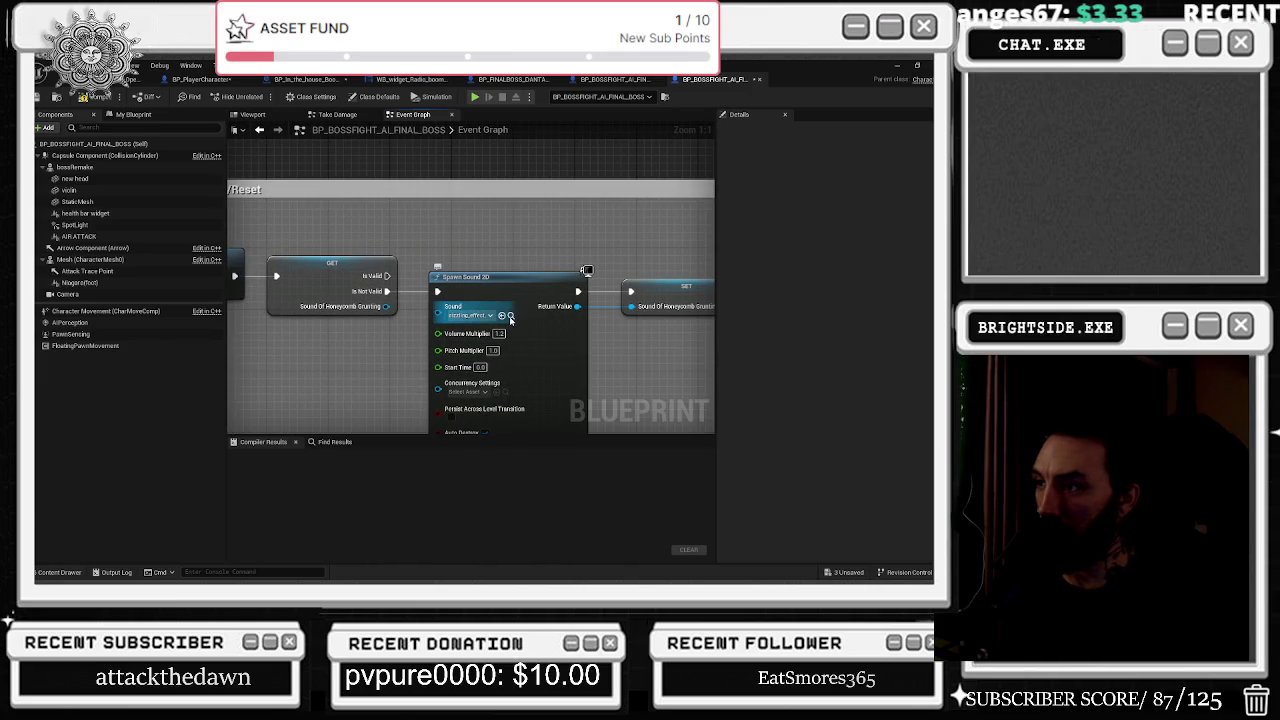
{"action": "left_click", "coordinate": [510, 316]}
{"action": "right_click", "coordinate": [335, 470]}
{"action": "mouse_move", "coordinate": [500, 468]}
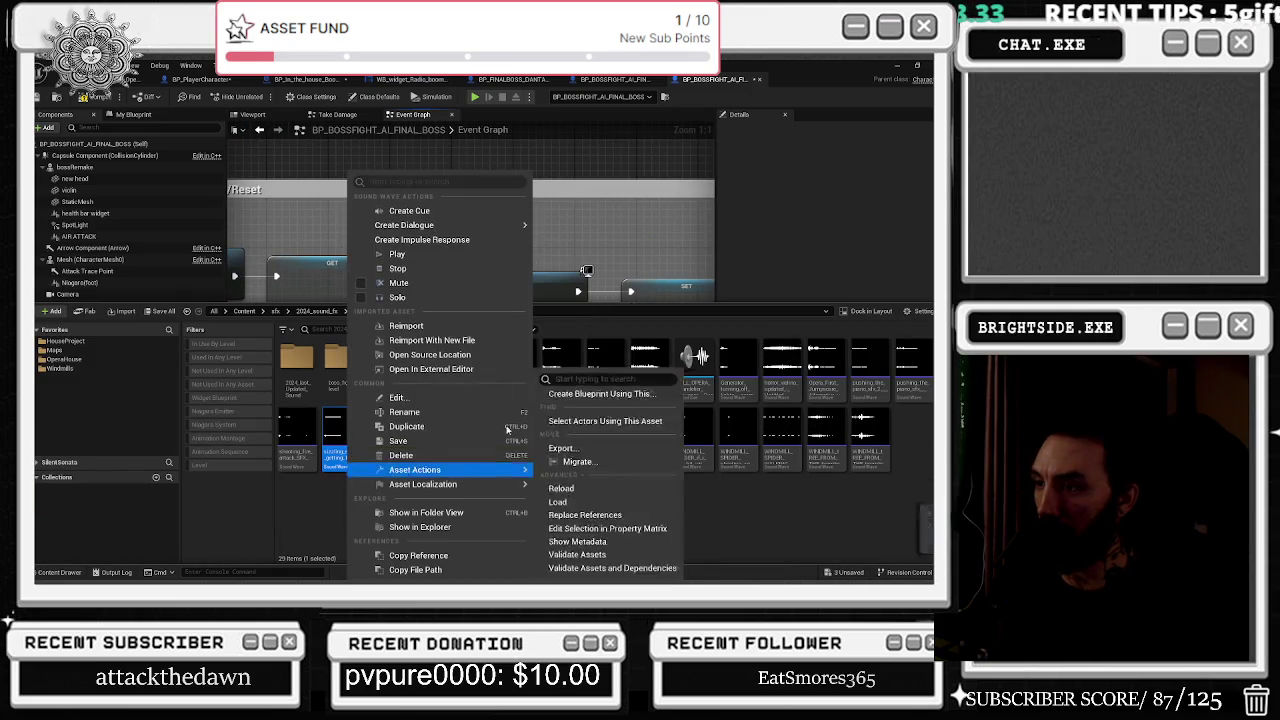
{"action": "left_click", "coordinate": [407, 211]}
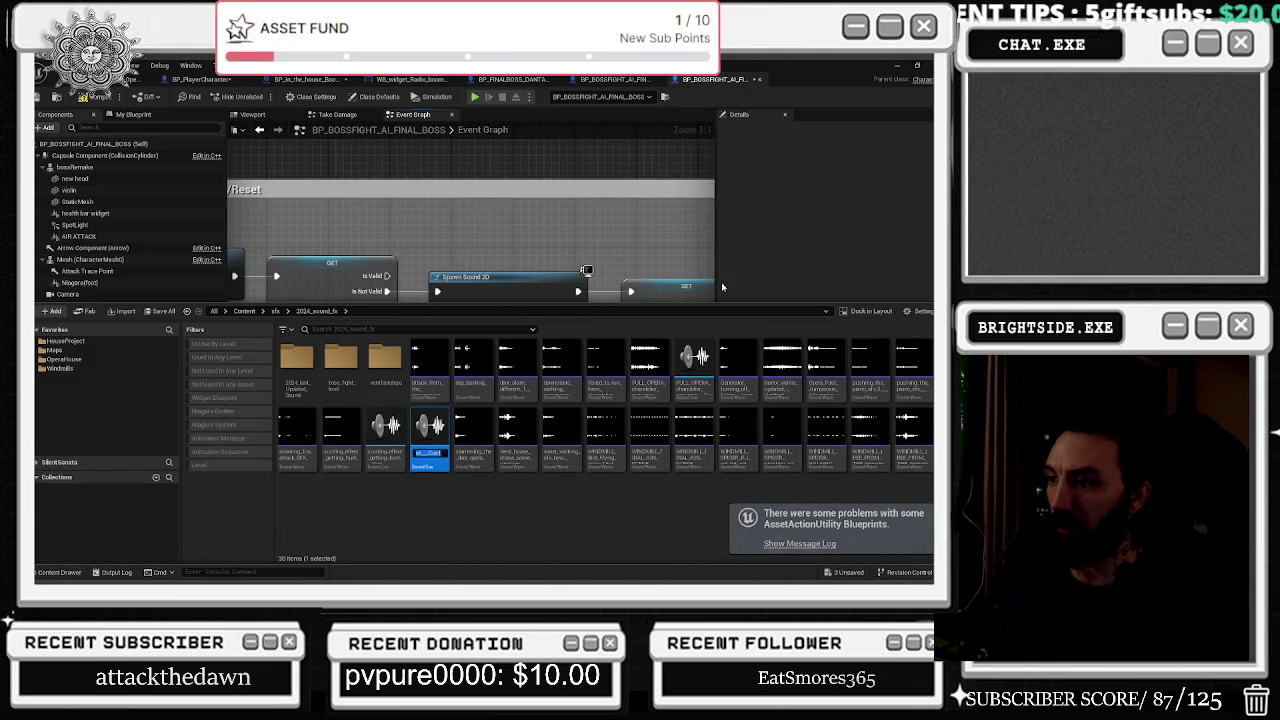
Rename the new cue with a MAINCHAR_HURT name, removing the spaces.
{"action": "key", "text": "Home"}
{"action": "key", "text": "Delete"}
{"action": "key", "text": "Delete"}
{"action": "key", "text": "Delete"}
{"action": "type", "text": "Mid"}
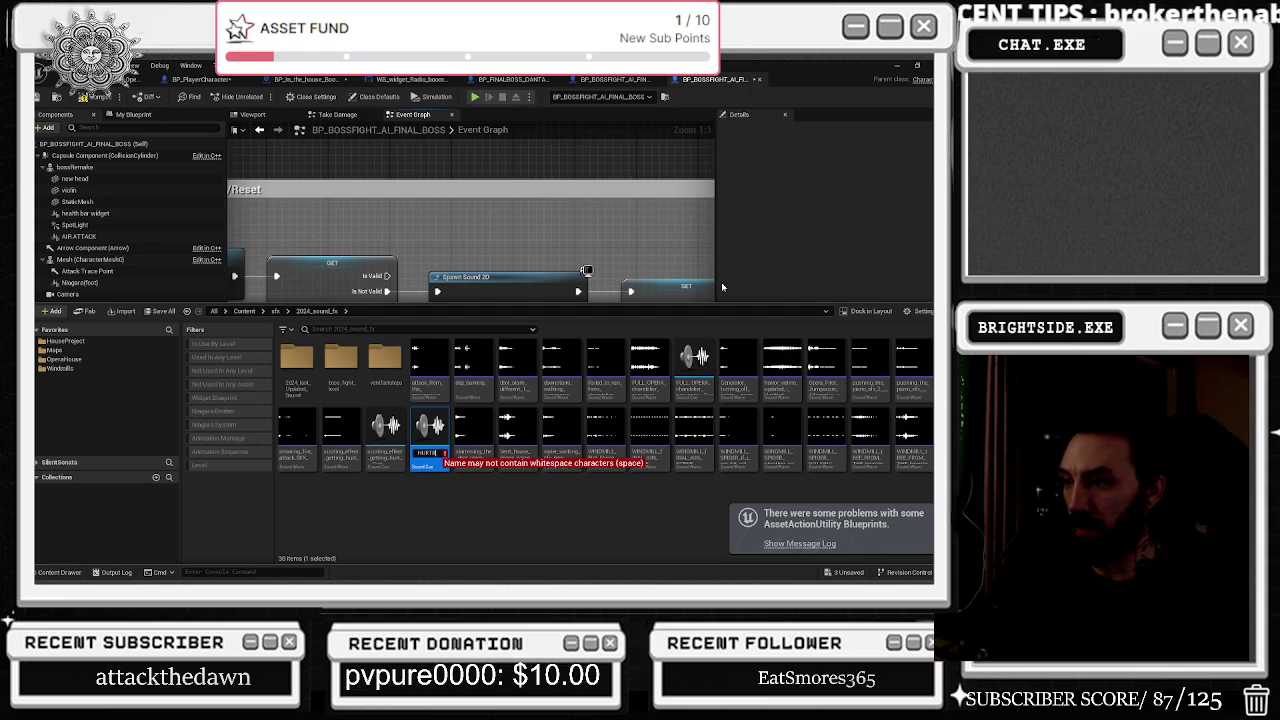
{"action": "key", "text": "BackSpace"}
{"action": "key", "text": "Right"}
{"action": "key", "text": "Right"}
{"action": "key", "text": "Right"}
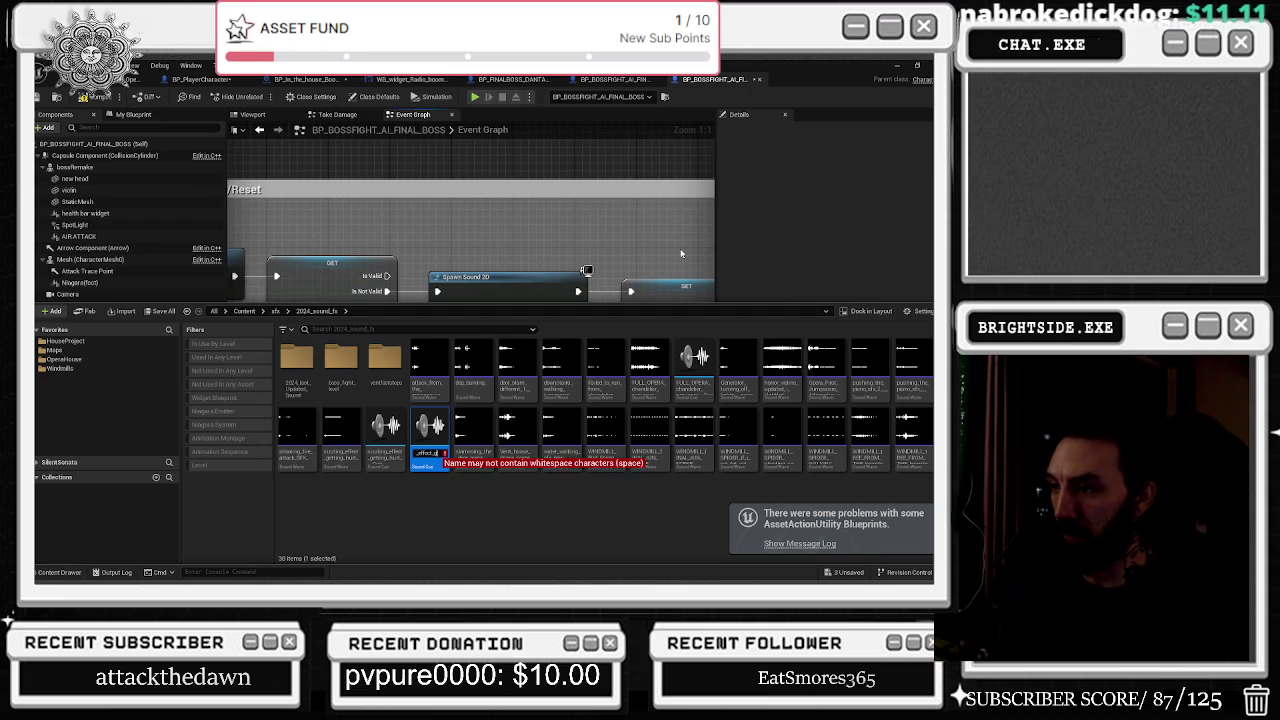
{"action": "key", "text": "Left"}
{"action": "key", "text": "Left"}
{"action": "key", "text": "Left"}
{"action": "key", "text": "Left"}
{"action": "key", "text": "Left"}
{"action": "key", "text": "Left"}
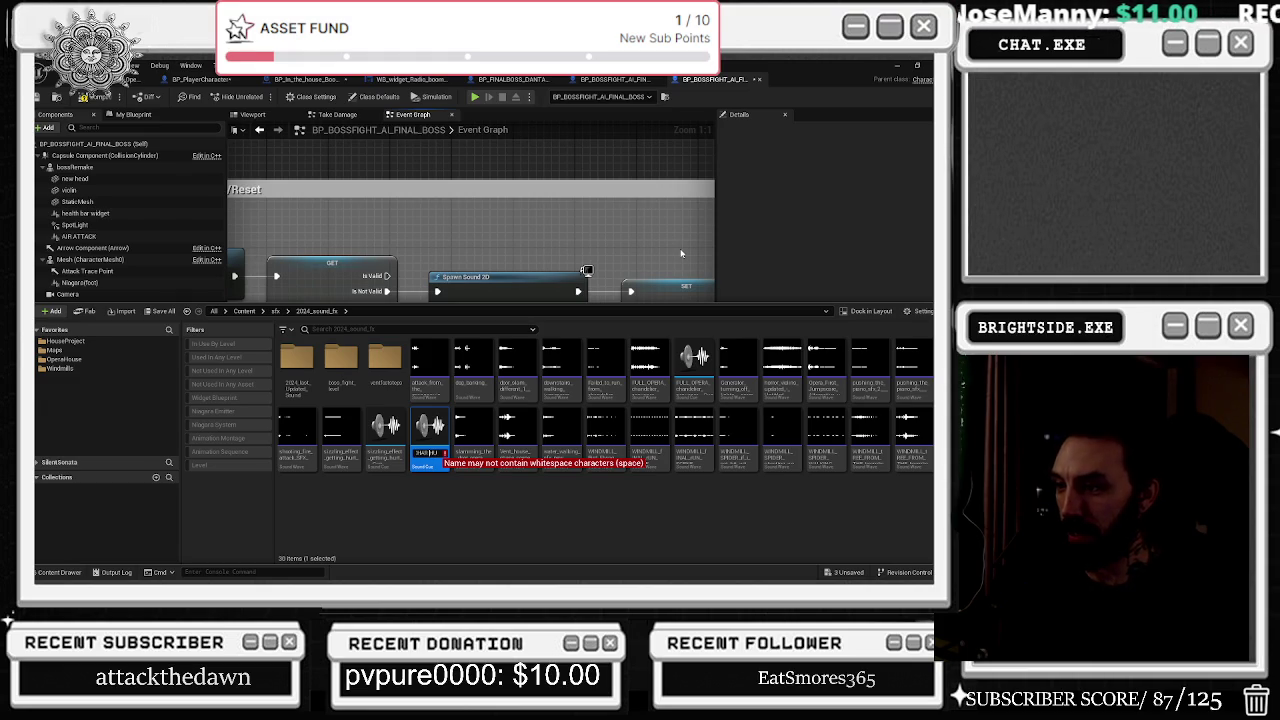
{"action": "key", "text": "BackSpace"}
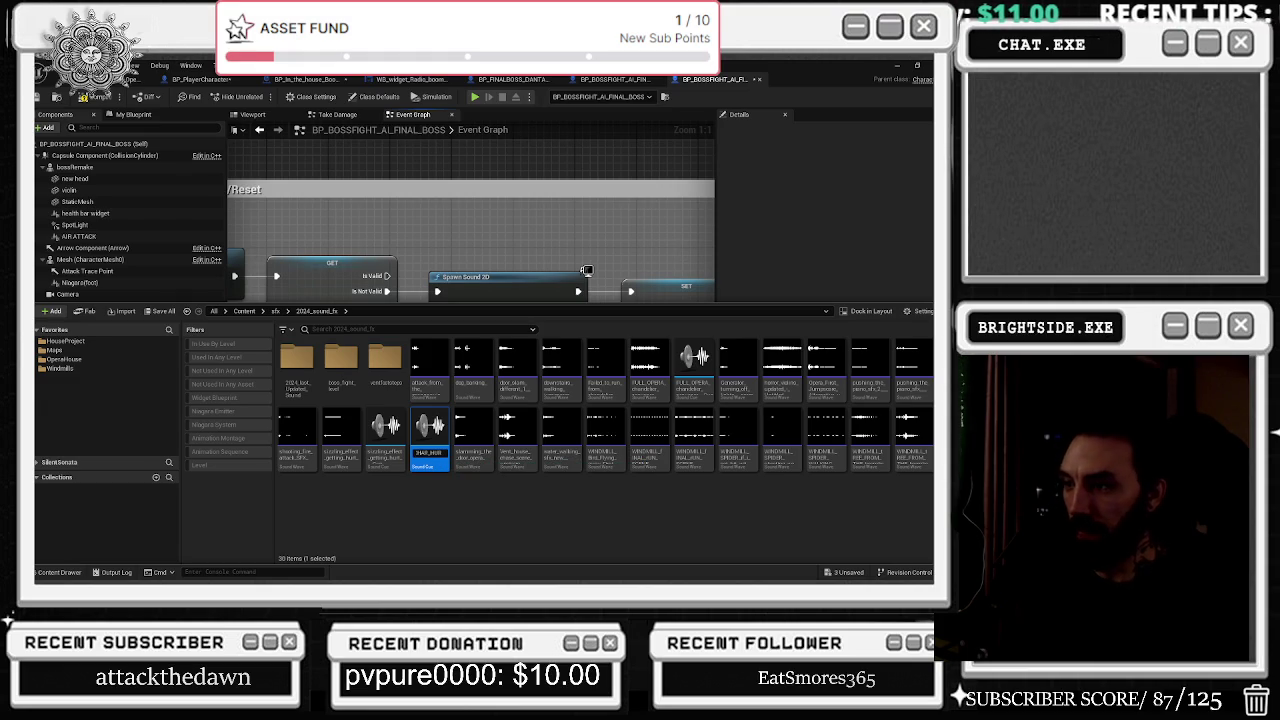
{"action": "key", "text": "Return"}
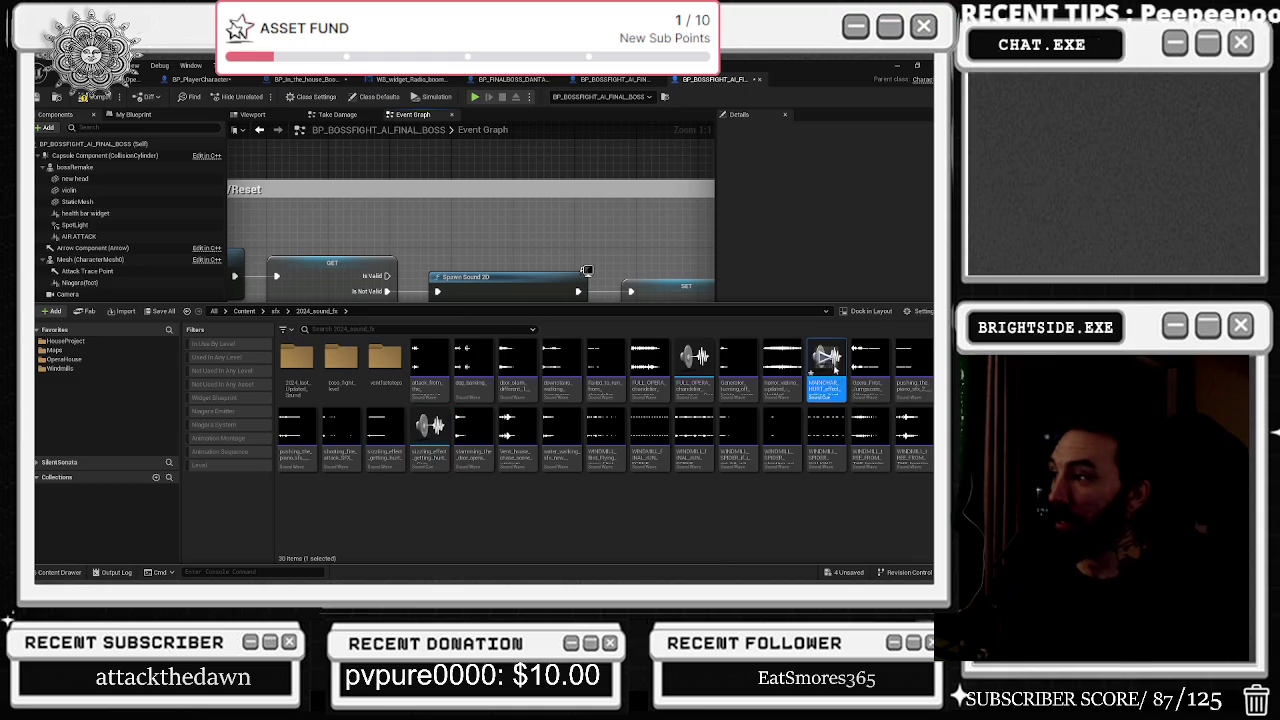
Open the new Sound Cue and reposition its Wave Player node.
{"action": "double_click", "coordinate": [836, 368]}
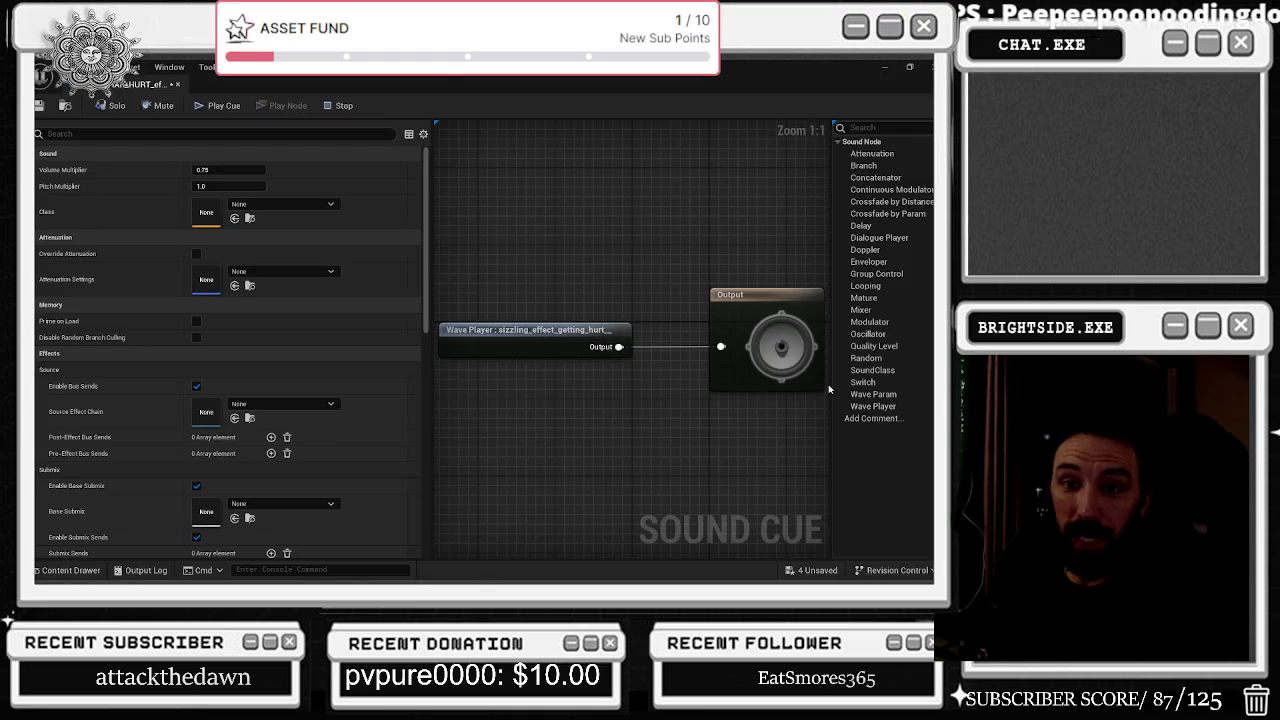
{"action": "left_click_drag", "start_coordinate": [613, 331], "coordinate": [613, 264]}
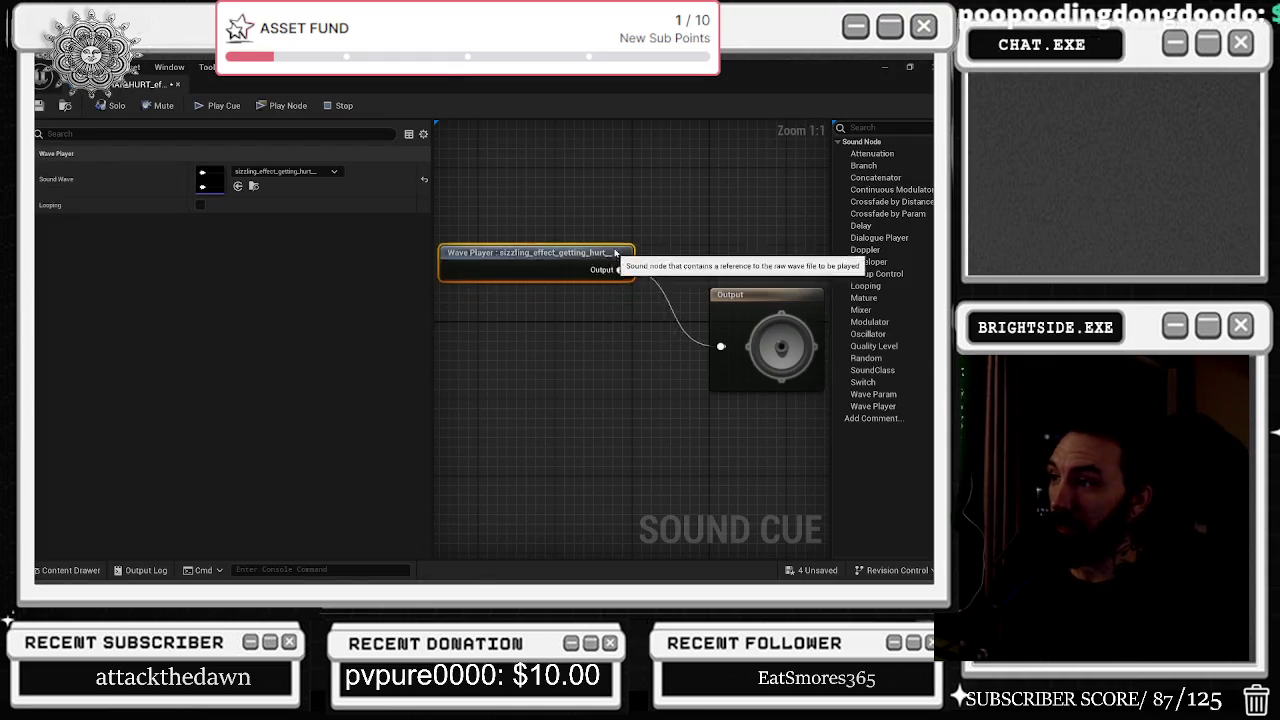
{"action": "left_click", "coordinate": [529, 391]}
{"action": "mouse_move", "coordinate": [529, 391]}
{"action": "left_mouse_down"}
{"action": "mouse_move", "coordinate": [563, 483]}
{"action": "mouse_move", "coordinate": [604, 329]}
{"action": "left_mouse_up"}
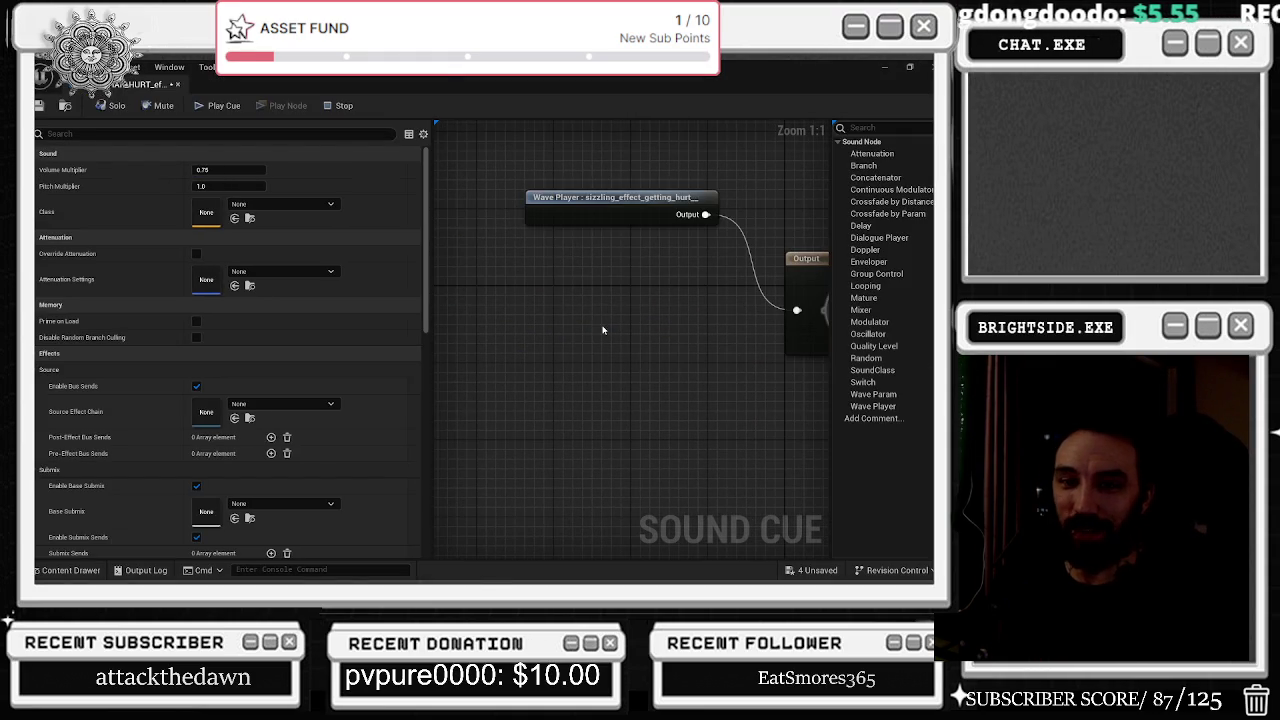
{"action": "left_click", "coordinate": [70, 570]}
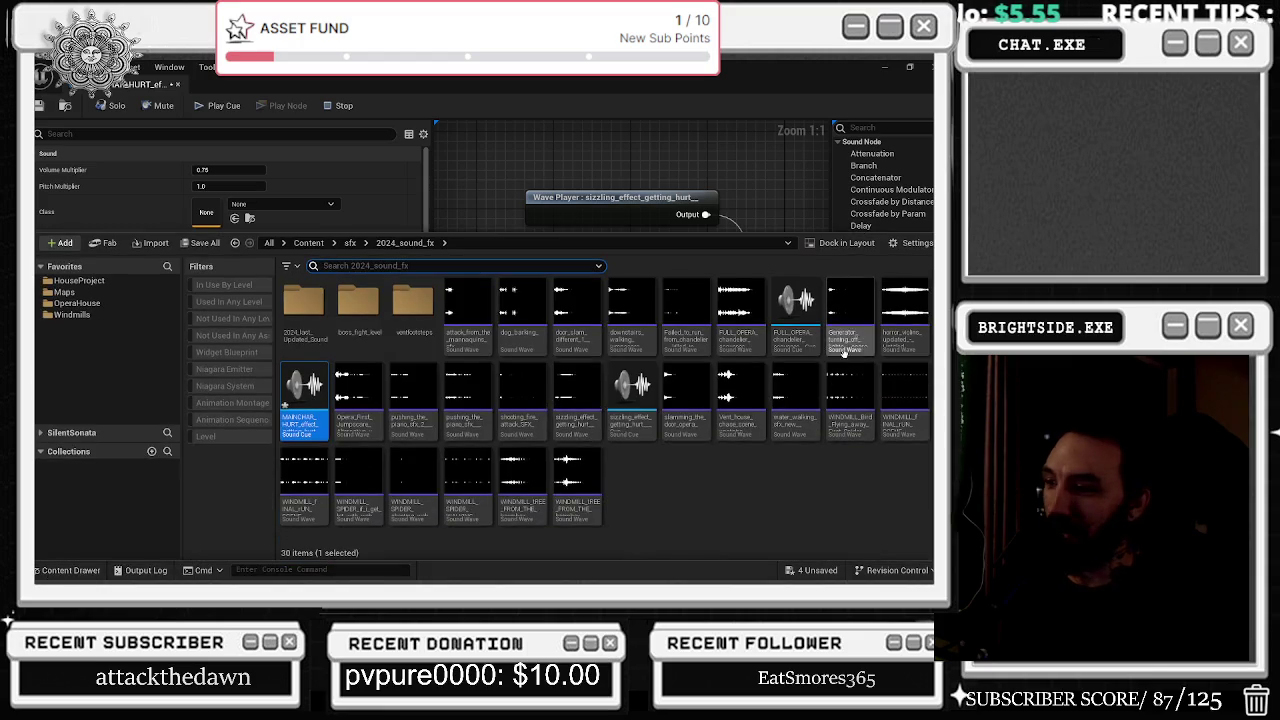
{"action": "left_click", "coordinate": [541, 229]}
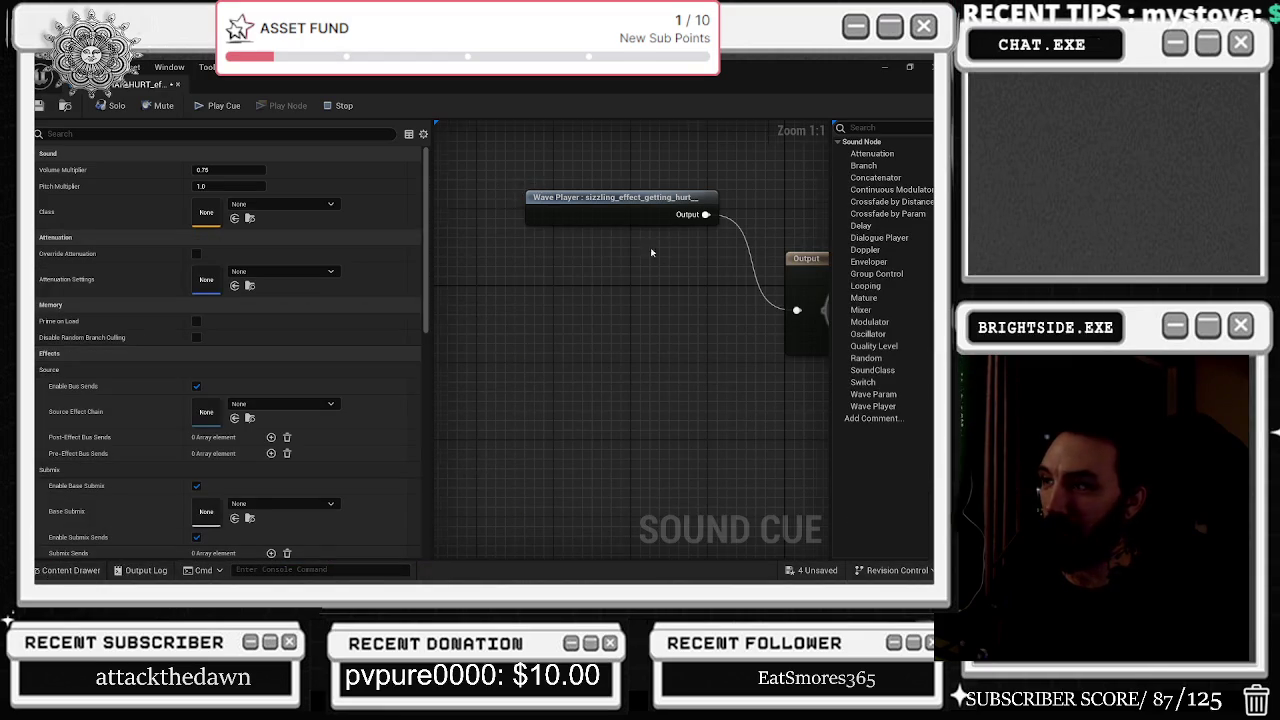
Add a Mixer node from the Wave Player output and wire it into Output.
{"action": "left_click", "coordinate": [540, 197]}
{"action": "mouse_move", "coordinate": [540, 197]}
{"action": "left_mouse_down"}
{"action": "mouse_move", "coordinate": [450, 196]}
{"action": "mouse_move", "coordinate": [557, 243]}
{"action": "left_mouse_up"}
{"action": "type", "text": "Mi"}
{"action": "key", "text": "Return"}
{"action": "mouse_move", "coordinate": [630, 274]}
{"action": "left_mouse_down"}
{"action": "mouse_move", "coordinate": [678, 300]}
{"action": "mouse_move", "coordinate": [652, 290]}
{"action": "mouse_move", "coordinate": [708, 290]}
{"action": "left_mouse_up"}
{"action": "left_click", "coordinate": [553, 362]}
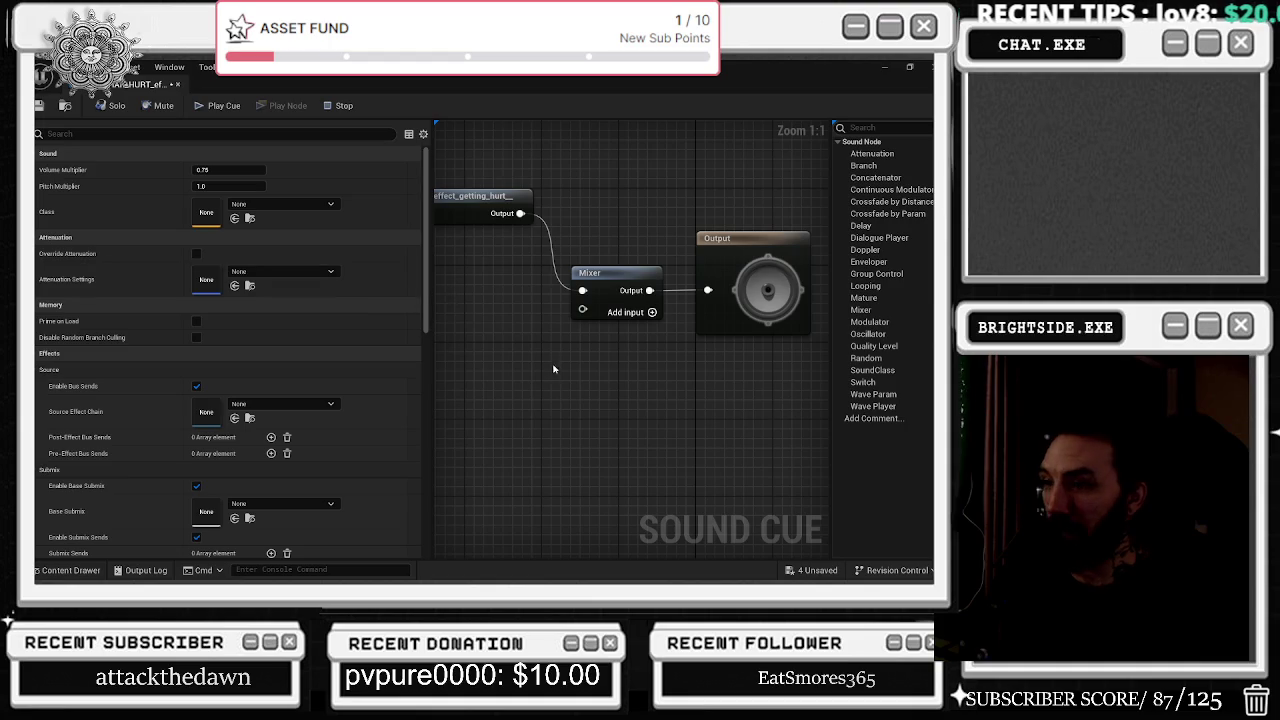
{"action": "scroll", "coordinate": [586, 419], "scroll_direction": "down", "scroll_amount": 1}
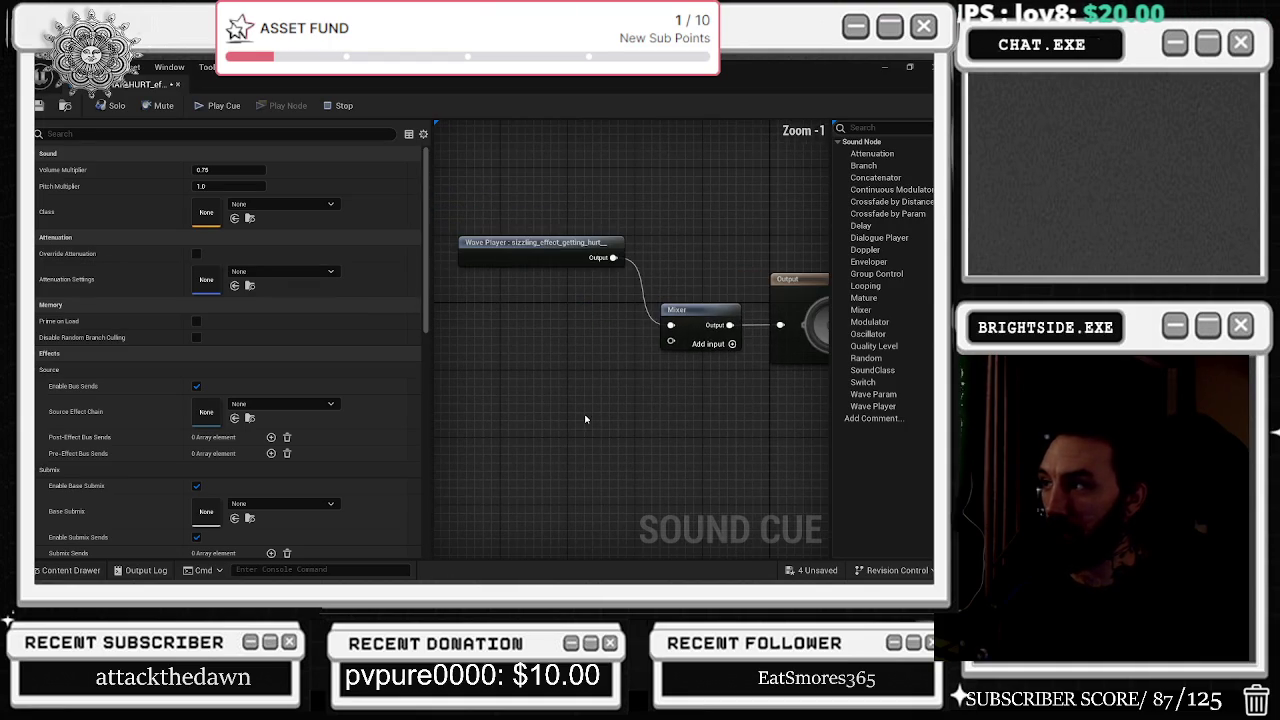
{"action": "left_click_drag", "start_coordinate": [434, 300], "coordinate": [354, 300]}
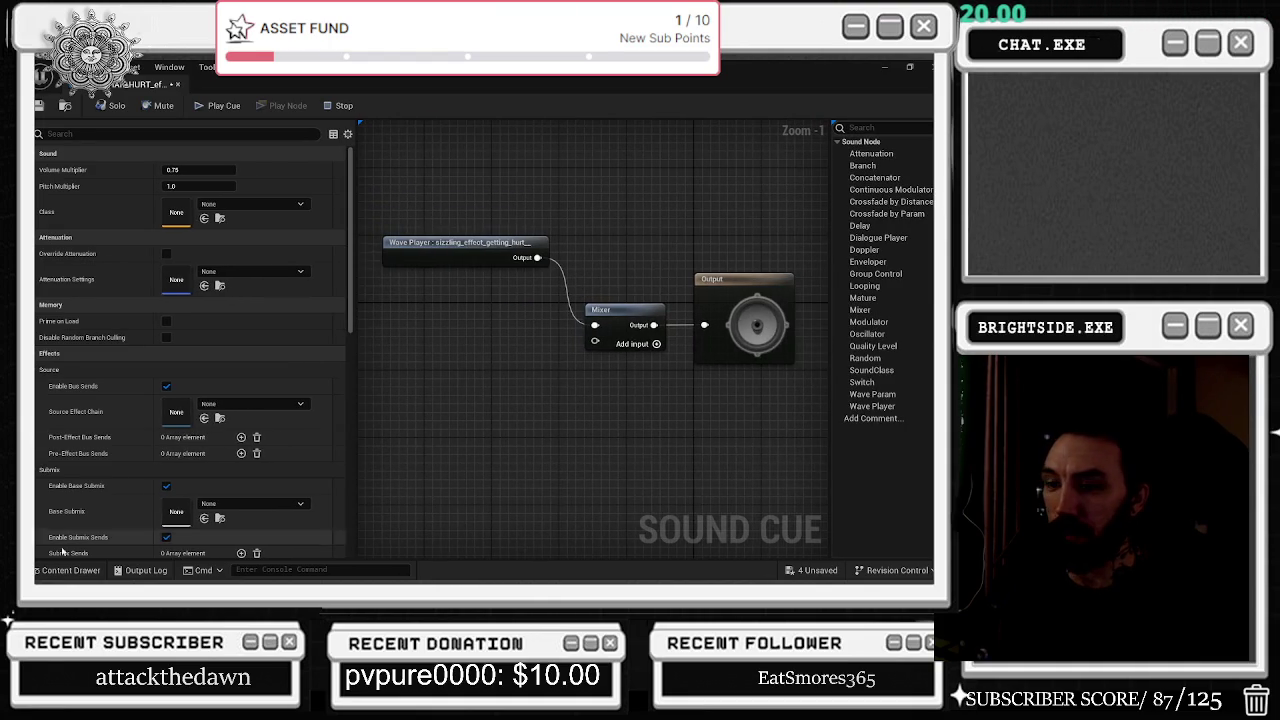
{"action": "left_click", "coordinate": [70, 570]}
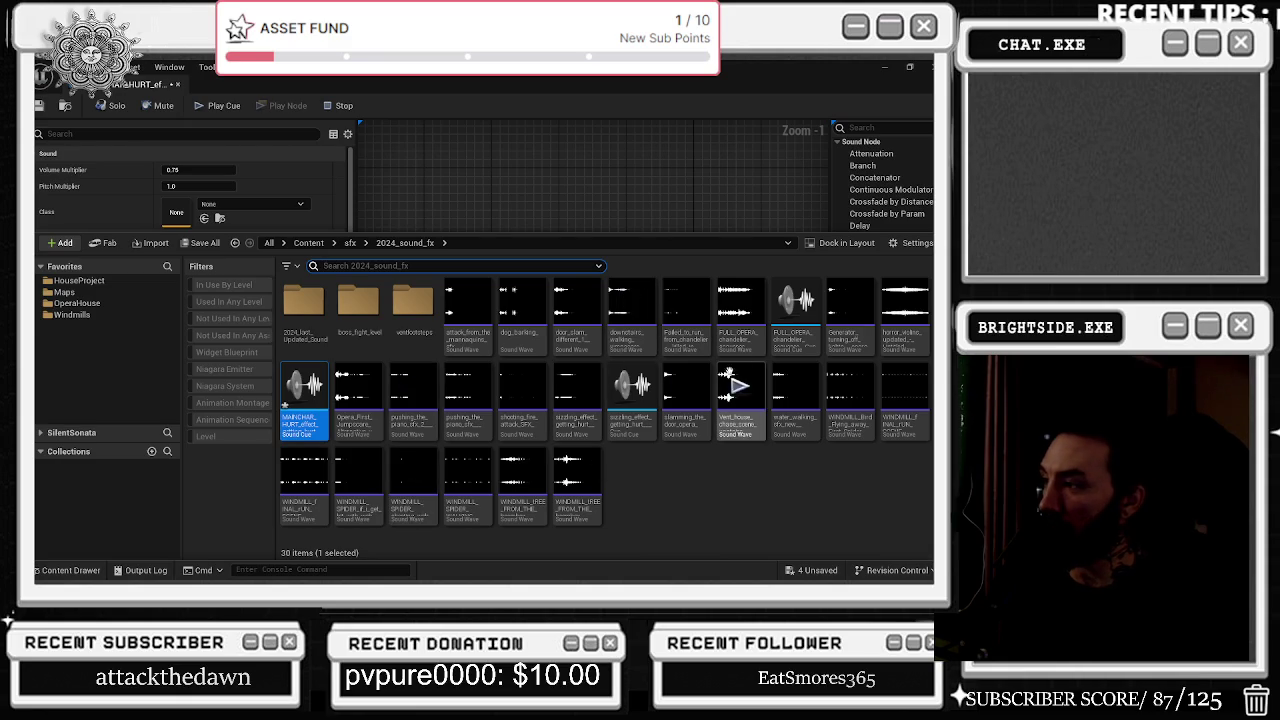
Dock the Sound Cue editor into the main window and compile BP_BOSSFIGHT_AI_FINAL_BOSS.
{"action": "left_click", "coordinate": [577, 176]}
{"action": "mouse_move", "coordinate": [140, 82]}
{"action": "left_mouse_down"}
{"action": "mouse_move", "coordinate": [600, 150]}
{"action": "mouse_move", "coordinate": [805, 88]}
{"action": "left_mouse_up"}
{"action": "left_click", "coordinate": [690, 79]}
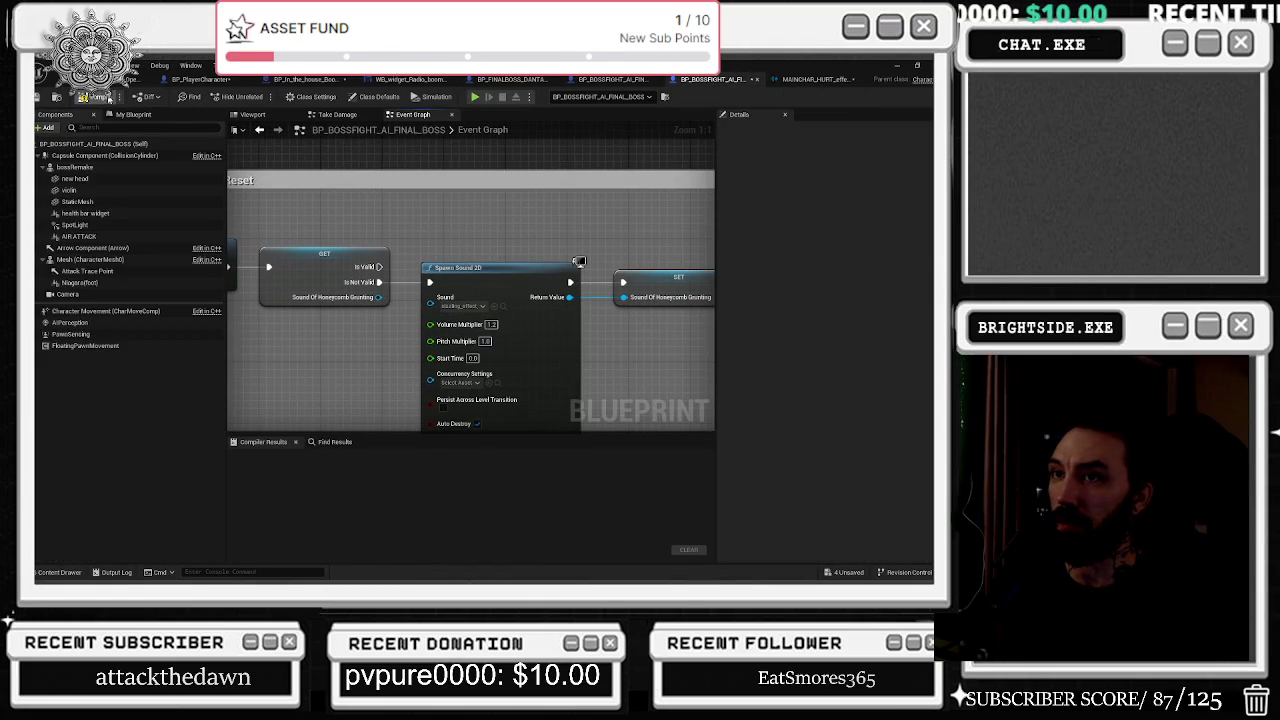
{"action": "left_click", "coordinate": [88, 97]}
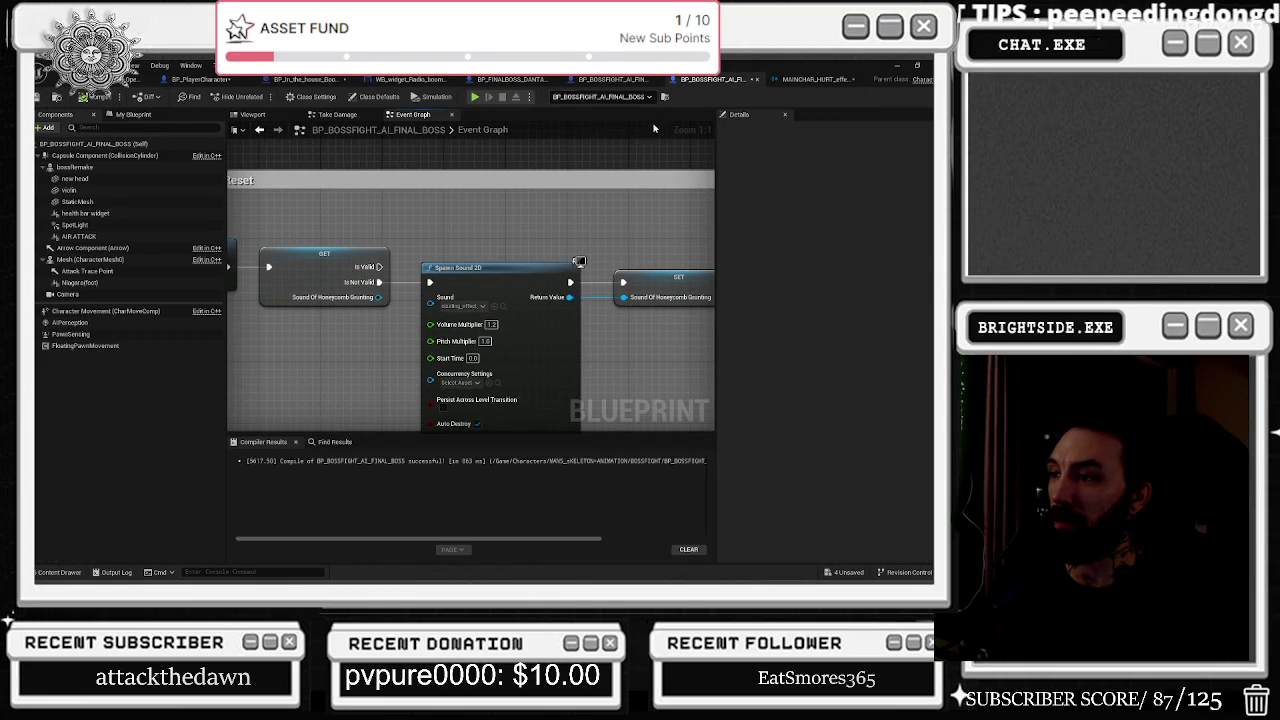
{"action": "left_click", "coordinate": [800, 79]}
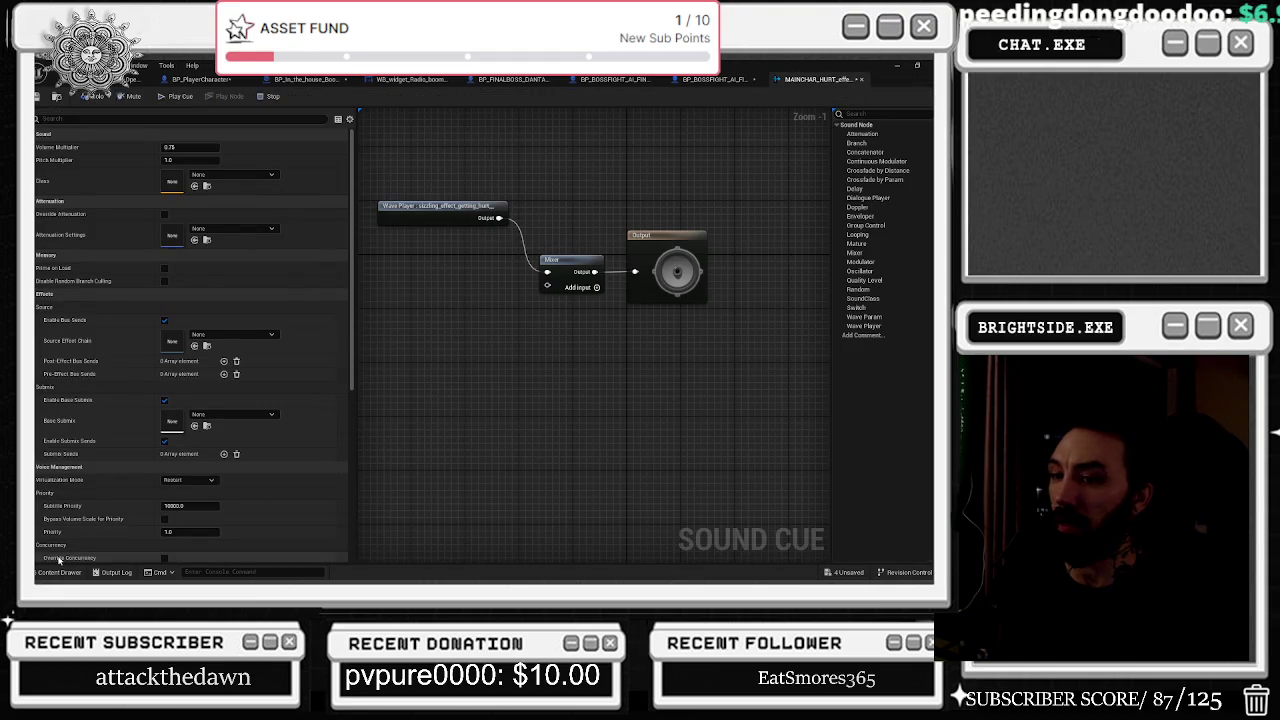
Search the Content Drawer for 'HURT ME' sound assets, ending back on the Sound Cue.
{"action": "left_click", "coordinate": [58, 572]}
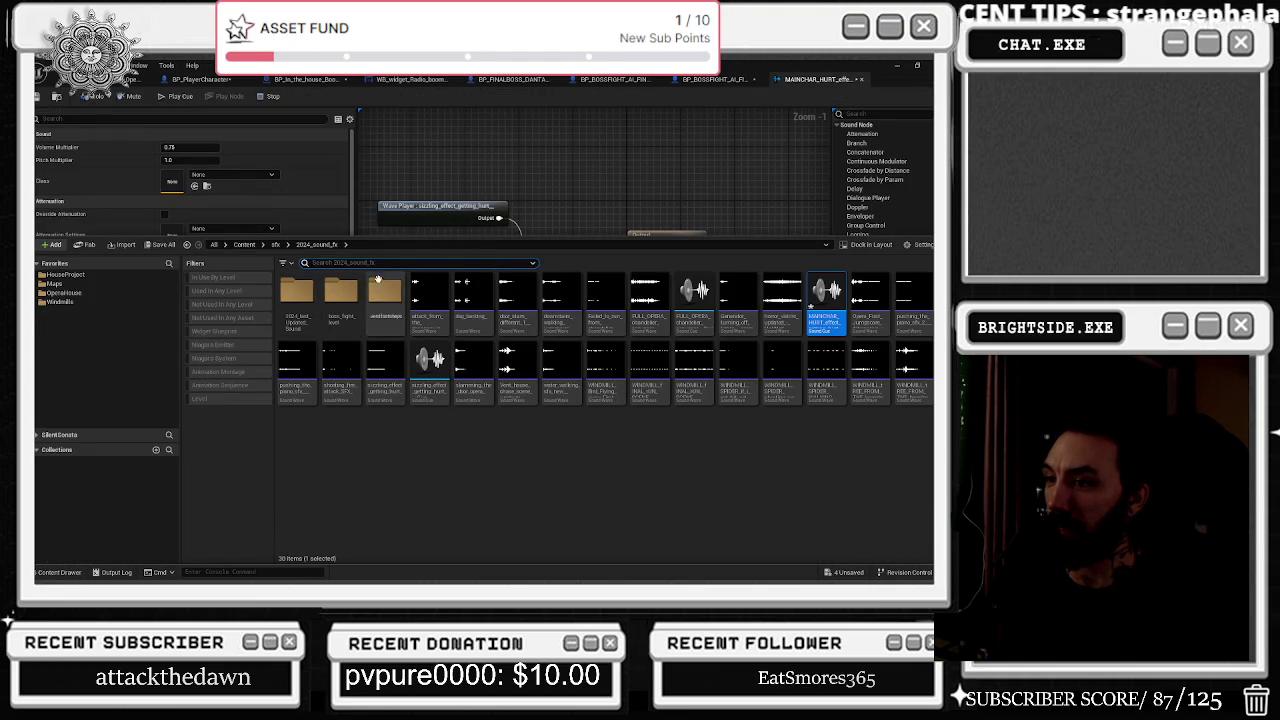
{"action": "type", "text": "HURT ME"}
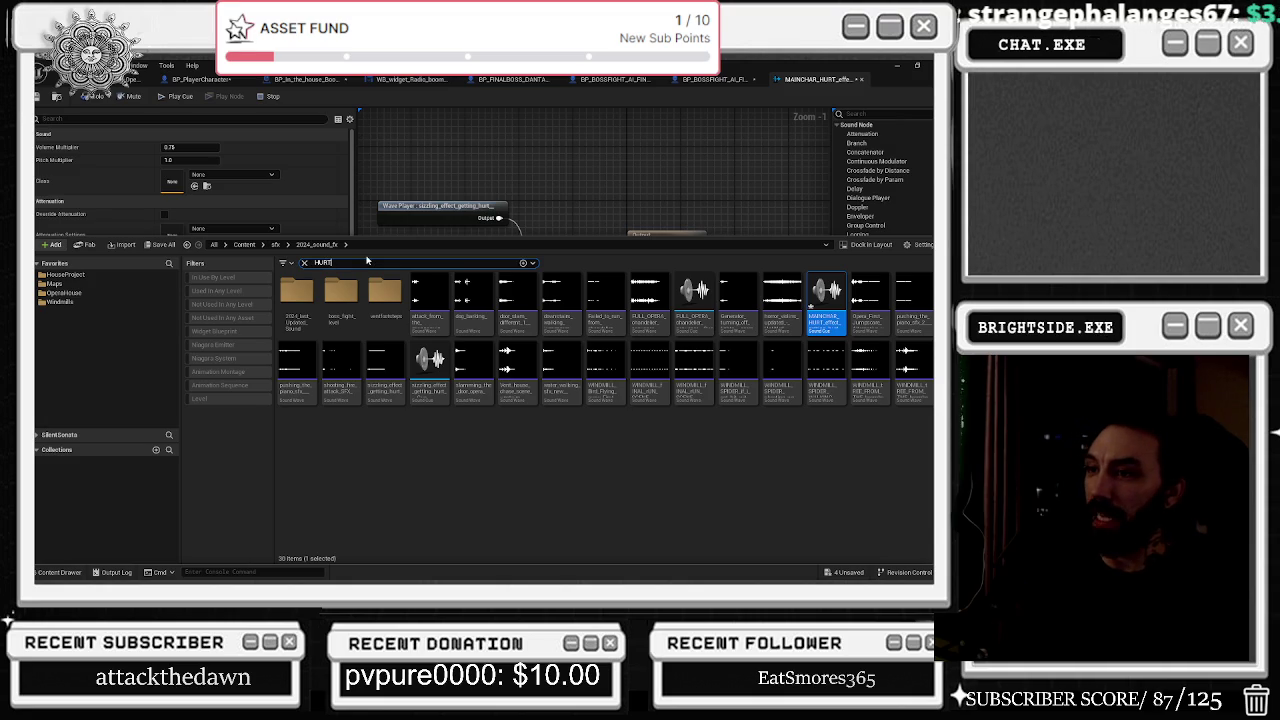
{"action": "key", "text": "Return"}
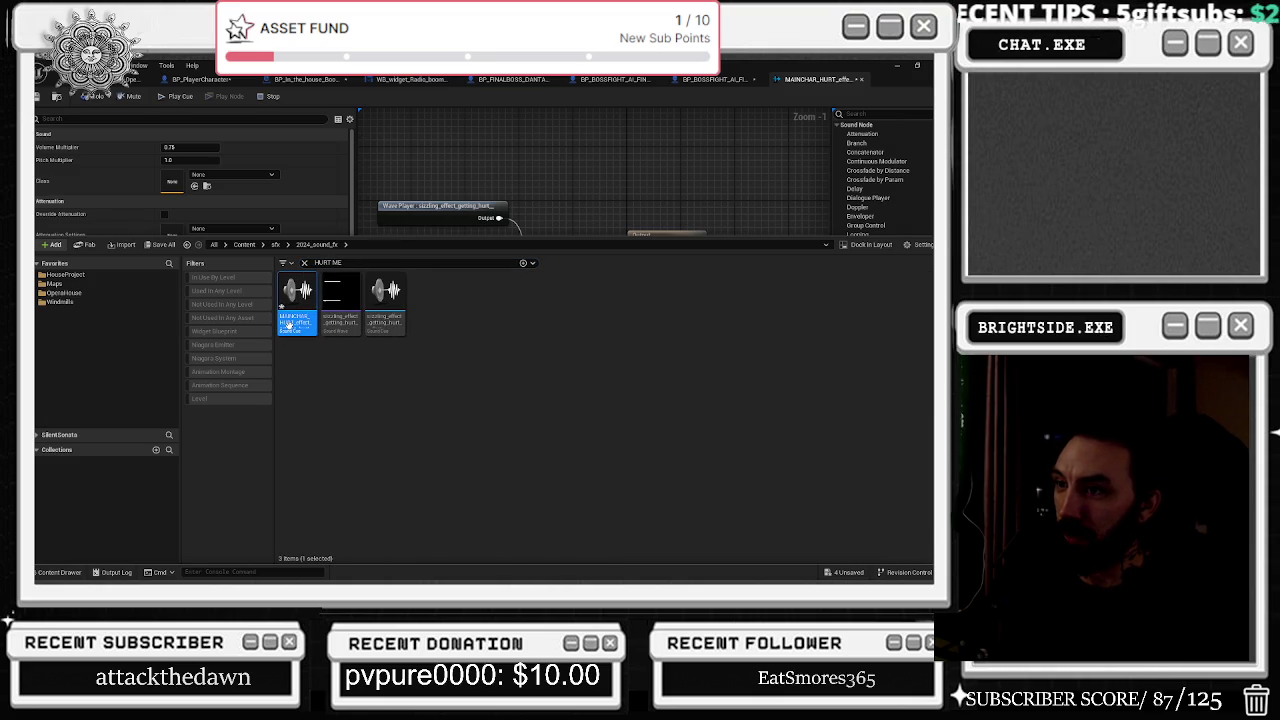
{"action": "mouse_move", "coordinate": [288, 325]}
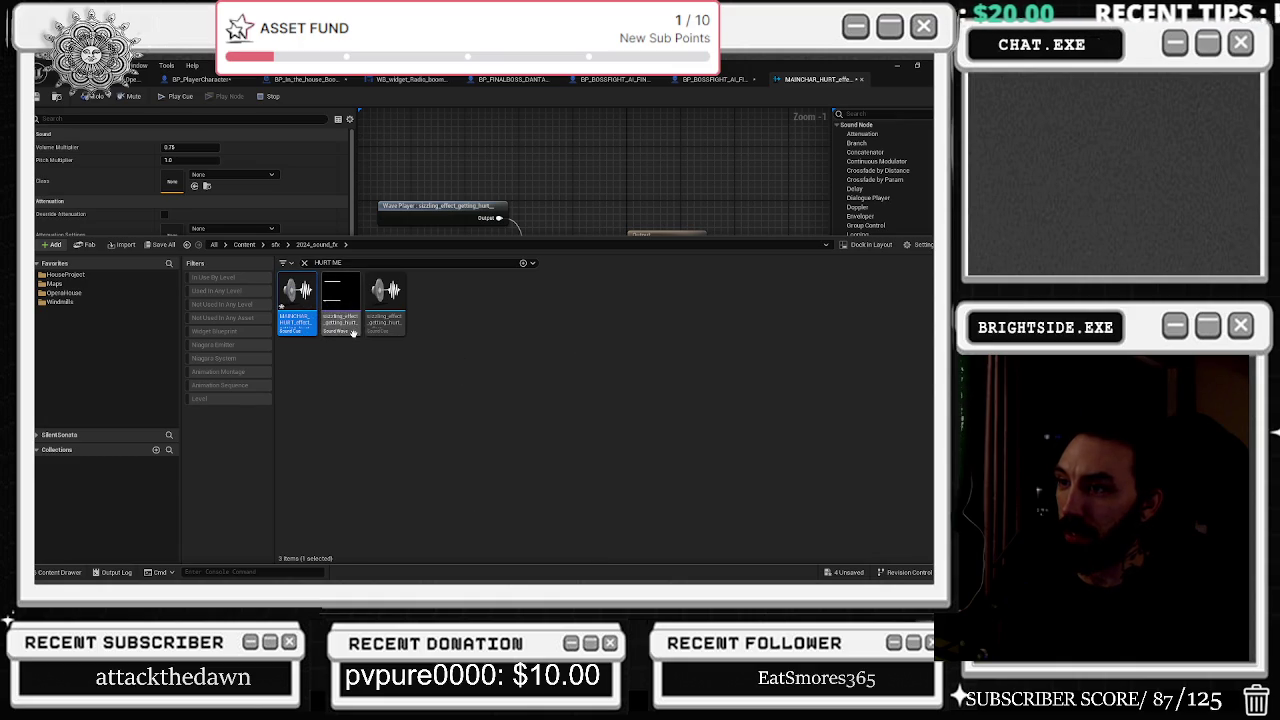
{"action": "key", "text": "ctrl+f"}
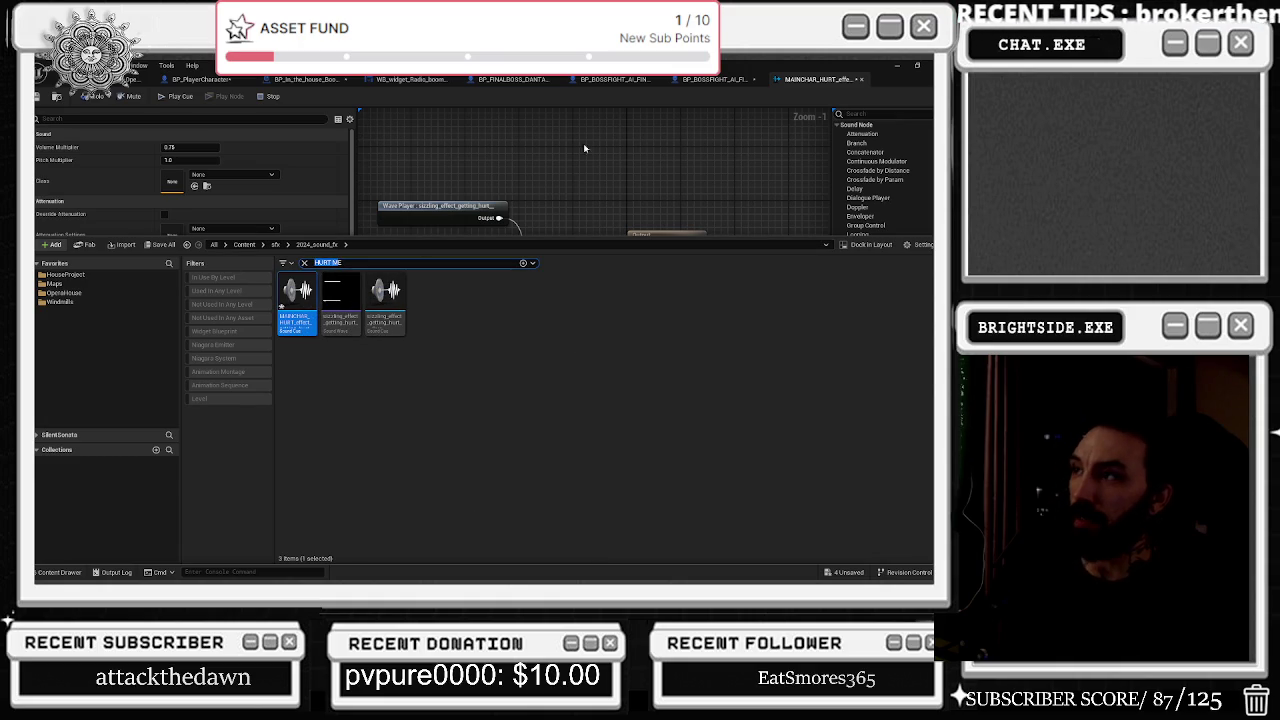
{"action": "left_click", "coordinate": [714, 79]}
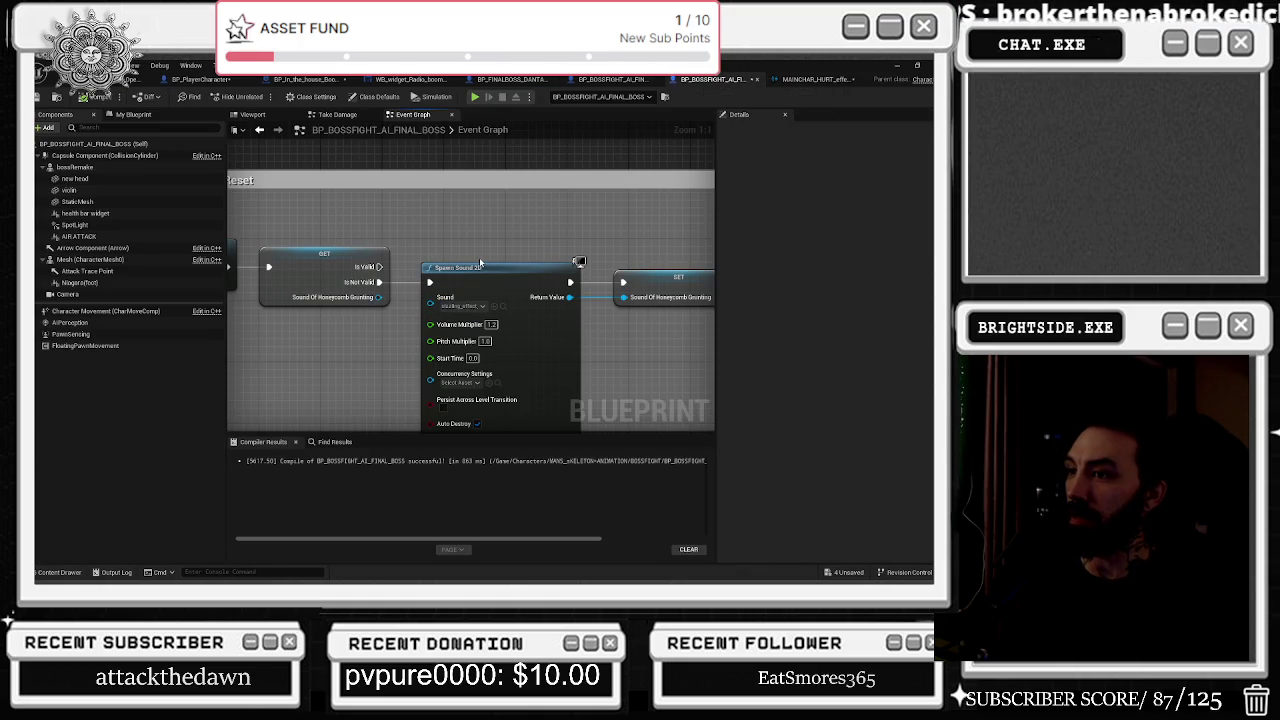
{"action": "left_click", "coordinate": [815, 79]}
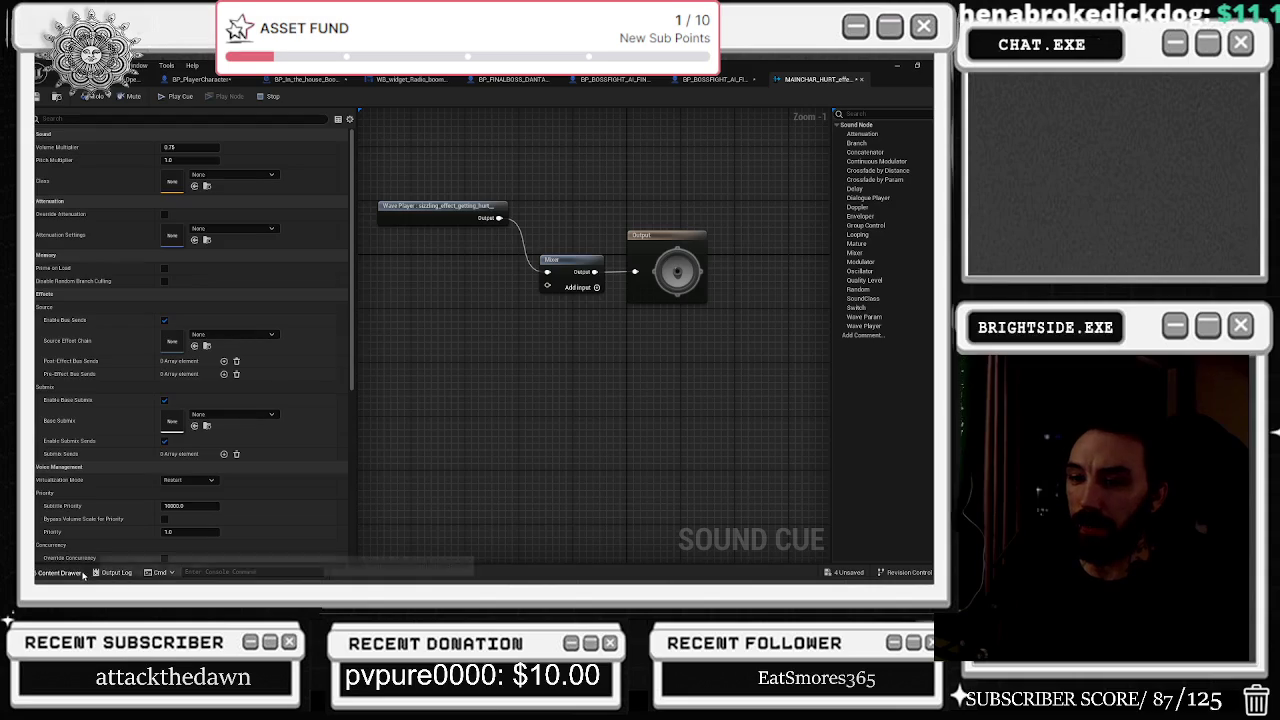
Search 'TELEPORT' in the sfx folder and reveal the sound wave in its folder.
{"action": "left_click", "coordinate": [60, 572]}
{"action": "type", "text": "TELEPORT"}
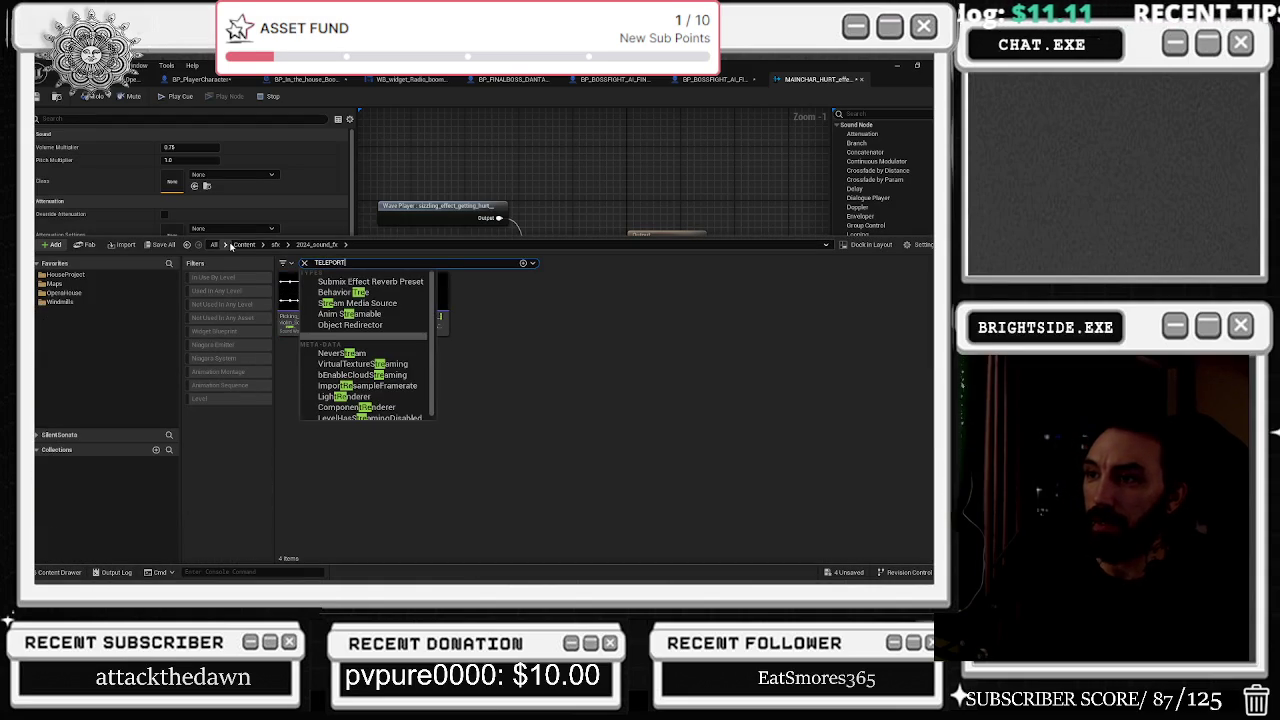
{"action": "left_click", "coordinate": [231, 246]}
{"action": "left_click", "coordinate": [280, 245]}
{"action": "left_click", "coordinate": [323, 270]}
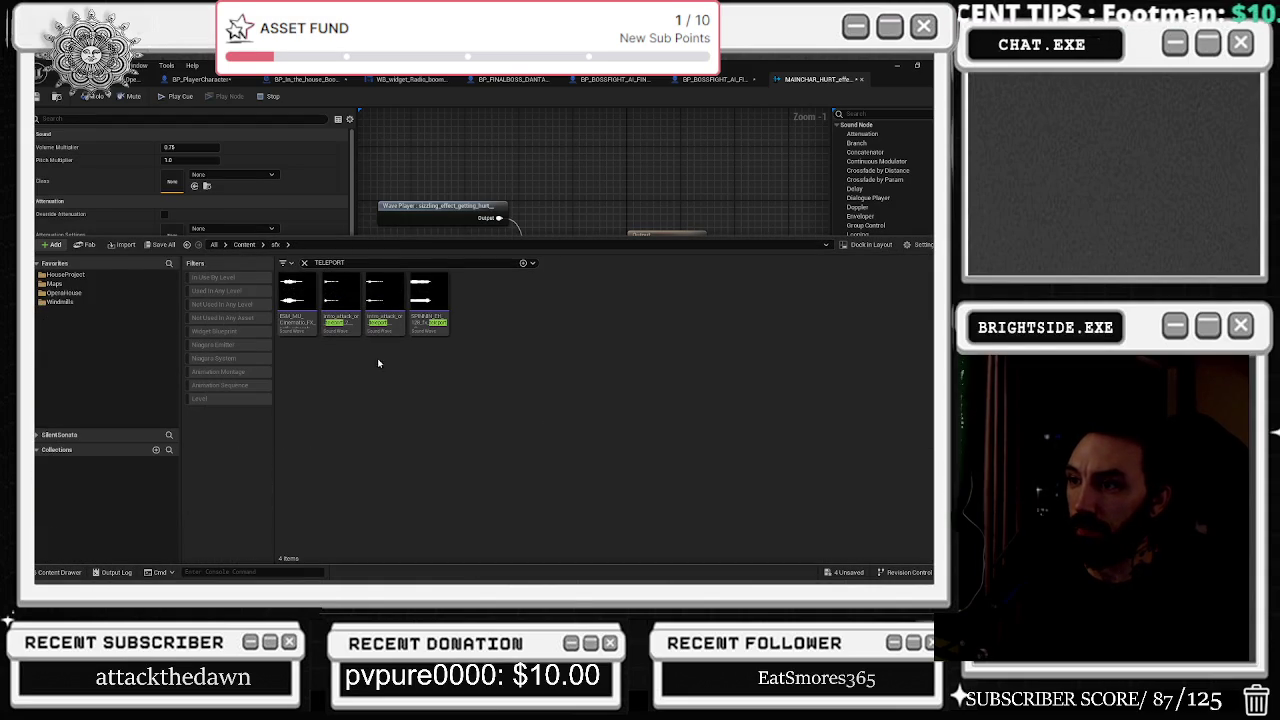
{"action": "right_click", "coordinate": [347, 328]}
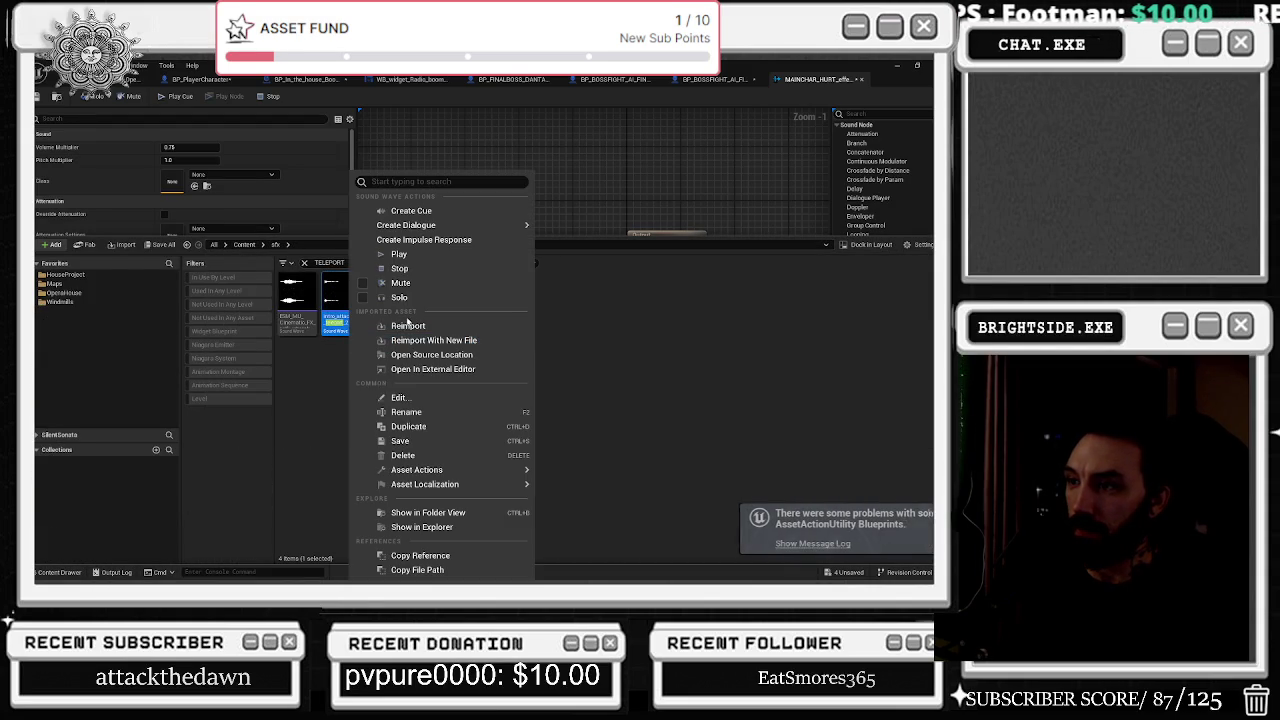
{"action": "left_click", "coordinate": [431, 517]}
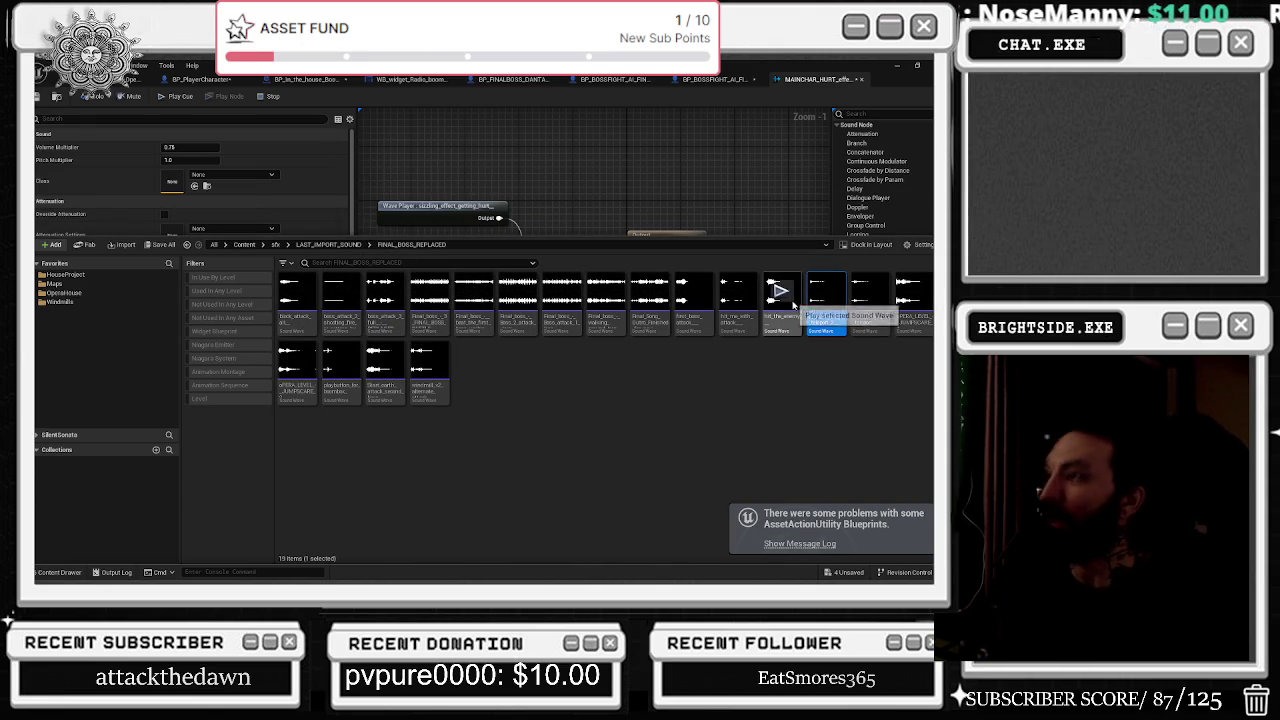
Add hit_me_with_attack as a Wave Player wired into the Mixer's second input.
{"action": "left_click", "coordinate": [740, 298]}
{"action": "left_click", "coordinate": [666, 226]}
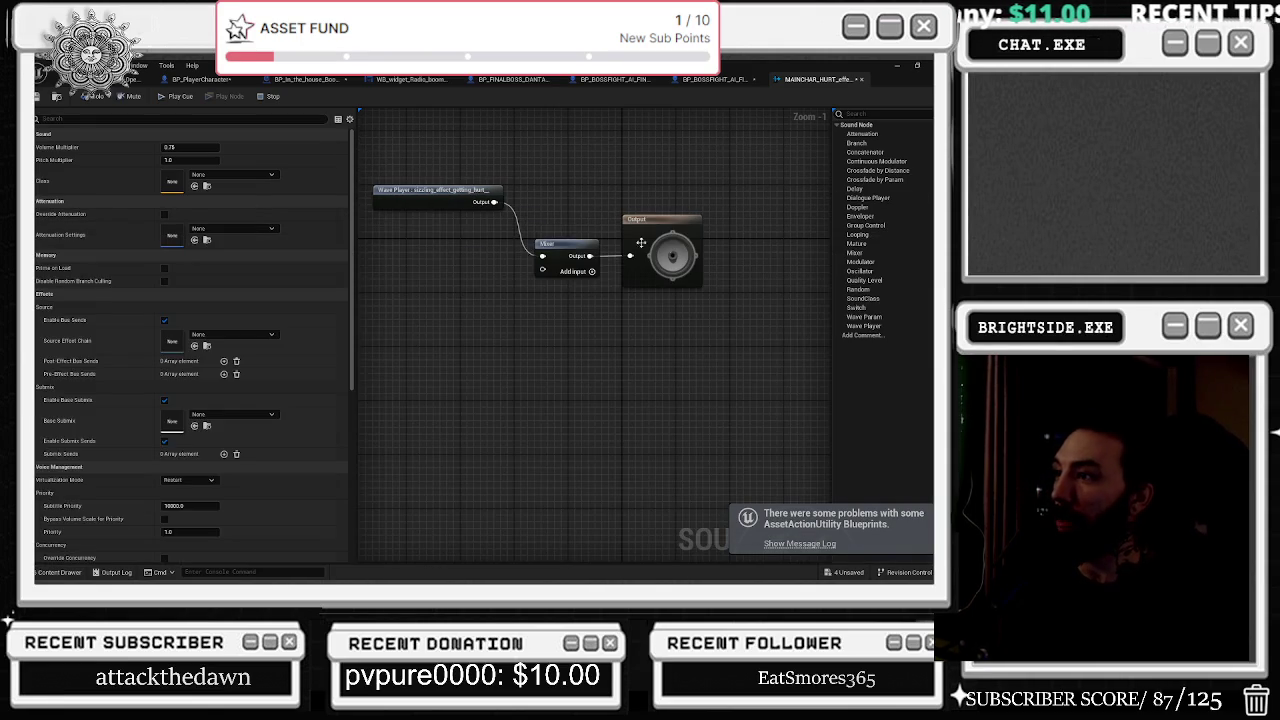
{"action": "left_click", "coordinate": [59, 574]}
{"action": "mouse_move", "coordinate": [738, 296]}
{"action": "left_mouse_down"}
{"action": "mouse_move", "coordinate": [322, 188]}
{"action": "mouse_move", "coordinate": [400, 230]}
{"action": "mouse_move", "coordinate": [542, 269]}
{"action": "left_mouse_up"}
{"action": "left_click", "coordinate": [482, 266]}
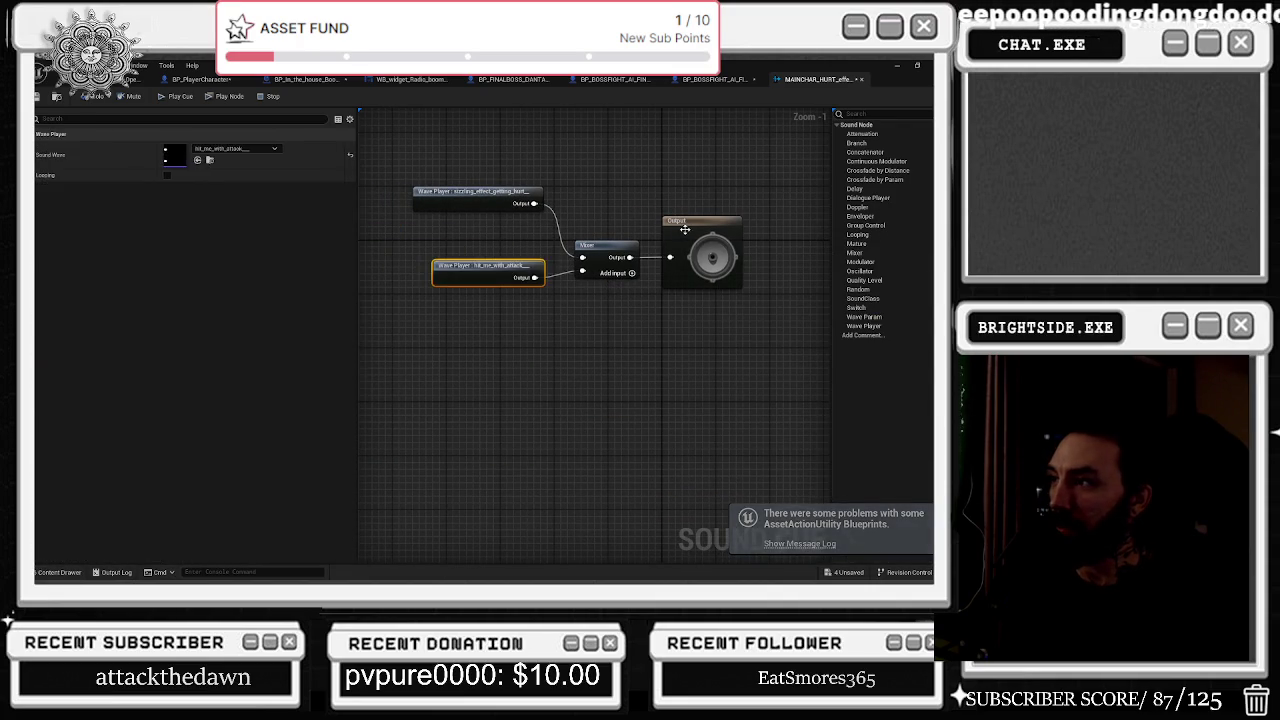
{"action": "left_click", "coordinate": [684, 230]}
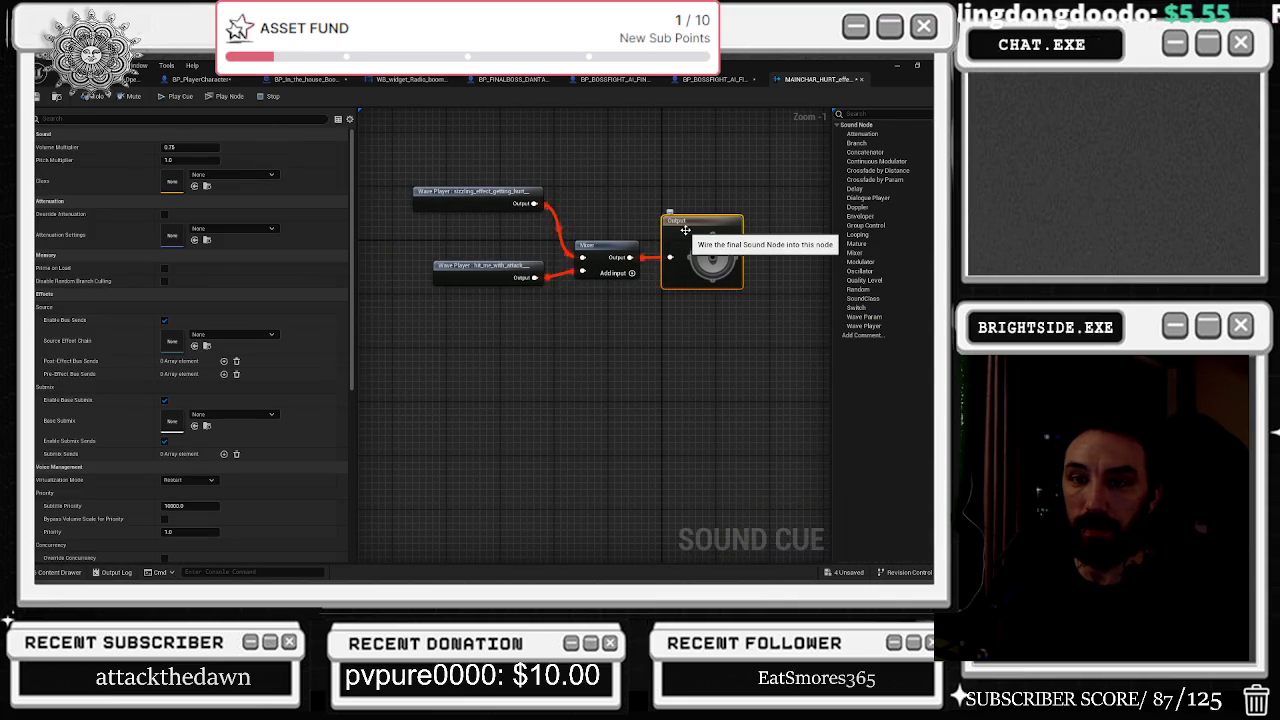
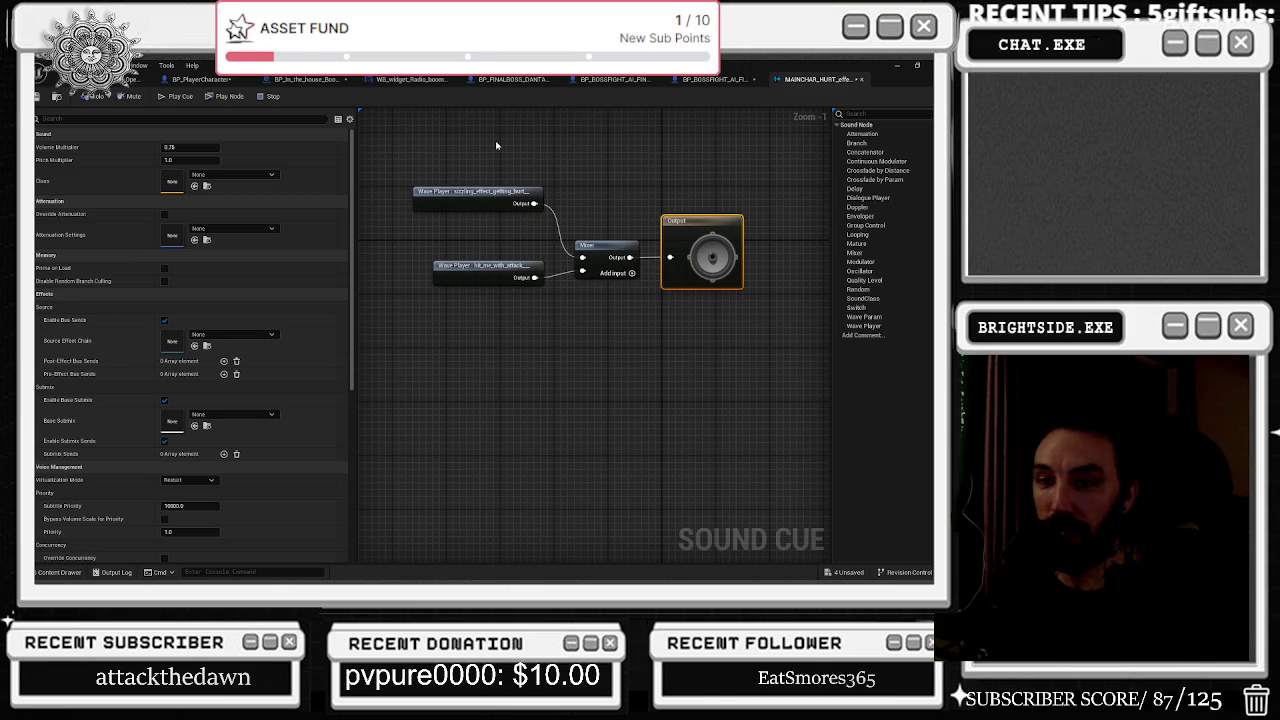
Line up the hit_me_with_attack and upper Wave Players neatly to the left of the Mixer.
{"action": "left_click_drag", "start_coordinate": [460, 262], "coordinate": [425, 286]}
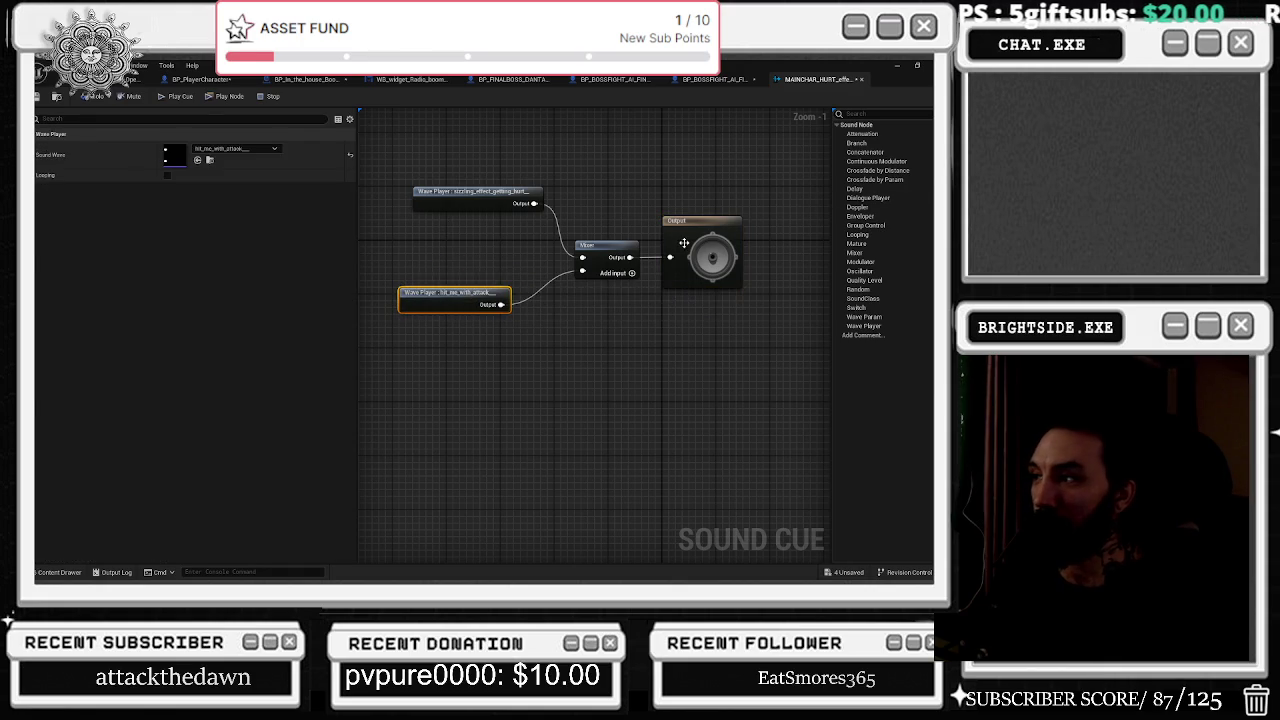
{"action": "left_click", "coordinate": [684, 243]}
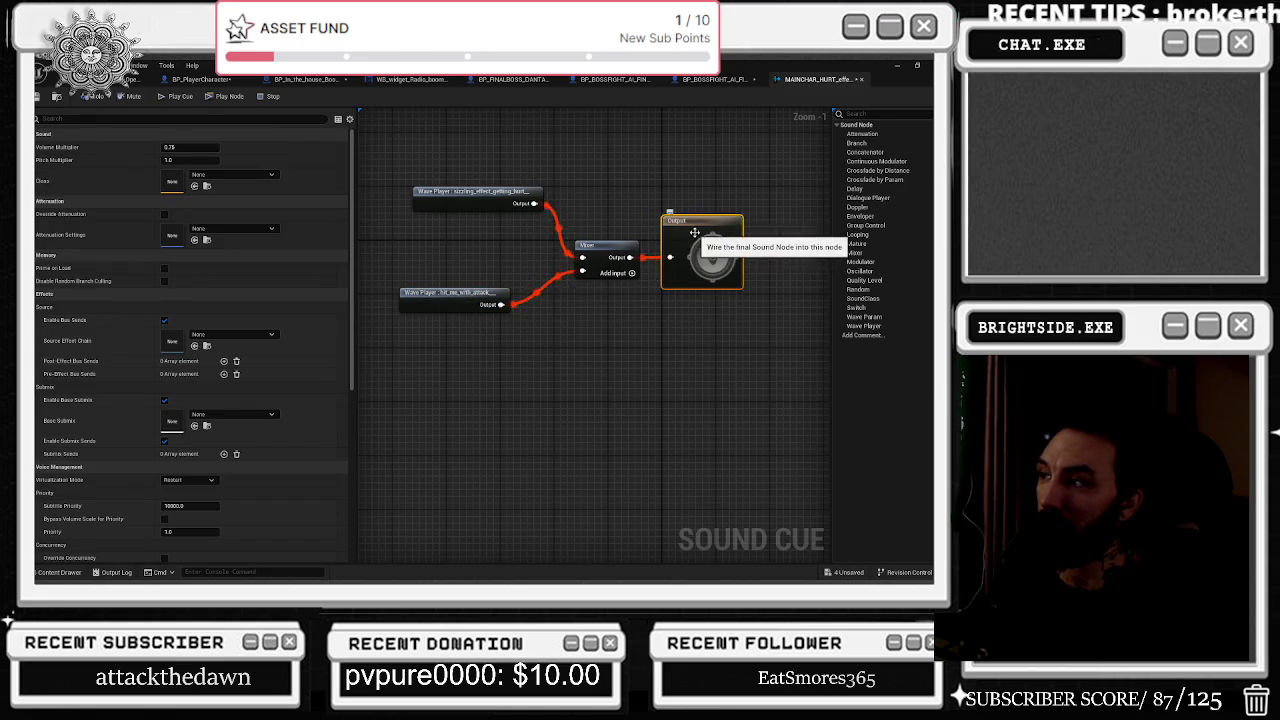
{"action": "left_click_drag", "start_coordinate": [600, 245], "coordinate": [586, 245]}
{"action": "left_click_drag", "start_coordinate": [480, 191], "coordinate": [439, 191]}
{"action": "left_click", "coordinate": [511, 174]}
{"action": "mouse_move", "coordinate": [450, 305]}
{"action": "left_mouse_down"}
{"action": "mouse_move", "coordinate": [410, 325]}
{"action": "mouse_move", "coordinate": [423, 278]}
{"action": "left_mouse_up"}
{"action": "left_click", "coordinate": [400, 240]}
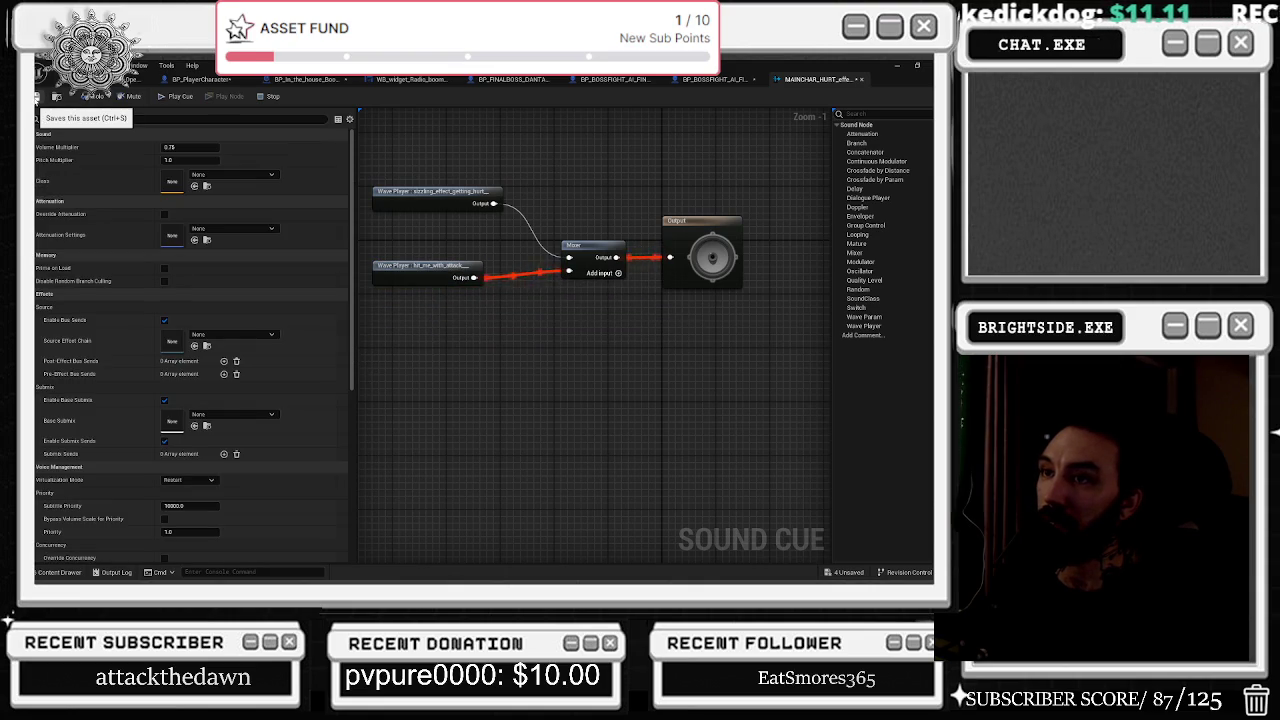
Save the MAINCHAR_HURT sound cue and close its editor to return to the boss blueprint.
{"action": "left_click", "coordinate": [37, 97]}
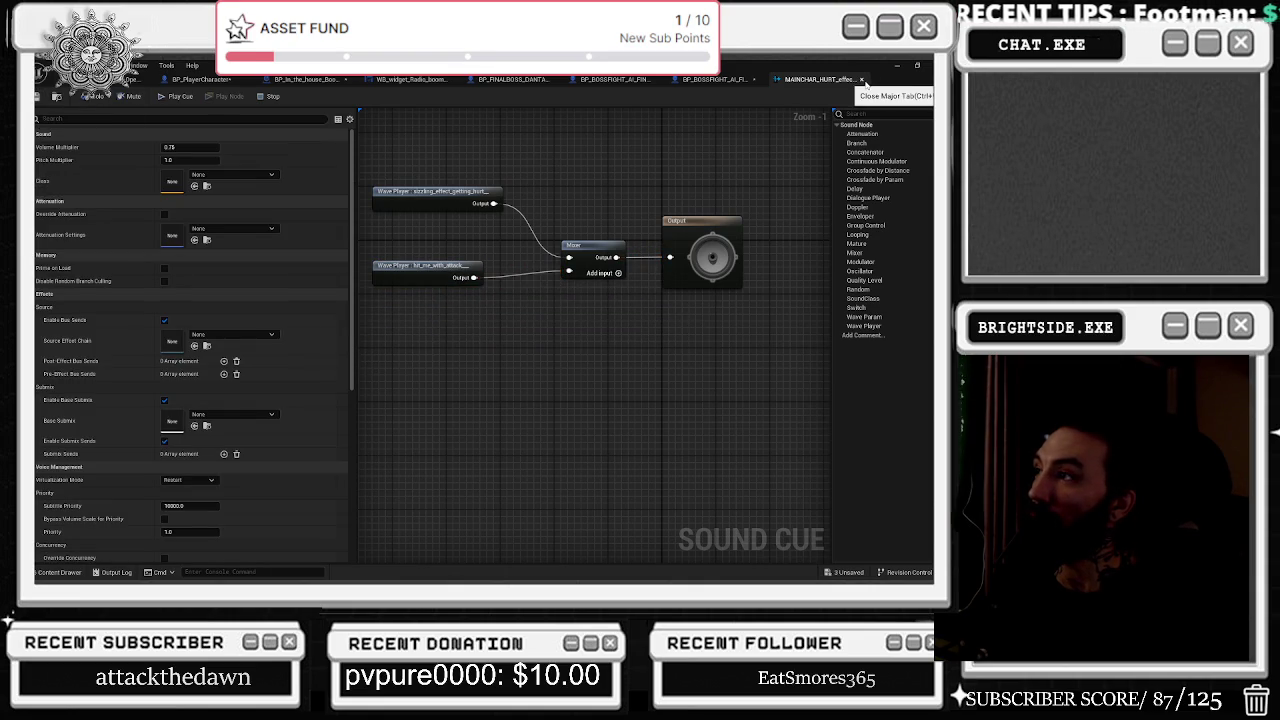
{"action": "left_click", "coordinate": [863, 80]}
{"action": "left_click", "coordinate": [465, 305]}
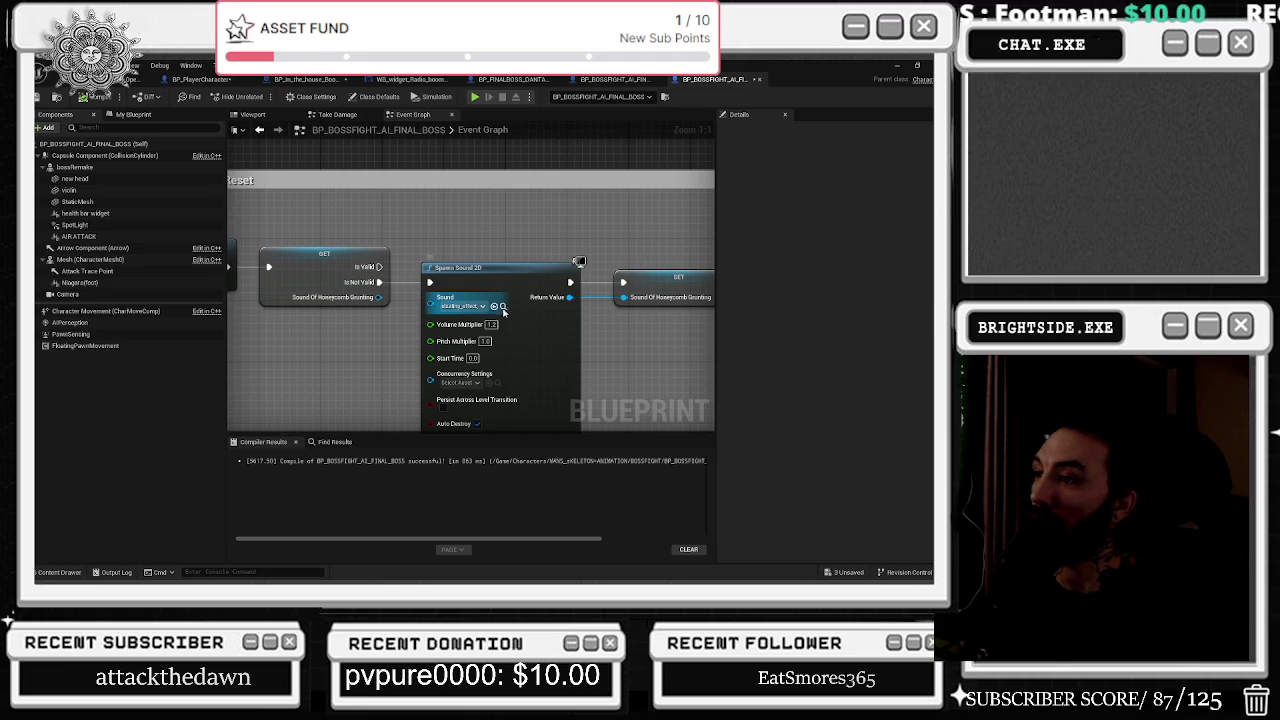
Set the Spawn Sound 2D Sound pin to the sizzling_effect getting-hurt wave from 2024_sound_fx.
{"action": "left_click", "coordinate": [500, 316]}
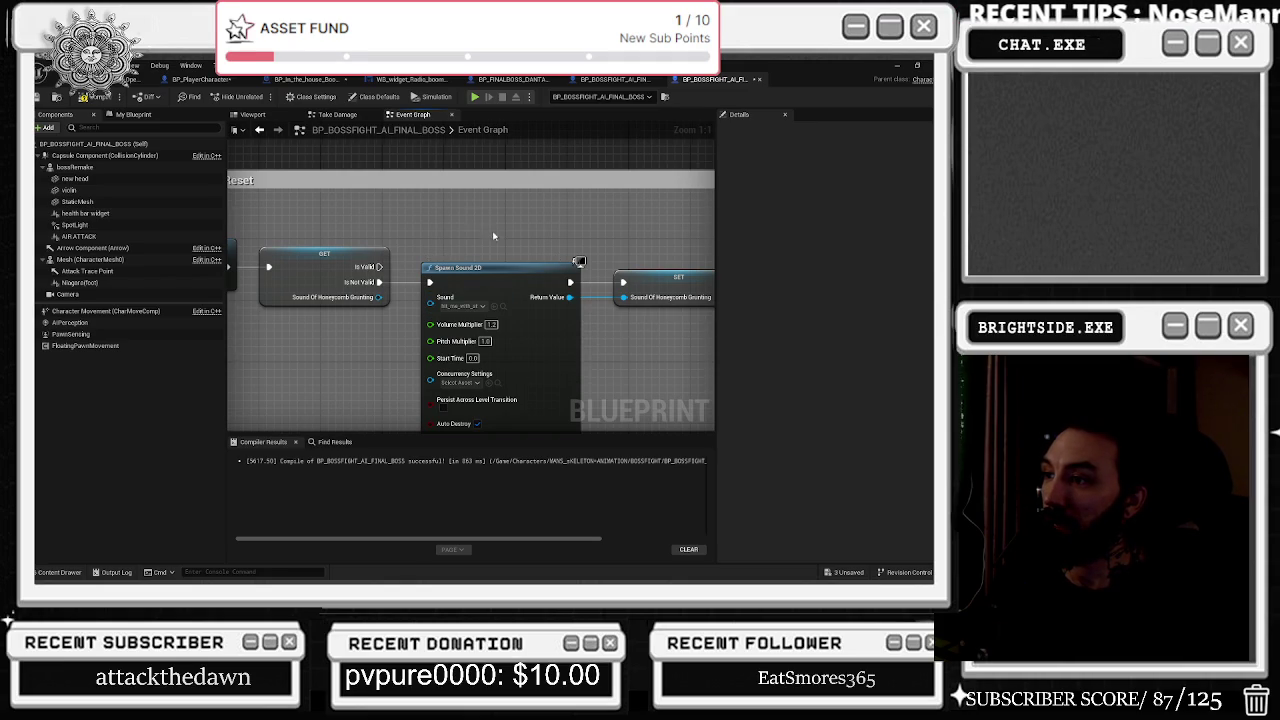
{"action": "left_click_drag", "start_coordinate": [491, 237], "coordinate": [480, 211]}
{"action": "key", "text": "ctrl+z"}
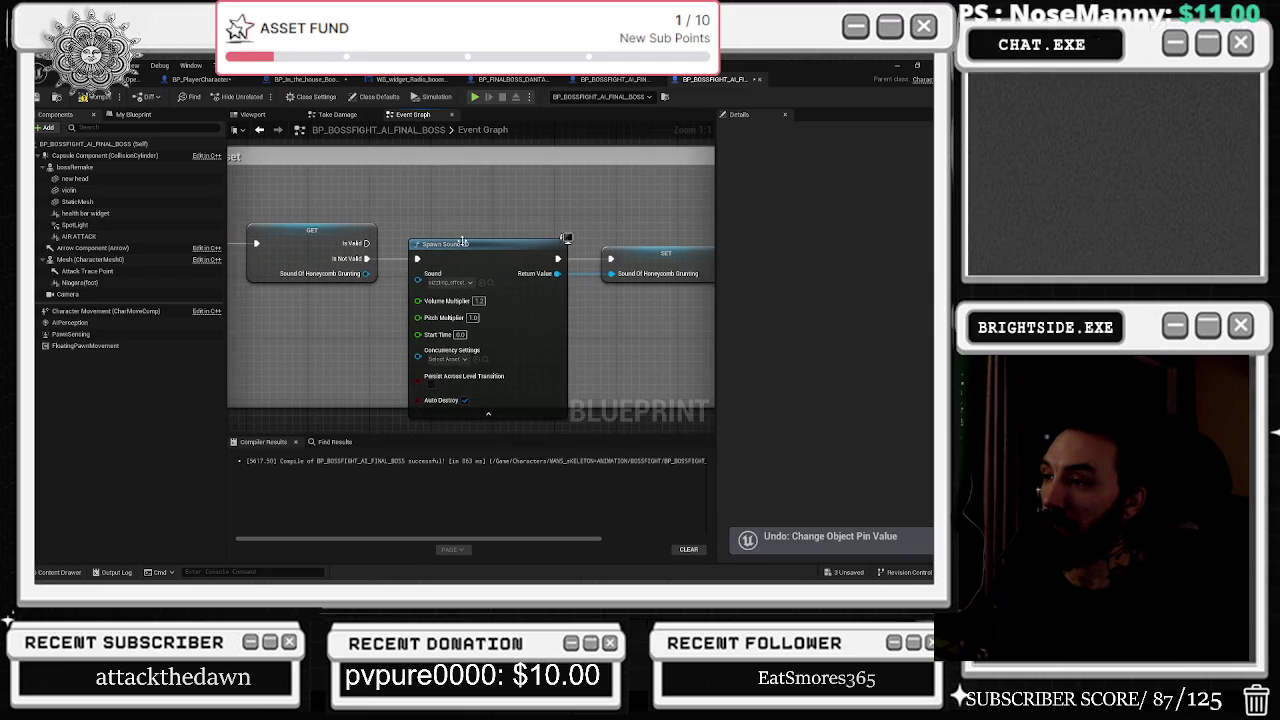
{"action": "left_click", "coordinate": [475, 273]}
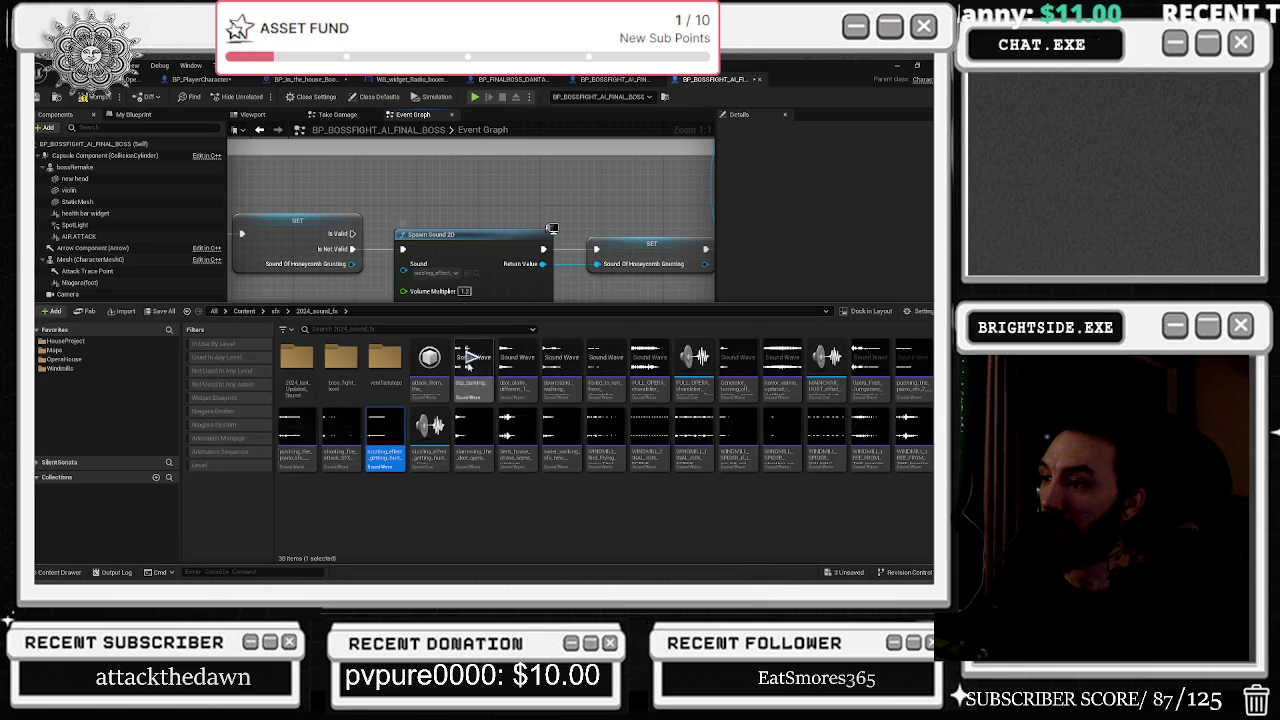
{"action": "left_click", "coordinate": [430, 437]}
{"action": "left_click", "coordinate": [460, 295]}
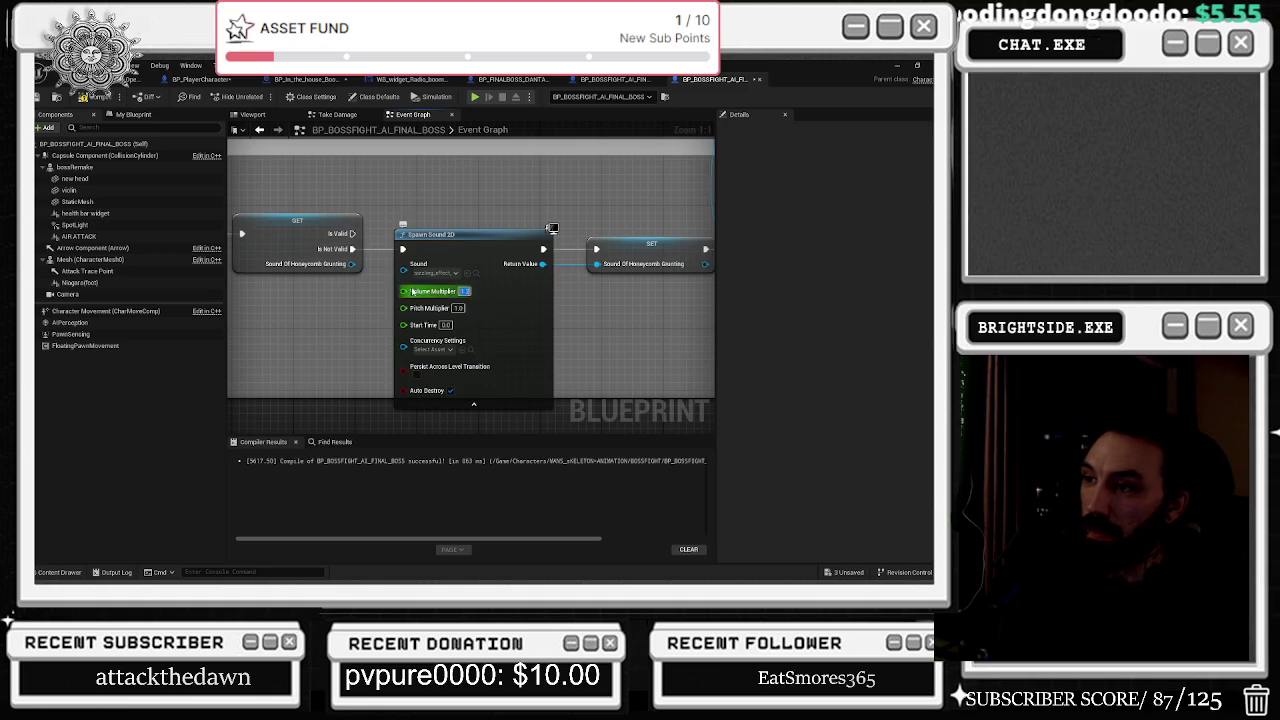
Drive Spawn Sound 2D's Volume Multiplier from a Random Float in Range node with Min 0.75 and Max 1.28.
{"action": "left_click_drag", "start_coordinate": [403, 291], "coordinate": [288, 300]}
{"action": "type", "text": "RANDOM IN RAN"}
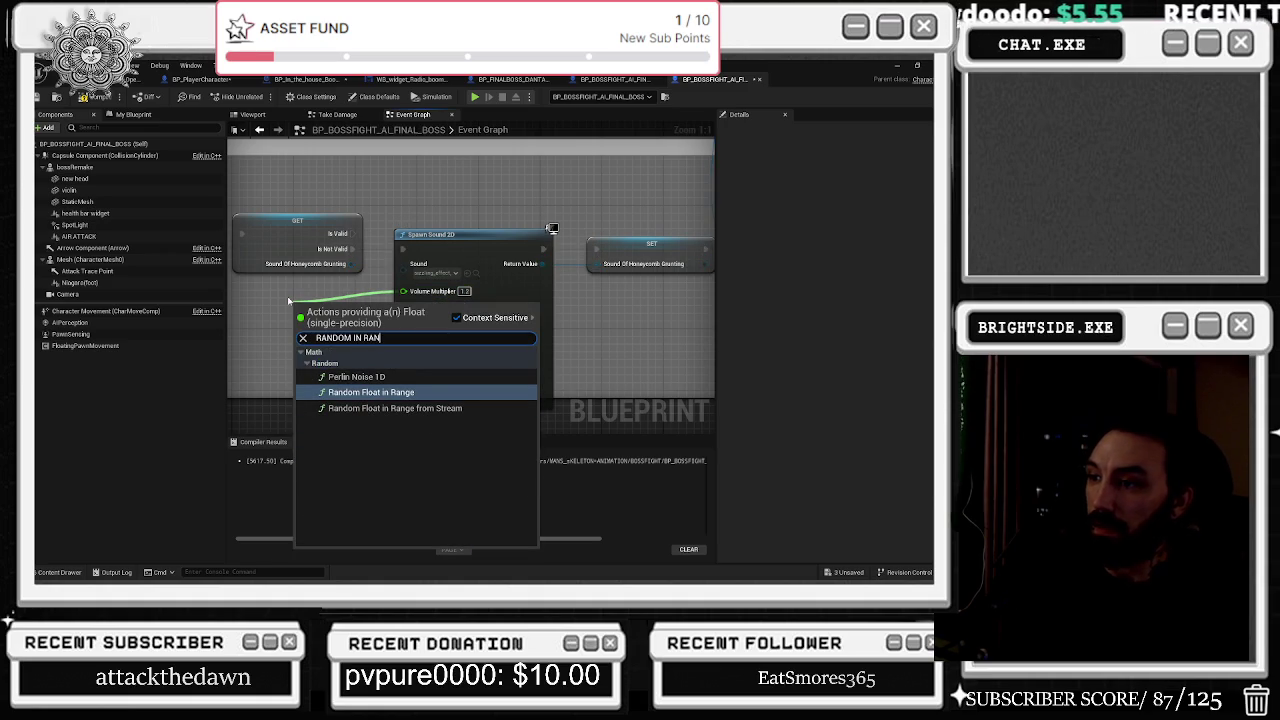
{"action": "key", "text": "Return"}
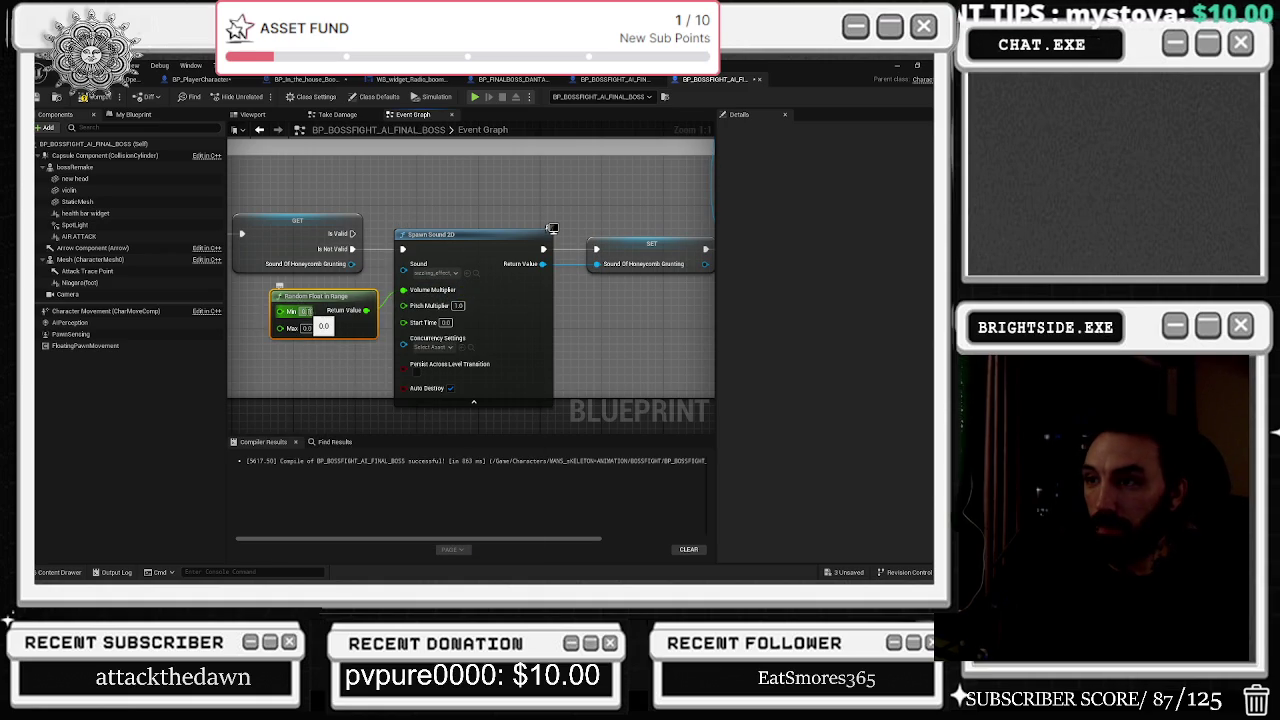
{"action": "type", "text": "0.75"}
{"action": "key", "text": "Return"}
{"action": "type", "text": "1.25"}
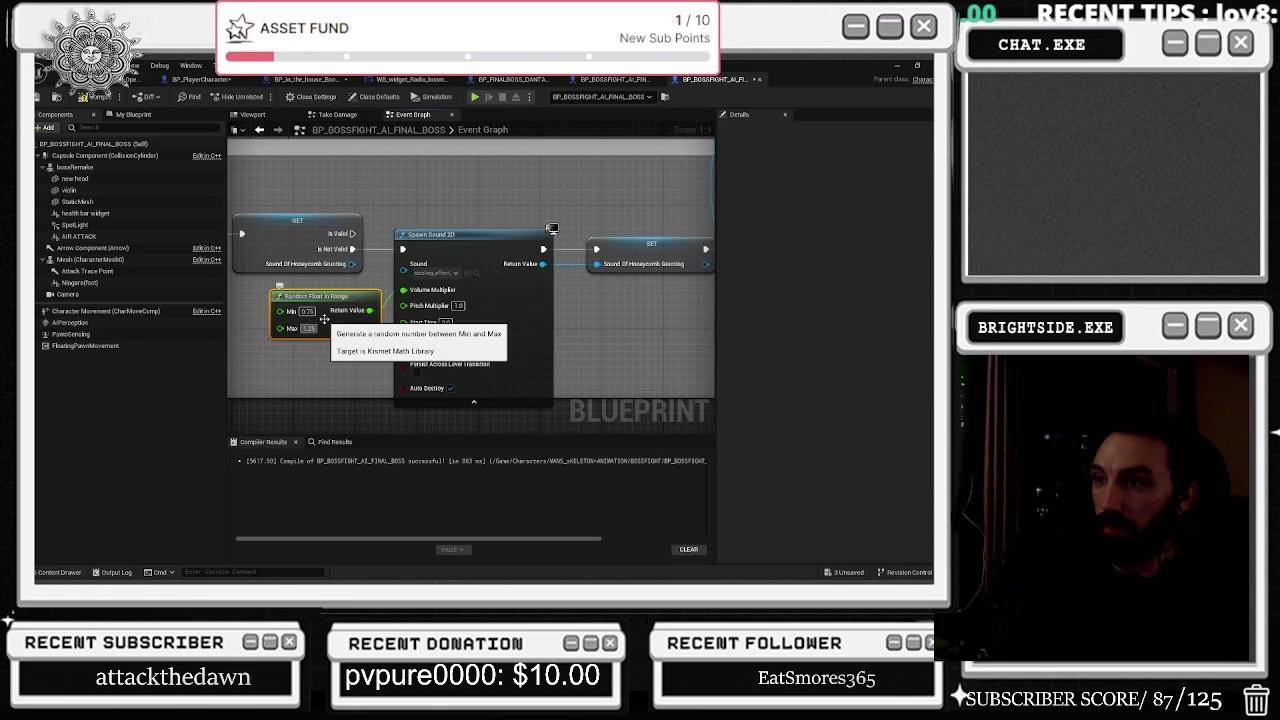
{"action": "left_click_drag", "start_coordinate": [324, 310], "coordinate": [286, 310]}
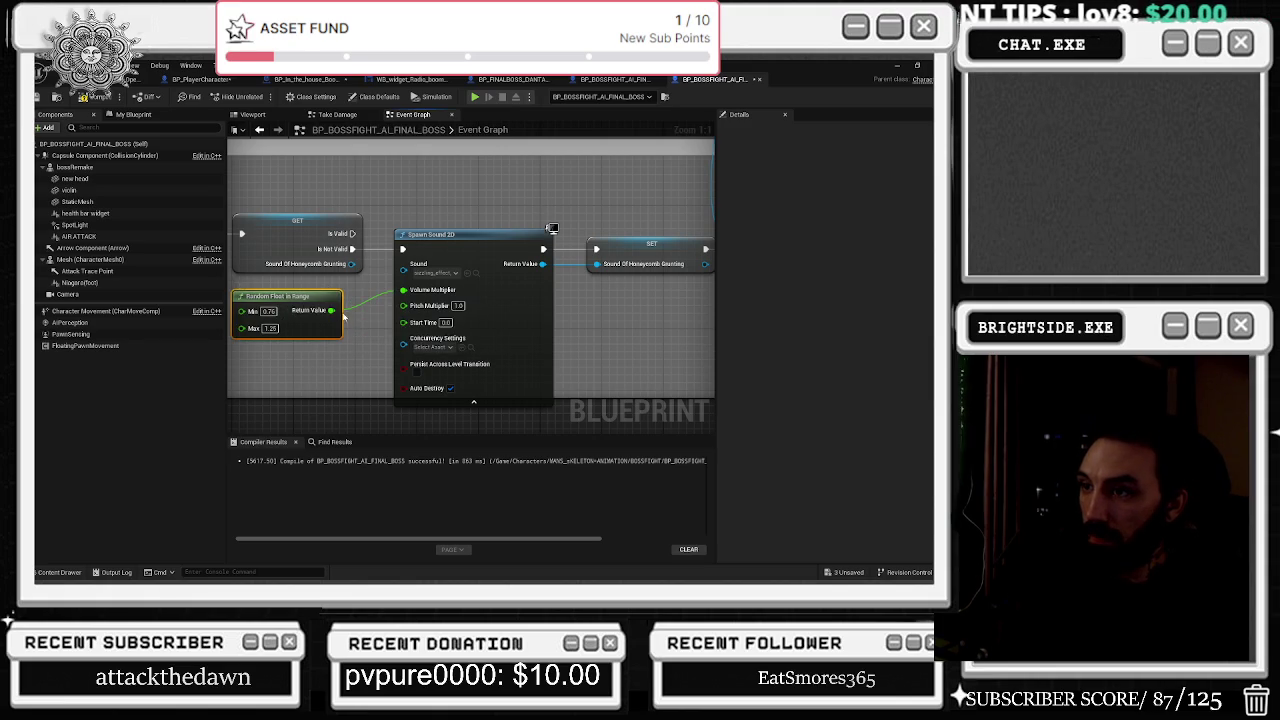
{"action": "mouse_move", "coordinate": [354, 288]}
{"action": "left_mouse_down"}
{"action": "mouse_move", "coordinate": [245, 314]}
{"action": "mouse_move", "coordinate": [410, 217]}
{"action": "mouse_move", "coordinate": [297, 228]}
{"action": "mouse_move", "coordinate": [450, 280]}
{"action": "left_mouse_up"}
{"action": "type", "text": "1.11"}
{"action": "key", "text": "Return"}
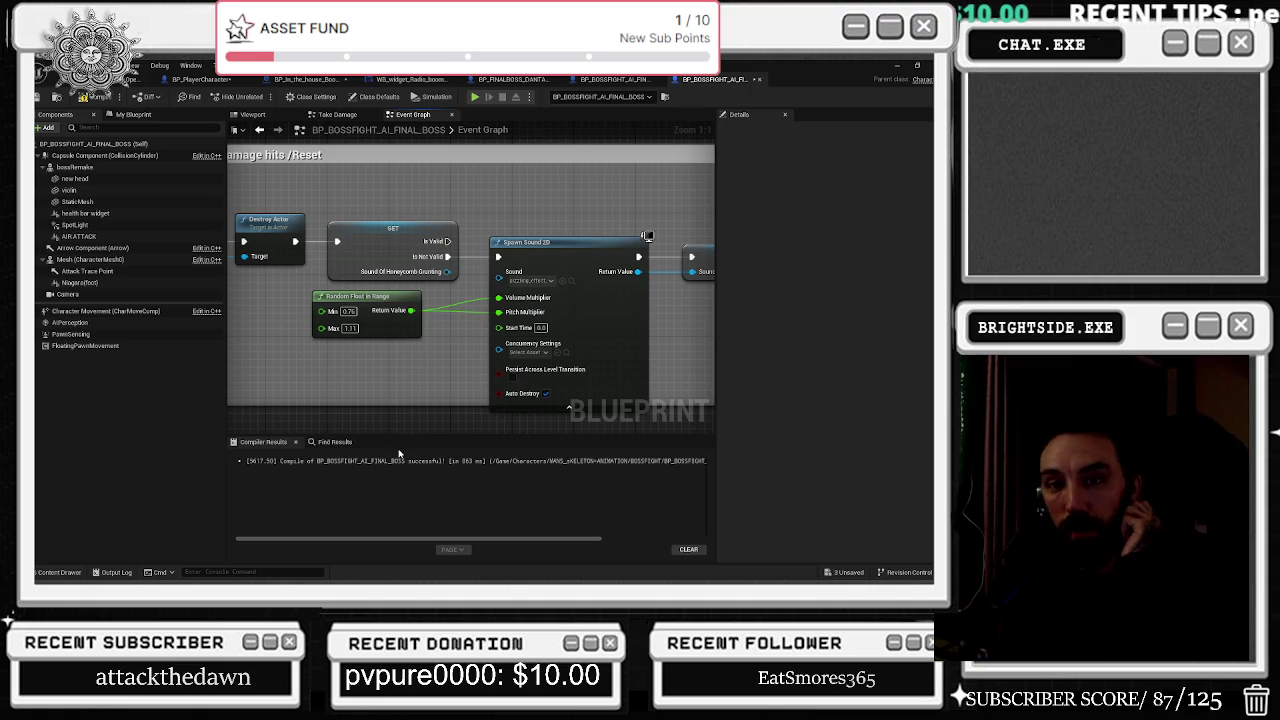
Compile the boss blueprint with F7, then bring the BULLET OVERLAP group's Spawn Sound 2D node into view.
{"action": "left_click_drag", "start_coordinate": [647, 311], "coordinate": [608, 261]}
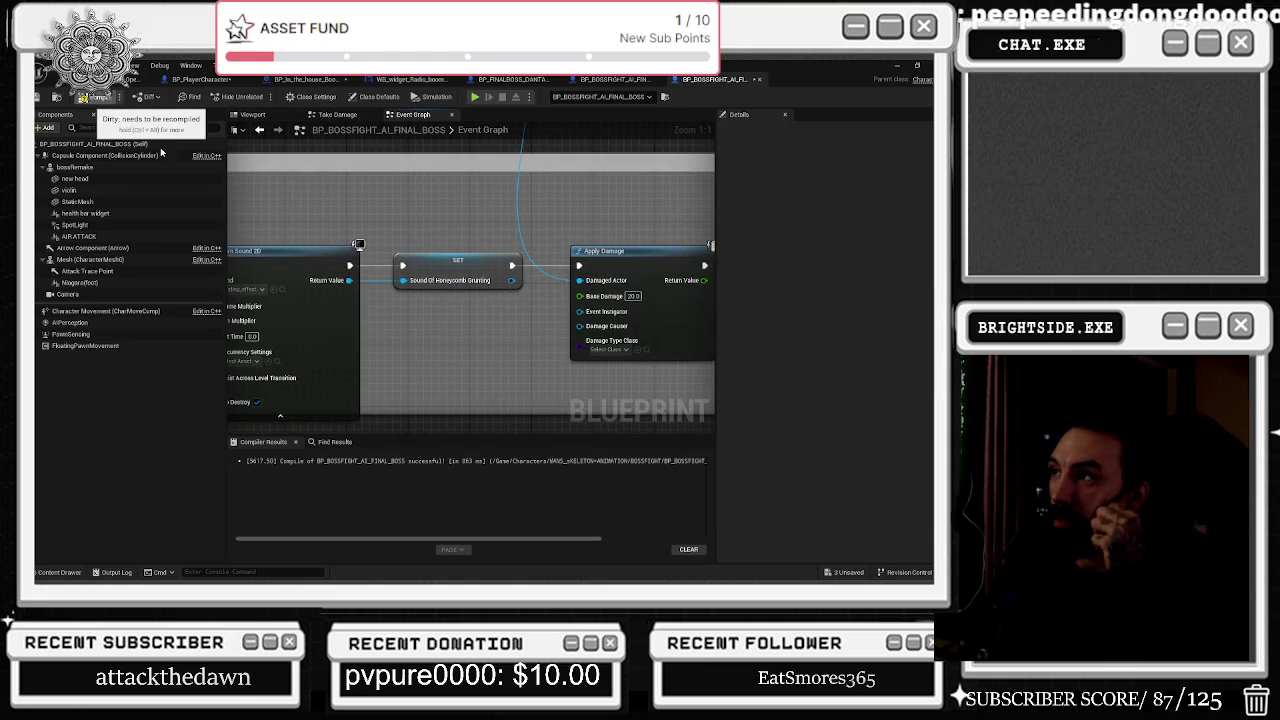
{"action": "key", "text": "F7"}
{"action": "scroll", "coordinate": [516, 312], "scroll_direction": "down", "scroll_amount": 10}
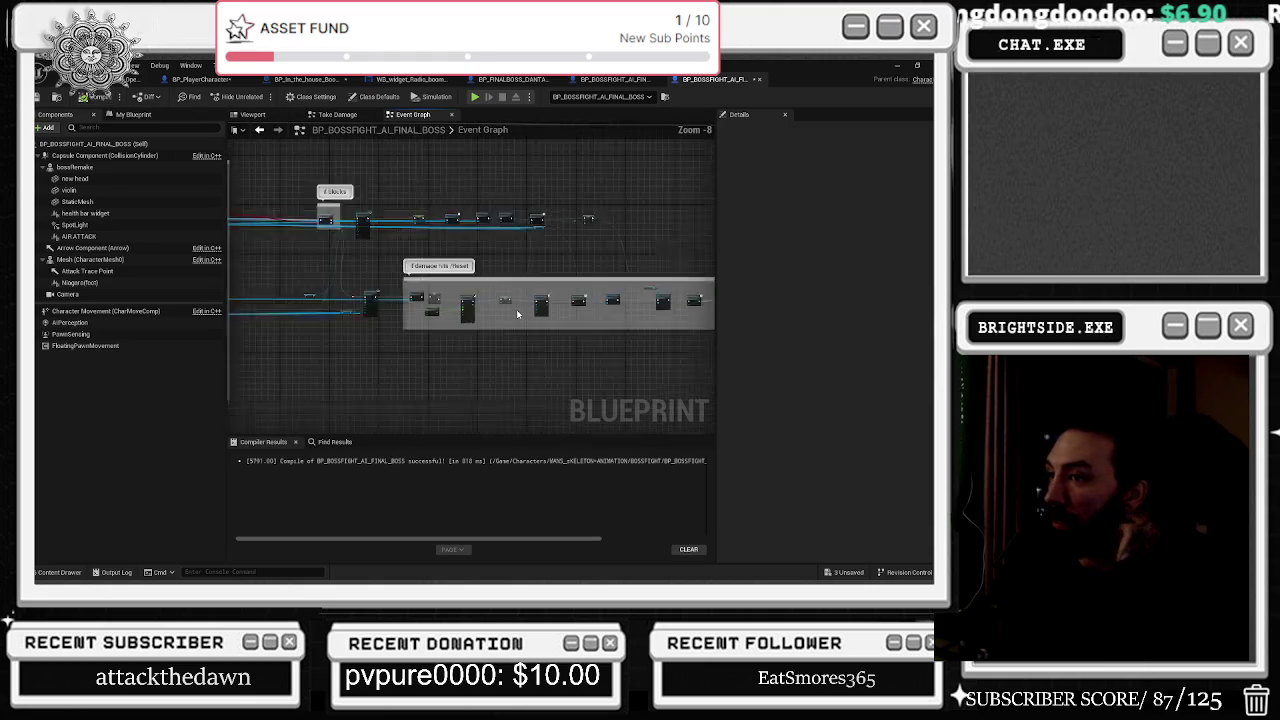
{"action": "scroll", "coordinate": [516, 312], "scroll_direction": "down", "scroll_amount": 3}
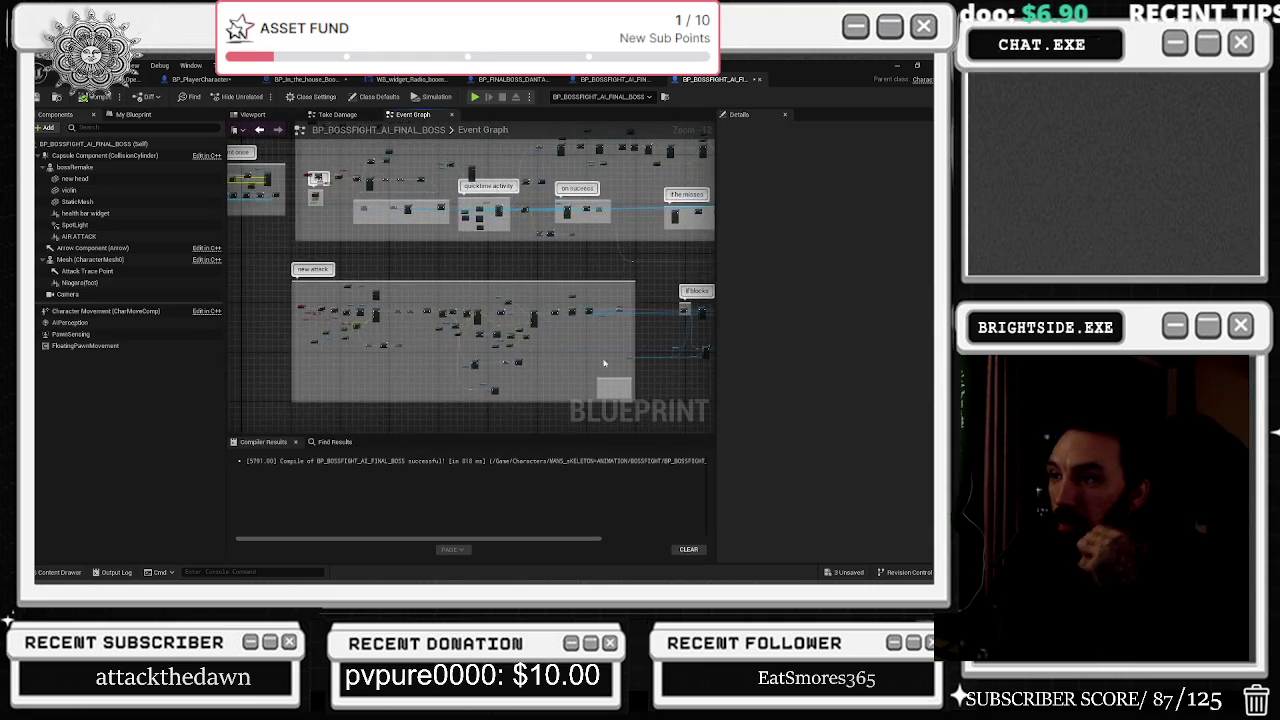
{"action": "left_click_drag", "start_coordinate": [485, 315], "coordinate": [688, 333]}
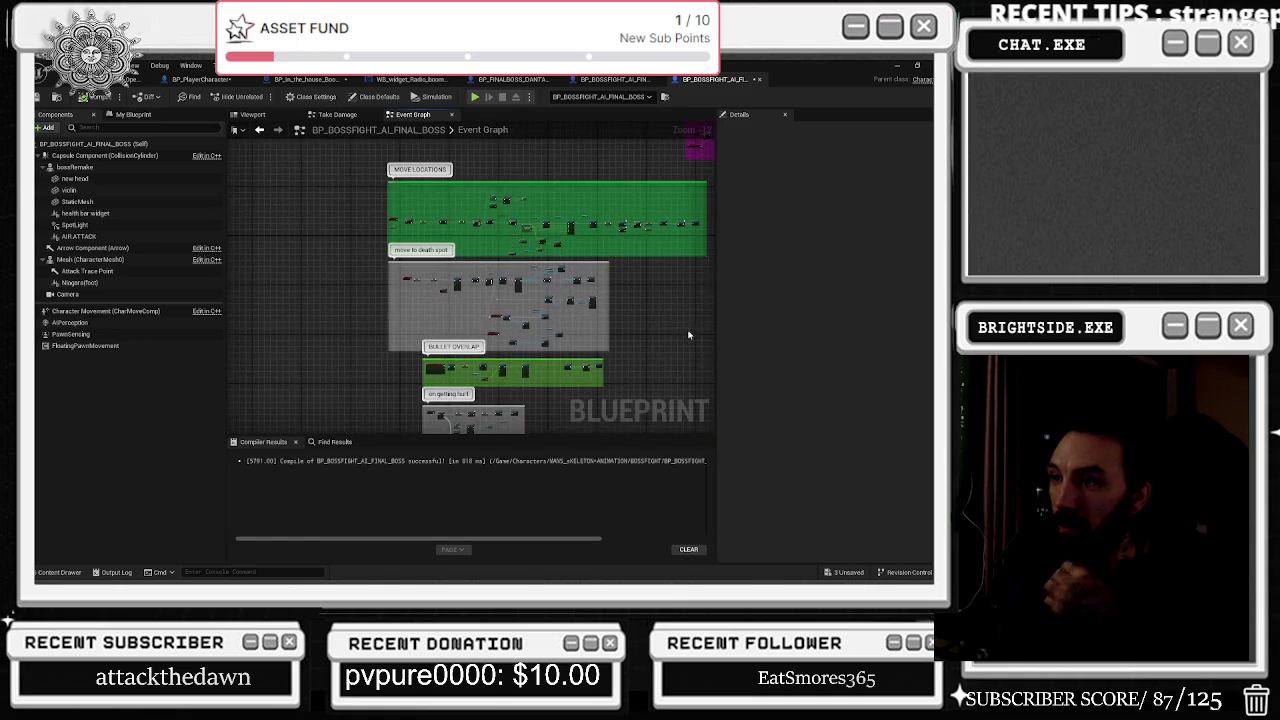
{"action": "scroll", "coordinate": [460, 365], "scroll_direction": "up", "scroll_amount": 8}
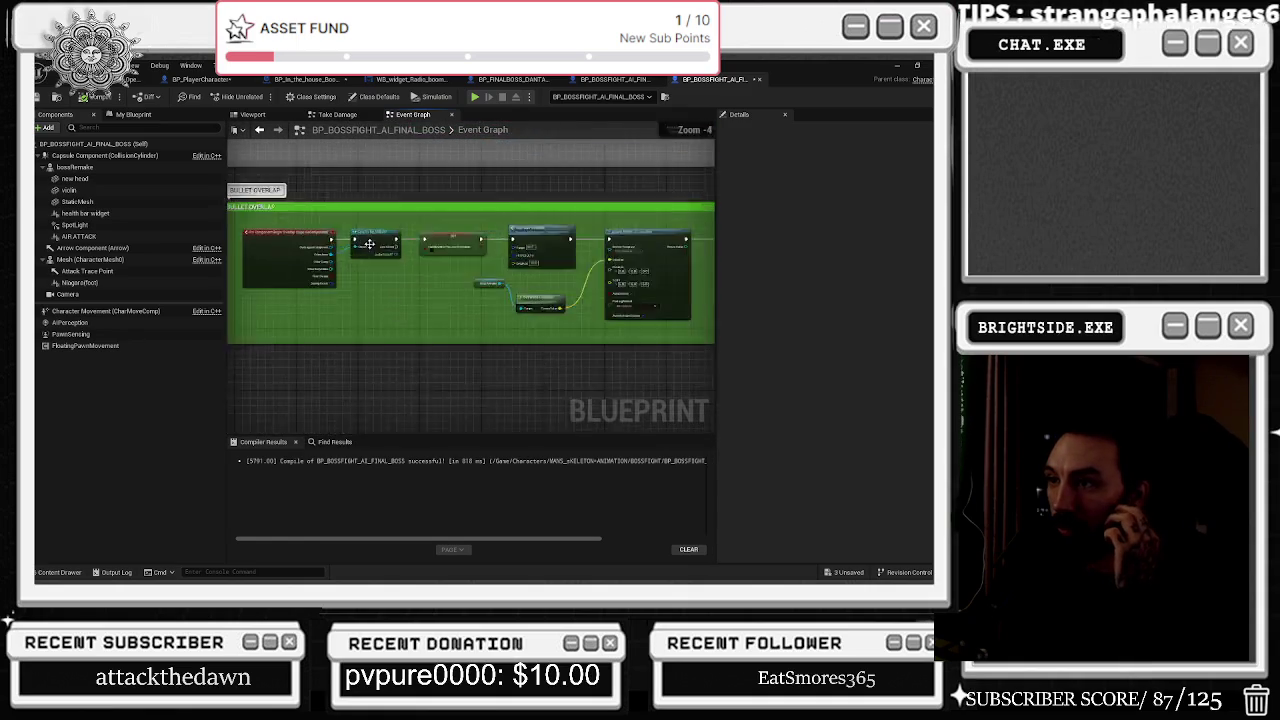
{"action": "scroll", "coordinate": [520, 290], "scroll_direction": "up", "scroll_amount": 2}
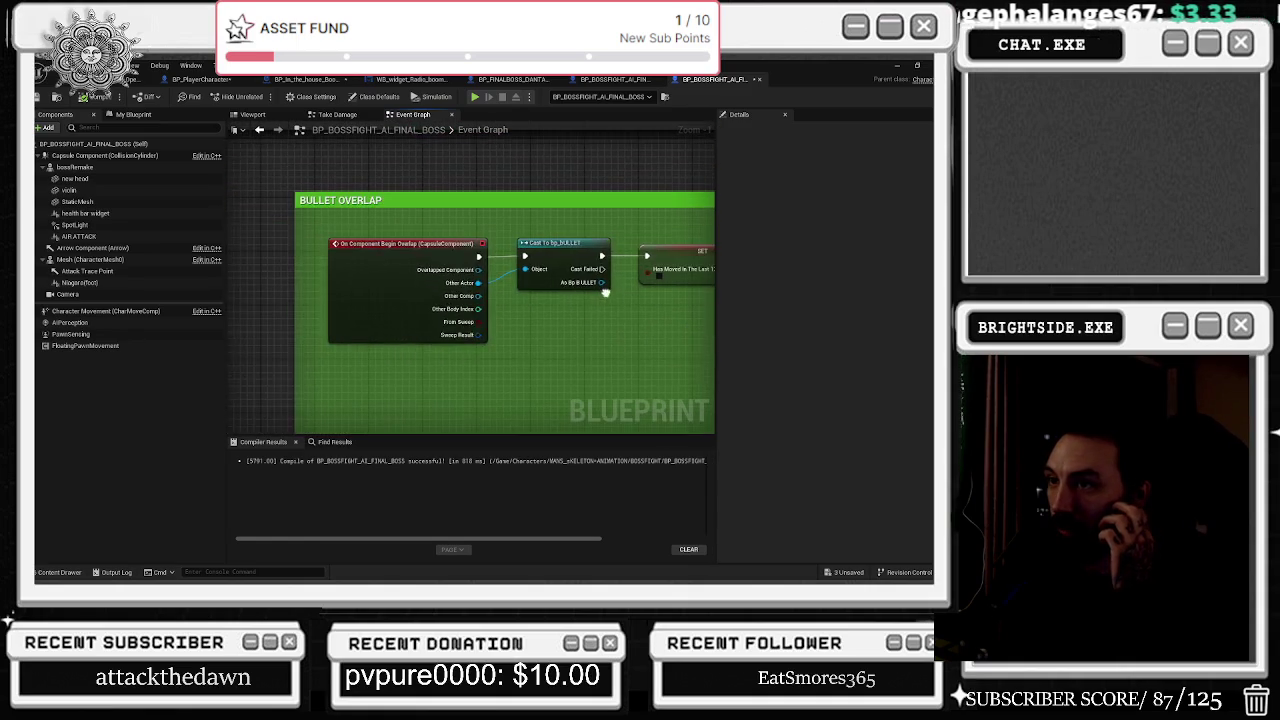
{"action": "left_click_drag", "start_coordinate": [607, 307], "coordinate": [244, 293]}
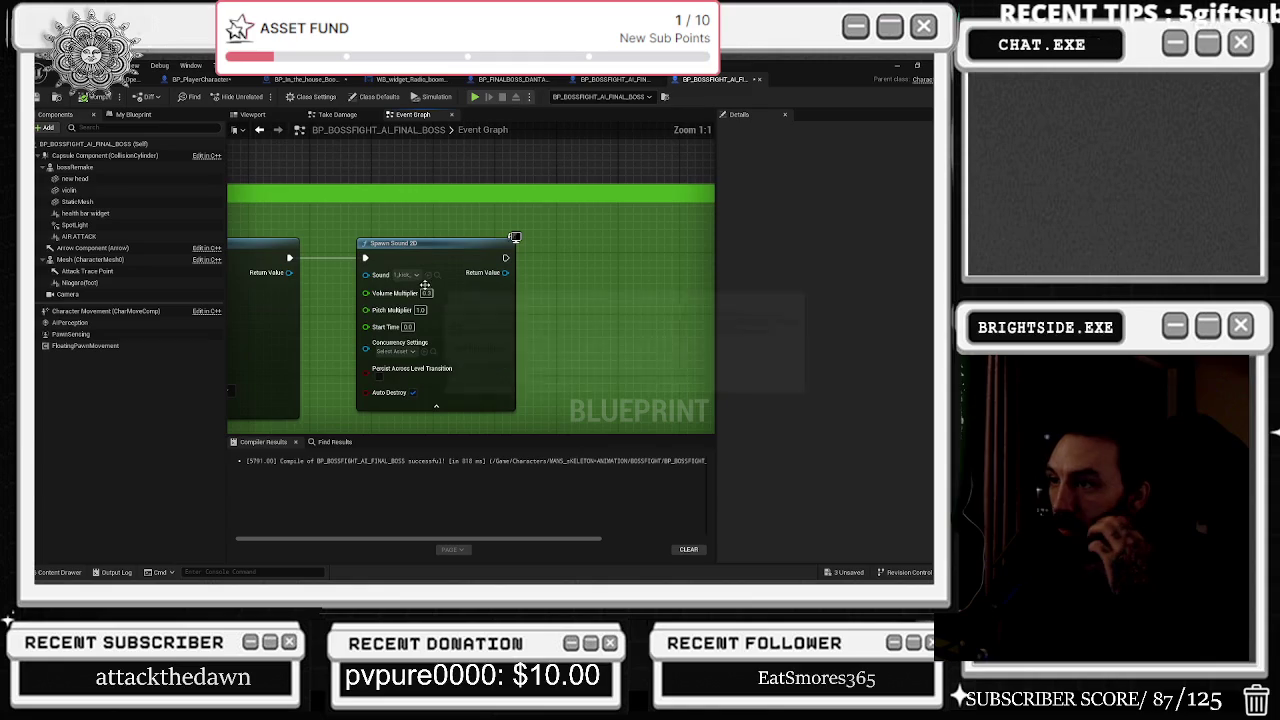
Check the BULLET OVERLAP Spawn Sound 2D node's current sound and follow the overlap chain.
{"action": "left_click", "coordinate": [443, 274]}
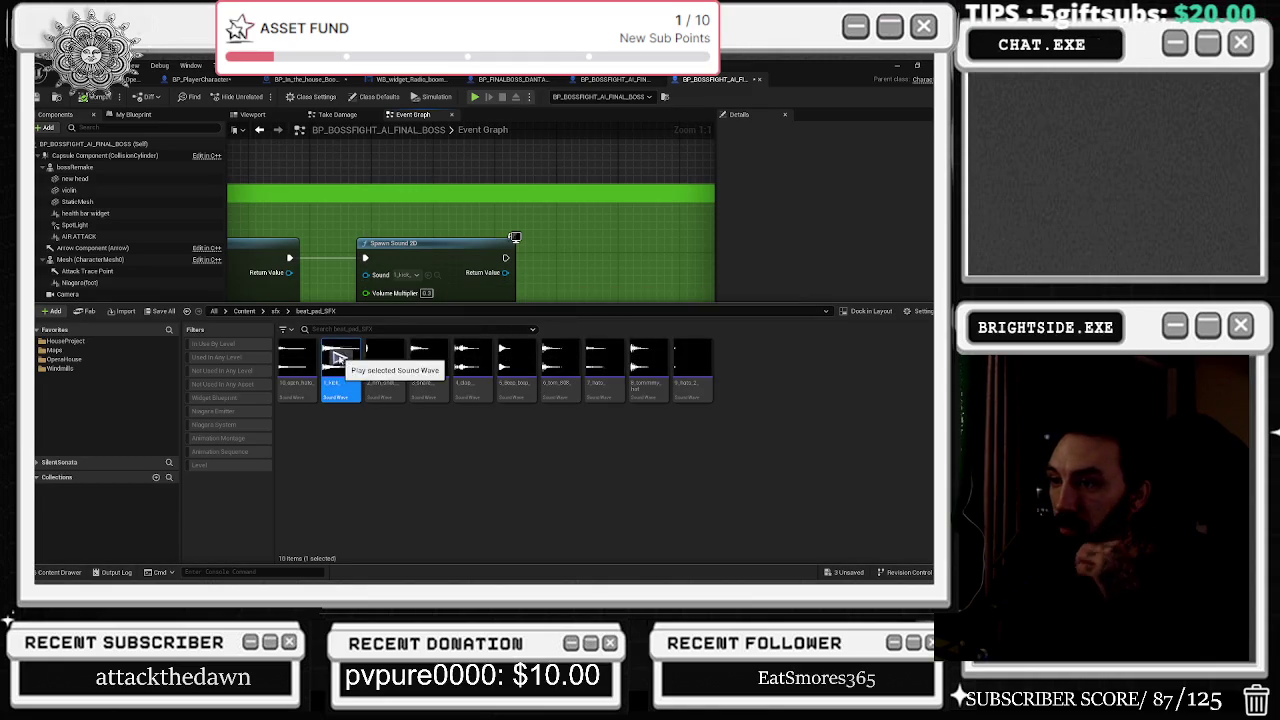
{"action": "left_click", "coordinate": [435, 298]}
{"action": "scroll", "coordinate": [415, 258], "scroll_direction": "down", "scroll_amount": 2}
{"action": "scroll", "coordinate": [415, 258], "scroll_direction": "up", "scroll_amount": 2}
{"action": "left_click_drag", "start_coordinate": [415, 258], "coordinate": [606, 313]}
{"action": "scroll", "coordinate": [607, 310], "scroll_direction": "up", "scroll_amount": 1}
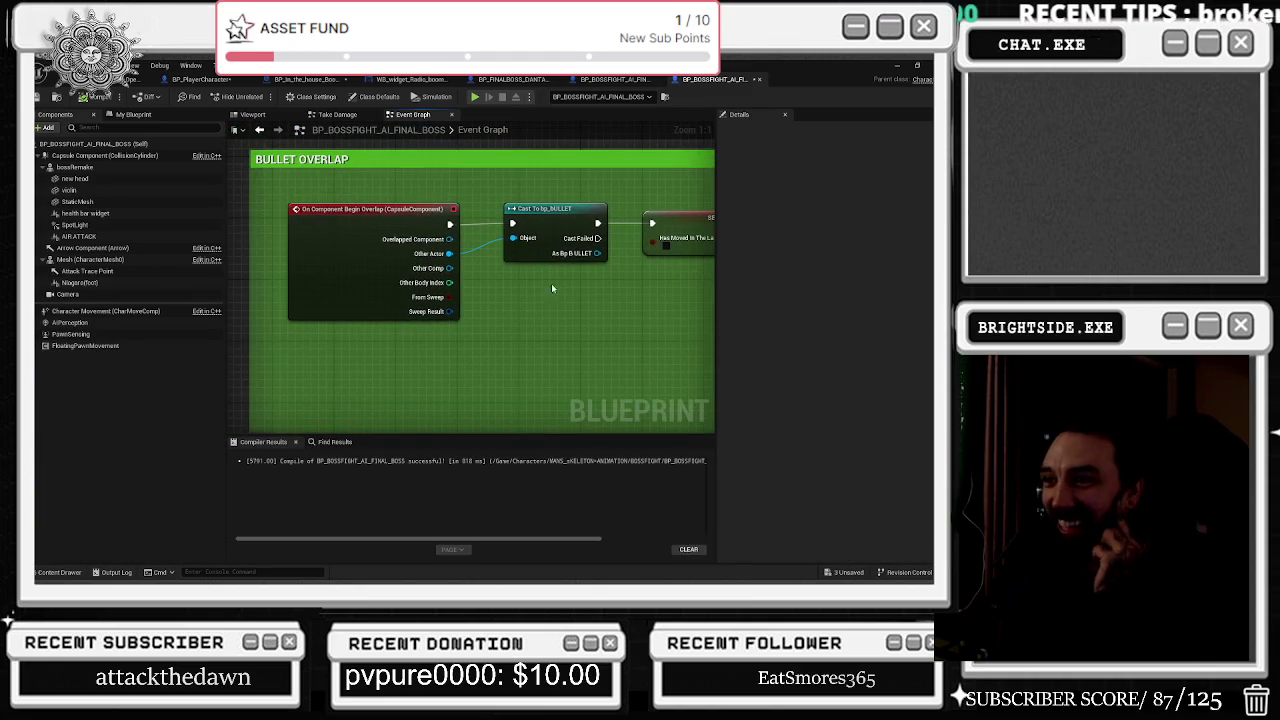
{"action": "mouse_move", "coordinate": [313, 194]}
{"action": "left_mouse_down"}
{"action": "mouse_move", "coordinate": [529, 294]}
{"action": "mouse_move", "coordinate": [534, 327]}
{"action": "left_mouse_up"}
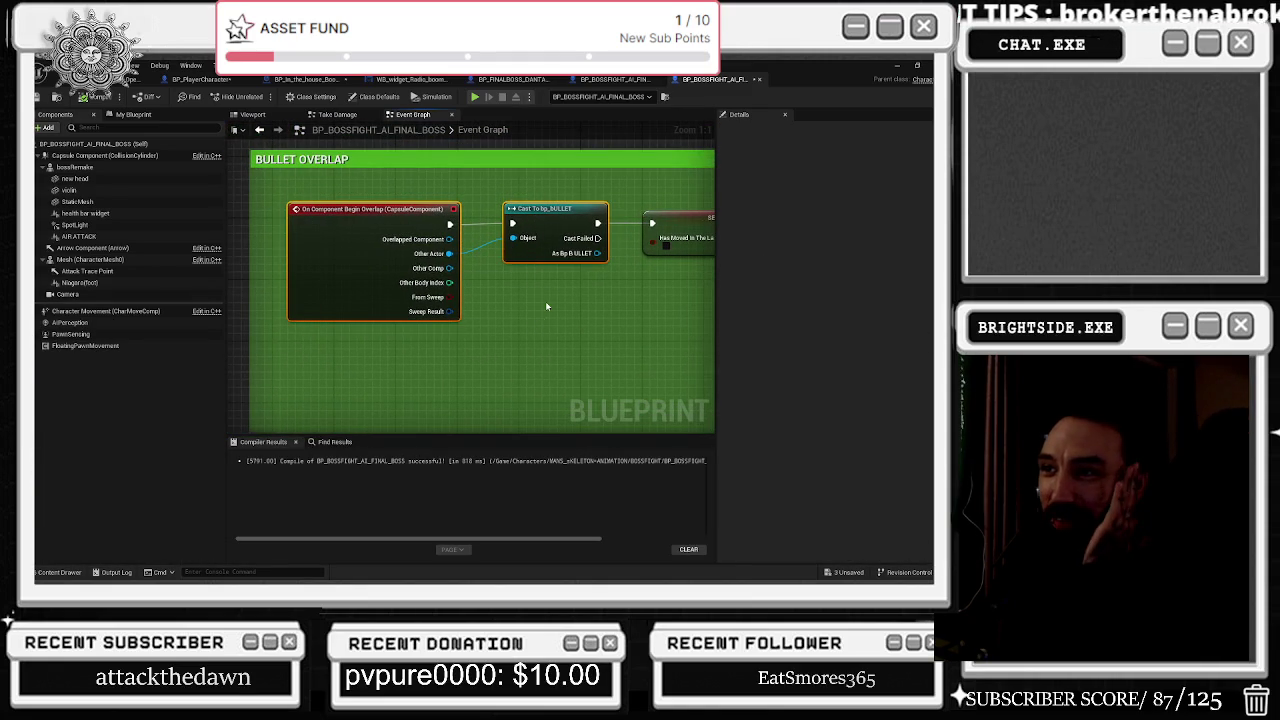
{"action": "left_click_drag", "start_coordinate": [604, 292], "coordinate": [227, 321]}
{"action": "left_click_drag", "start_coordinate": [496, 216], "coordinate": [350, 216]}
{"action": "mouse_move", "coordinate": [590, 319]}
{"action": "left_mouse_down"}
{"action": "mouse_move", "coordinate": [340, 319]}
{"action": "mouse_move", "coordinate": [594, 251]}
{"action": "mouse_move", "coordinate": [566, 249]}
{"action": "mouse_move", "coordinate": [520, 323]}
{"action": "mouse_move", "coordinate": [619, 325]}
{"action": "left_mouse_up"}
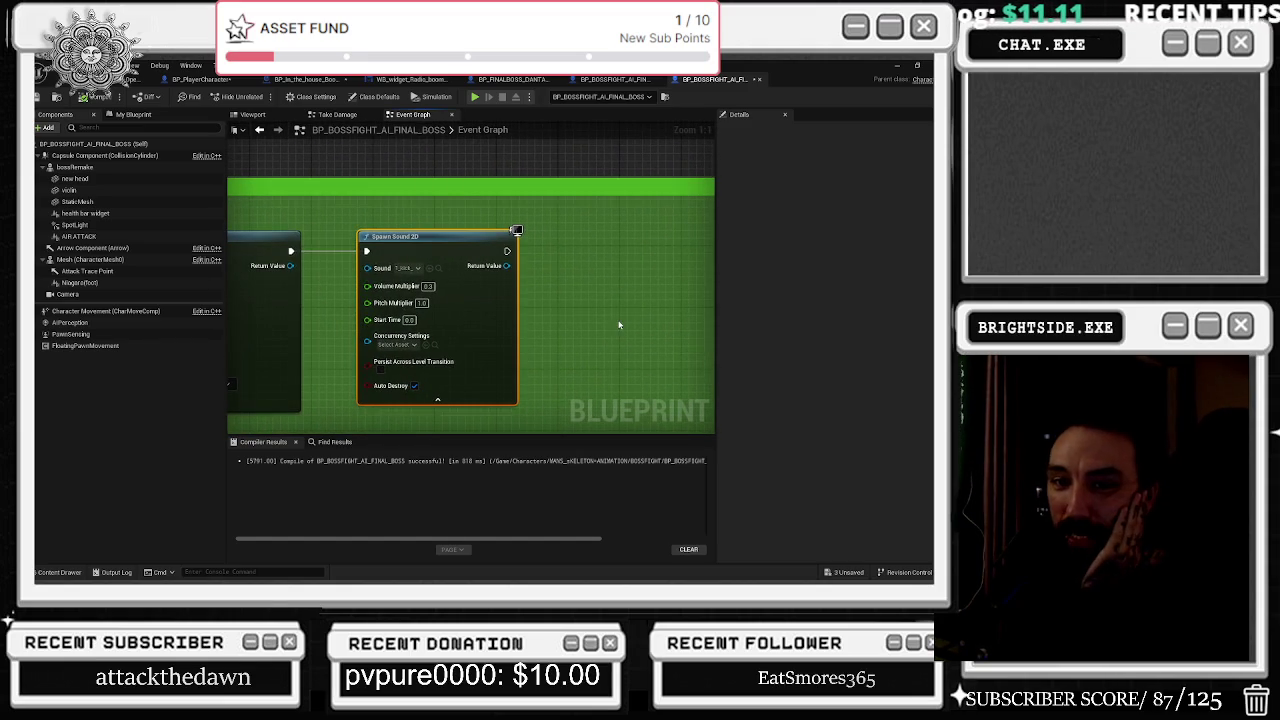
Assign hit_the_enemy from sfx/LAST_IMPORT_SOUND/FINAL_BOSS_REPLACED as the Spawn Sound 2D sound.
{"action": "left_click", "coordinate": [61, 573]}
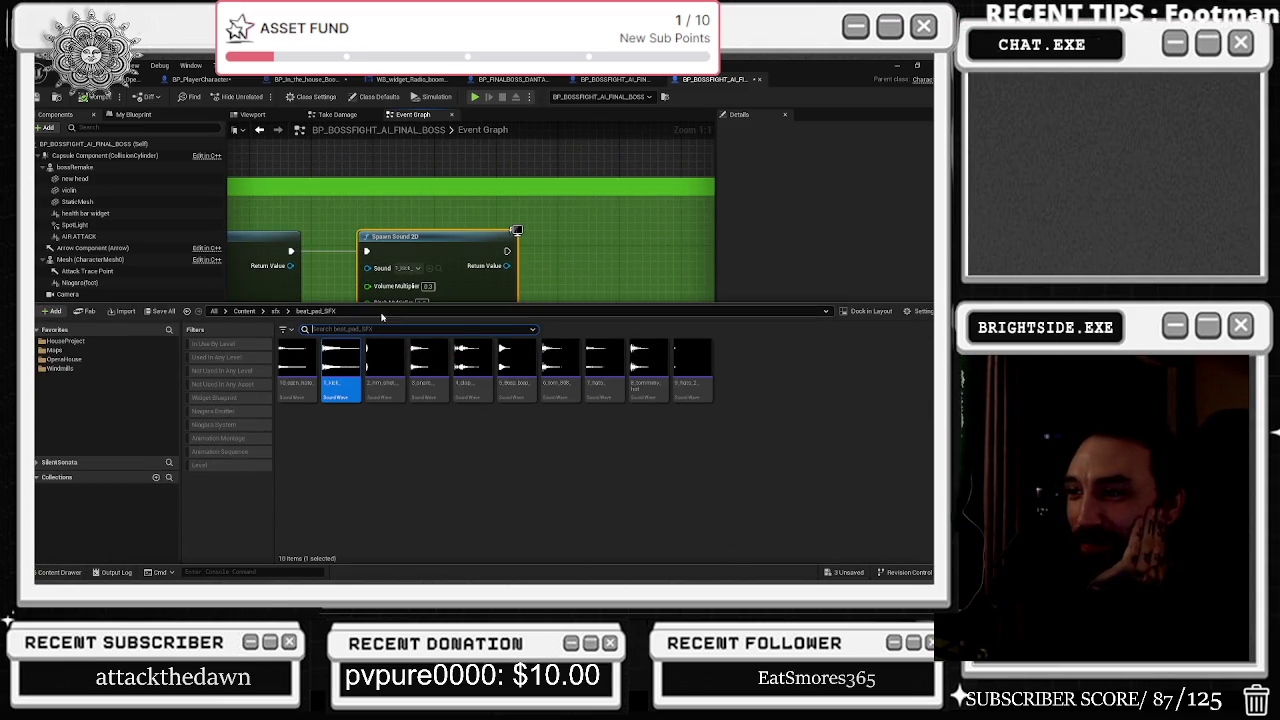
{"action": "left_click", "coordinate": [275, 311]}
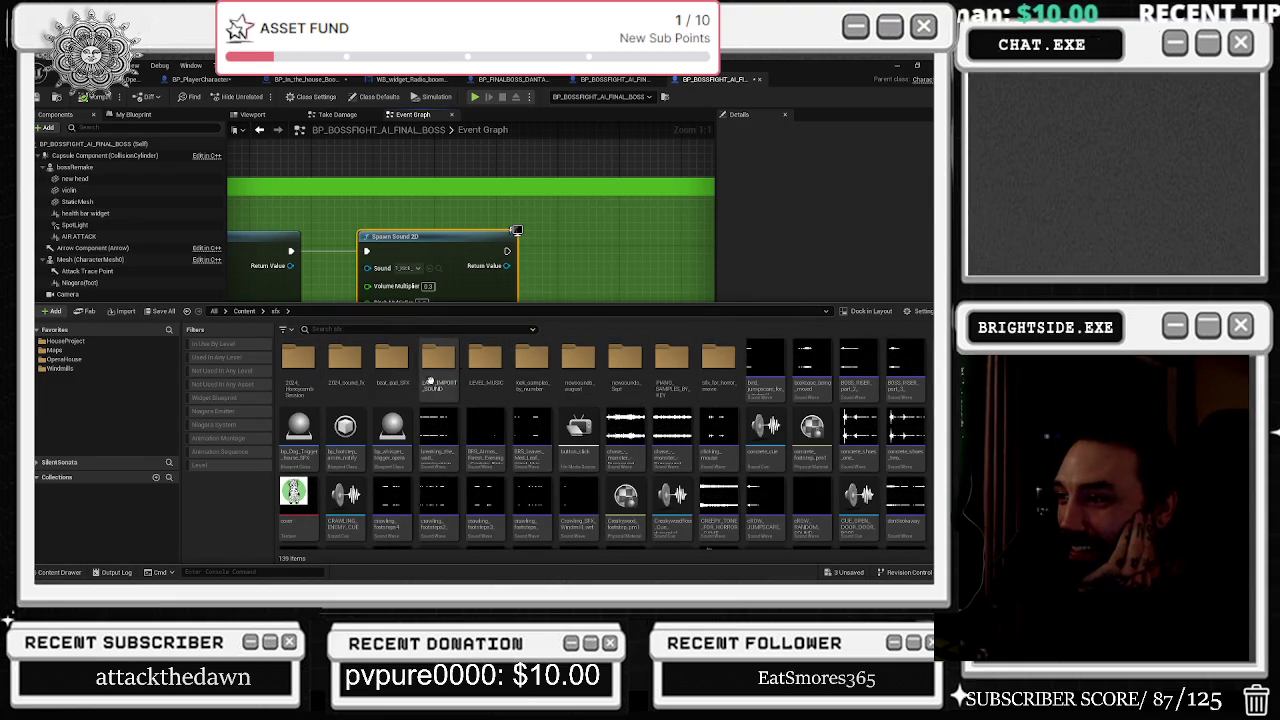
{"action": "double_click", "coordinate": [438, 360]}
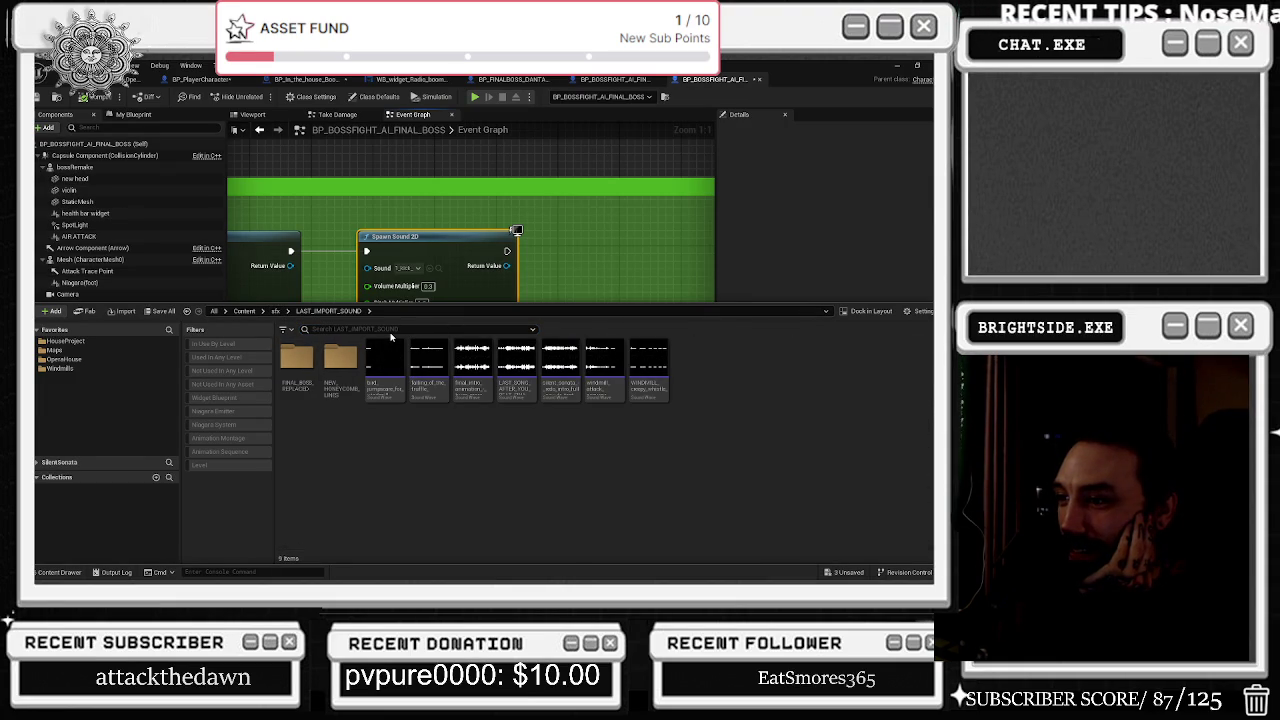
{"action": "double_click", "coordinate": [297, 360]}
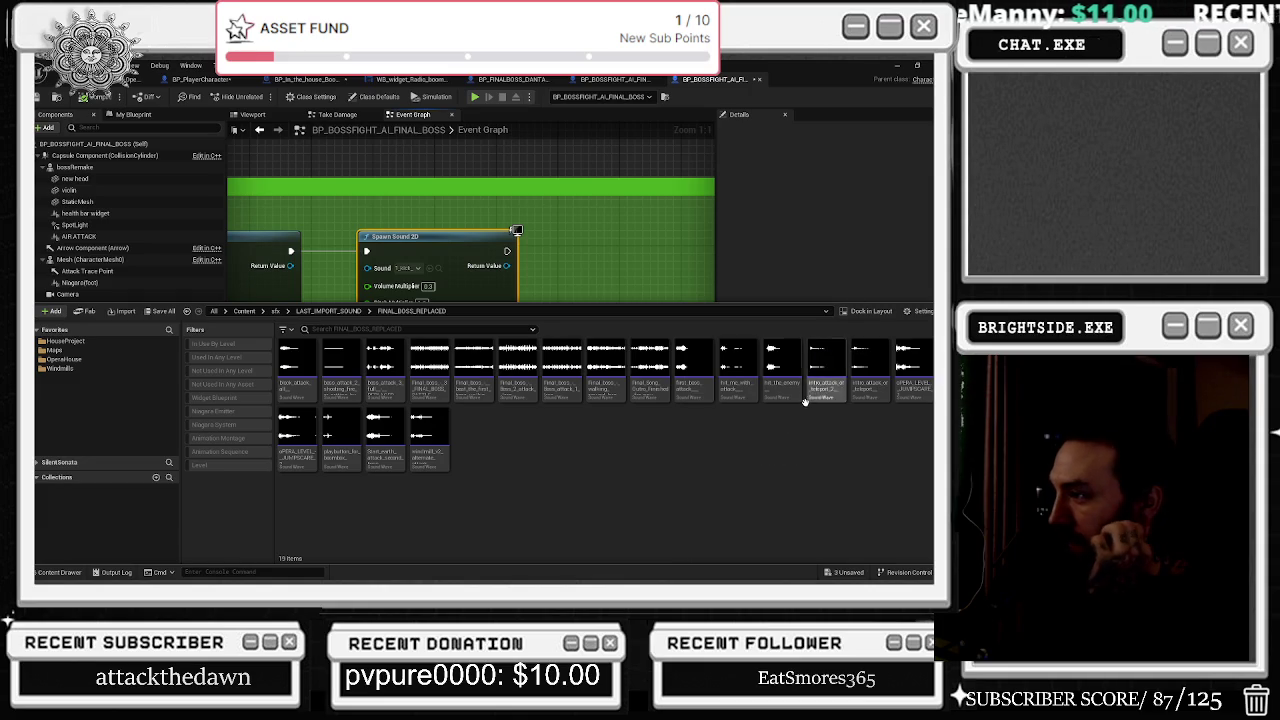
{"action": "left_click_drag", "start_coordinate": [781, 394], "coordinate": [400, 268]}
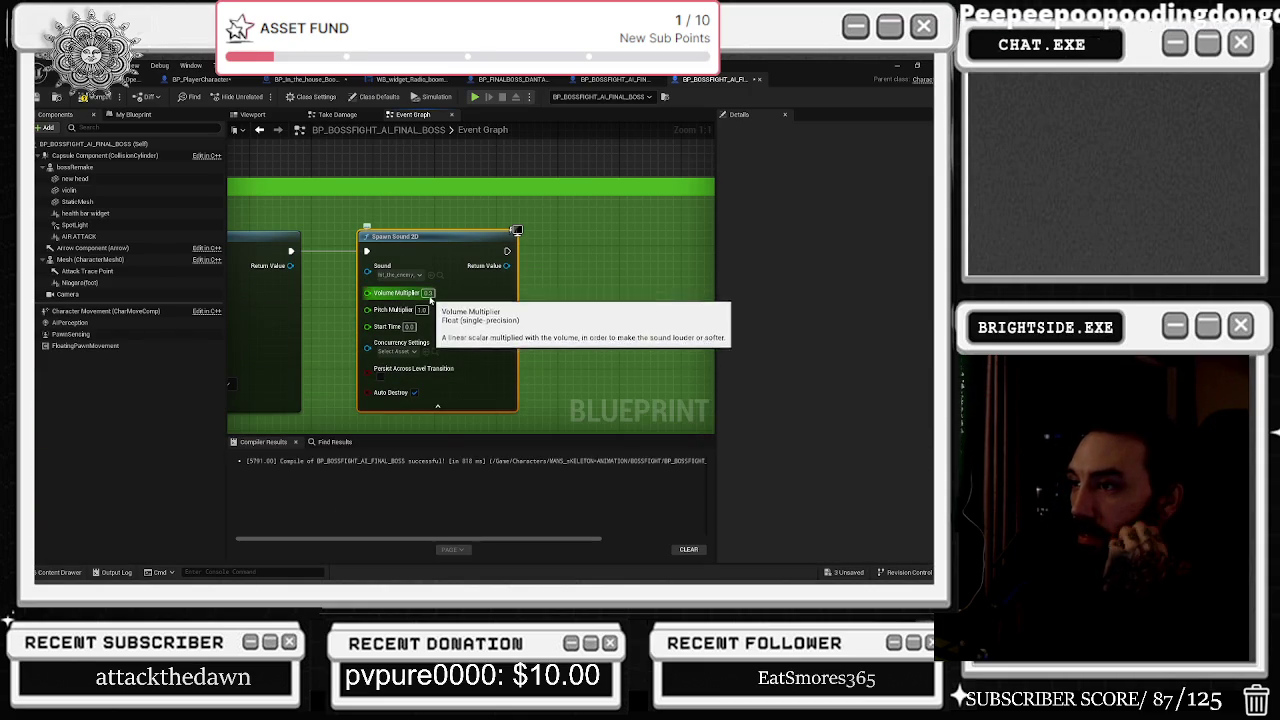
Raise the Spawn Sound 2D volume multiplier from 0.3 to 0.55.
{"action": "left_click", "coordinate": [427, 292]}
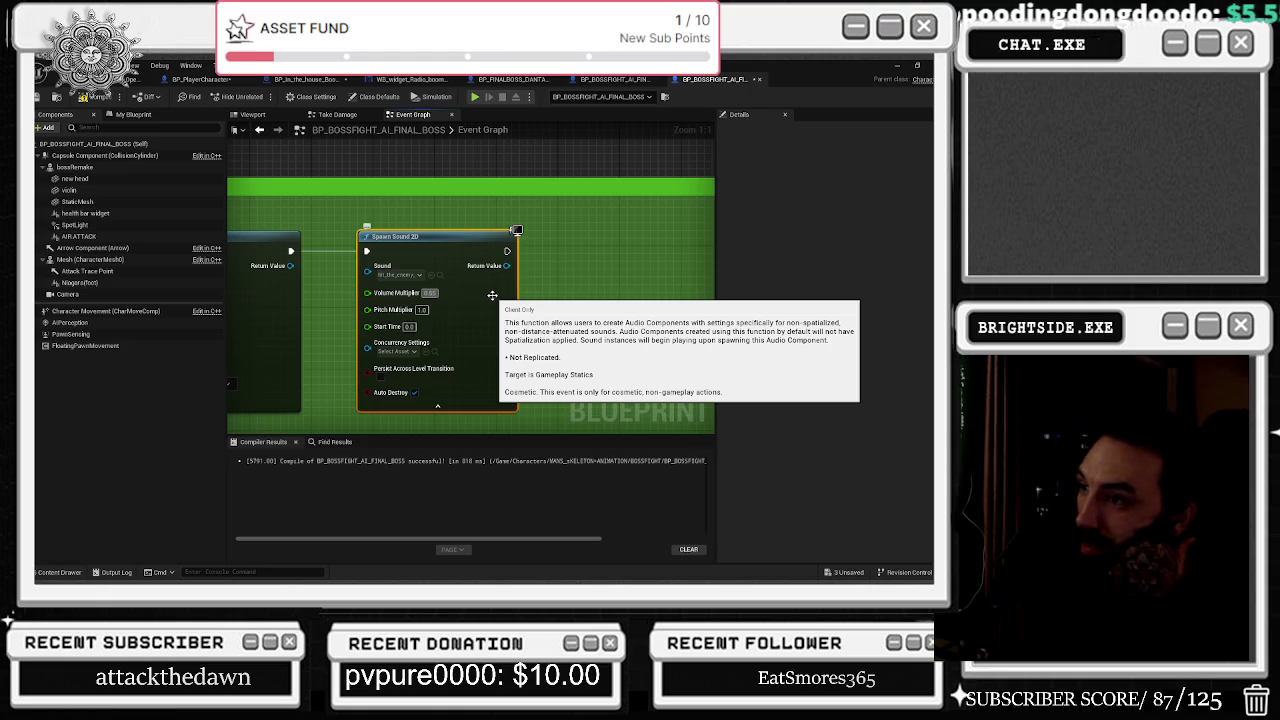
{"action": "left_click_drag", "start_coordinate": [587, 263], "coordinate": [520, 245]}
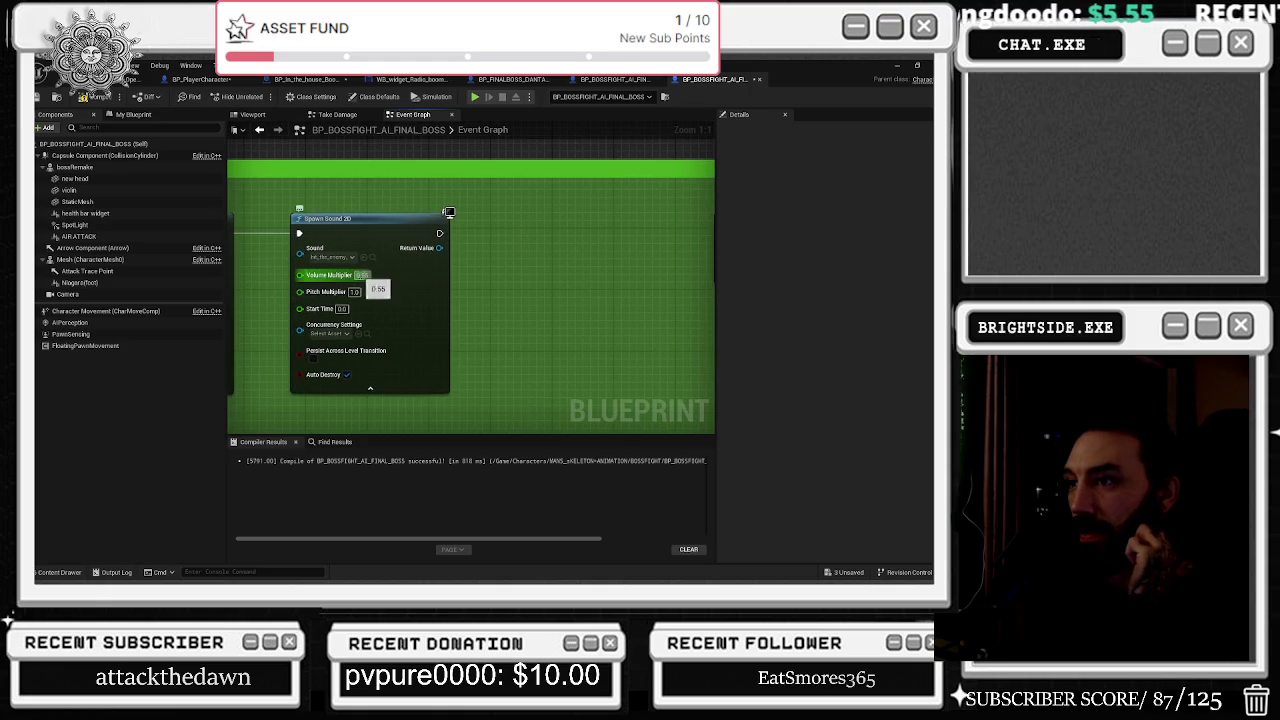
{"action": "key", "text": "Return"}
Look over the 'on getting hurt' group and save the boss fight blueprint.
{"action": "scroll", "coordinate": [533, 283], "scroll_direction": "down", "scroll_amount": 12}
{"action": "scroll", "coordinate": [460, 320], "scroll_direction": "up", "scroll_amount": 12}
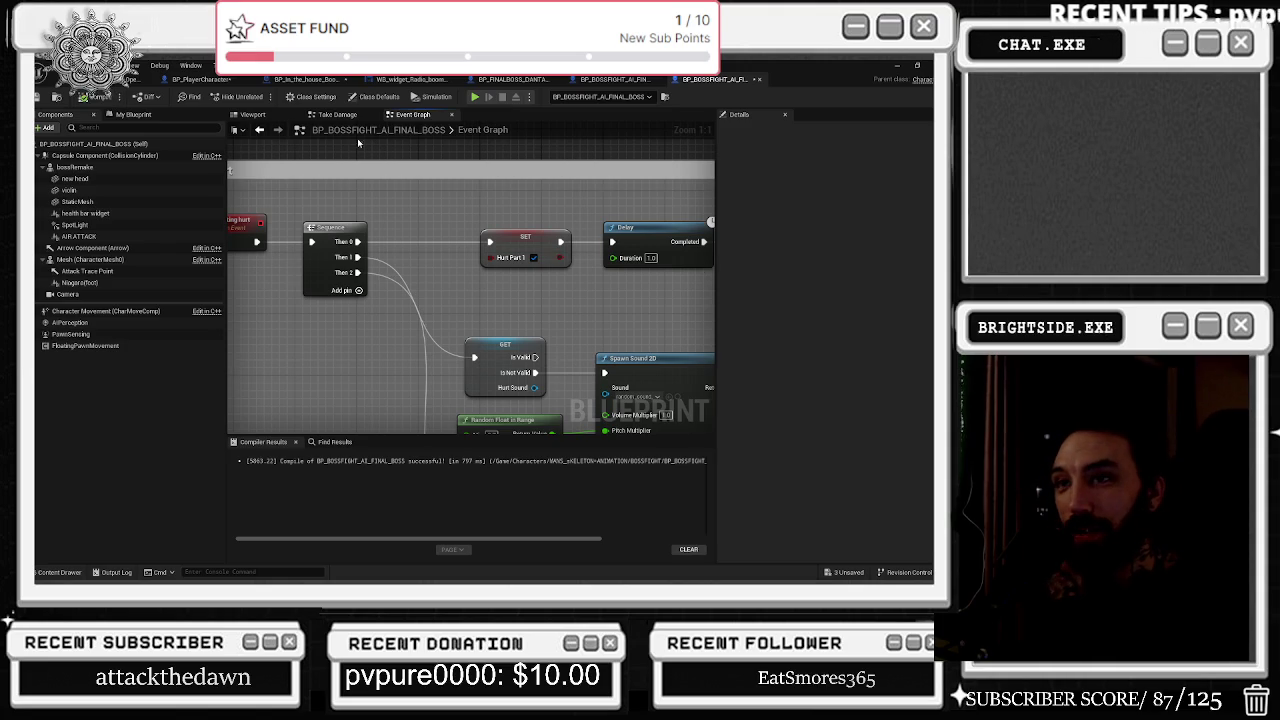
{"action": "left_click", "coordinate": [40, 96]}
{"action": "key", "text": "Home"}
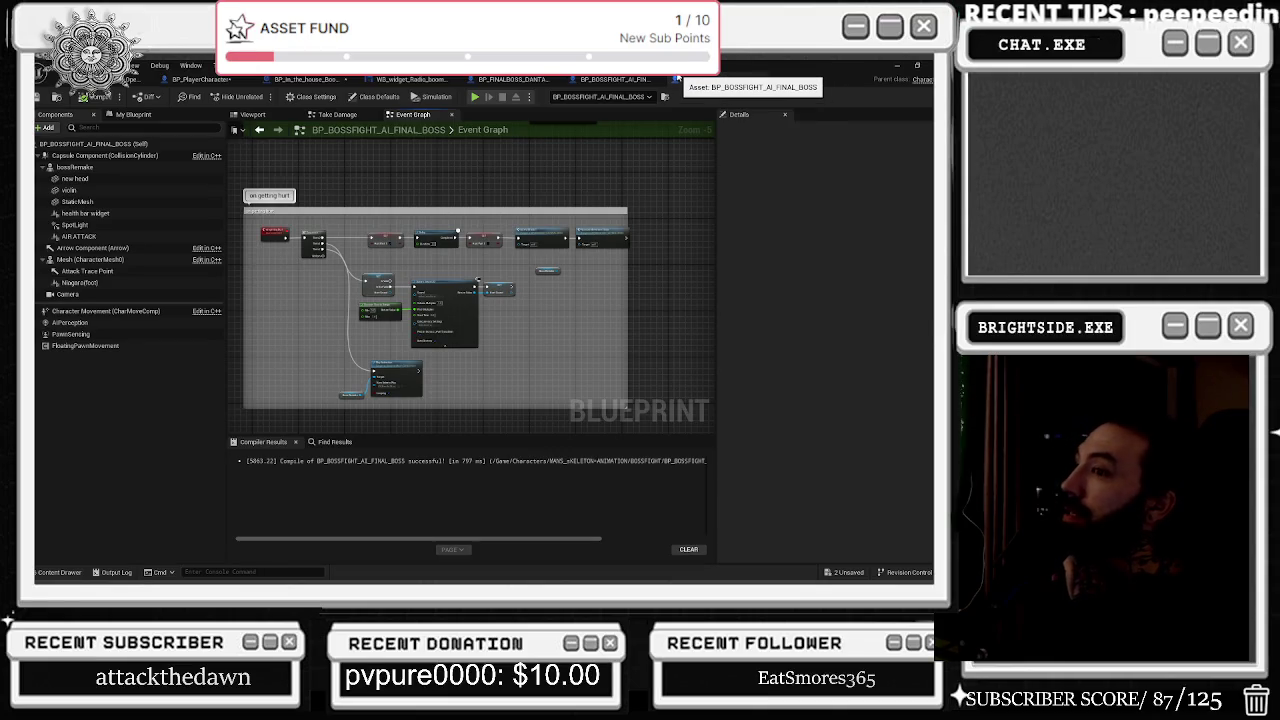
Move the Get All Actors Of Class node lower in the event graph.
{"action": "scroll", "coordinate": [445, 265], "scroll_direction": "up", "scroll_amount": 4}
{"action": "scroll", "coordinate": [460, 288], "scroll_direction": "down", "scroll_amount": 3}
{"action": "left_click_drag", "start_coordinate": [340, 268], "coordinate": [565, 392]}
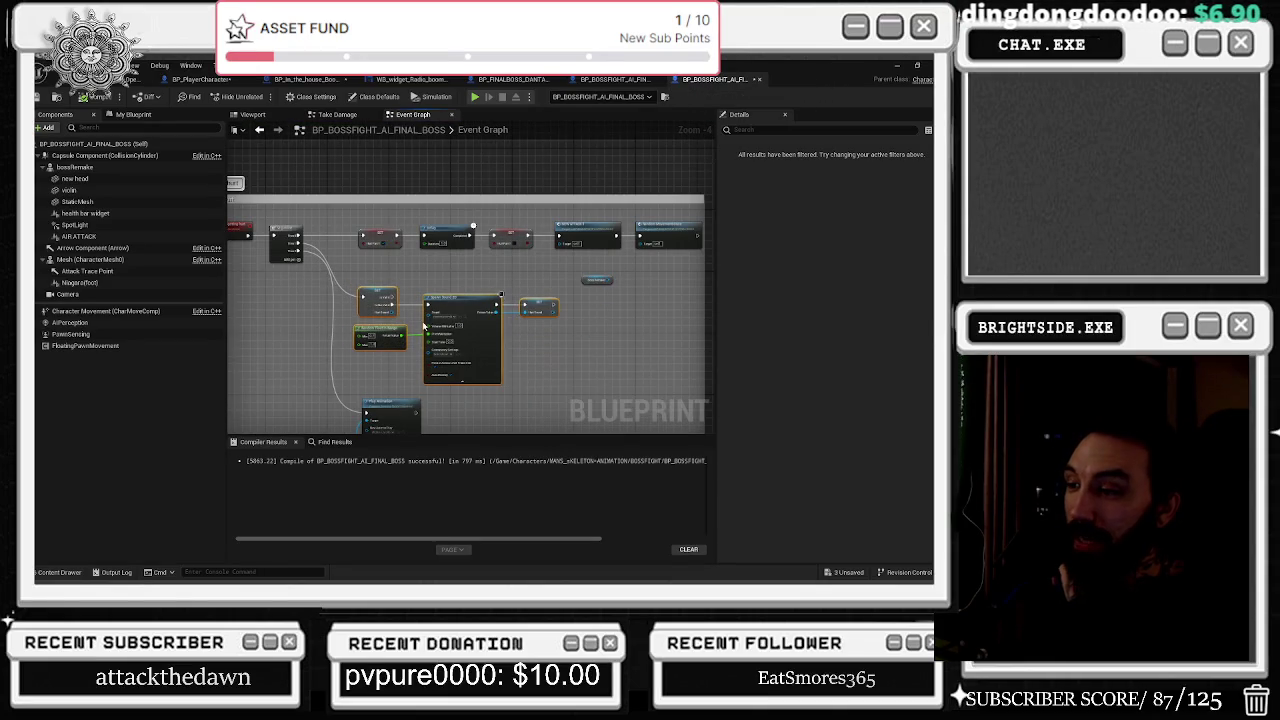
{"action": "scroll", "coordinate": [423, 320], "scroll_direction": "down", "scroll_amount": 8}
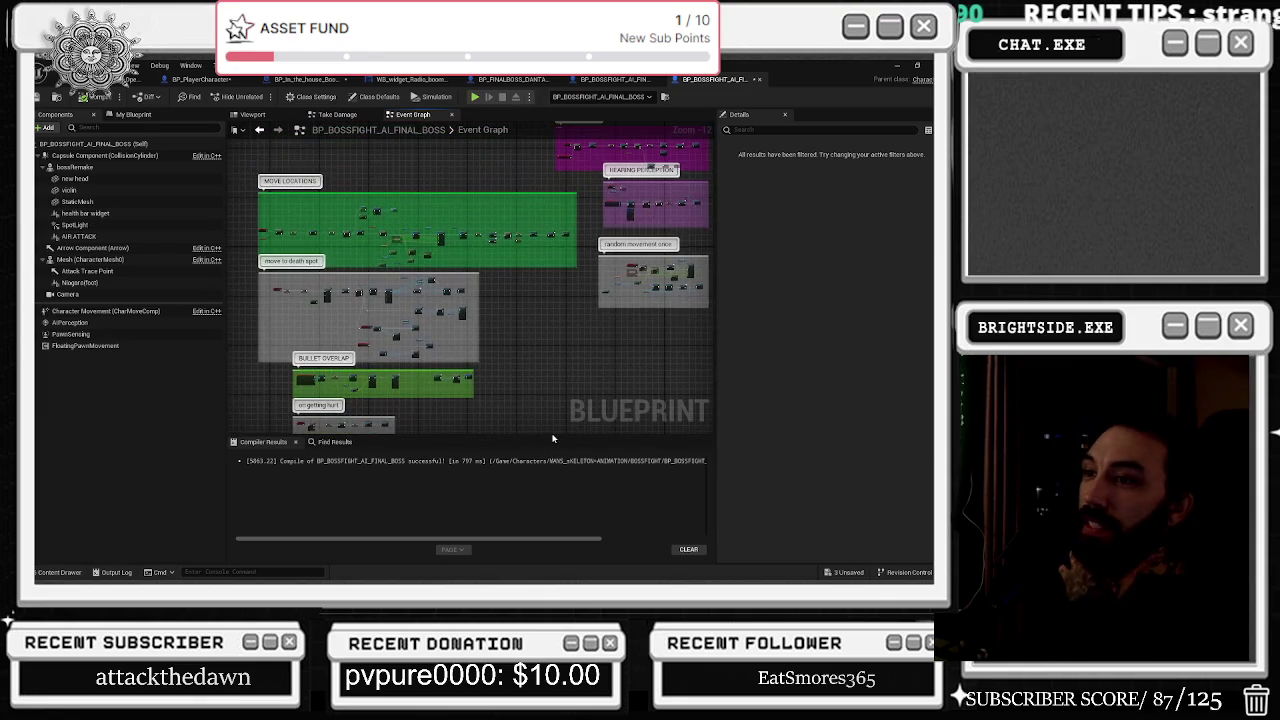
{"action": "scroll", "coordinate": [421, 319], "scroll_direction": "up", "scroll_amount": 8}
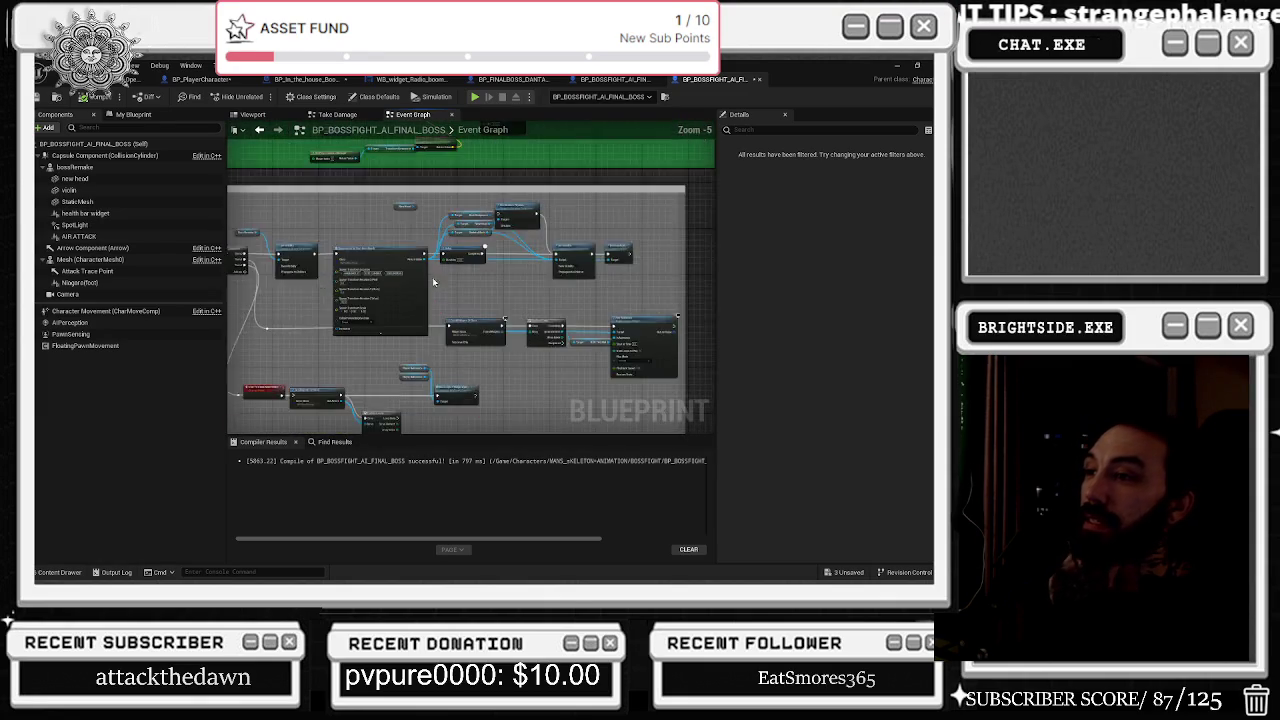
{"action": "scroll", "coordinate": [605, 229], "scroll_direction": "up", "scroll_amount": 3}
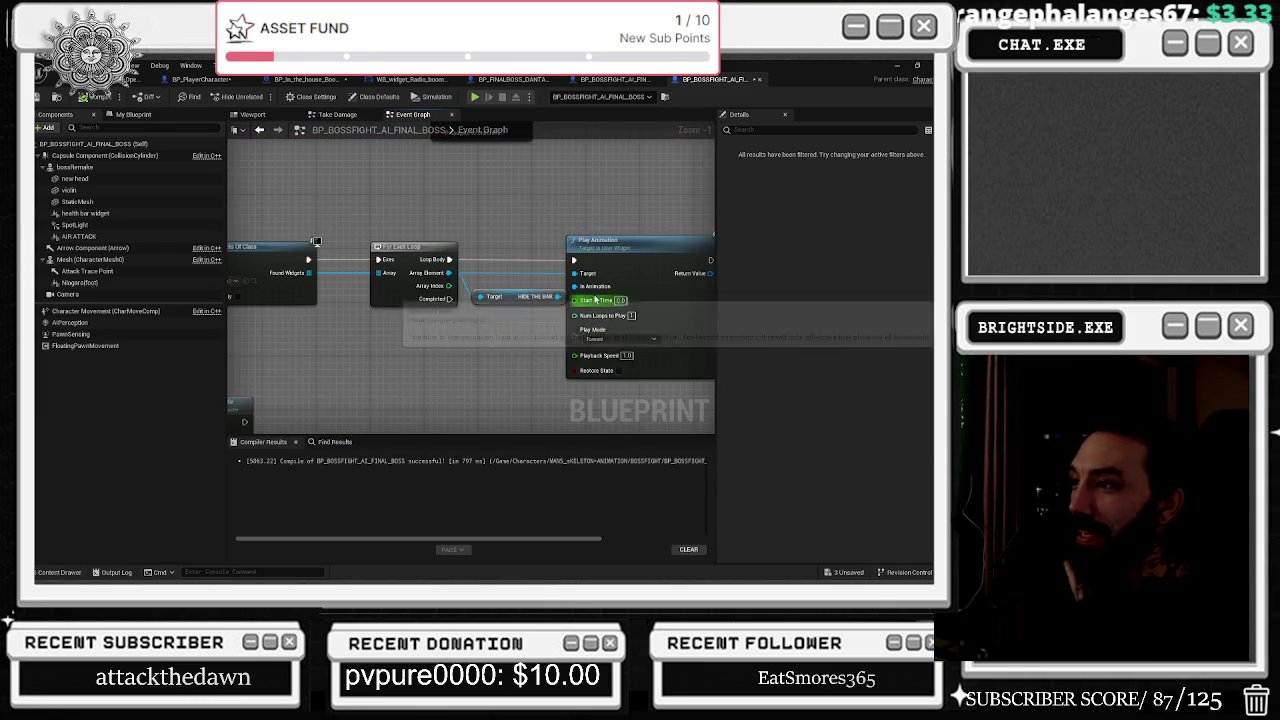
{"action": "mouse_move", "coordinate": [417, 343]}
{"action": "left_mouse_down"}
{"action": "mouse_move", "coordinate": [491, 366]}
{"action": "mouse_move", "coordinate": [534, 317]}
{"action": "mouse_move", "coordinate": [485, 343]}
{"action": "mouse_move", "coordinate": [528, 356]}
{"action": "left_mouse_up"}
{"action": "left_click_drag", "start_coordinate": [411, 246], "coordinate": [428, 308]}
Locate the Spawn Sound node's sound asset in the content browser, then close it.
{"action": "scroll", "coordinate": [430, 368], "scroll_direction": "down", "scroll_amount": 1}
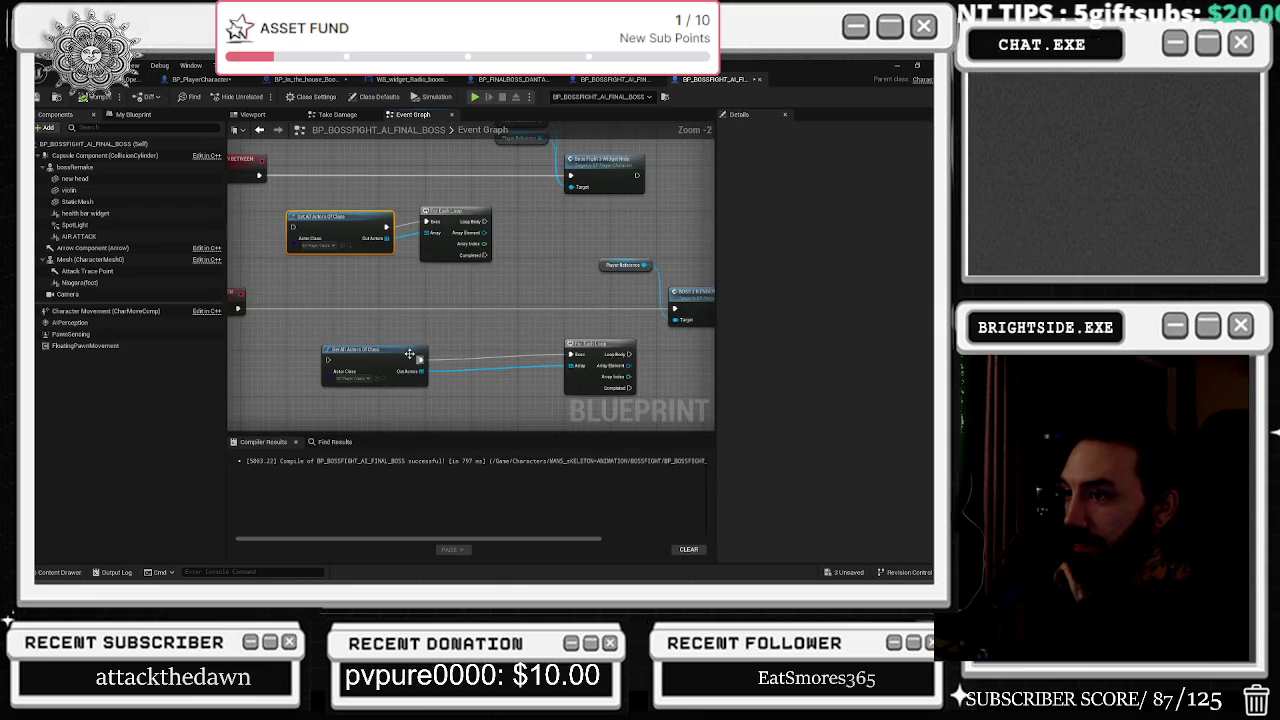
{"action": "scroll", "coordinate": [430, 368], "scroll_direction": "down", "scroll_amount": 1}
{"action": "mouse_move", "coordinate": [430, 368]}
{"action": "left_mouse_down"}
{"action": "mouse_move", "coordinate": [449, 306]}
{"action": "mouse_move", "coordinate": [409, 218]}
{"action": "left_mouse_up"}
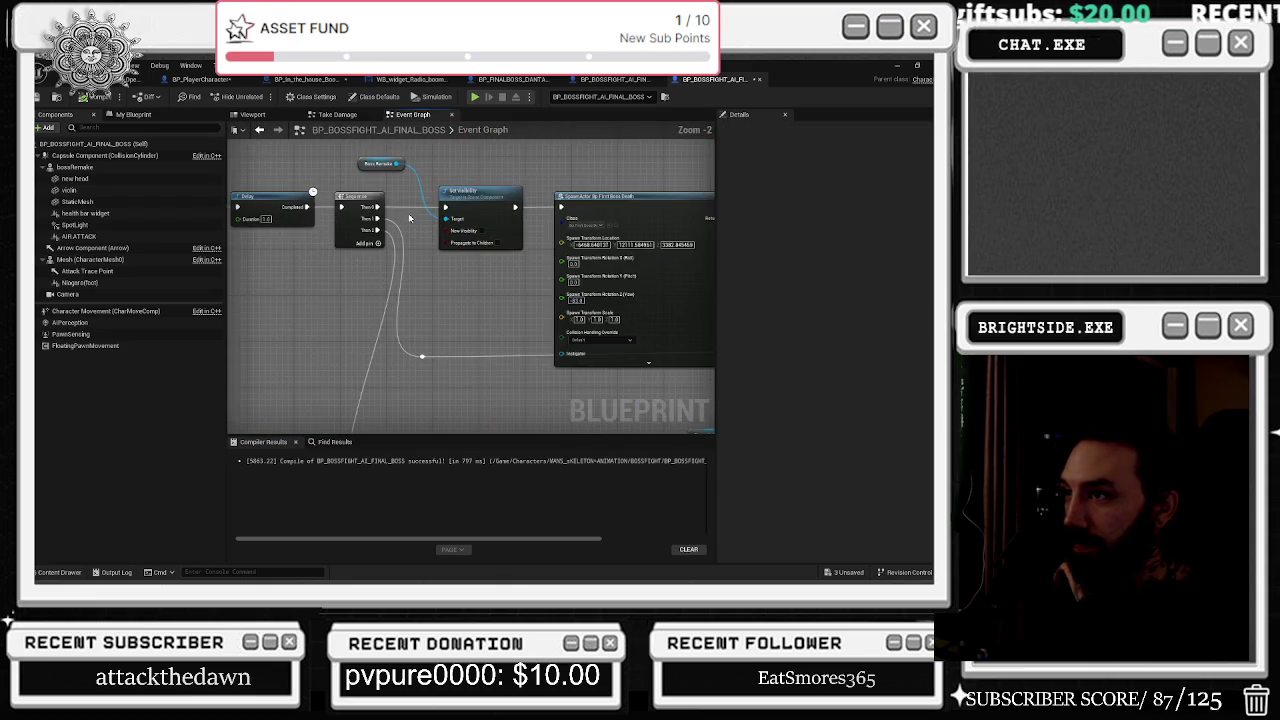
{"action": "scroll", "coordinate": [409, 218], "scroll_direction": "up", "scroll_amount": 2}
{"action": "scroll", "coordinate": [404, 249], "scroll_direction": "up", "scroll_amount": 1}
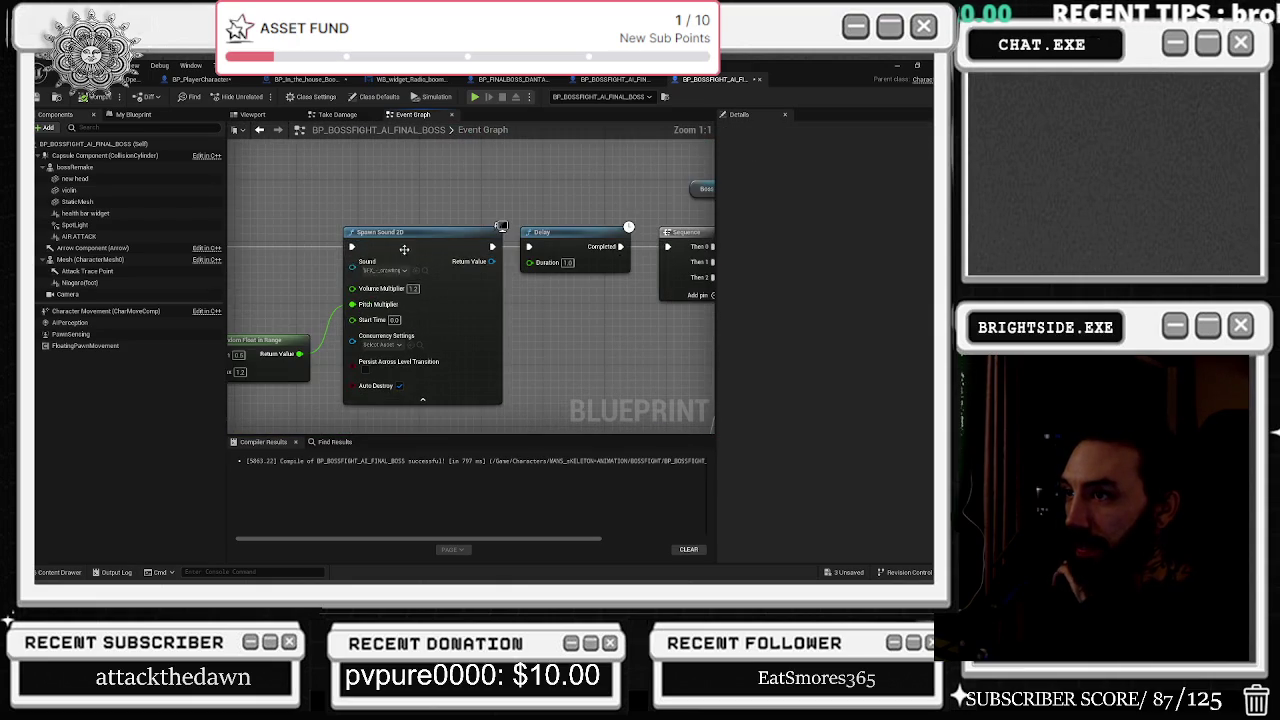
{"action": "left_click_drag", "start_coordinate": [427, 274], "coordinate": [496, 267]}
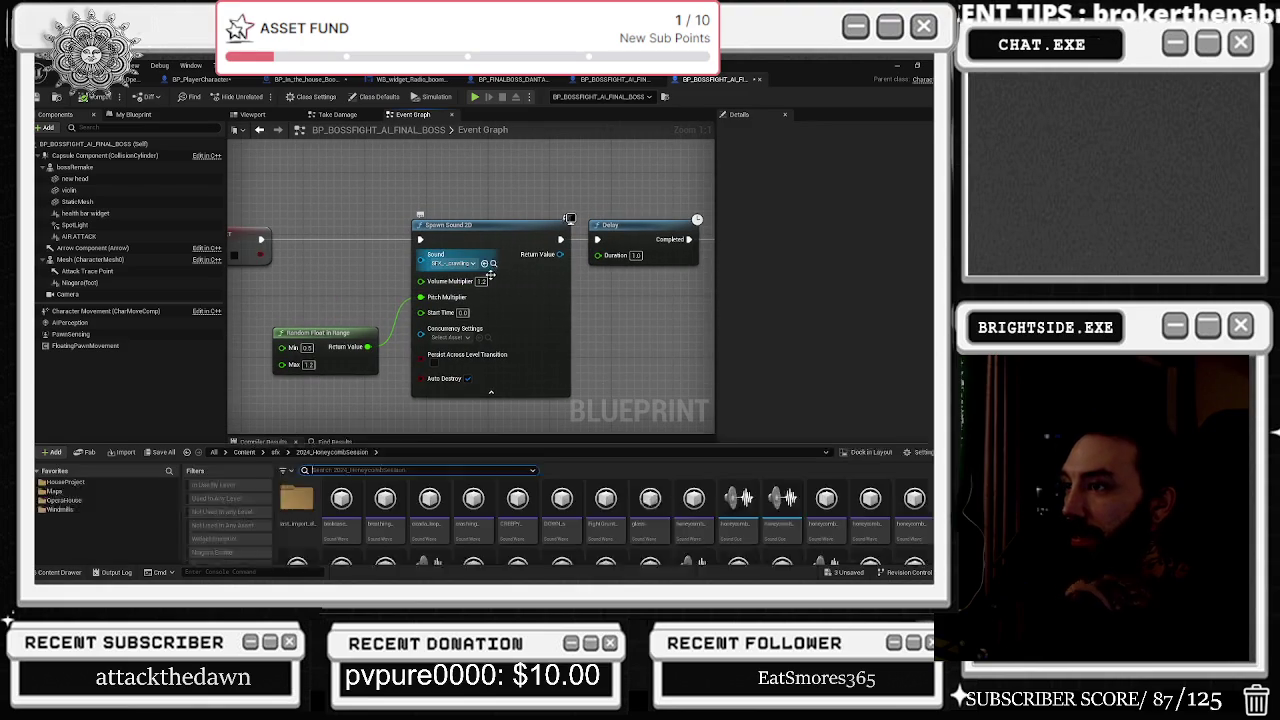
{"action": "left_click", "coordinate": [493, 264]}
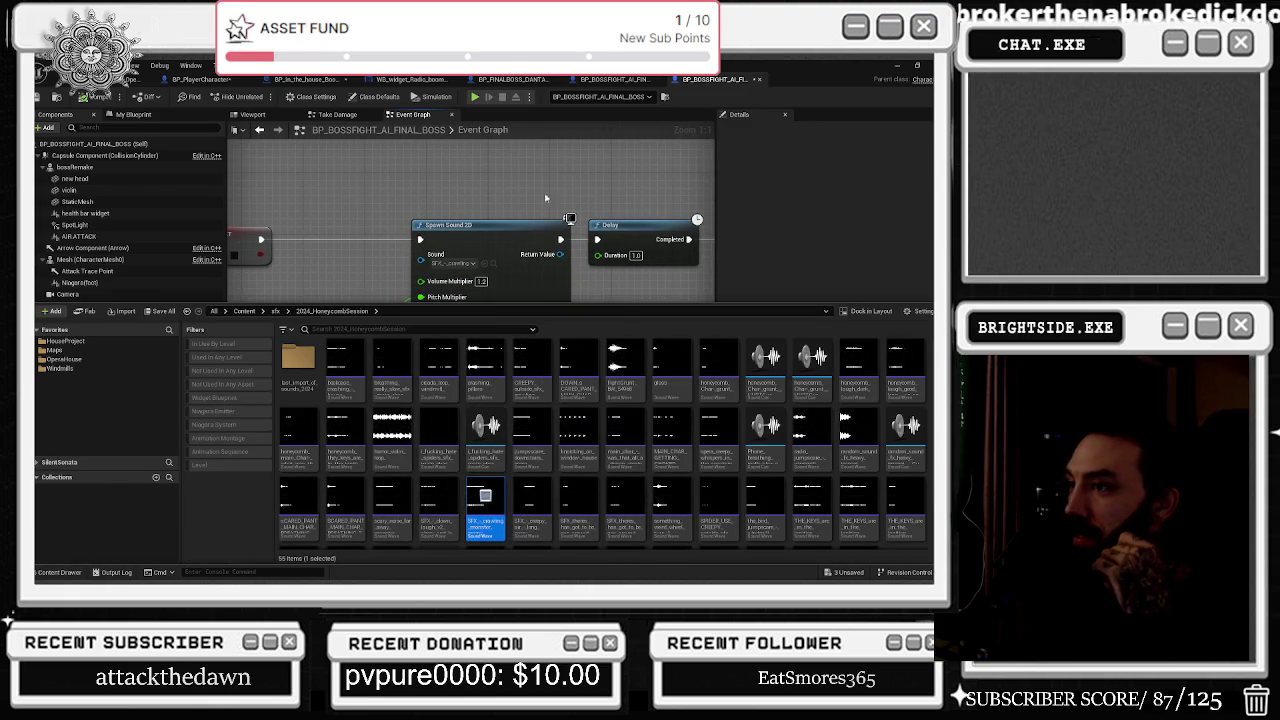
{"action": "left_click", "coordinate": [533, 190]}
{"action": "mouse_move", "coordinate": [482, 237]}
{"action": "left_mouse_down"}
{"action": "mouse_move", "coordinate": [700, 260]}
{"action": "mouse_move", "coordinate": [540, 270]}
{"action": "mouse_move", "coordinate": [420, 243]}
{"action": "left_mouse_up"}
Open the Content Drawer with Ctrl+Space and scroll to the sound wave in sfx.
{"action": "scroll", "coordinate": [607, 231], "scroll_direction": "down", "scroll_amount": 6}
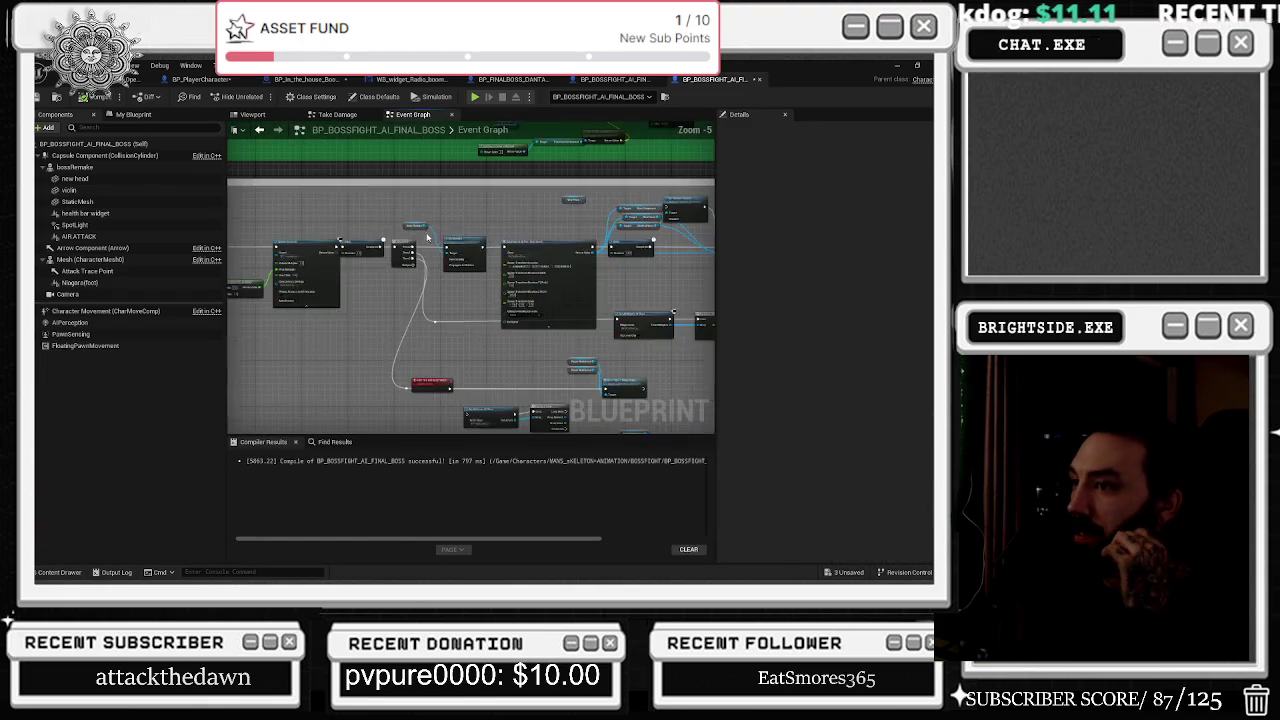
{"action": "scroll", "coordinate": [517, 349], "scroll_direction": "down", "scroll_amount": 3}
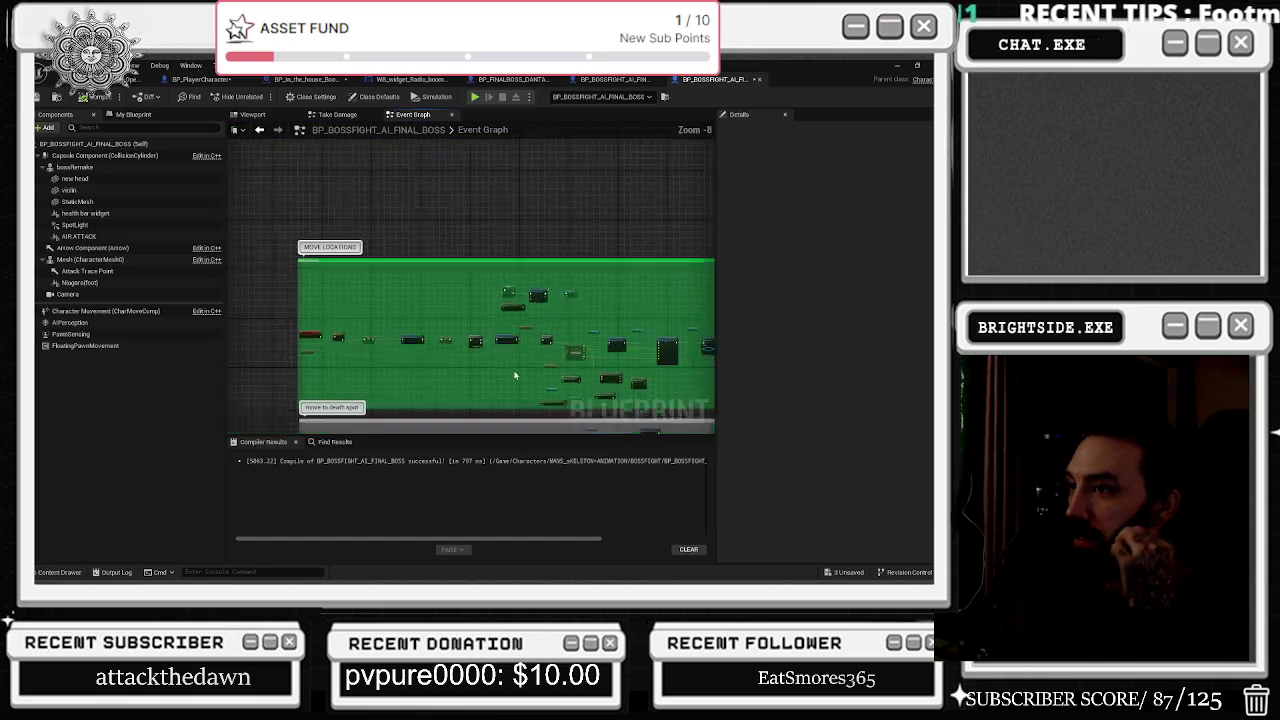
{"action": "scroll", "coordinate": [325, 355], "scroll_direction": "up", "scroll_amount": 8}
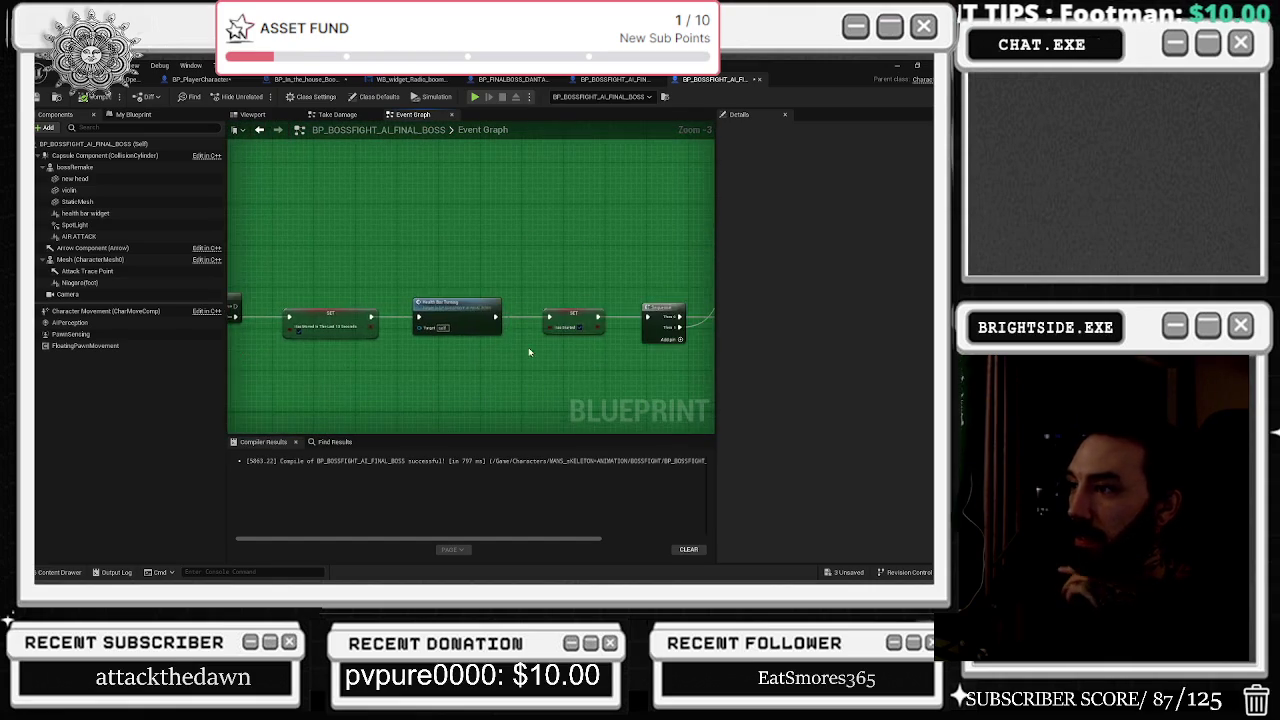
{"action": "scroll", "coordinate": [475, 205], "scroll_direction": "up", "scroll_amount": 2}
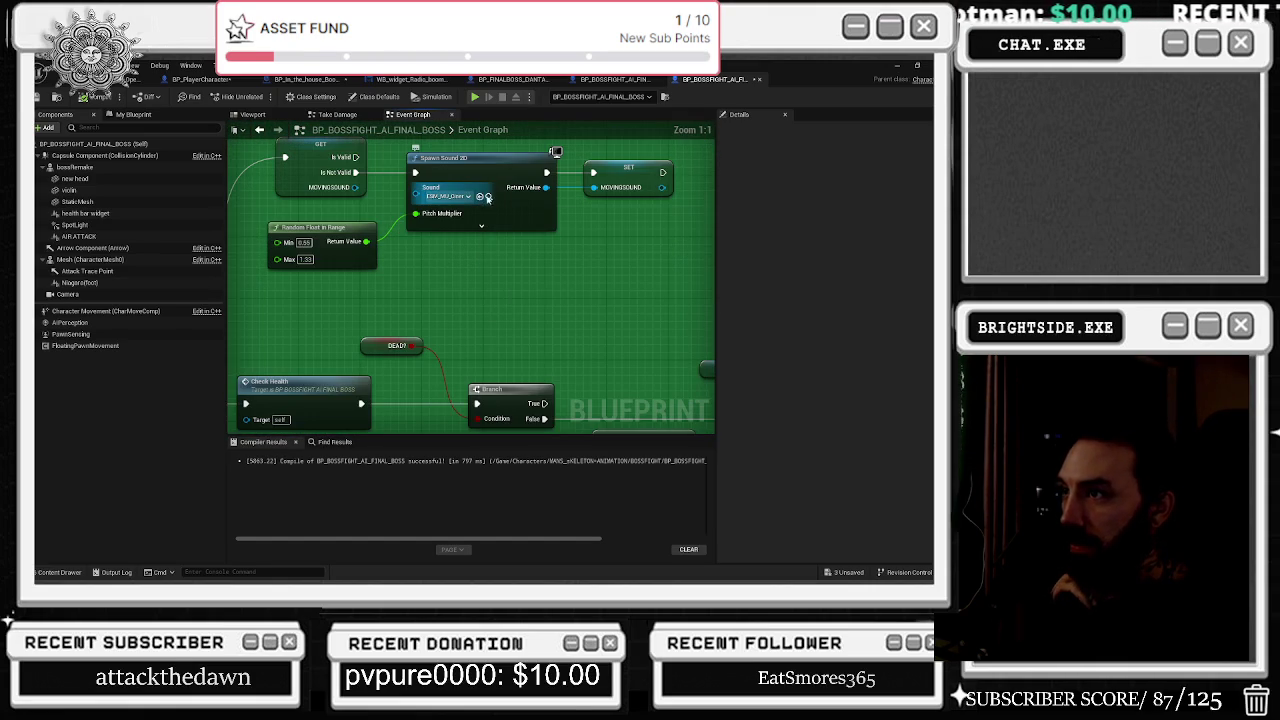
{"action": "key", "text": "ctrl+space"}
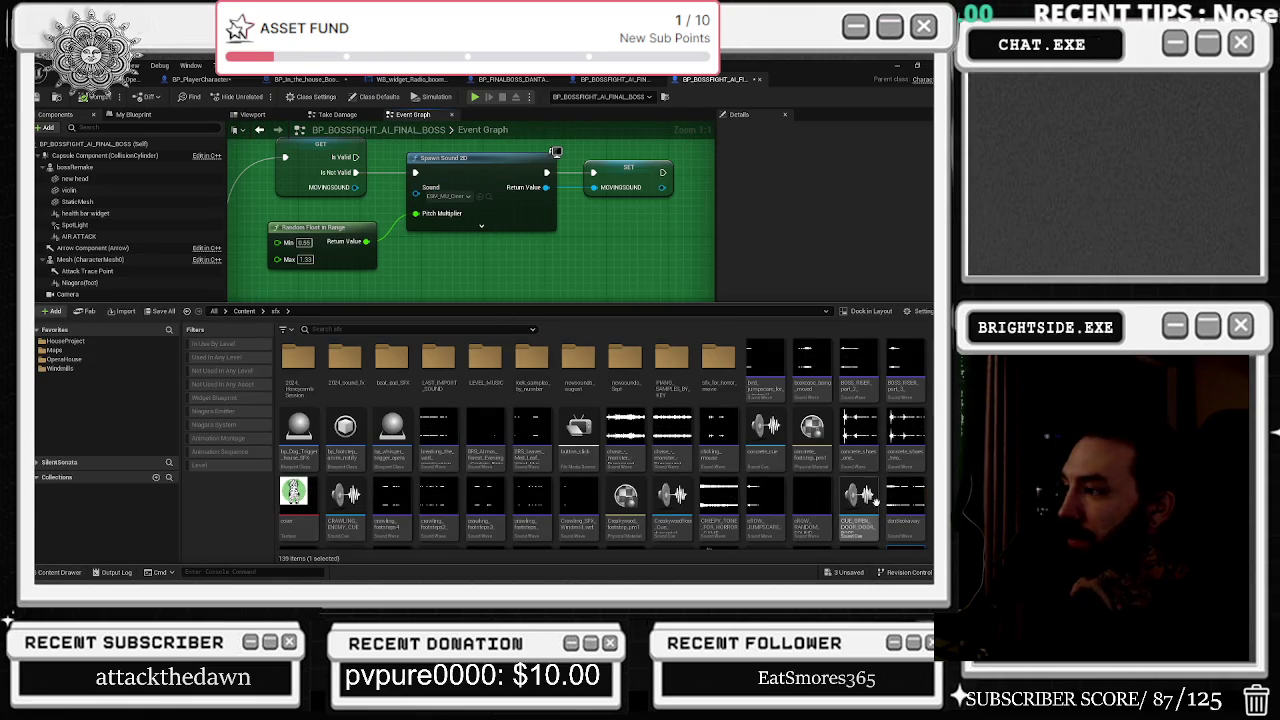
{"action": "scroll", "coordinate": [880, 510], "scroll_direction": "down", "scroll_amount": 2}
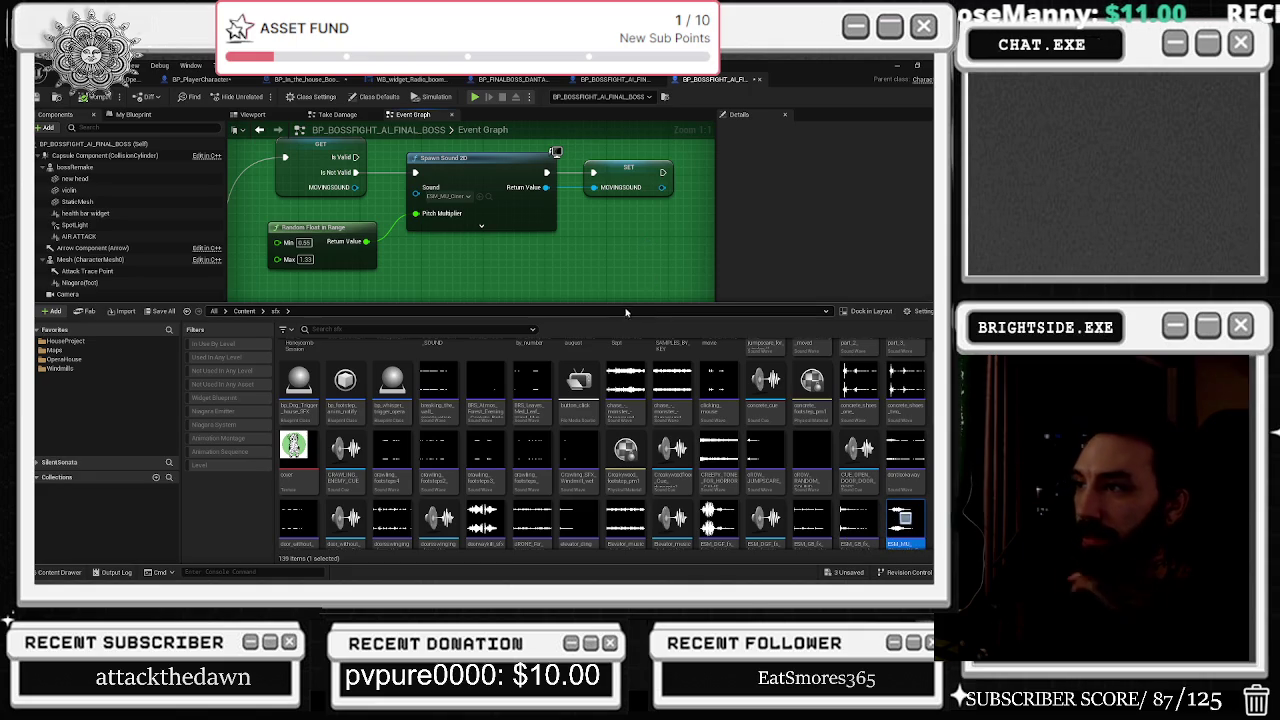
{"action": "scroll", "coordinate": [905, 480], "scroll_direction": "down", "scroll_amount": 2}
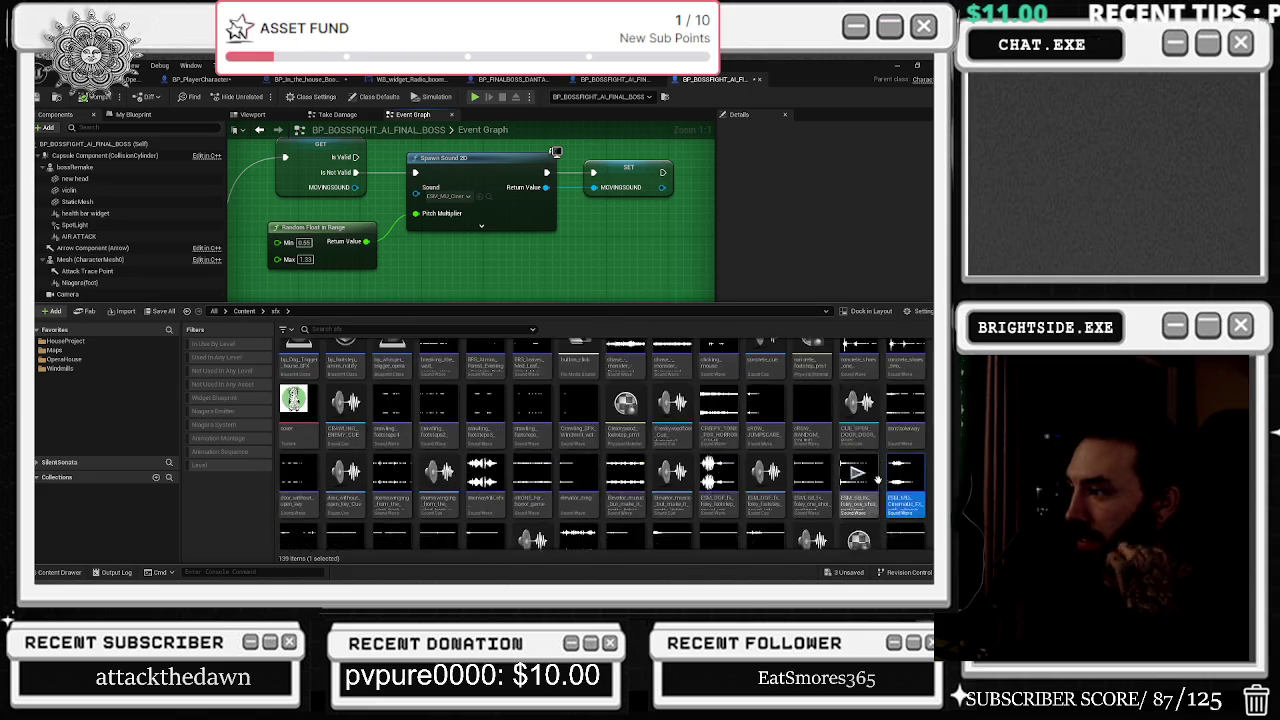
Create a Sound Cue from the cinematic sci-fi sound wave and open it in the editor.
{"action": "right_click", "coordinate": [918, 469]}
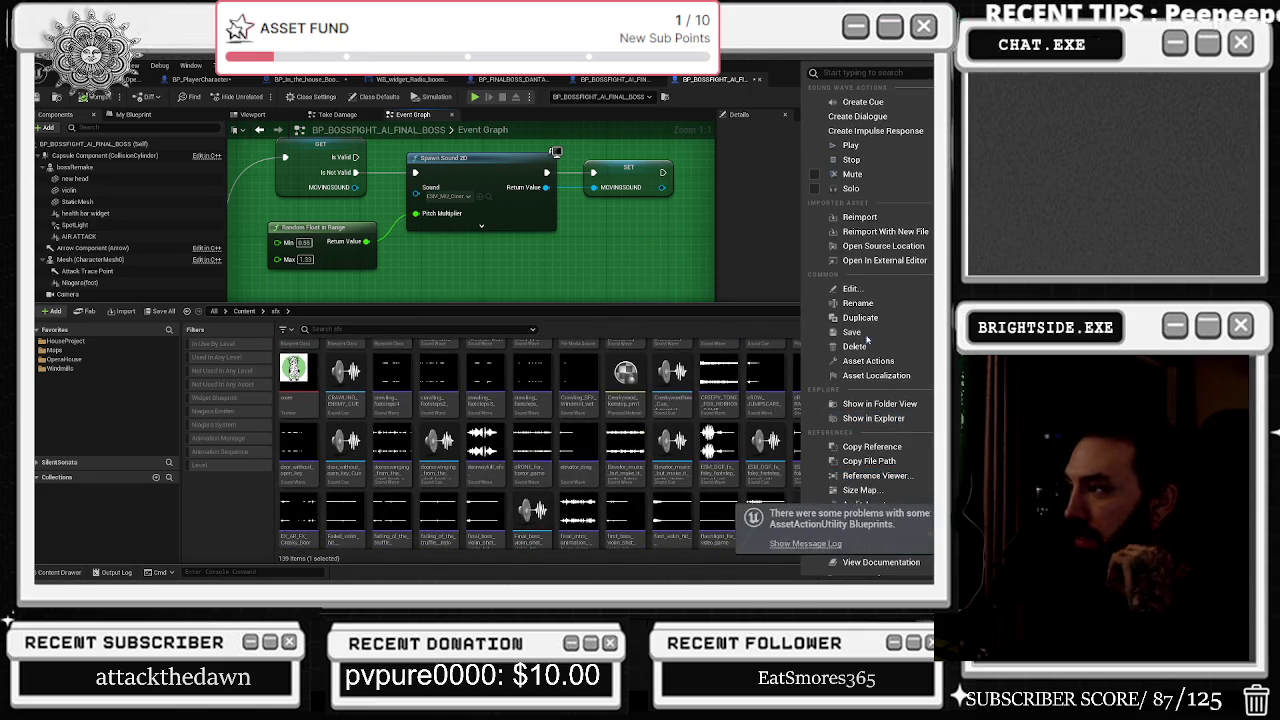
{"action": "left_click", "coordinate": [872, 102]}
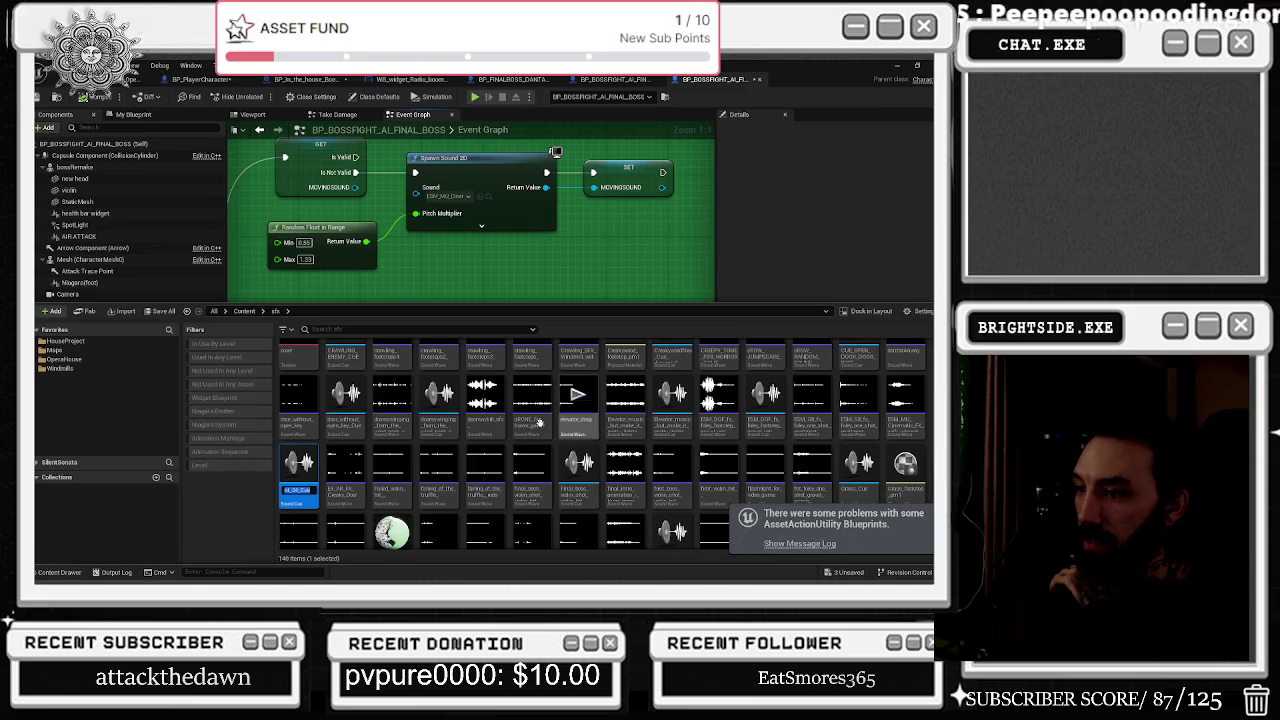
{"action": "double_click", "coordinate": [316, 498]}
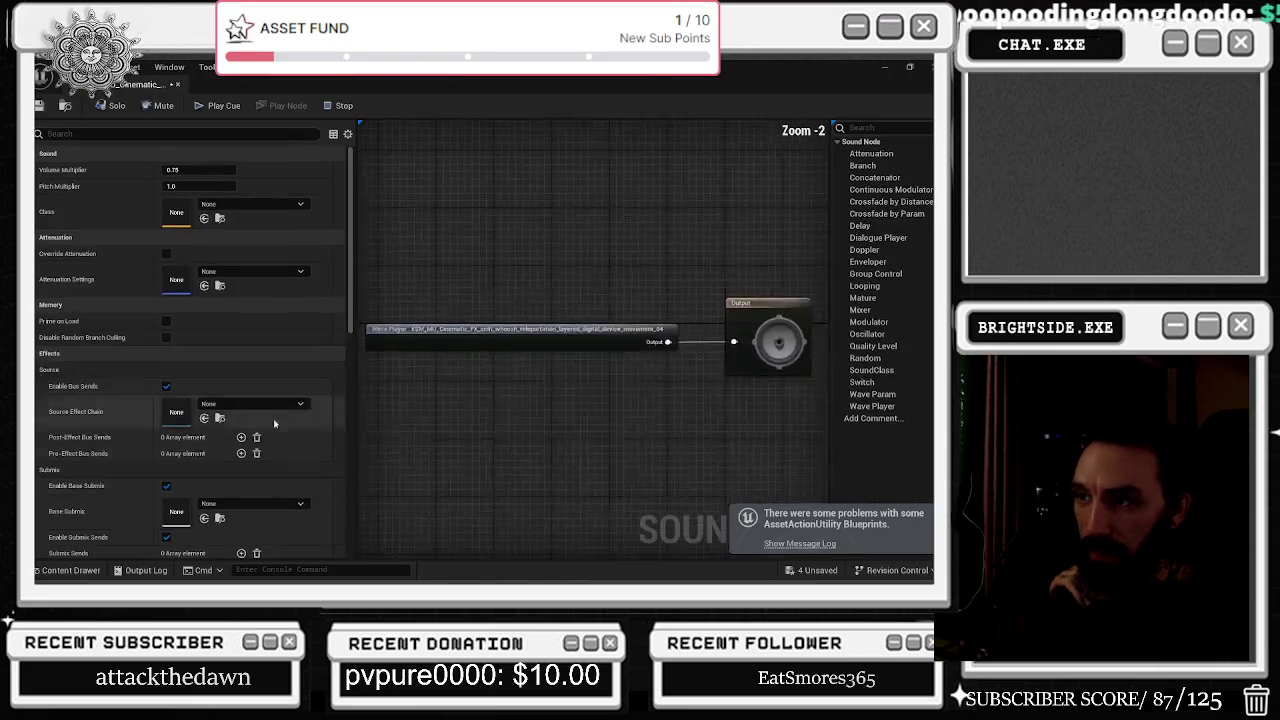
Browse the Content Drawer into the LAST_IMPORT_SOUND folder.
{"action": "left_click", "coordinate": [70, 570]}
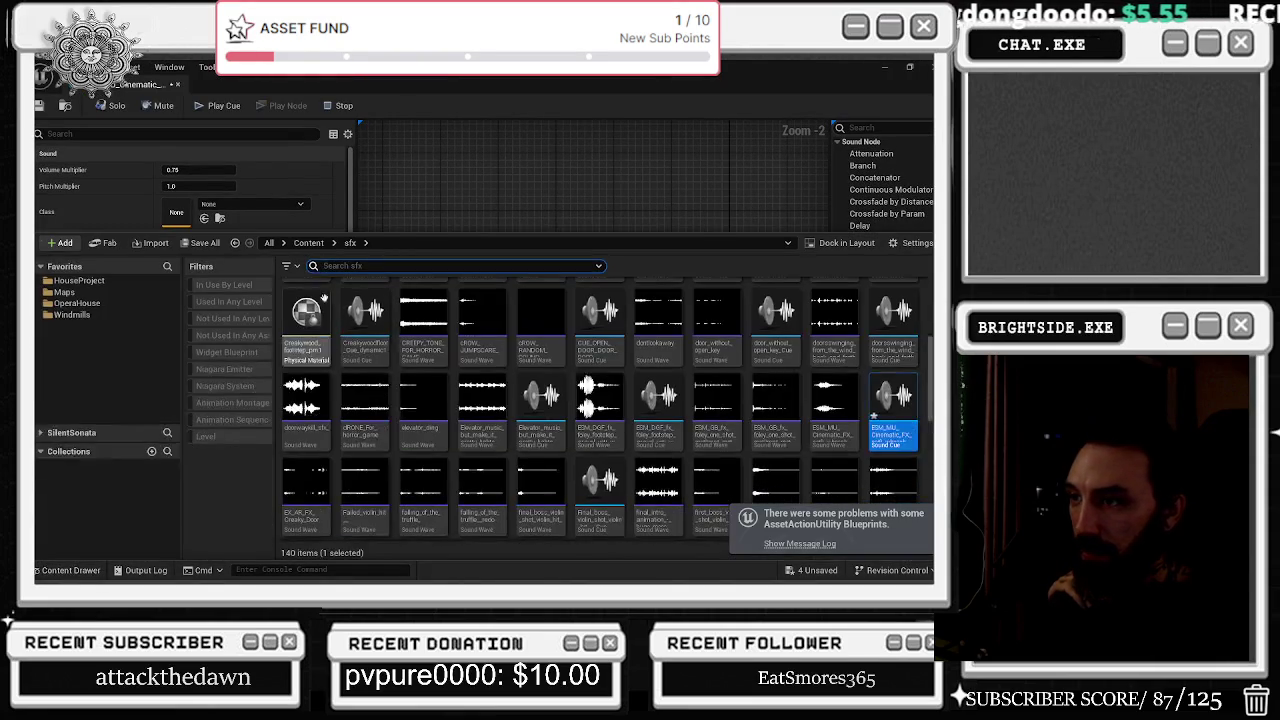
{"action": "scroll", "coordinate": [456, 360], "scroll_direction": "up", "scroll_amount": 5}
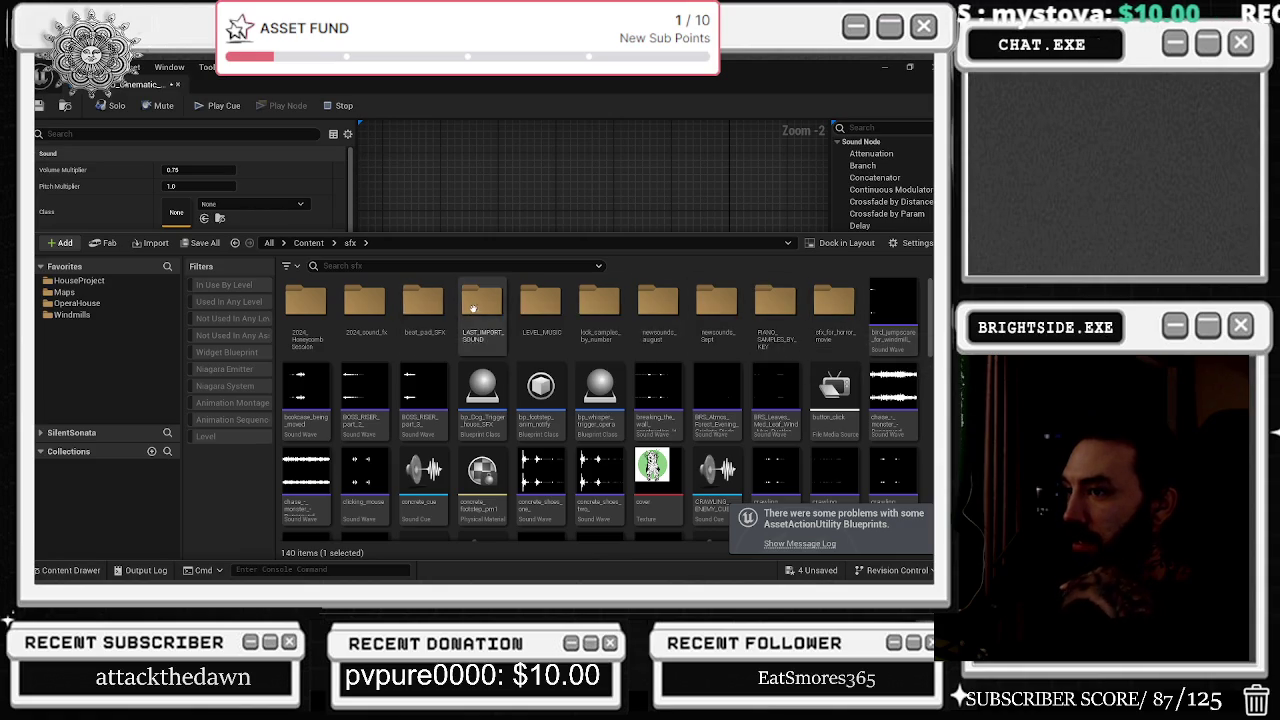
{"action": "double_click", "coordinate": [488, 314]}
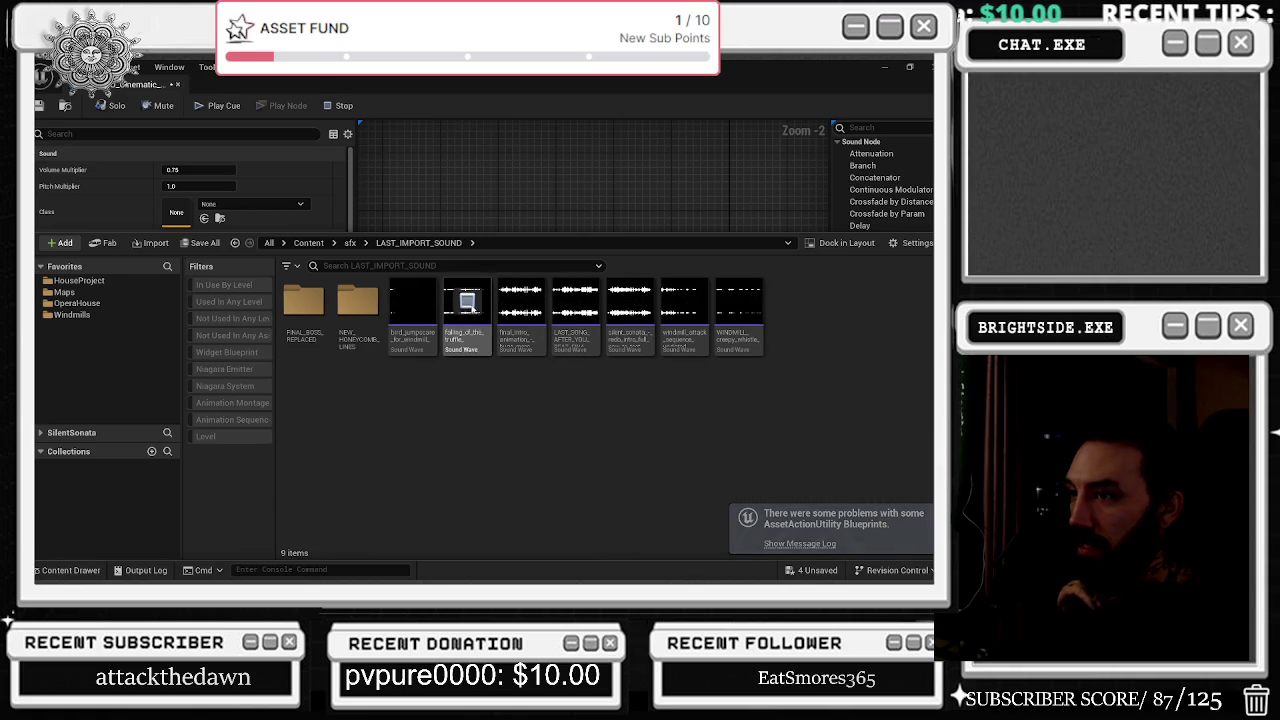
Preview boss_attack_2, the first boss attack, the opera jumpscare and both intro attack sounds.
{"action": "double_click", "coordinate": [305, 300]}
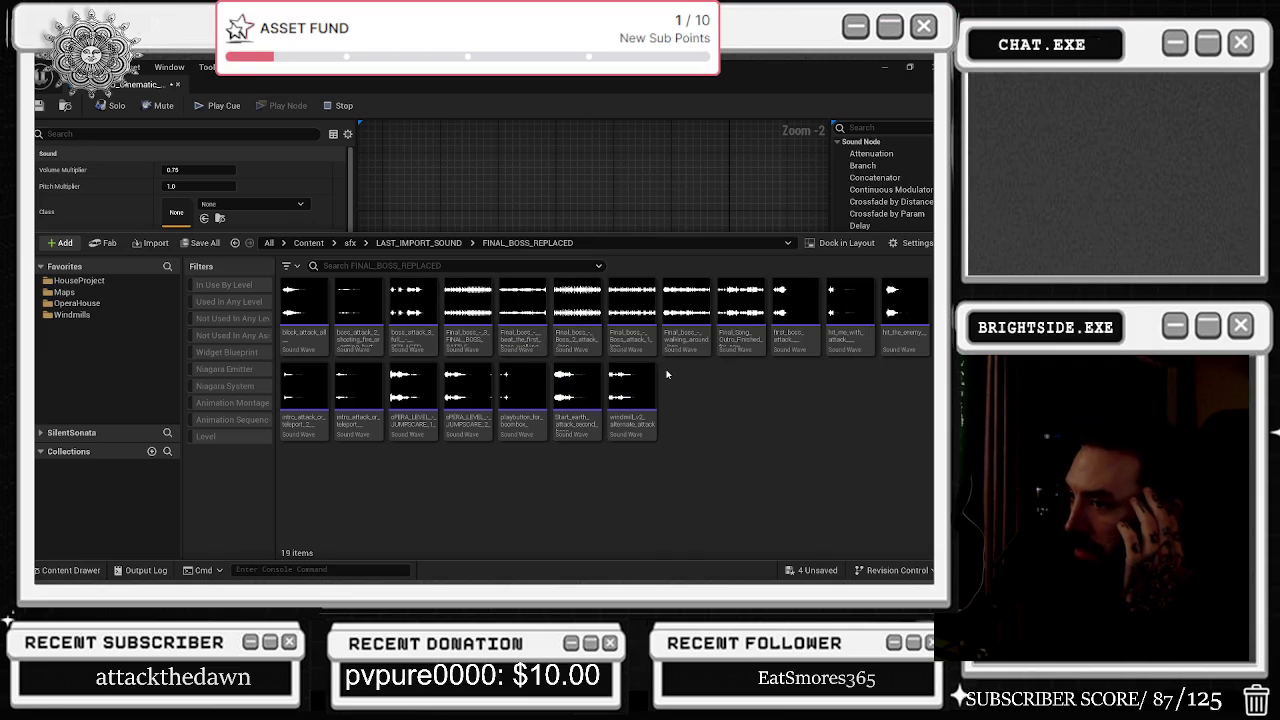
{"action": "left_click", "coordinate": [303, 384]}
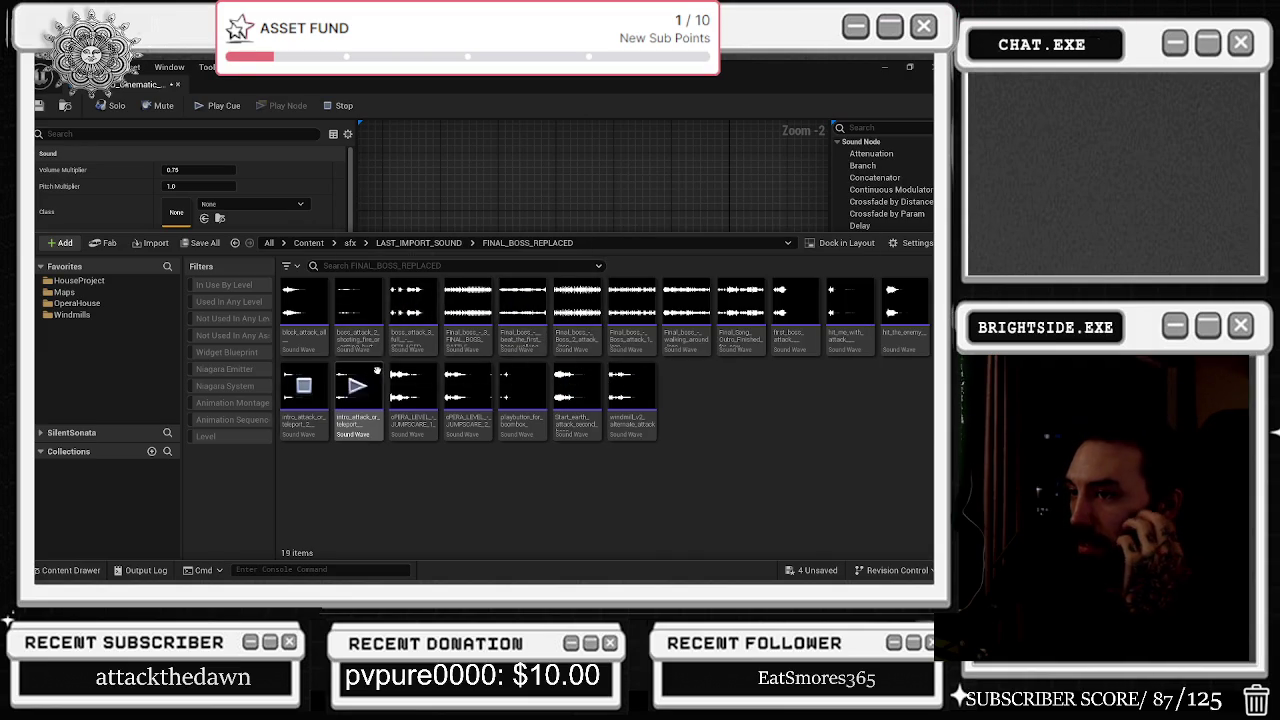
{"action": "left_click", "coordinate": [355, 300]}
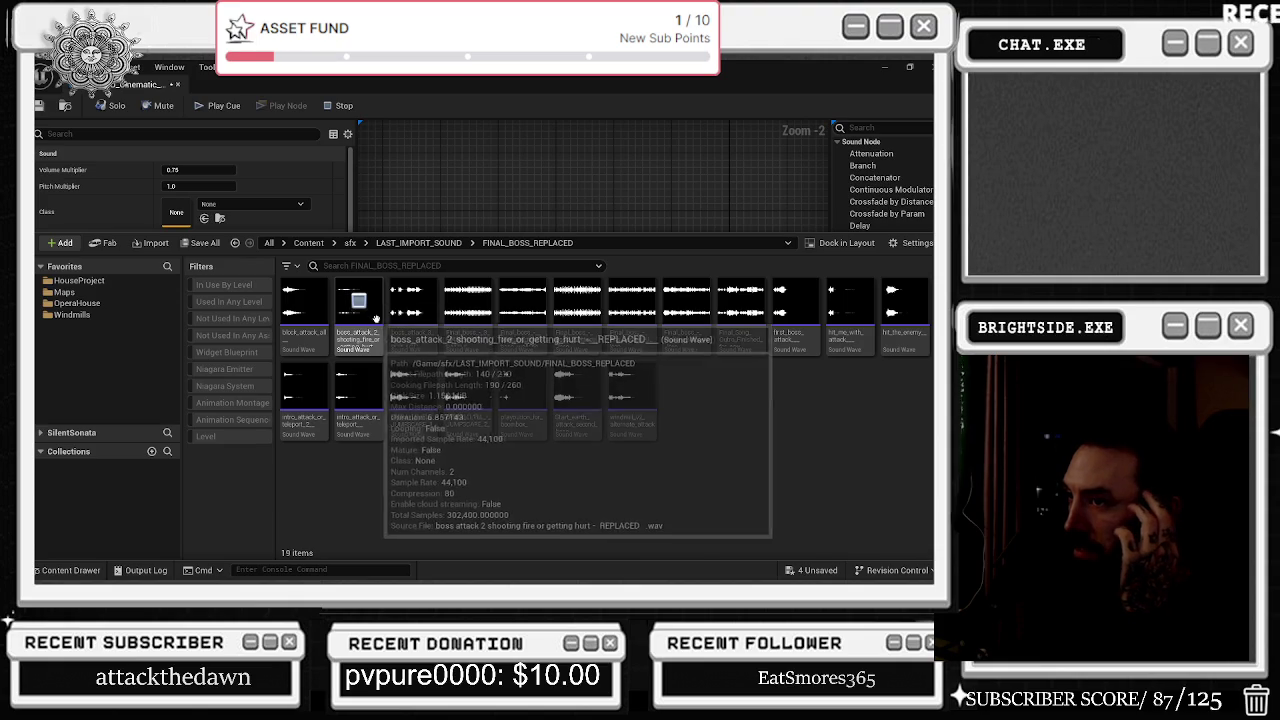
{"action": "left_click", "coordinate": [850, 300]}
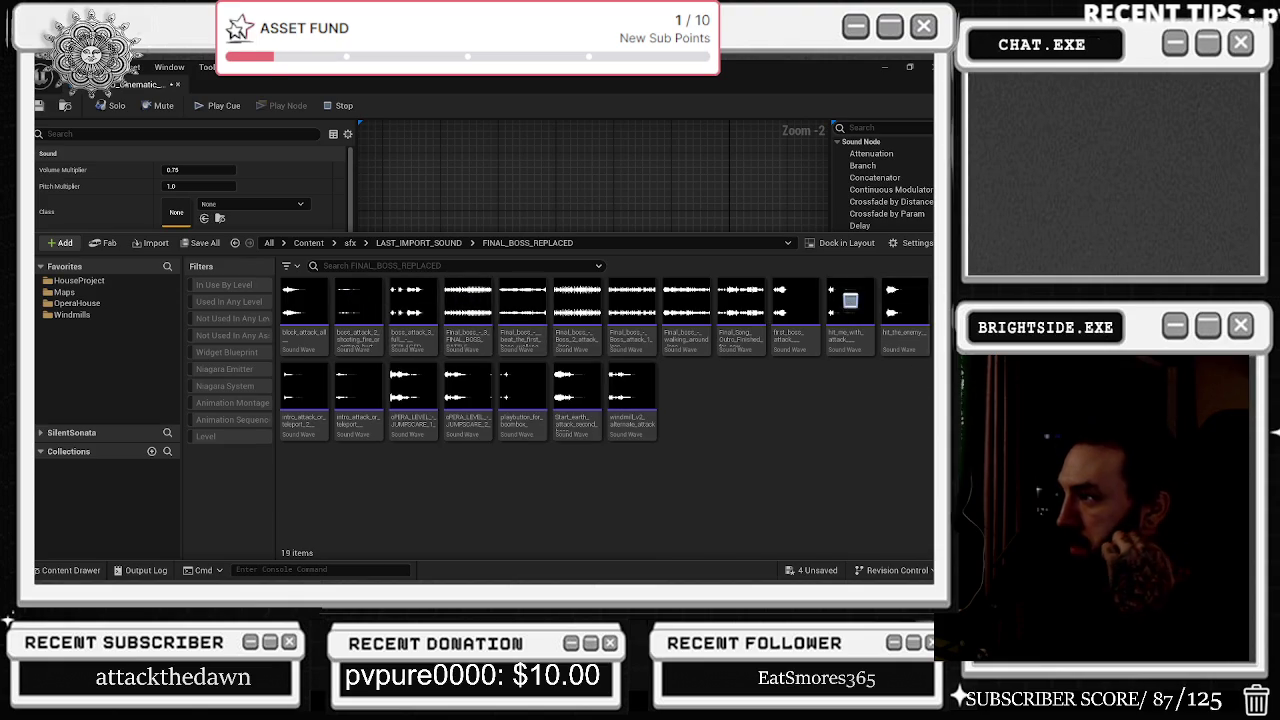
{"action": "left_click", "coordinate": [795, 300]}
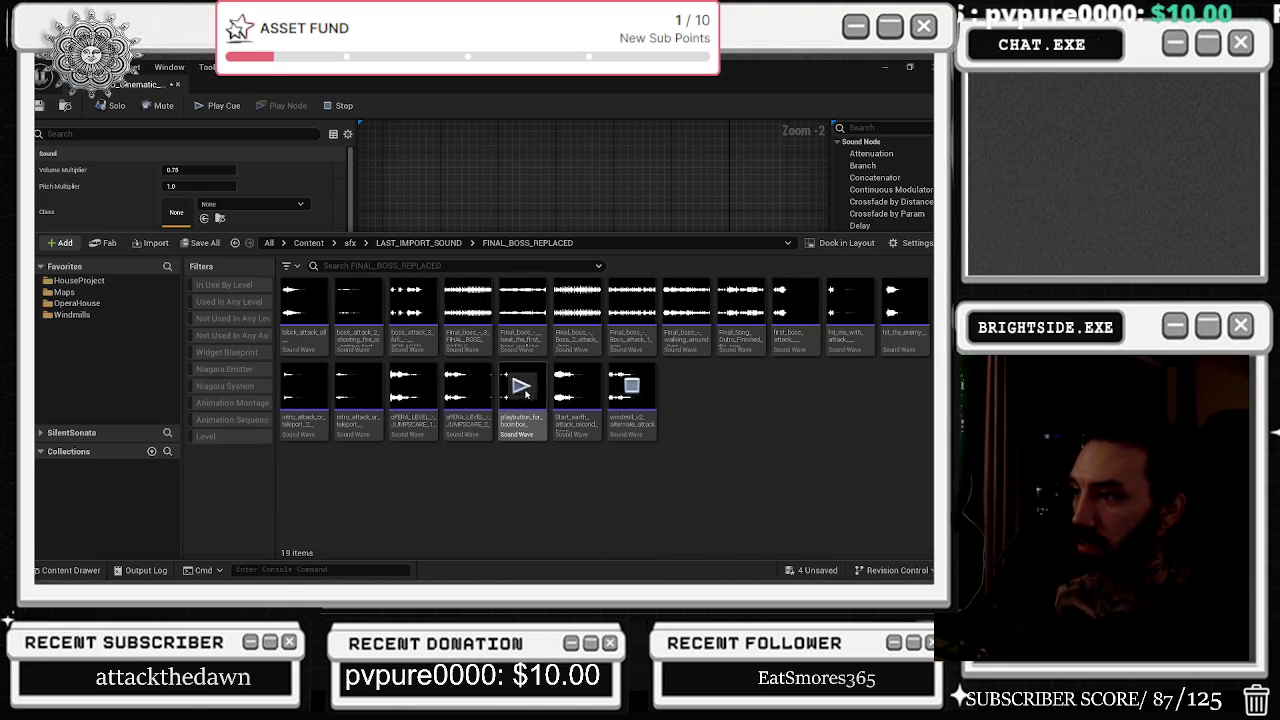
{"action": "left_click", "coordinate": [467, 384]}
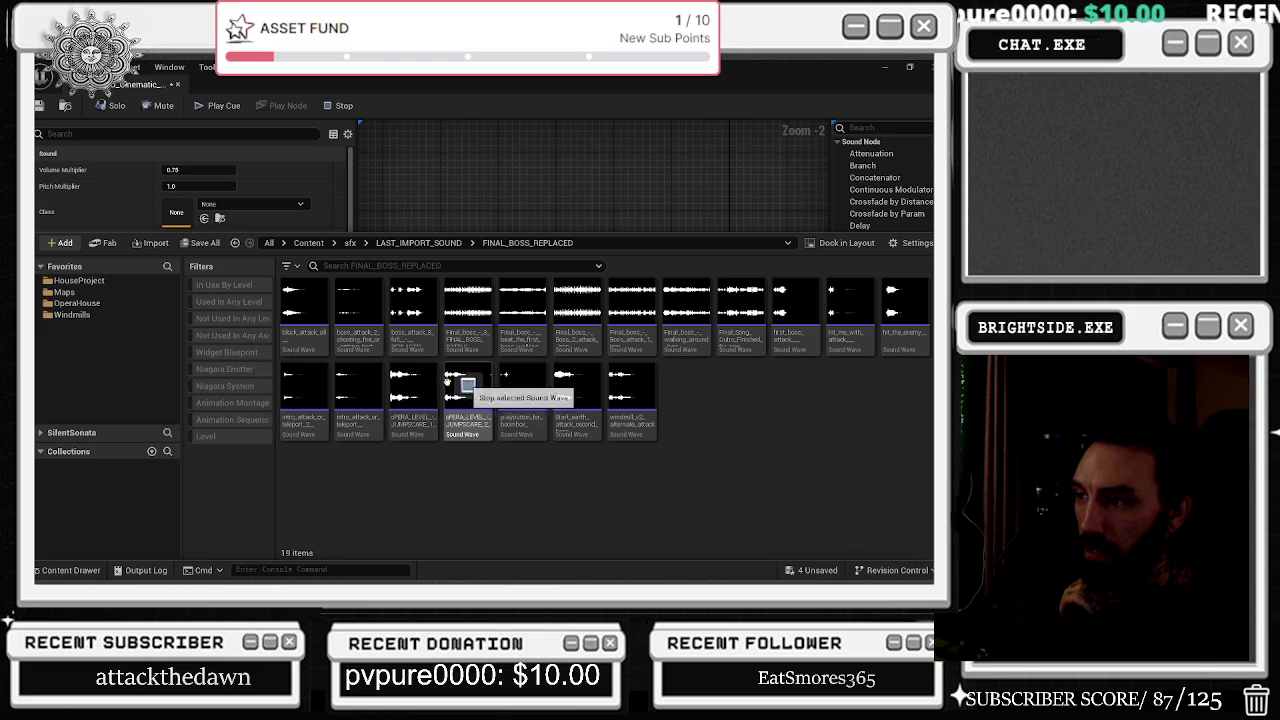
{"action": "left_click", "coordinate": [358, 385]}
{"action": "left_click", "coordinate": [303, 387]}
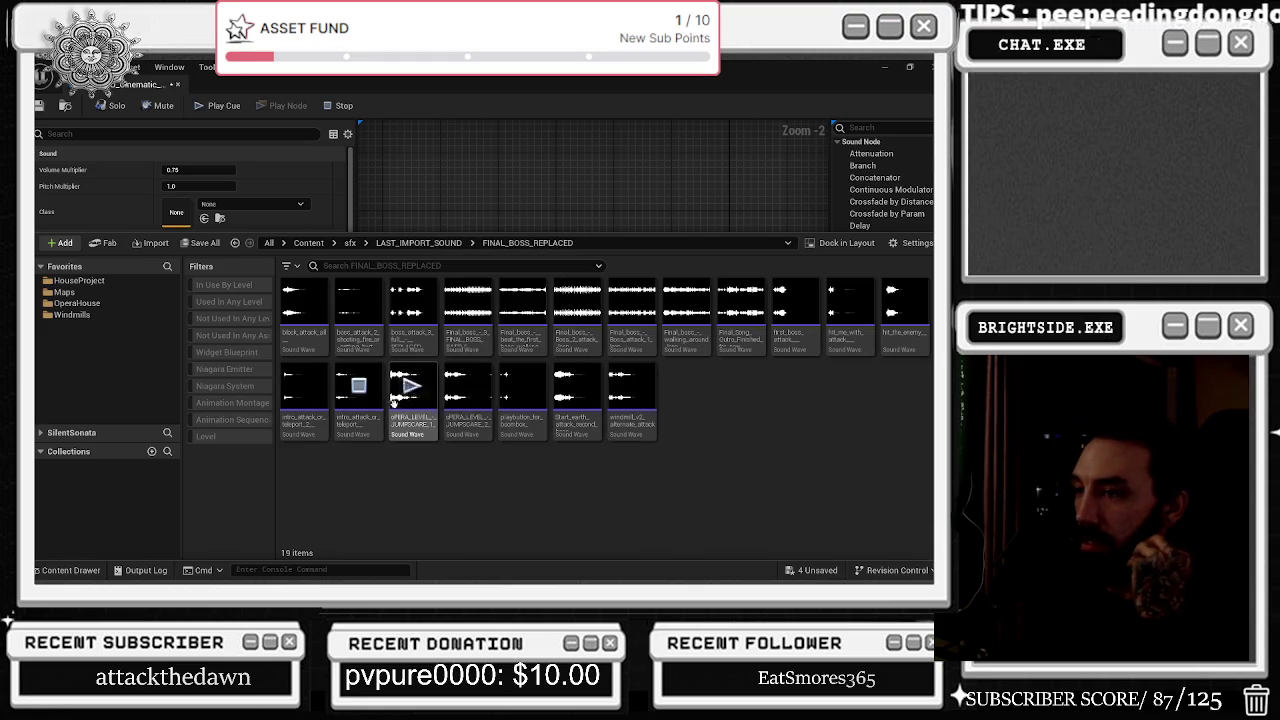
Add an intro_attack_or_teleport Wave Player and a Mixer, arranging them beside the whoosh player.
{"action": "mouse_move", "coordinate": [335, 427]}
{"action": "left_mouse_down"}
{"action": "mouse_move", "coordinate": [502, 200]}
{"action": "mouse_move", "coordinate": [563, 204]}
{"action": "left_mouse_up"}
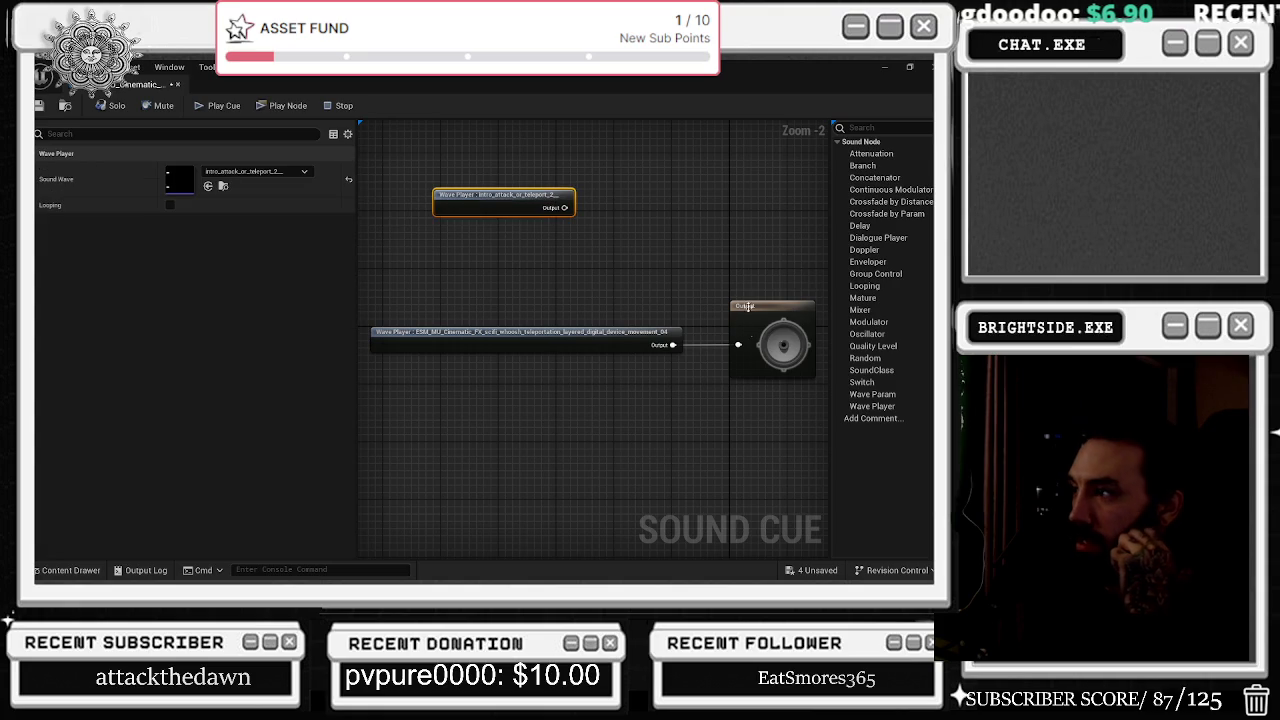
{"action": "right_click", "coordinate": [652, 242]}
{"action": "type", "text": "Mi"}
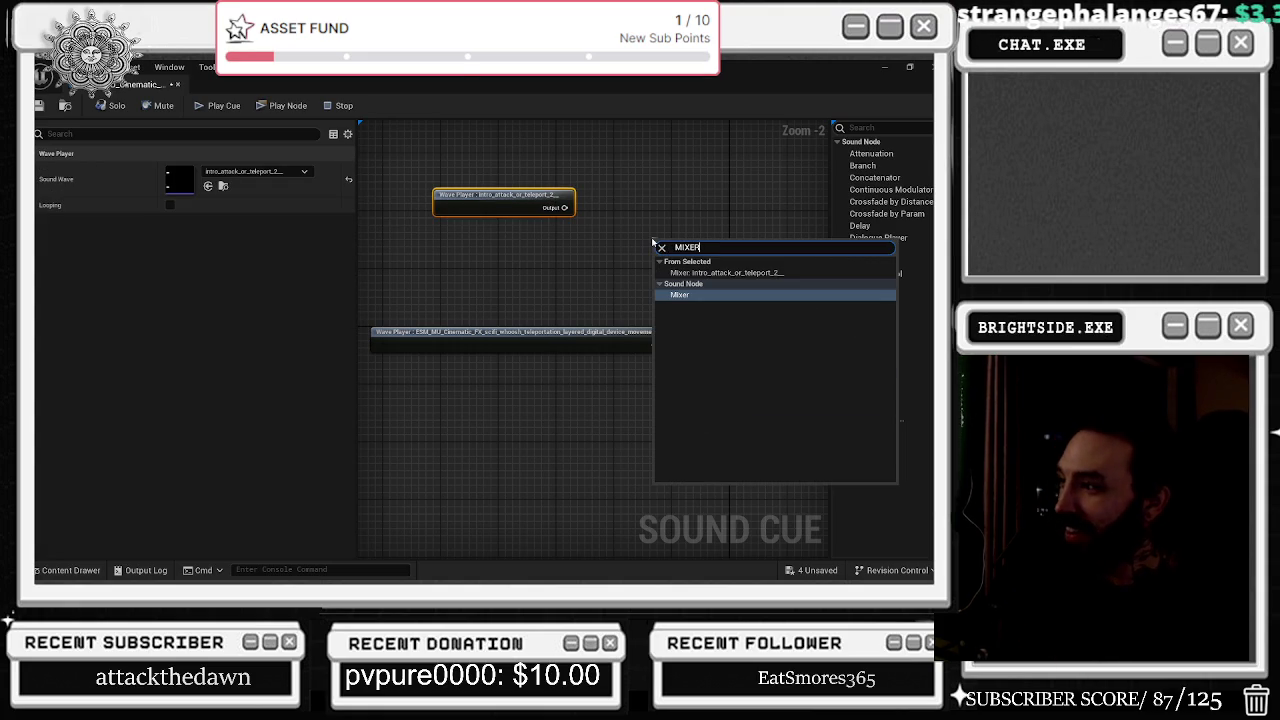
{"action": "key", "text": "Return"}
{"action": "left_click_drag", "start_coordinate": [566, 338], "coordinate": [522, 160]}
{"action": "left_click_drag", "start_coordinate": [546, 202], "coordinate": [503, 302]}
{"action": "left_click_drag", "start_coordinate": [536, 155], "coordinate": [473, 213]}
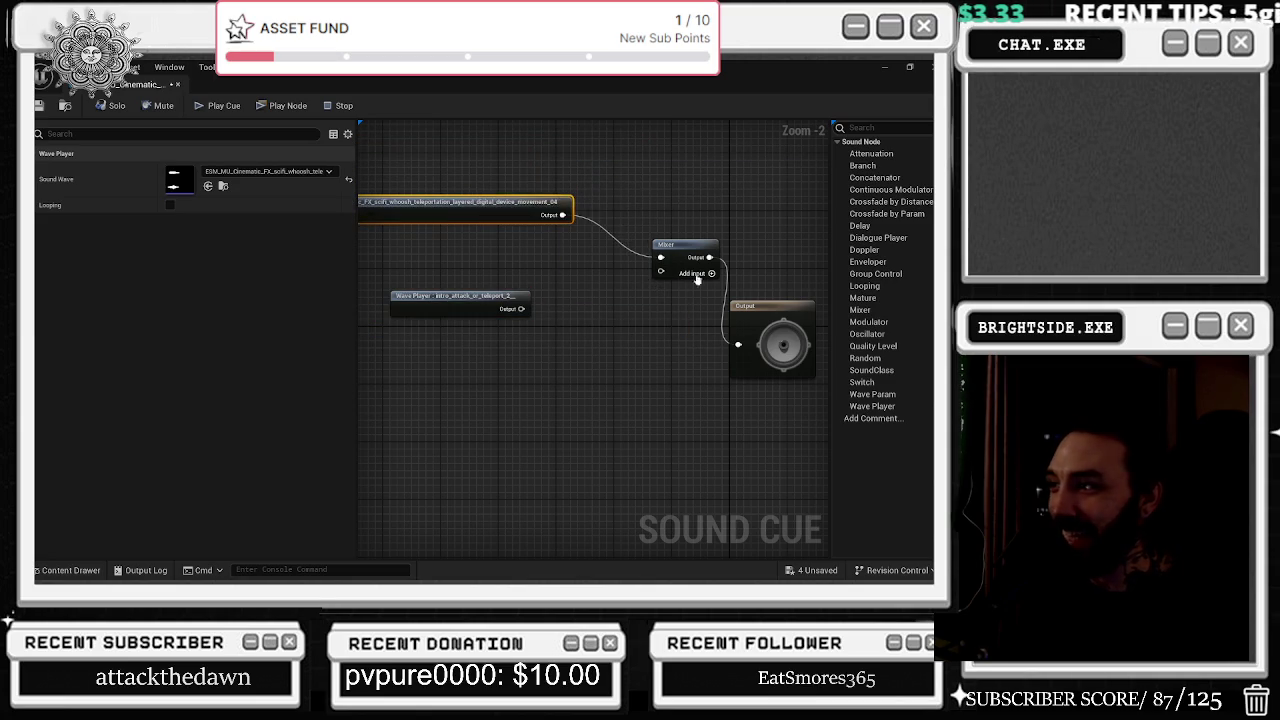
{"action": "left_click_drag", "start_coordinate": [687, 264], "coordinate": [633, 300]}
Wire the intro Wave Player into the Mixer's second input, straighten the Output, and save.
{"action": "left_click_drag", "start_coordinate": [521, 308], "coordinate": [608, 309]}
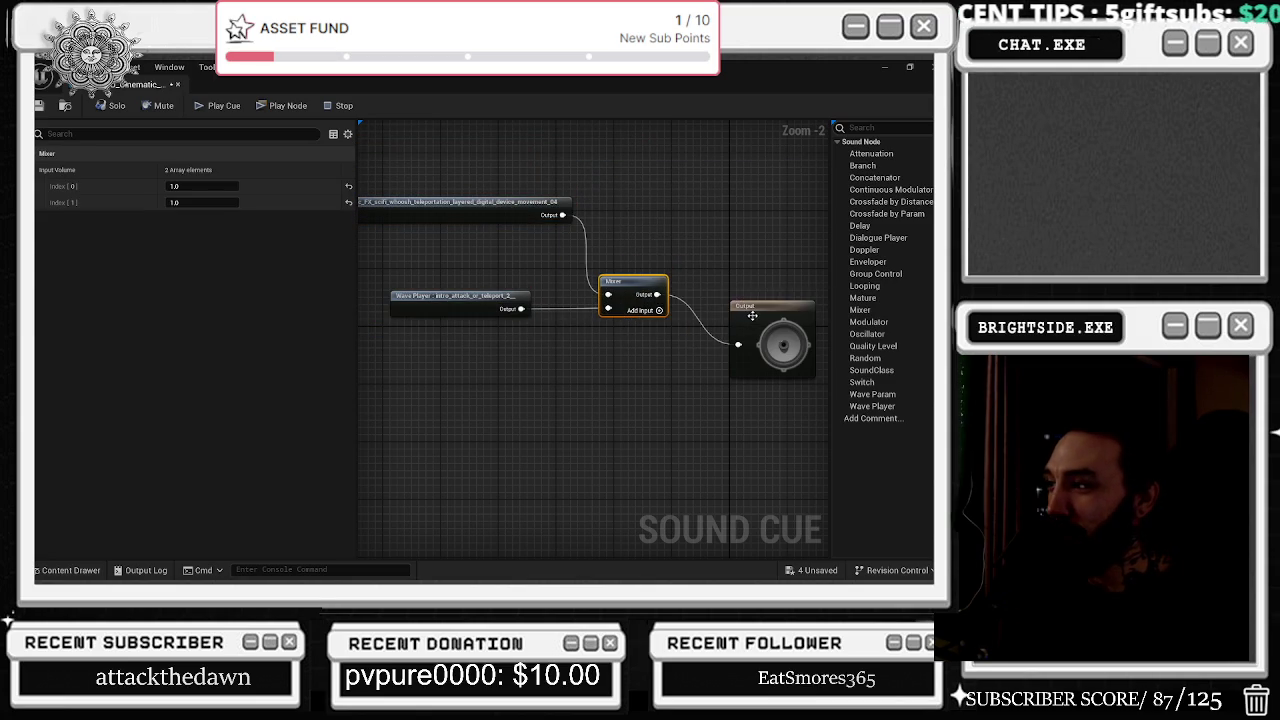
{"action": "left_click", "coordinate": [752, 316]}
{"action": "left_click_drag", "start_coordinate": [752, 316], "coordinate": [760, 252]}
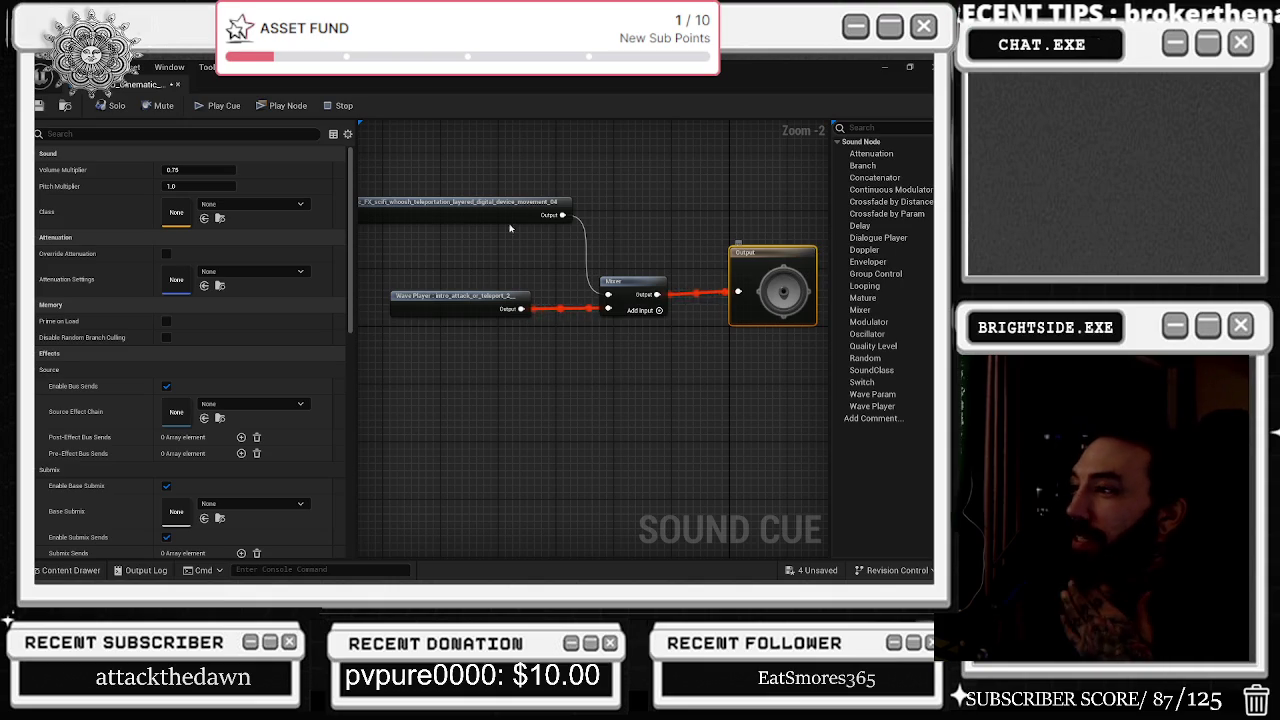
{"action": "left_click", "coordinate": [40, 105]}
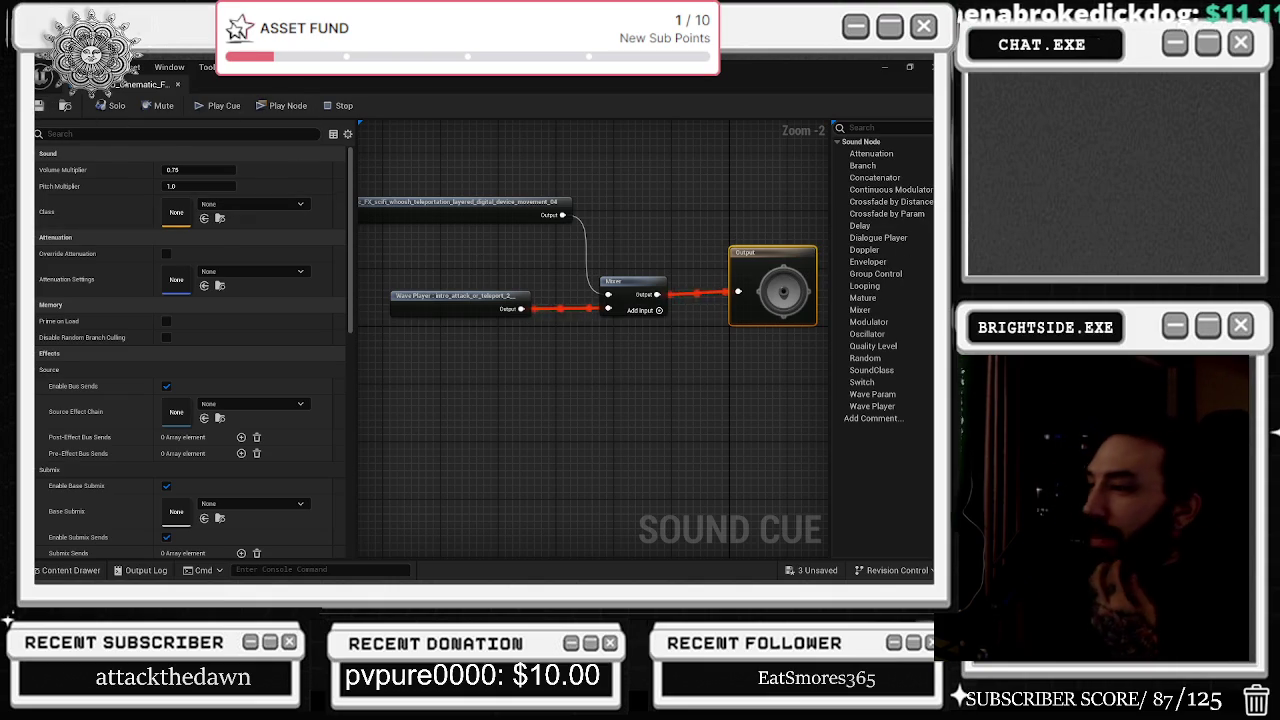
{"action": "left_click", "coordinate": [815, 571]}
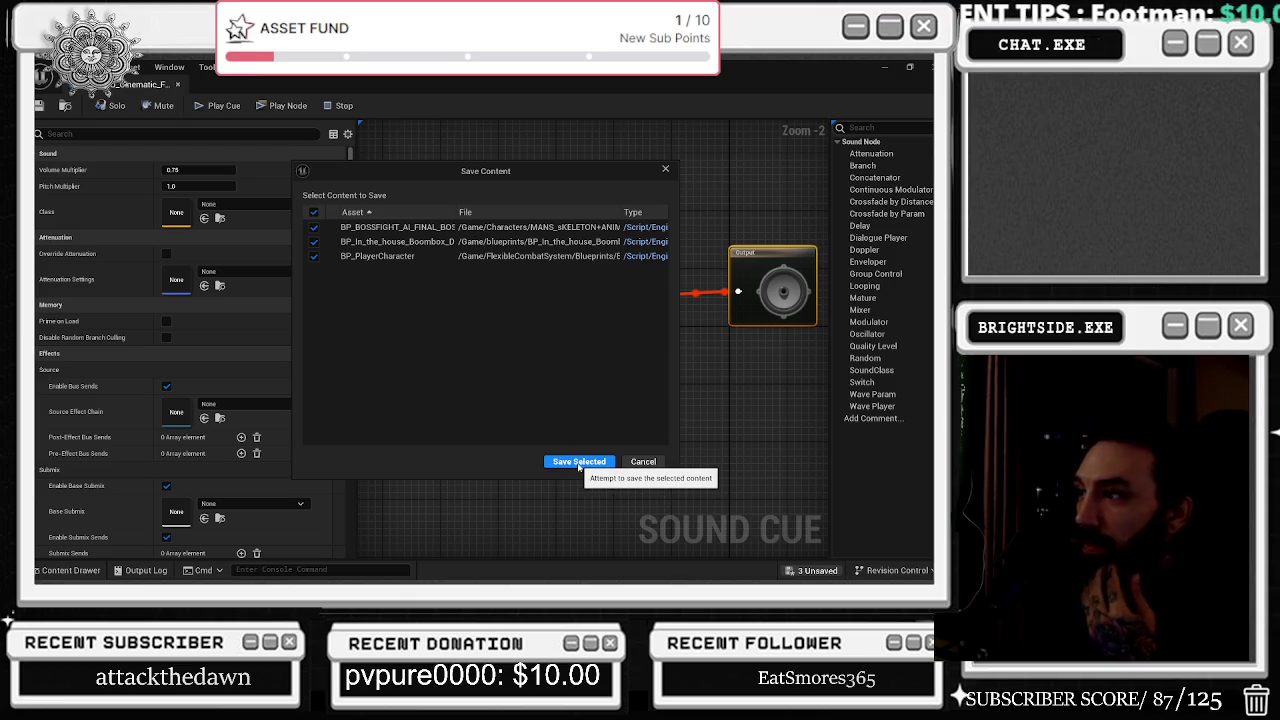
Save all listed unsaved assets, play the mixed sound cue, then close the cue editor.
{"action": "left_click", "coordinate": [578, 462]}
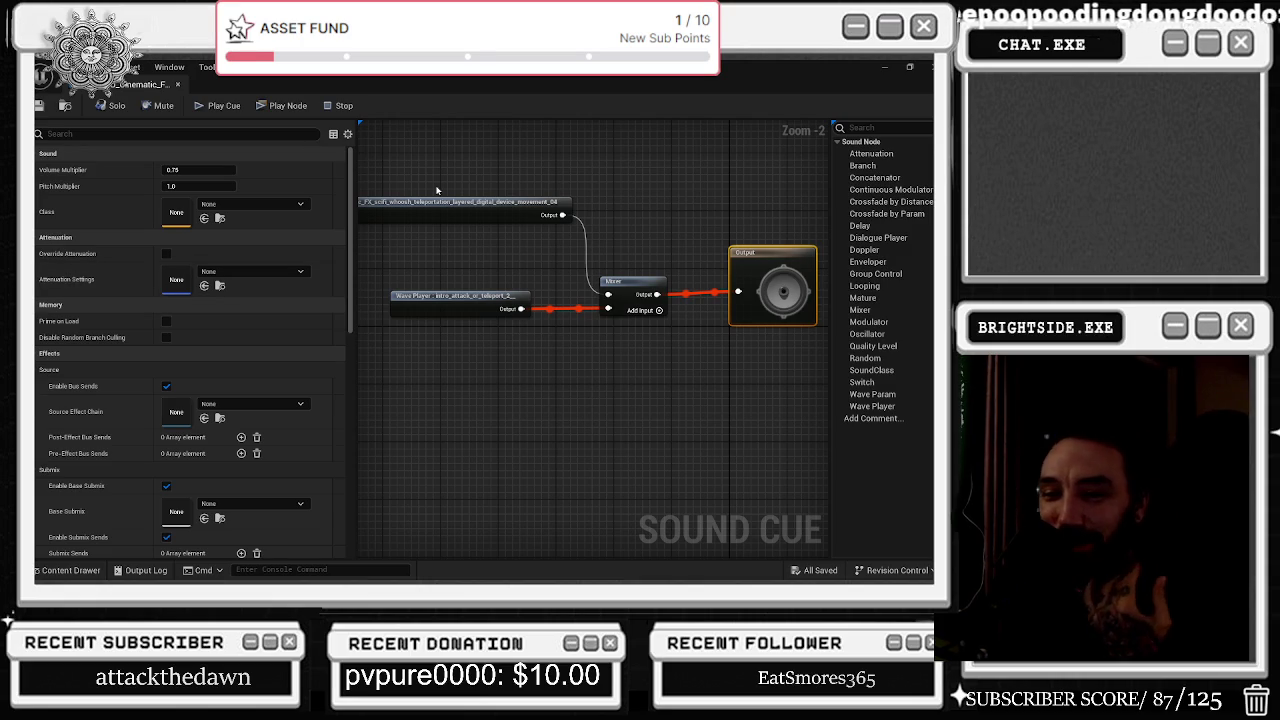
{"action": "left_click_drag", "start_coordinate": [612, 247], "coordinate": [406, 300]}
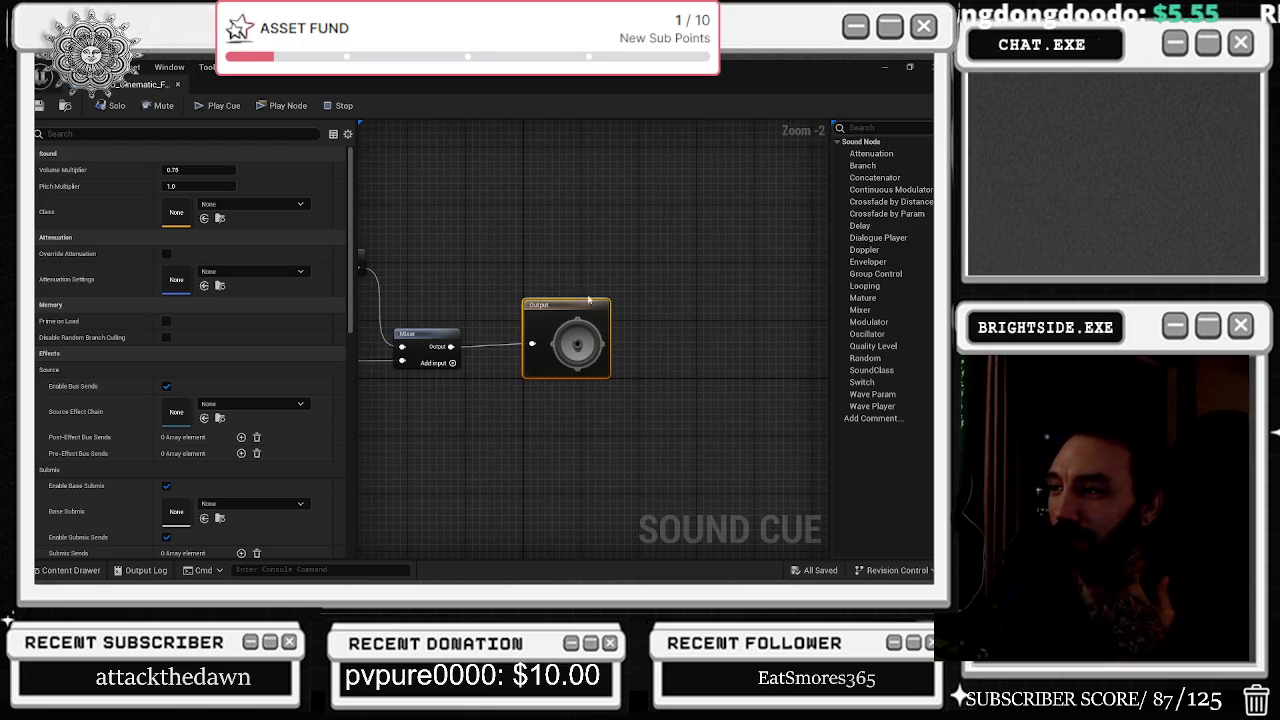
{"action": "key", "text": "space"}
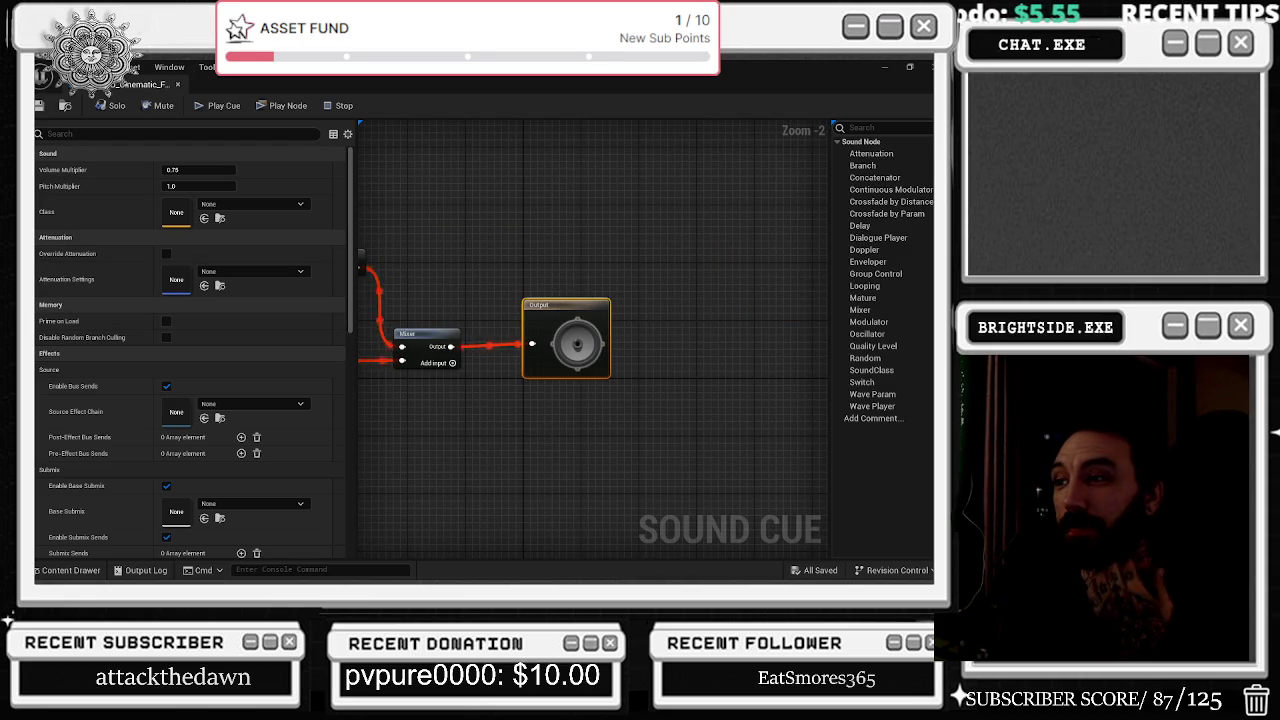
{"action": "left_click_drag", "start_coordinate": [433, 259], "coordinate": [585, 228]}
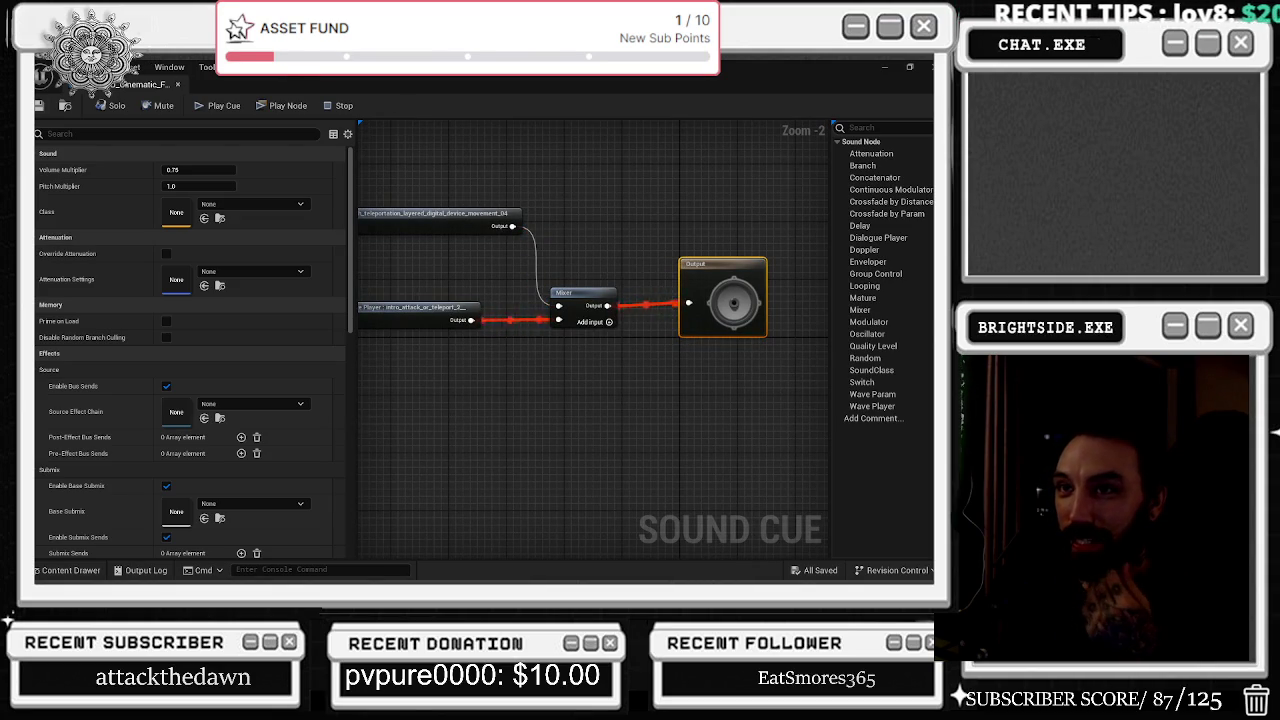
{"action": "left_click", "coordinate": [177, 84]}
{"action": "left_click_drag", "start_coordinate": [550, 305], "coordinate": [604, 351]}
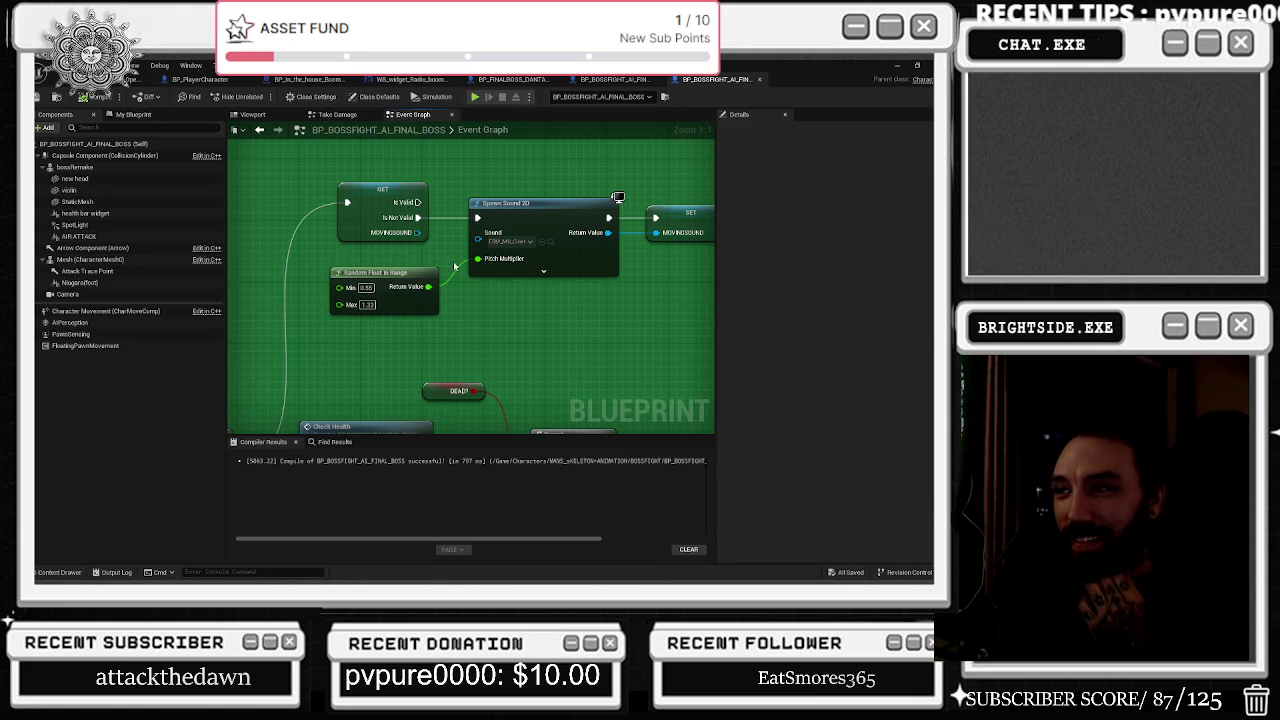
Drag the Retriggerable Delay node above the Delay node, keeping Delay in the main row.
{"action": "scroll", "coordinate": [544, 315], "scroll_direction": "down", "scroll_amount": 4}
{"action": "left_click_drag", "start_coordinate": [544, 315], "coordinate": [441, 346]}
{"action": "scroll", "coordinate": [441, 332], "scroll_direction": "up", "scroll_amount": 3}
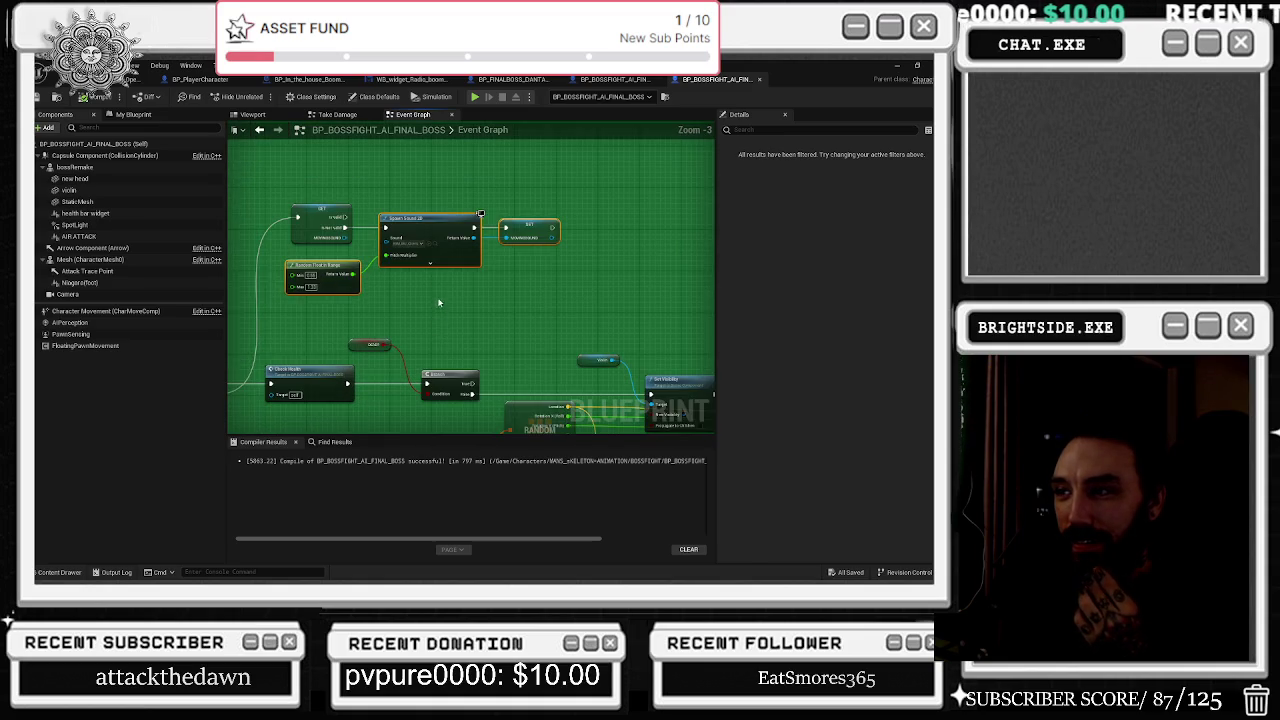
{"action": "mouse_move", "coordinate": [441, 332]}
{"action": "left_mouse_down"}
{"action": "mouse_move", "coordinate": [304, 284]}
{"action": "mouse_move", "coordinate": [204, 324]}
{"action": "mouse_move", "coordinate": [94, 339]}
{"action": "mouse_move", "coordinate": [370, 330]}
{"action": "mouse_move", "coordinate": [263, 328]}
{"action": "left_mouse_up"}
{"action": "mouse_move", "coordinate": [428, 274]}
{"action": "left_mouse_down"}
{"action": "mouse_move", "coordinate": [387, 246]}
{"action": "mouse_move", "coordinate": [231, 231]}
{"action": "left_mouse_up"}
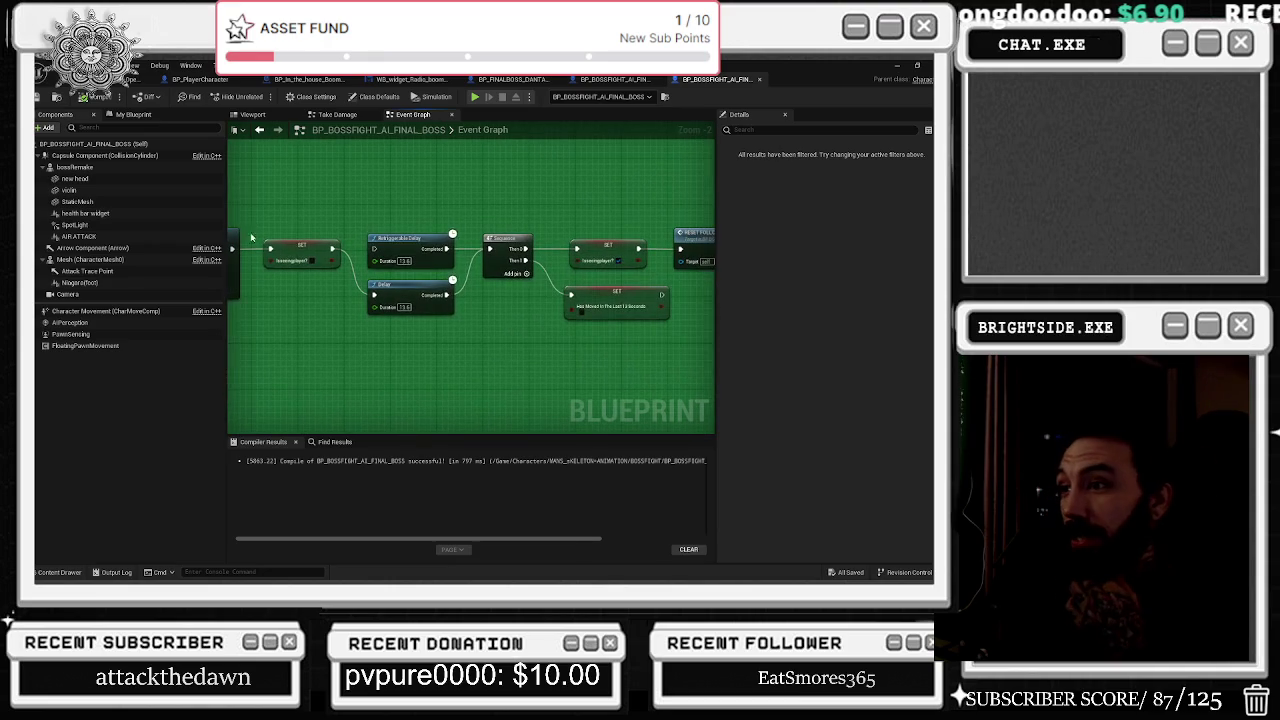
{"action": "left_click_drag", "start_coordinate": [429, 243], "coordinate": [420, 168]}
{"action": "left_click_drag", "start_coordinate": [424, 296], "coordinate": [420, 246]}
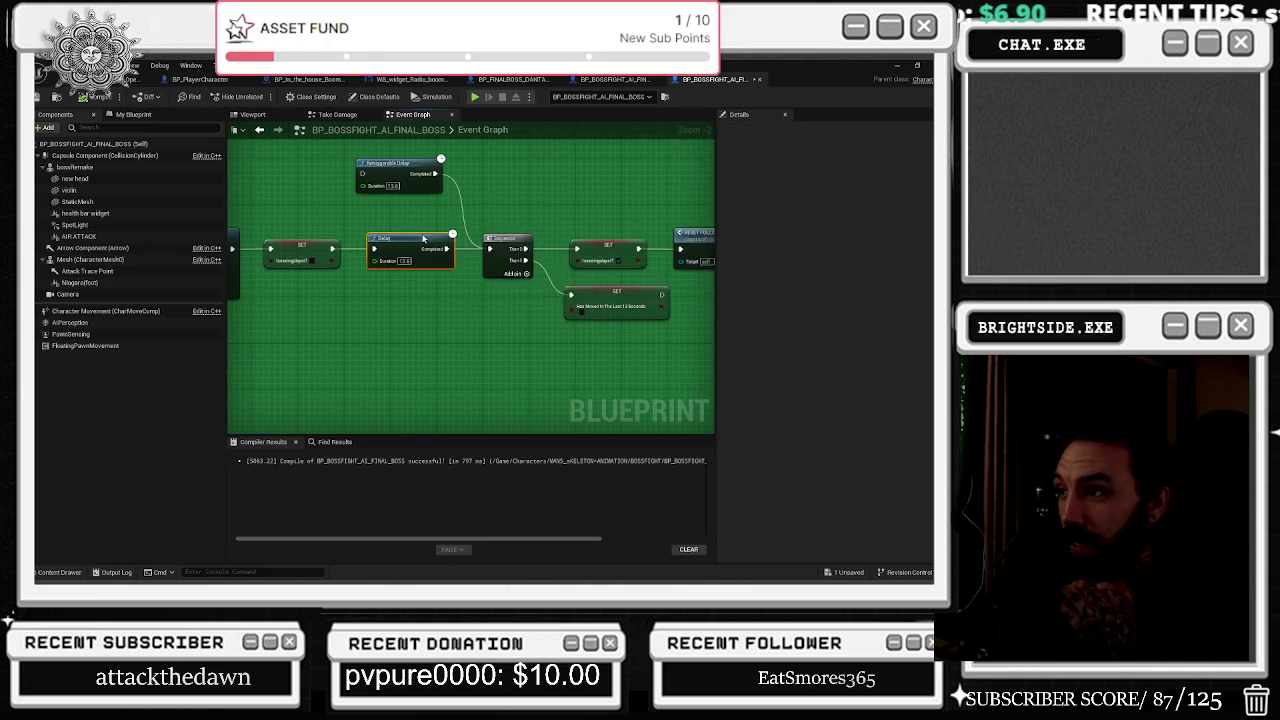
{"action": "left_click_drag", "start_coordinate": [502, 208], "coordinate": [337, 224]}
Zoom out, glance at the sound assets in the Content Drawer, then zoom in on the new attack comment box.
{"action": "scroll", "coordinate": [400, 330], "scroll_direction": "down", "scroll_amount": 6}
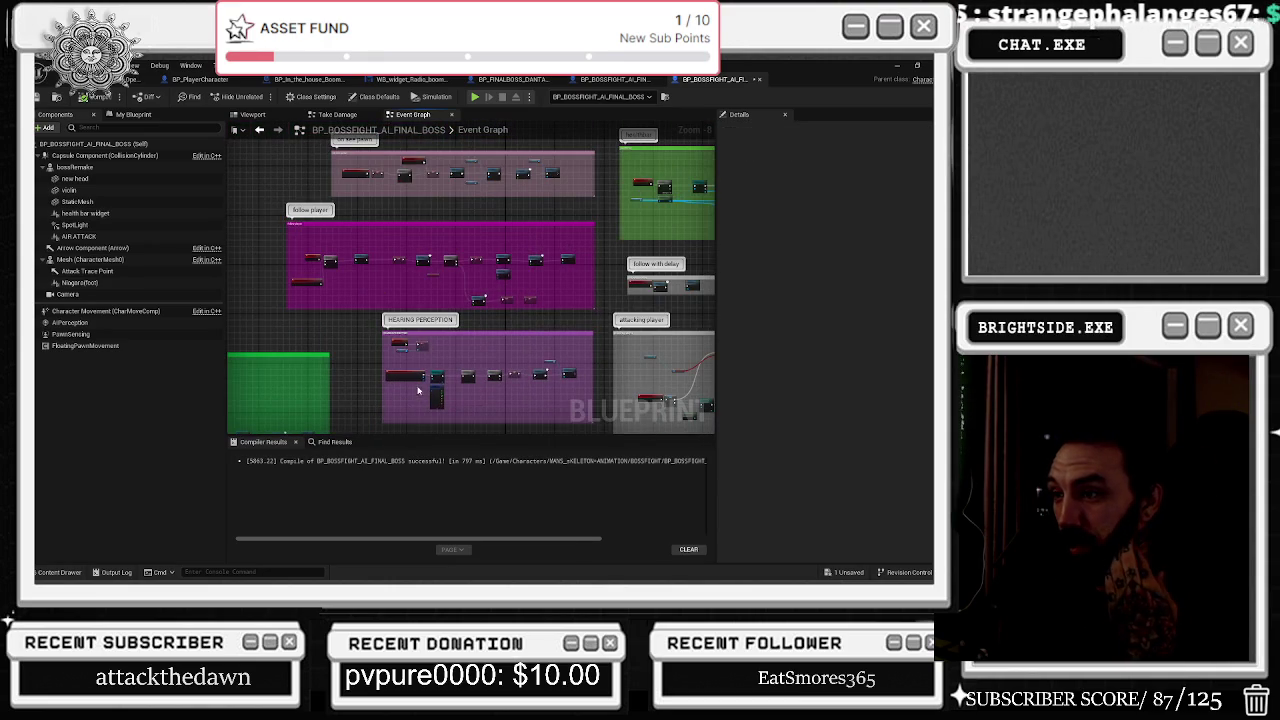
{"action": "scroll", "coordinate": [420, 392], "scroll_direction": "up", "scroll_amount": 4}
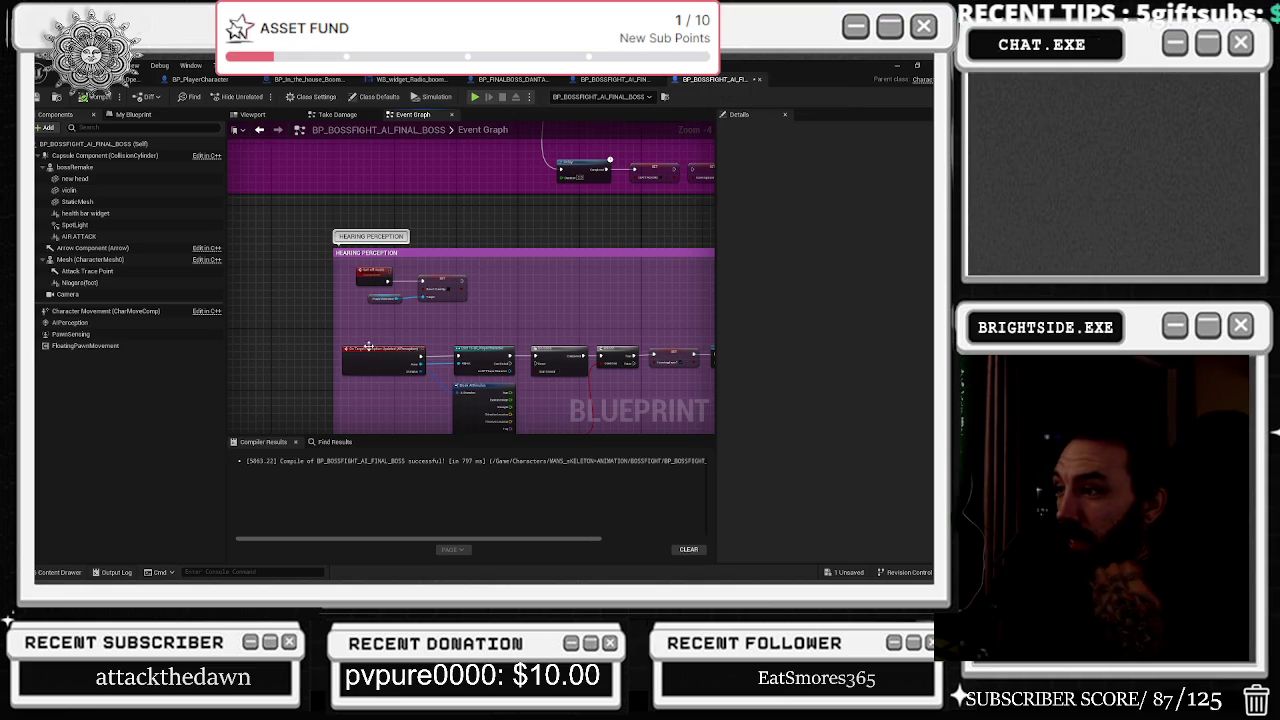
{"action": "scroll", "coordinate": [371, 344], "scroll_direction": "down", "scroll_amount": 8}
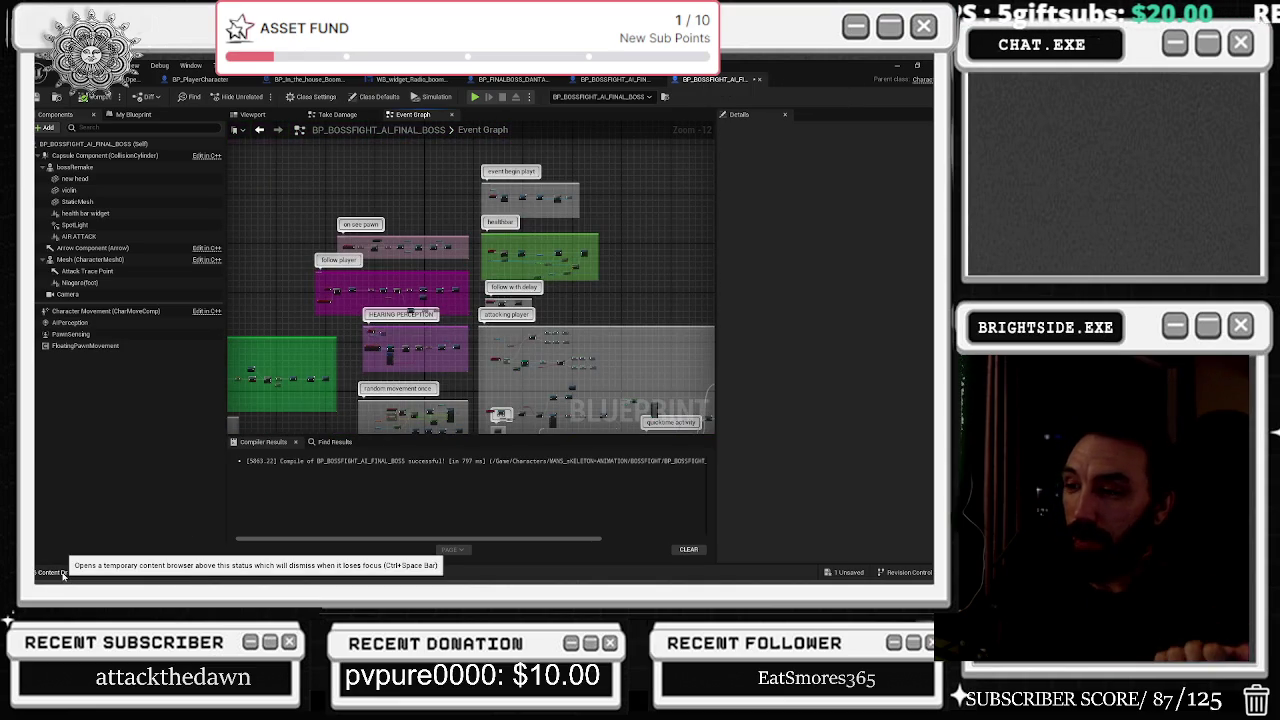
{"action": "left_click", "coordinate": [62, 573]}
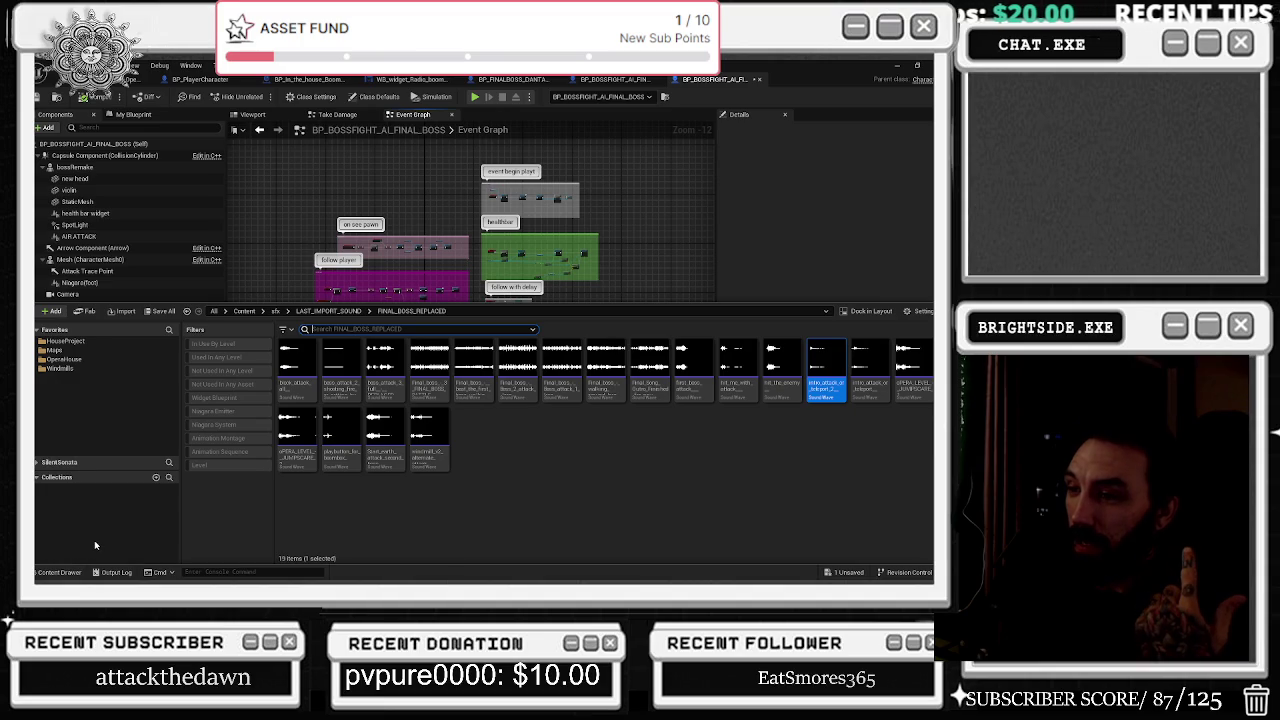
{"action": "left_click", "coordinate": [428, 265]}
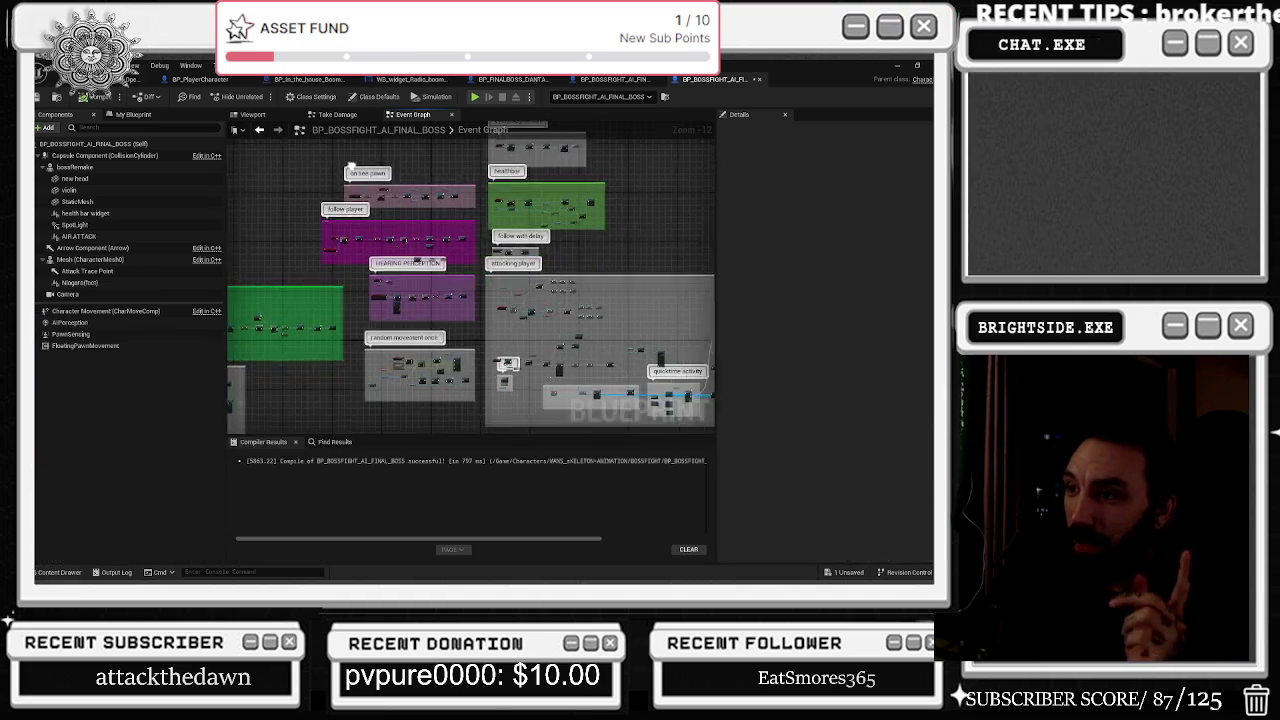
{"action": "scroll", "coordinate": [423, 272], "scroll_direction": "up", "scroll_amount": 3}
{"action": "scroll", "coordinate": [549, 314], "scroll_direction": "down", "scroll_amount": 3}
{"action": "scroll", "coordinate": [306, 304], "scroll_direction": "up", "scroll_amount": 8}
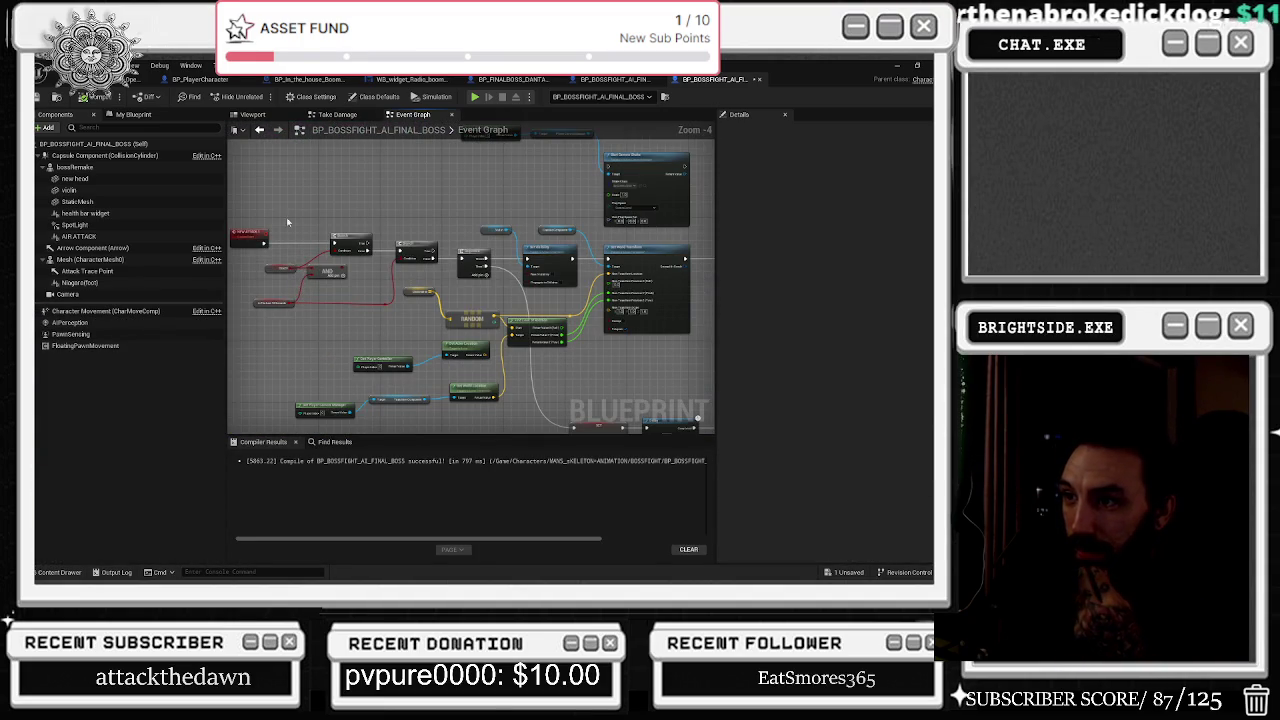
{"action": "scroll", "coordinate": [328, 288], "scroll_direction": "down", "scroll_amount": 6}
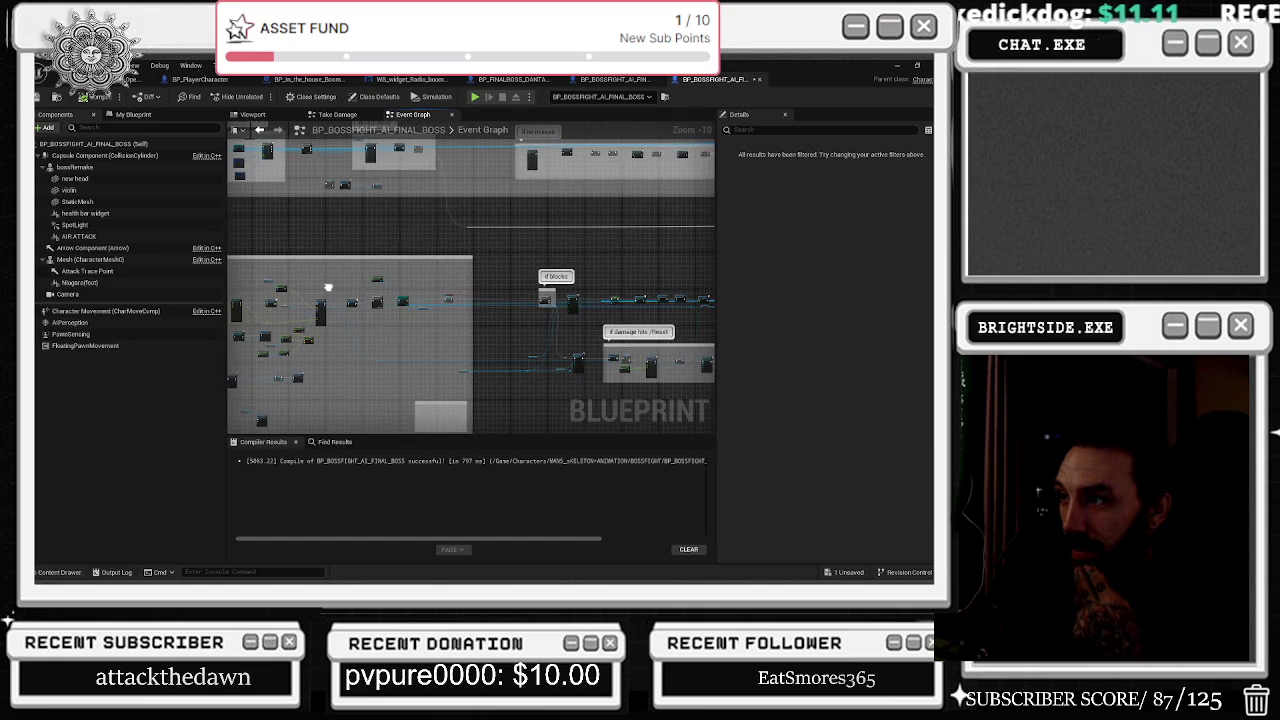
{"action": "scroll", "coordinate": [358, 277], "scroll_direction": "up", "scroll_amount": 6}
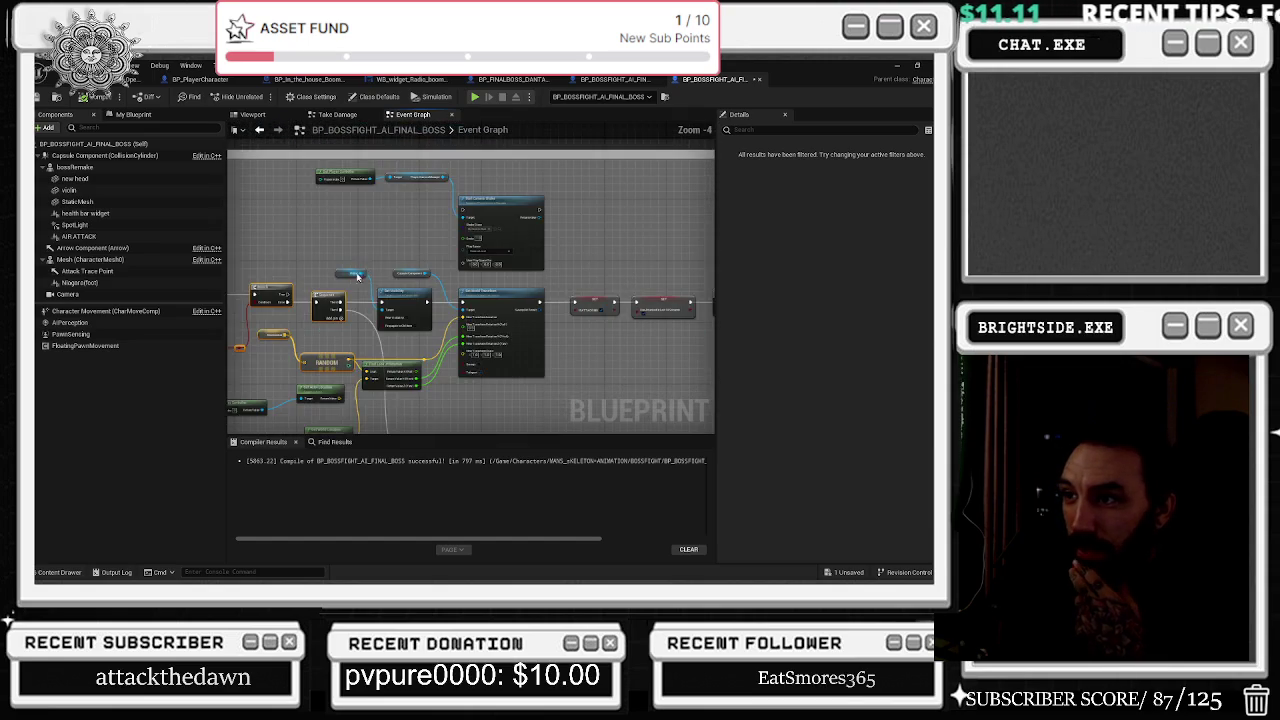
Create a sound cue from the white noise sound wave in the project's sound assets.
{"action": "scroll", "coordinate": [358, 277], "scroll_direction": "up", "scroll_amount": 1}
{"action": "mouse_move", "coordinate": [447, 339]}
{"action": "left_mouse_down"}
{"action": "mouse_move", "coordinate": [492, 349]}
{"action": "mouse_move", "coordinate": [470, 320]}
{"action": "mouse_move", "coordinate": [500, 280]}
{"action": "mouse_move", "coordinate": [517, 295]}
{"action": "mouse_move", "coordinate": [460, 245]}
{"action": "mouse_move", "coordinate": [661, 299]}
{"action": "mouse_move", "coordinate": [473, 271]}
{"action": "mouse_move", "coordinate": [445, 243]}
{"action": "mouse_move", "coordinate": [480, 309]}
{"action": "left_mouse_up"}
{"action": "scroll", "coordinate": [435, 364], "scroll_direction": "up", "scroll_amount": 2}
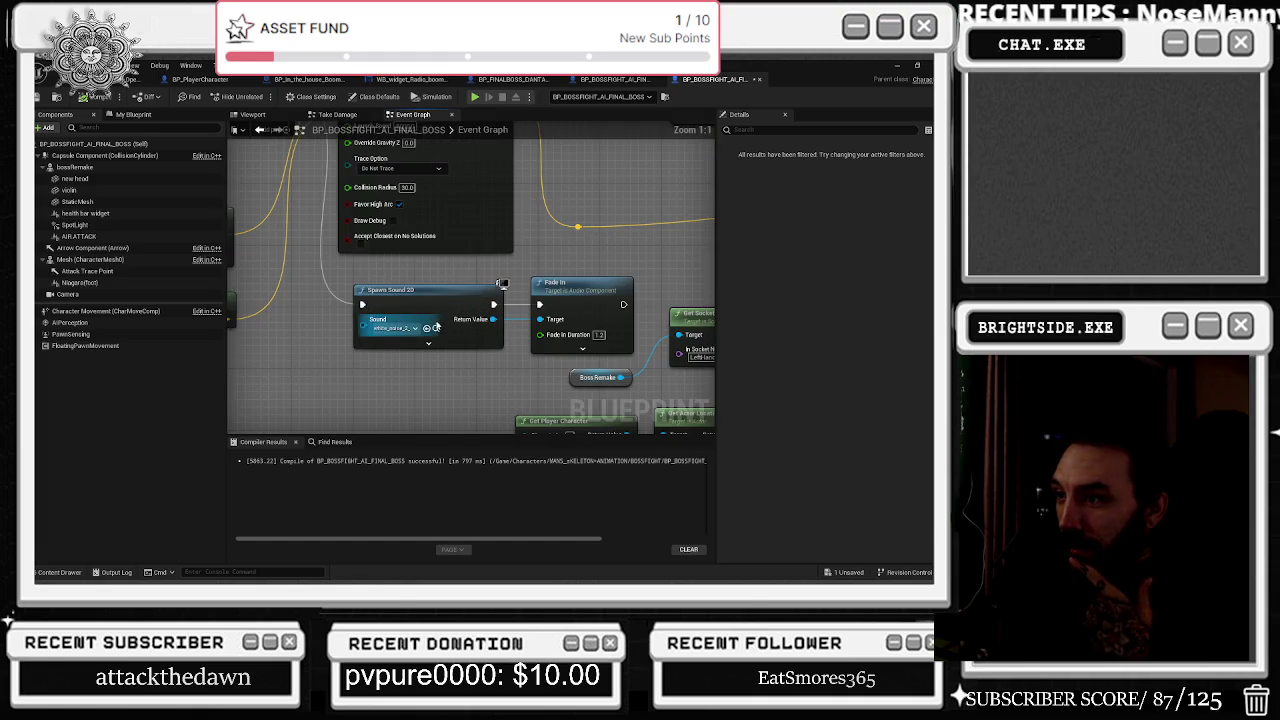
{"action": "left_click", "coordinate": [458, 338]}
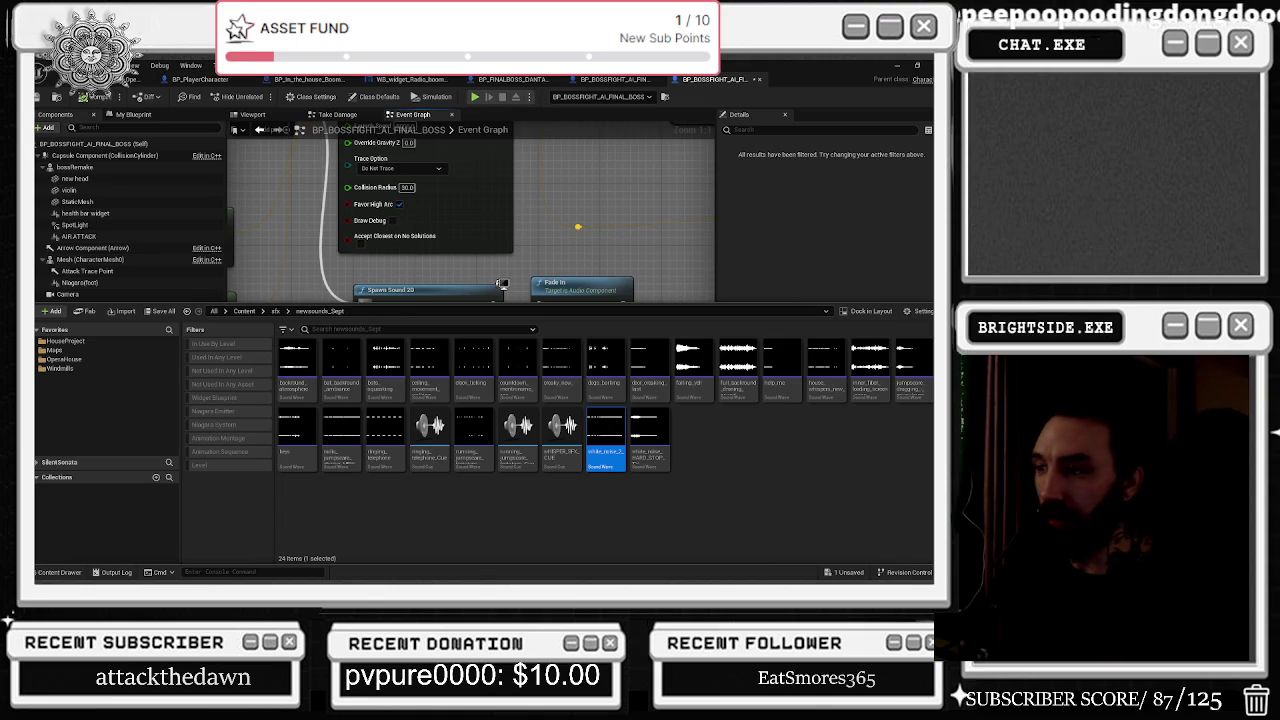
{"action": "right_click", "coordinate": [605, 430]}
{"action": "left_click", "coordinate": [681, 424]}
{"action": "right_click", "coordinate": [605, 440]}
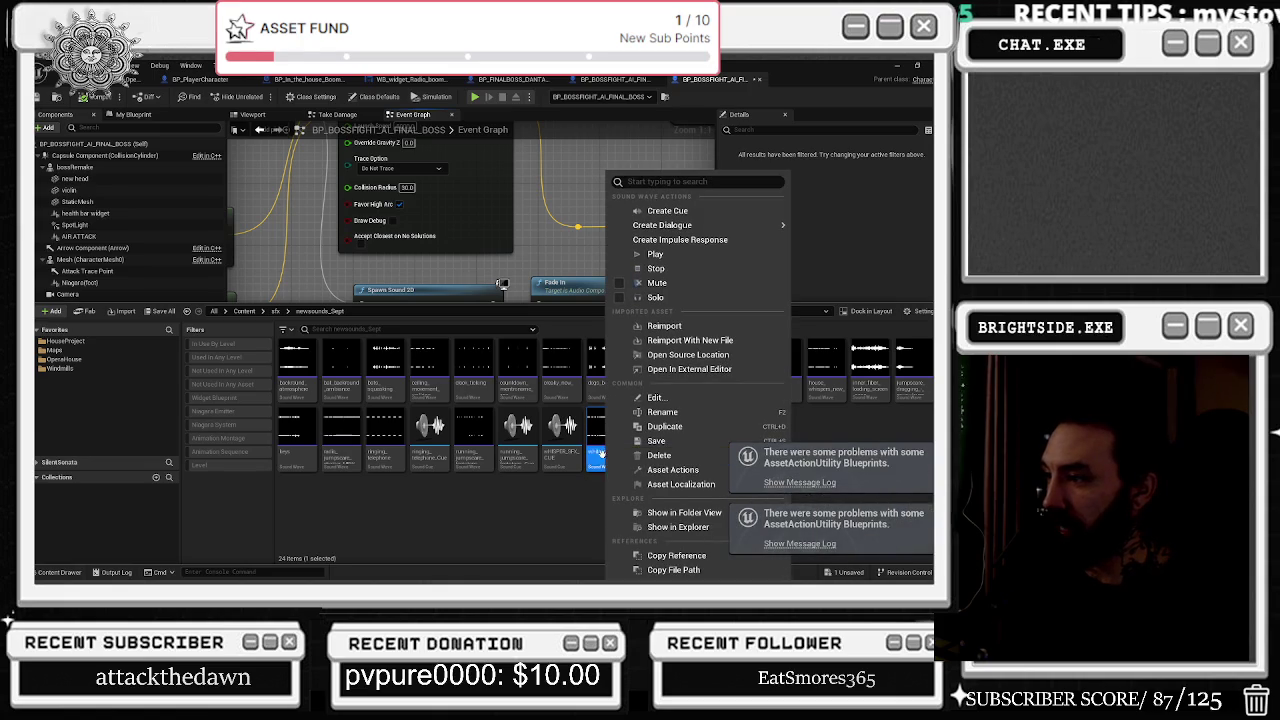
{"action": "left_click", "coordinate": [646, 211]}
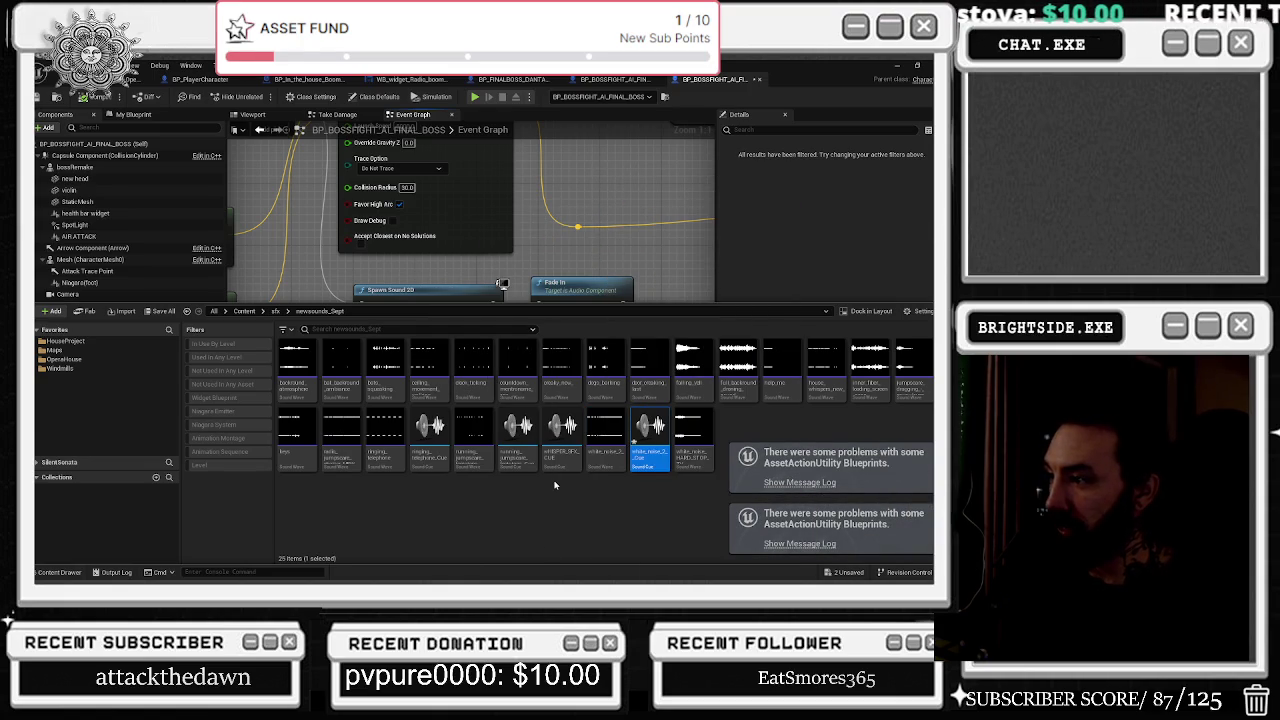
In white_noise_2_Cue, insert a Mixer node between the Wave Player and the Output.
{"action": "double_click", "coordinate": [650, 430]}
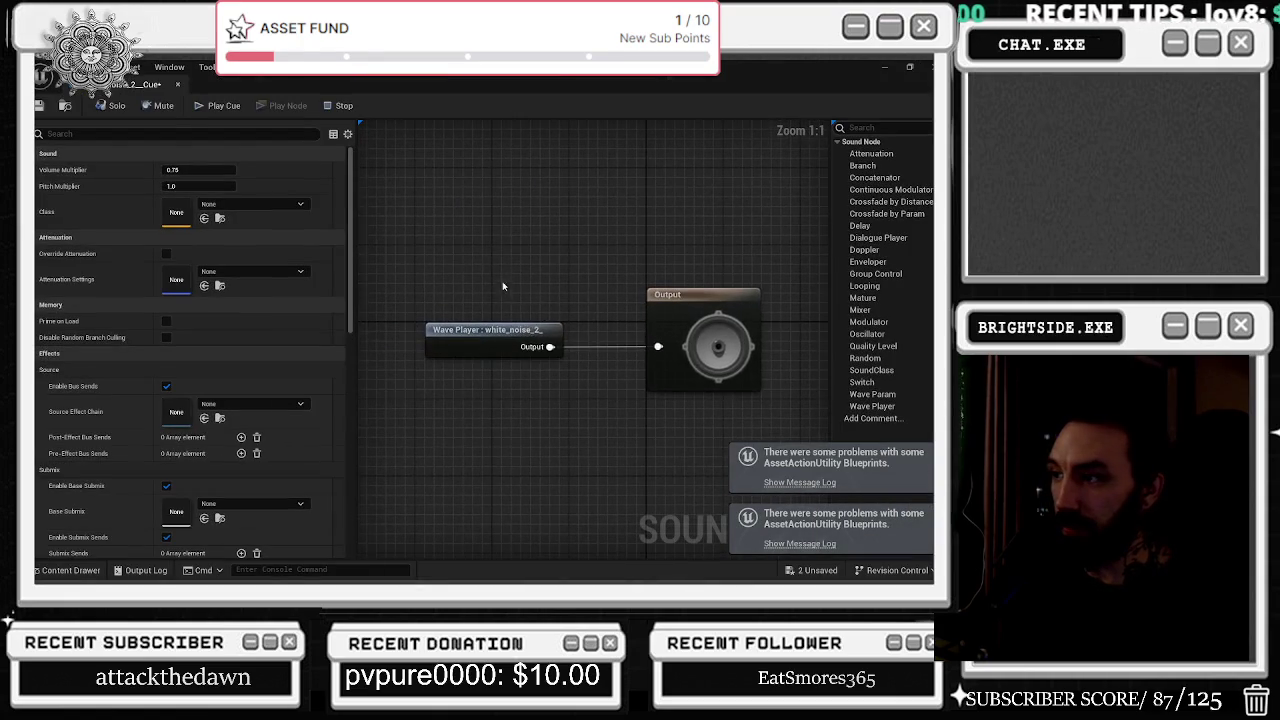
{"action": "left_click_drag", "start_coordinate": [495, 330], "coordinate": [475, 244]}
{"action": "left_click_drag", "start_coordinate": [700, 295], "coordinate": [707, 302]}
{"action": "left_click_drag", "start_coordinate": [531, 260], "coordinate": [560, 336]}
{"action": "type", "text": "mix"}
{"action": "key", "text": "Return"}
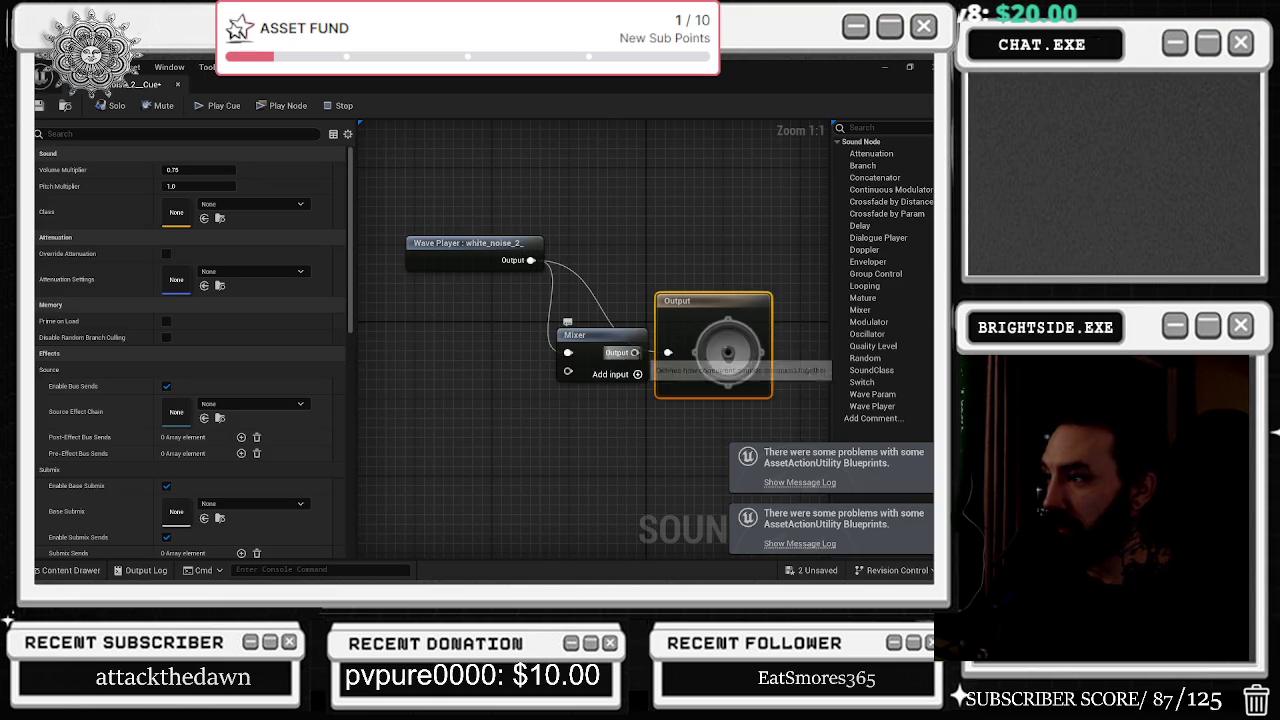
{"action": "left_click", "coordinate": [65, 570]}
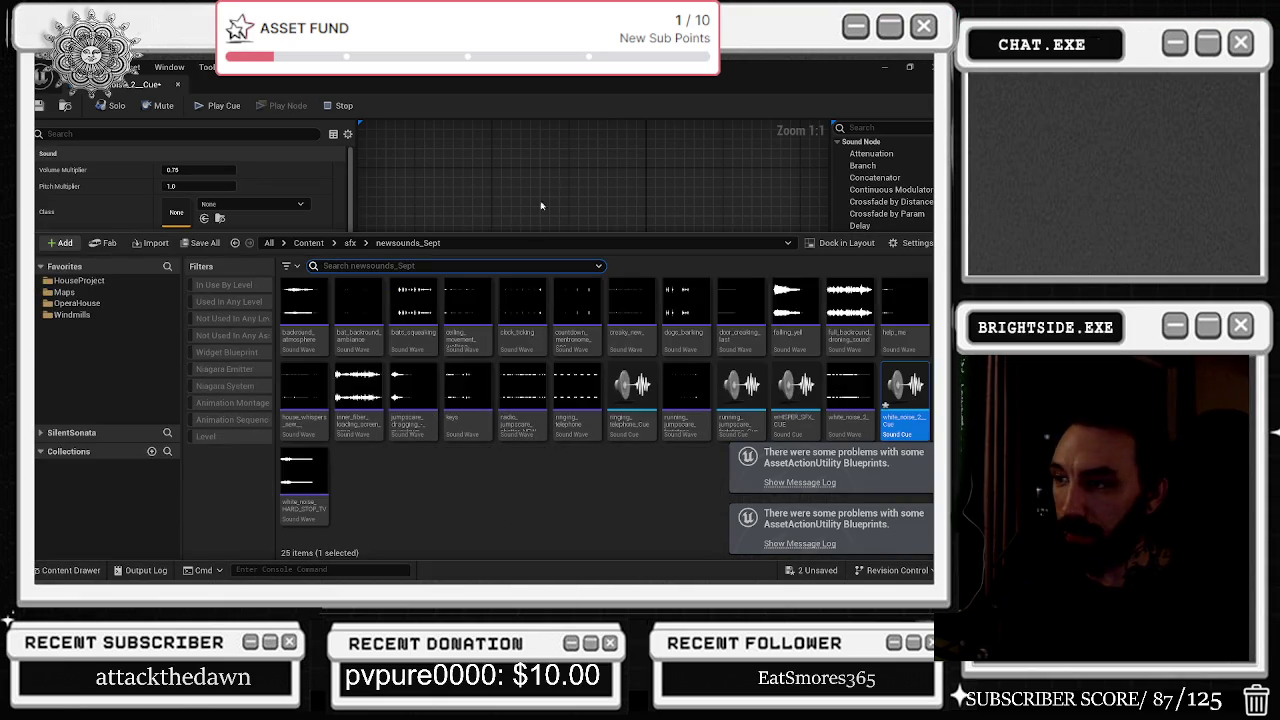
Browse the 2024_sound_fx subfolders and preview the honeycomb sound in boss_fight_level.
{"action": "left_click", "coordinate": [350, 242]}
{"action": "left_click", "coordinate": [305, 300]}
{"action": "double_click", "coordinate": [364, 300]}
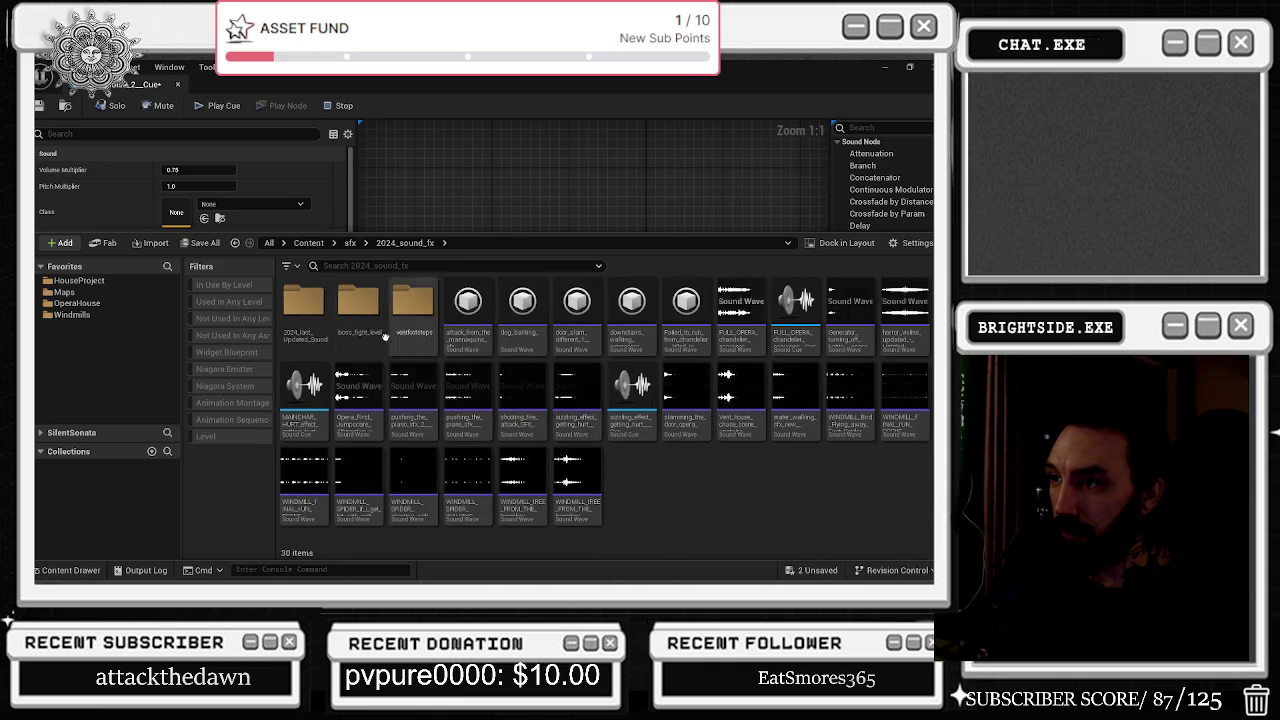
{"action": "double_click", "coordinate": [358, 305]}
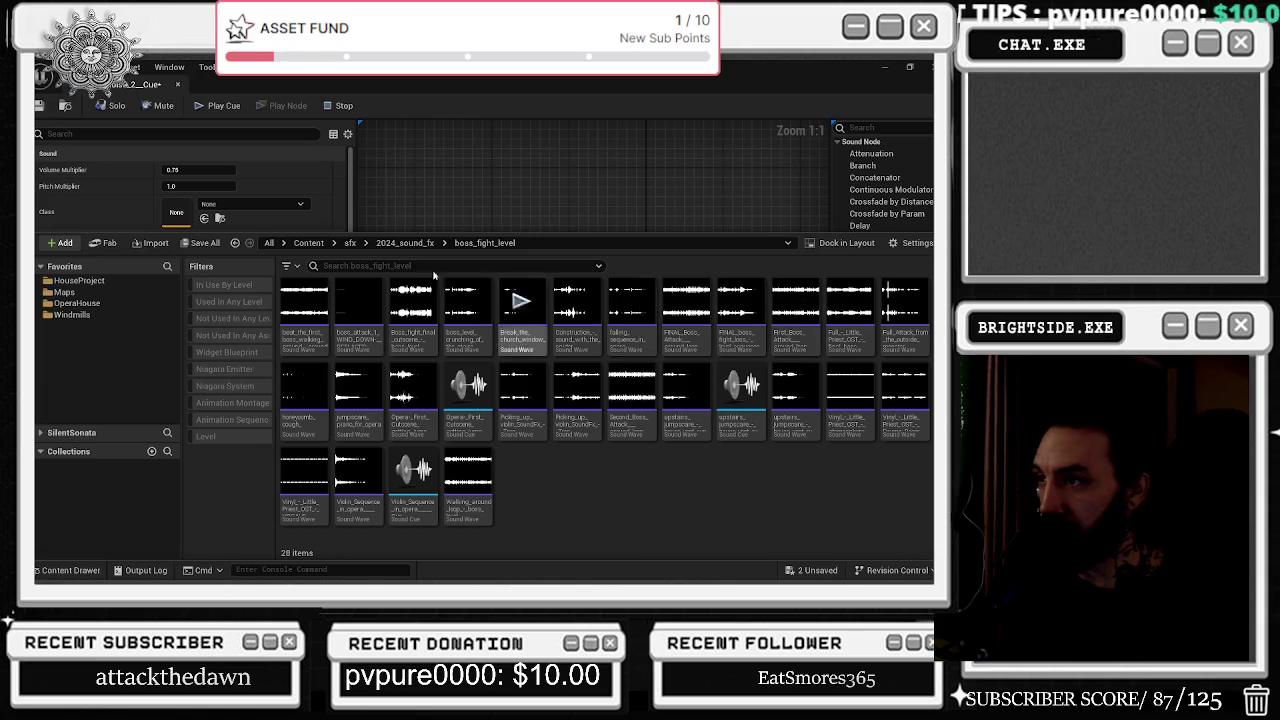
{"action": "left_click", "coordinate": [405, 242]}
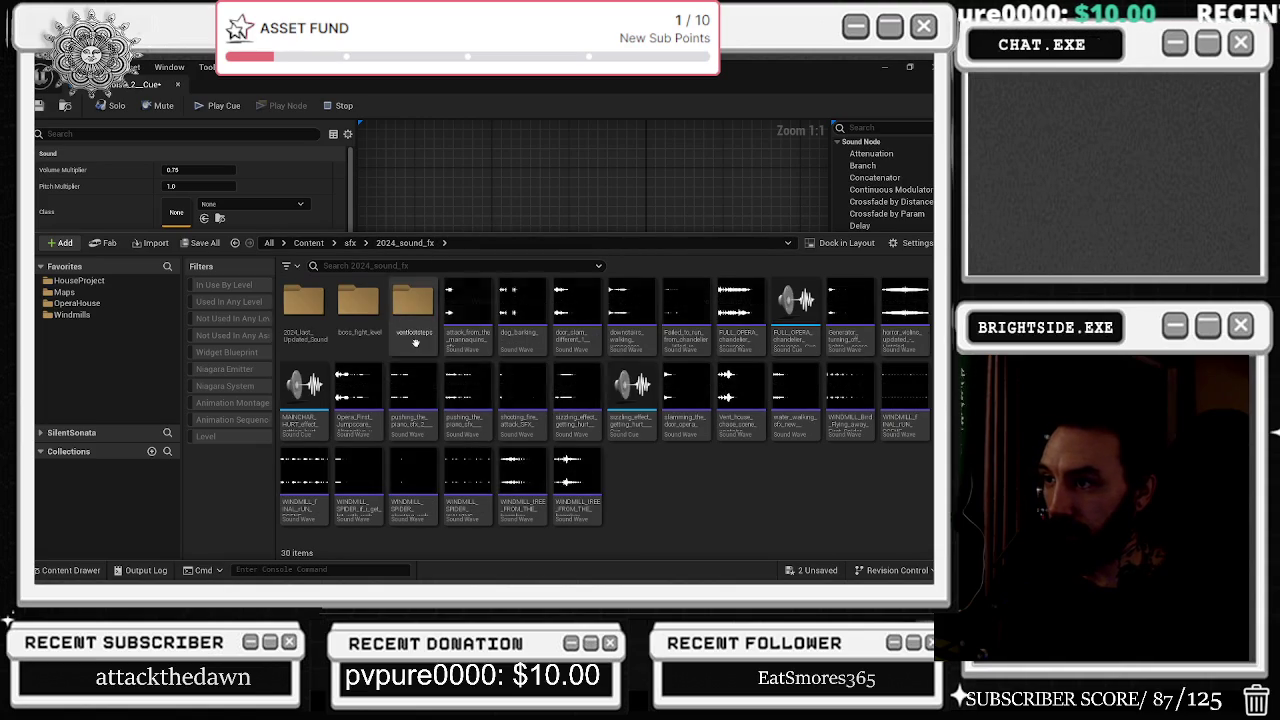
{"action": "double_click", "coordinate": [303, 305]}
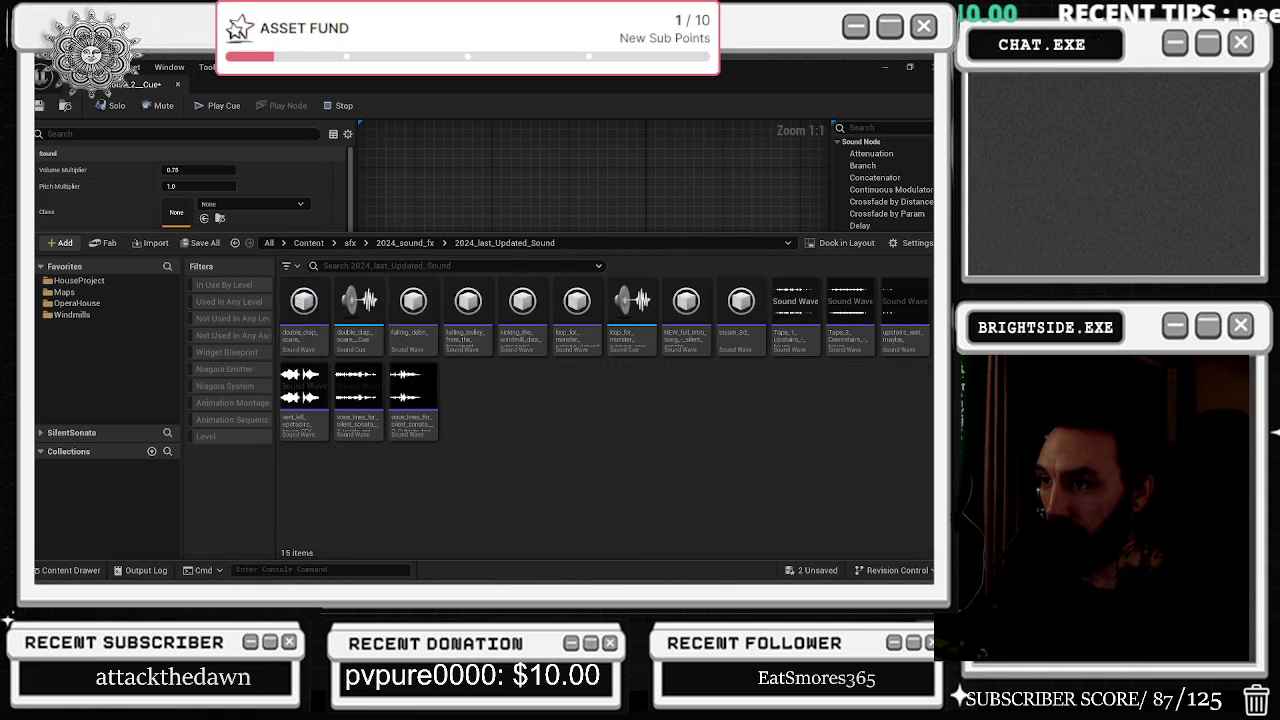
{"action": "left_click", "coordinate": [405, 242]}
{"action": "double_click", "coordinate": [358, 308]}
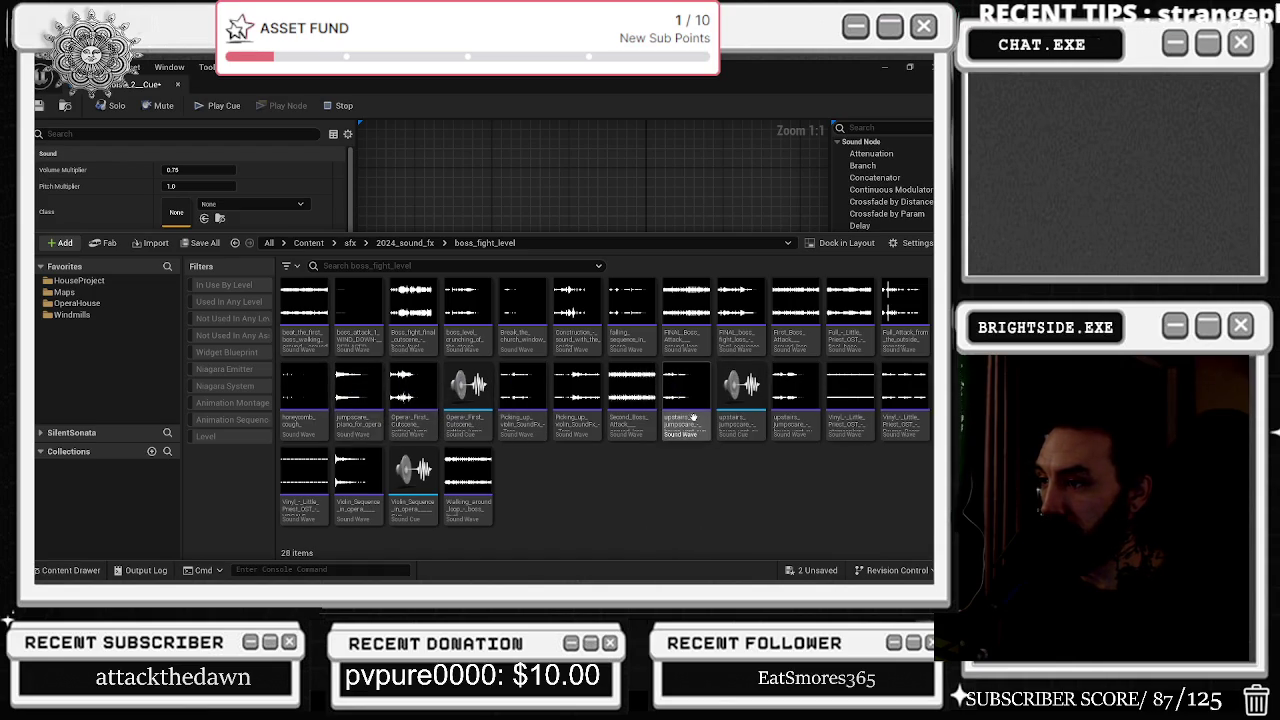
{"action": "left_click", "coordinate": [304, 390]}
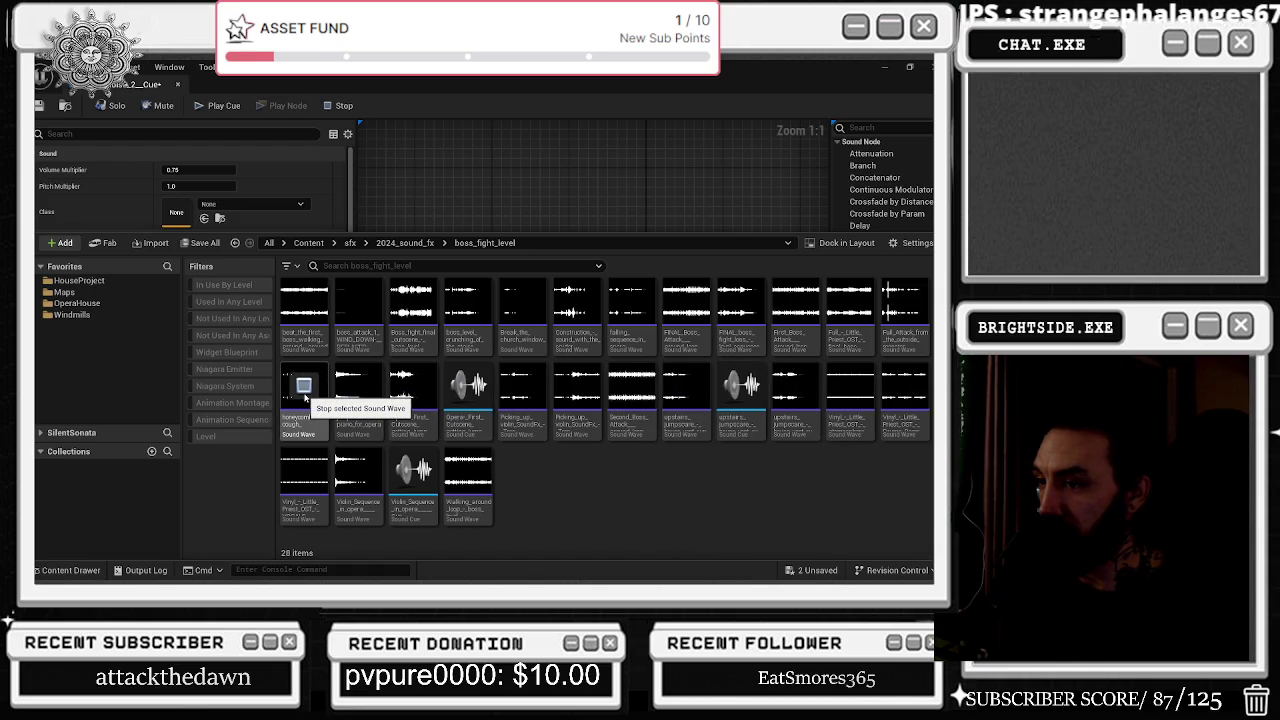
{"action": "left_click", "coordinate": [726, 380]}
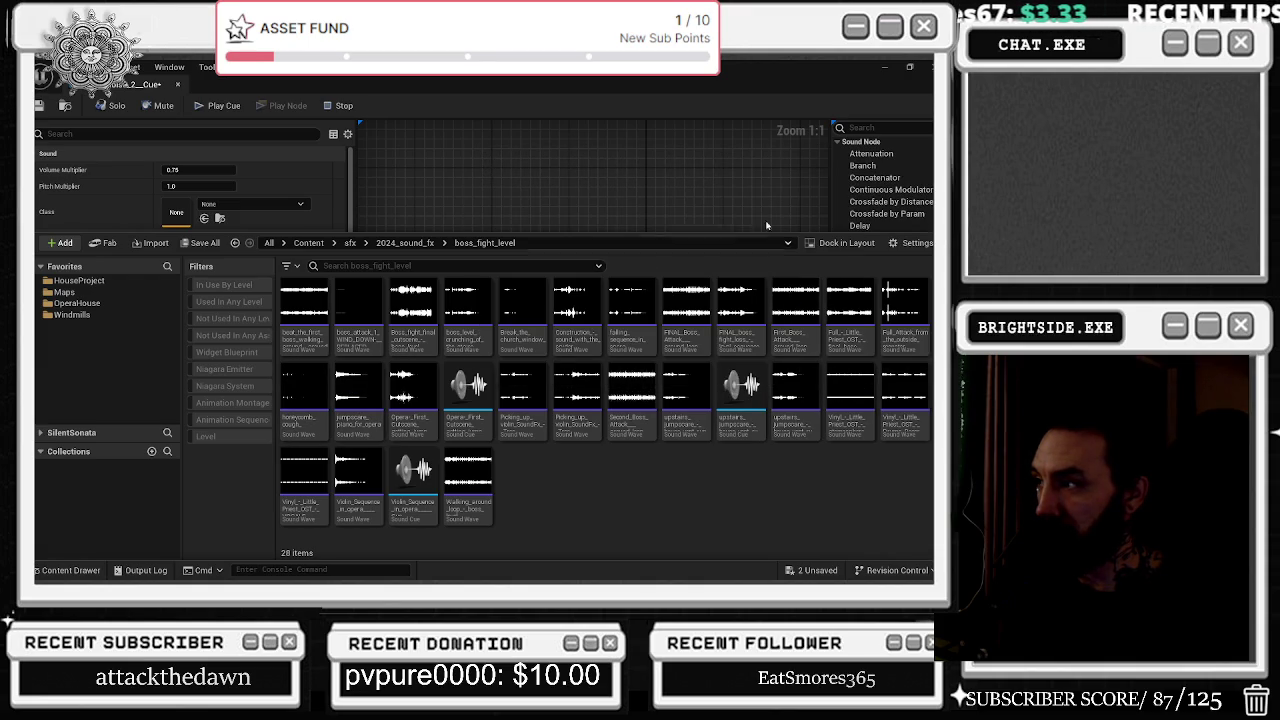
{"action": "left_click", "coordinate": [429, 244]}
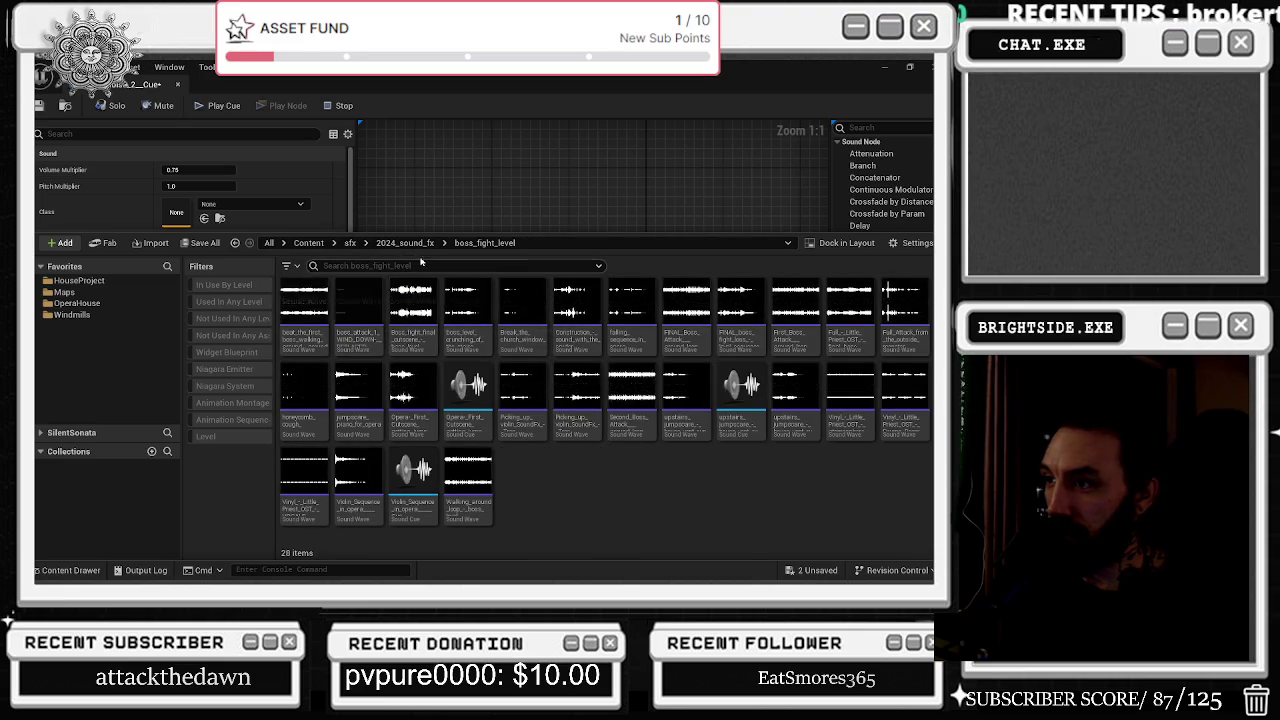
Drag the block_attack sound from sfx > LAST_IMPORT_SOUND > FINAL_BOSS_REPLACED into the cue graph.
{"action": "left_click", "coordinate": [350, 243]}
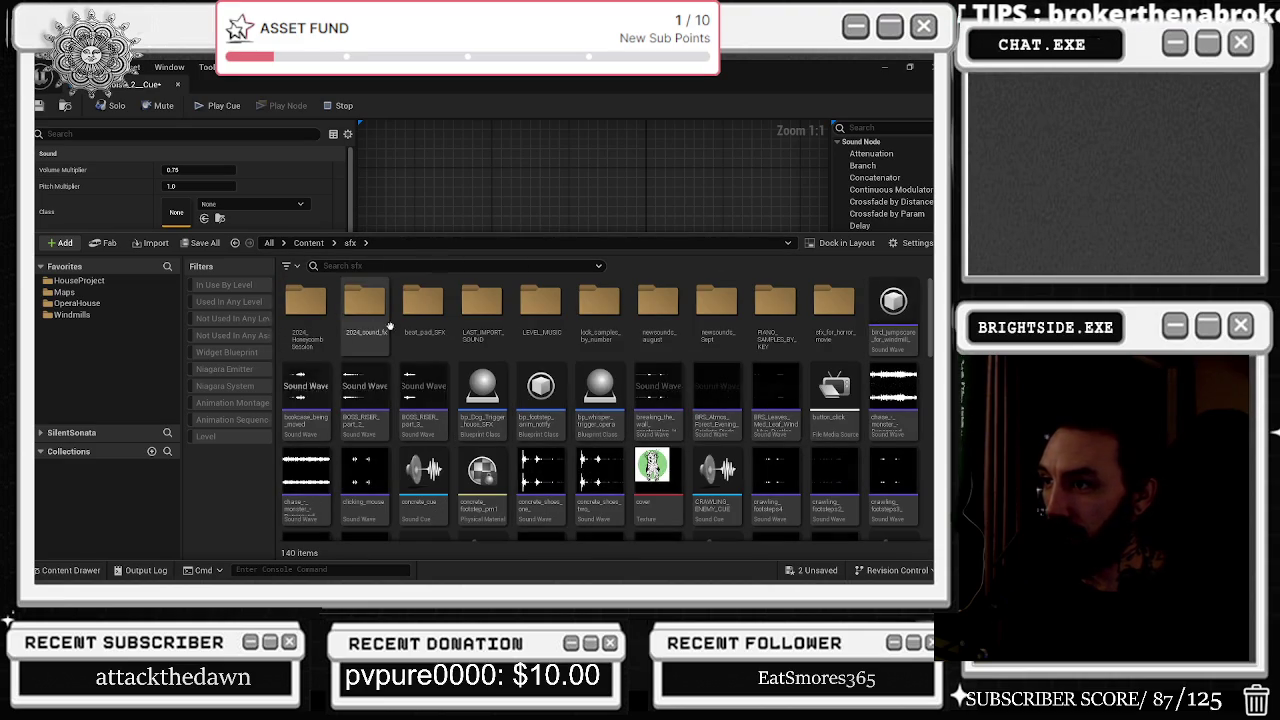
{"action": "left_click", "coordinate": [481, 314]}
{"action": "double_click", "coordinate": [481, 314]}
{"action": "double_click", "coordinate": [306, 318]}
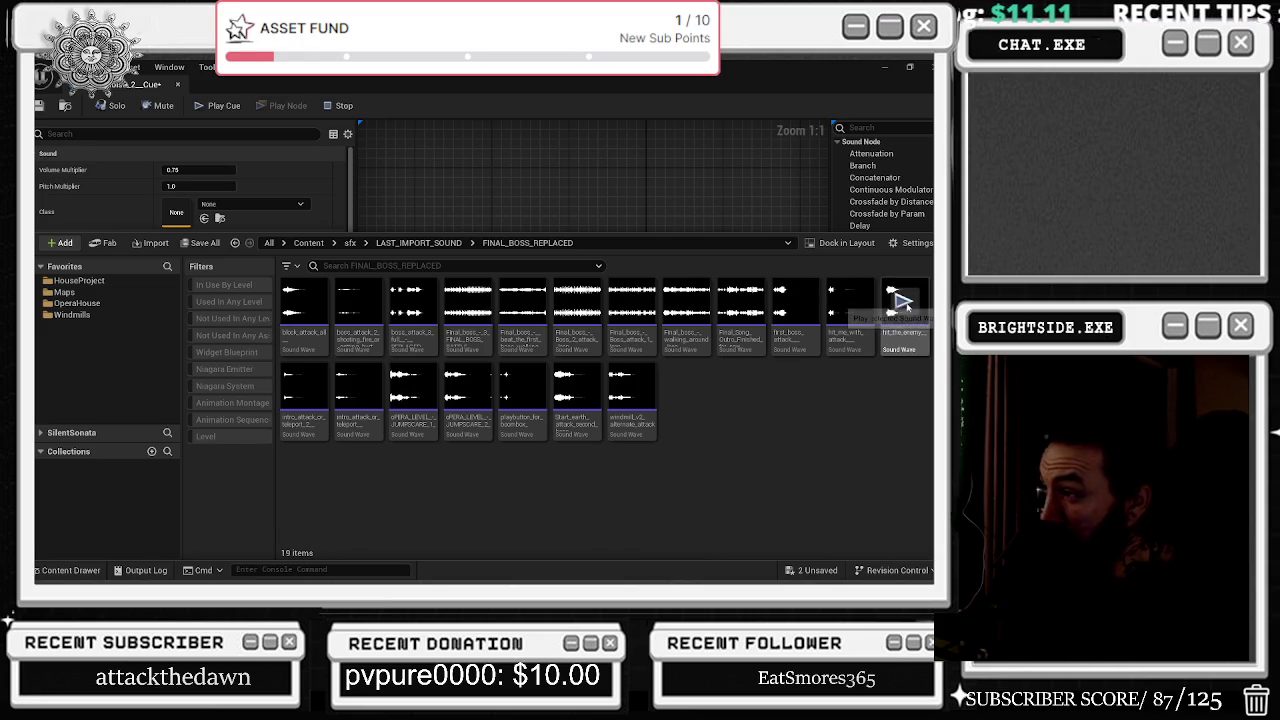
{"action": "left_click", "coordinate": [904, 300]}
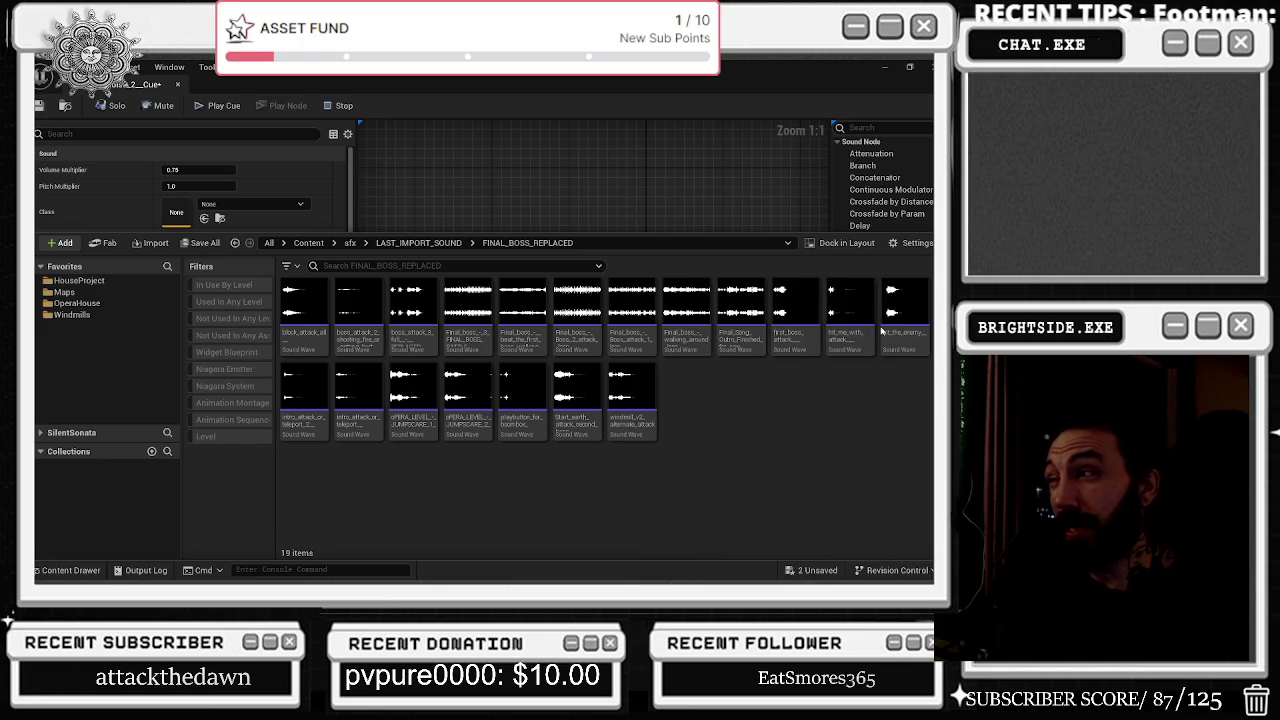
{"action": "mouse_move", "coordinate": [853, 310]}
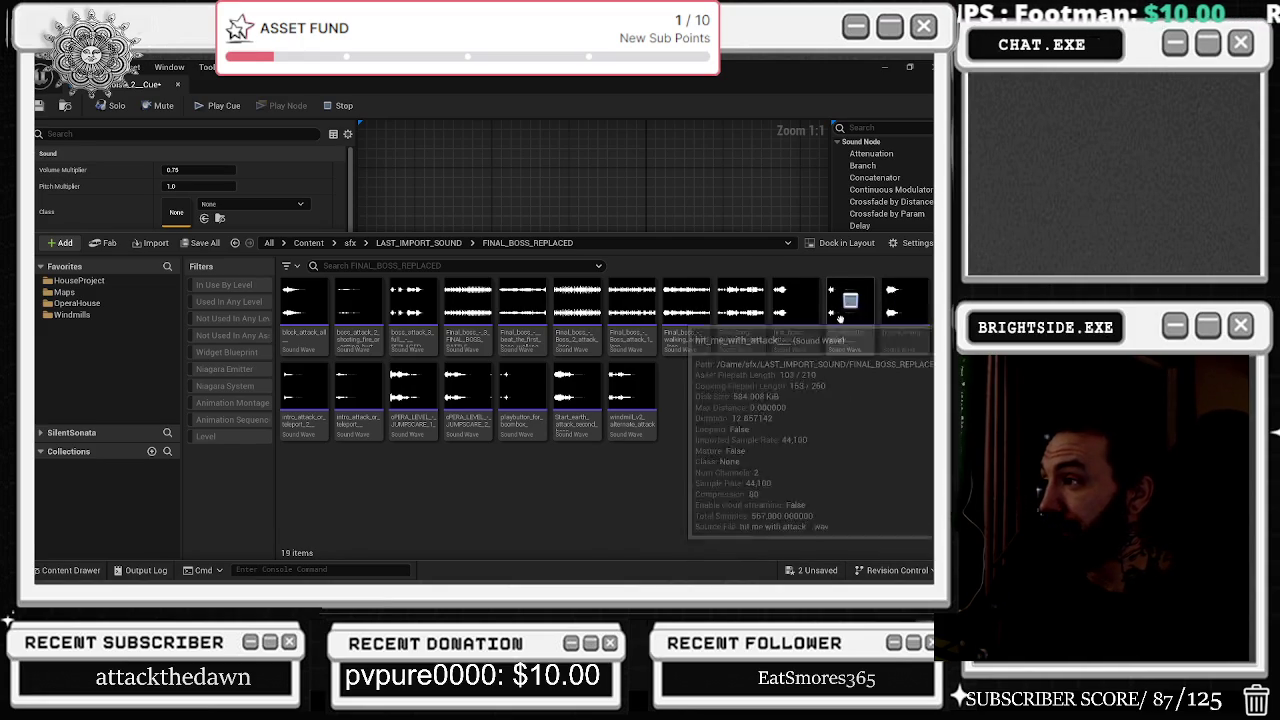
{"action": "mouse_move", "coordinate": [290, 333]}
{"action": "left_mouse_down"}
{"action": "mouse_move", "coordinate": [432, 200]}
{"action": "mouse_move", "coordinate": [539, 201]}
{"action": "mouse_move", "coordinate": [463, 401]}
{"action": "mouse_move", "coordinate": [568, 372]}
{"action": "mouse_move", "coordinate": [584, 339]}
{"action": "left_mouse_up"}
Wire block_attack into the Mixer's second input, play the cue, save it and close it.
{"action": "left_click", "coordinate": [600, 335]}
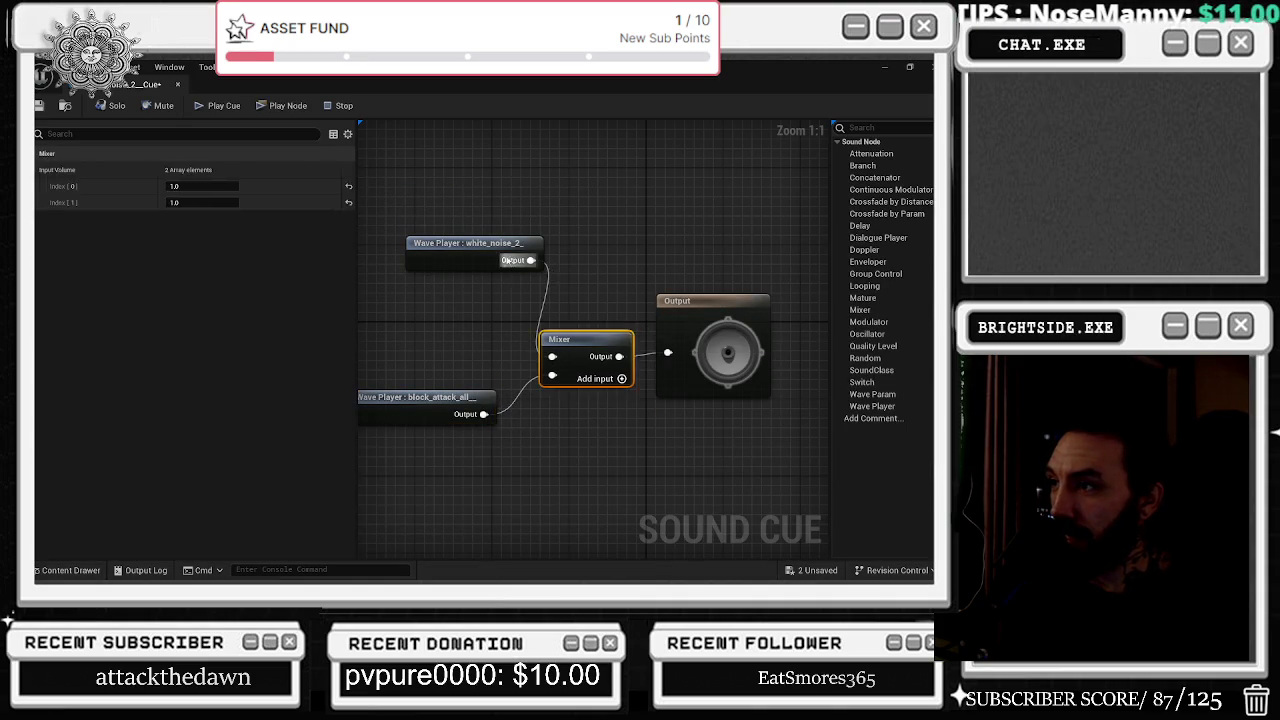
{"action": "left_click_drag", "start_coordinate": [470, 243], "coordinate": [402, 243]}
{"action": "left_click", "coordinate": [708, 333]}
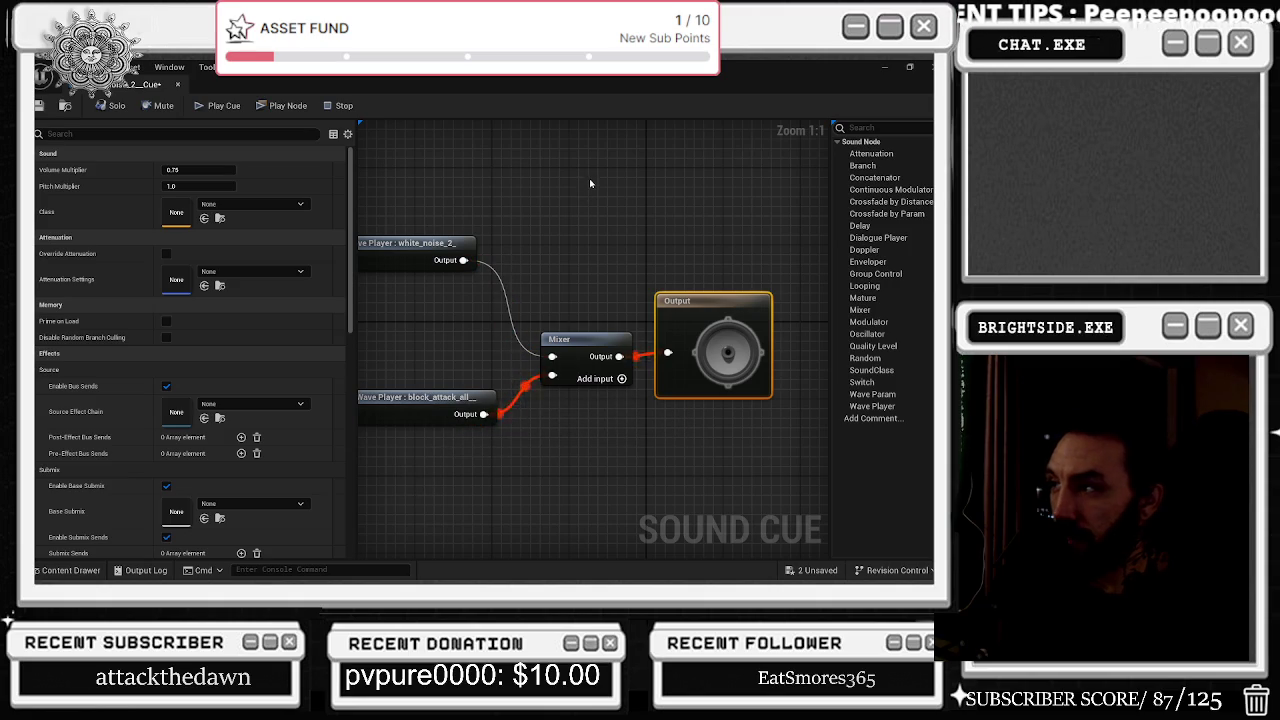
{"action": "left_click", "coordinate": [38, 105]}
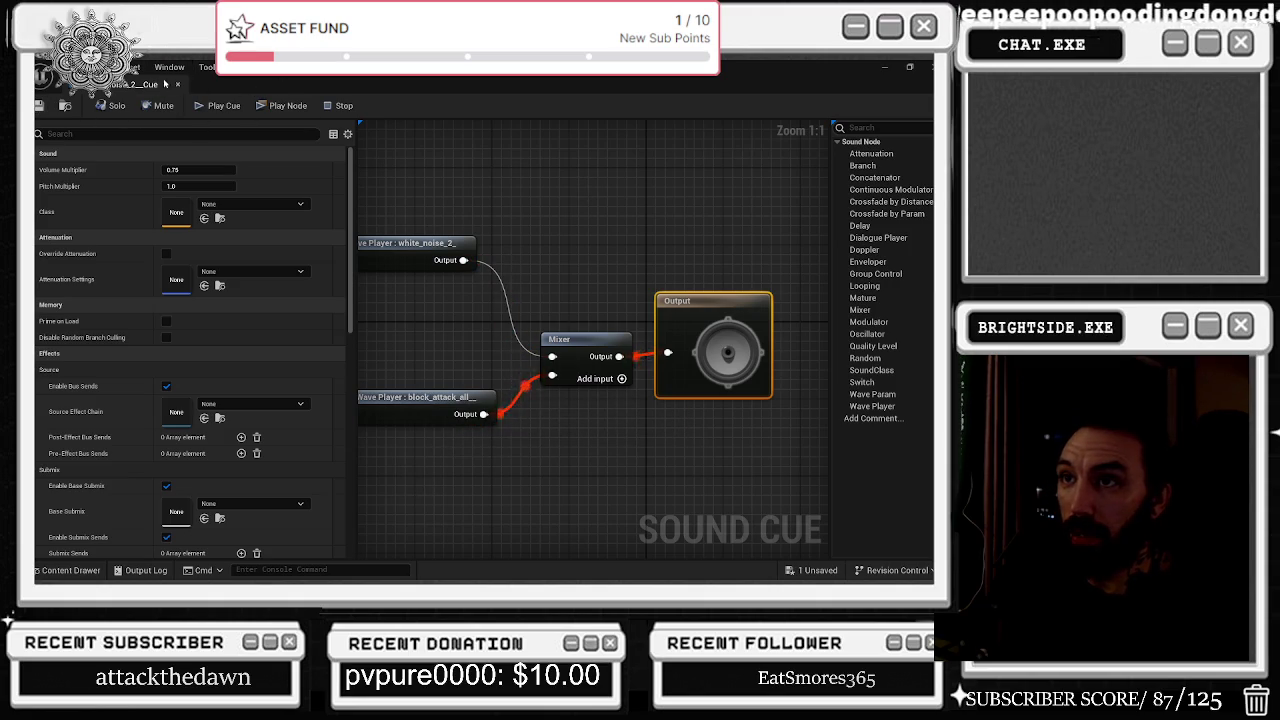
{"action": "left_click", "coordinate": [177, 83]}
{"action": "scroll", "coordinate": [532, 378], "scroll_direction": "down", "scroll_amount": 3}
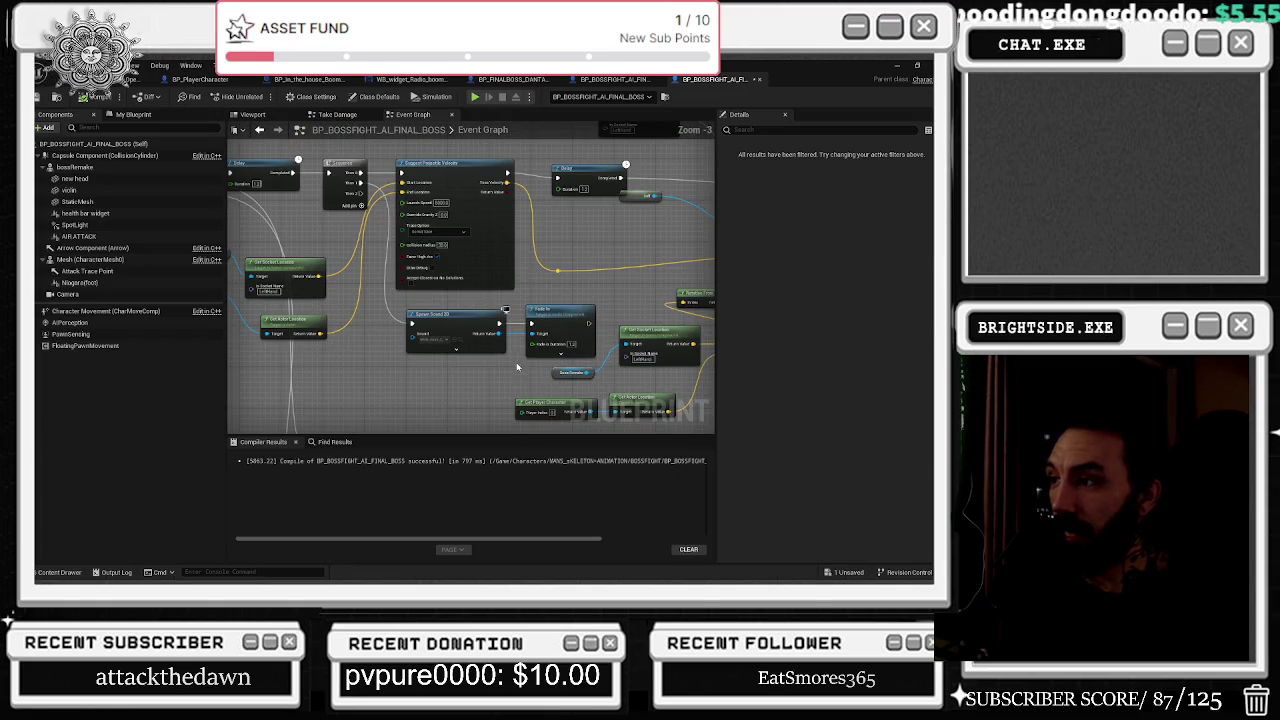
Inspect the Spawn Sound 2D and SpawnActor nodes, then switch to BP_BOSSFIGHT_AI_FINAL_BOSS_Second_phase.
{"action": "left_click", "coordinate": [440, 320]}
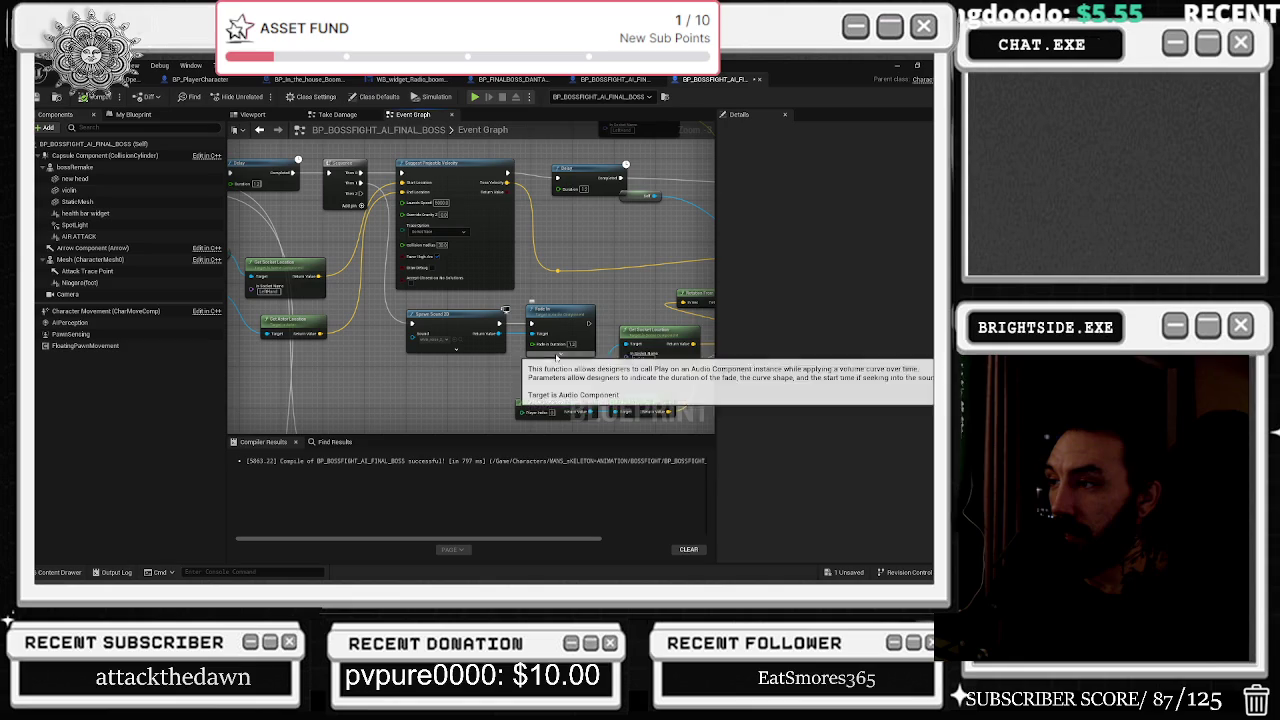
{"action": "left_click_drag", "start_coordinate": [570, 300], "coordinate": [449, 301]}
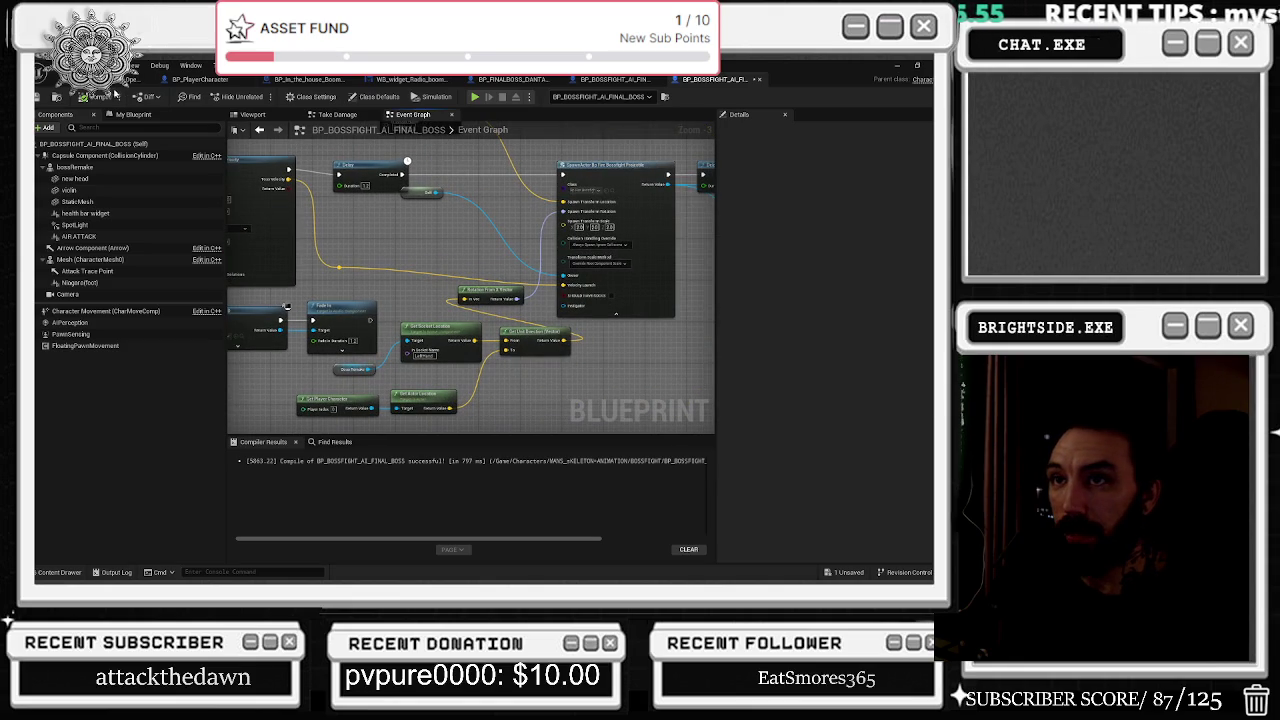
{"action": "scroll", "coordinate": [600, 300], "scroll_direction": "down", "scroll_amount": 4}
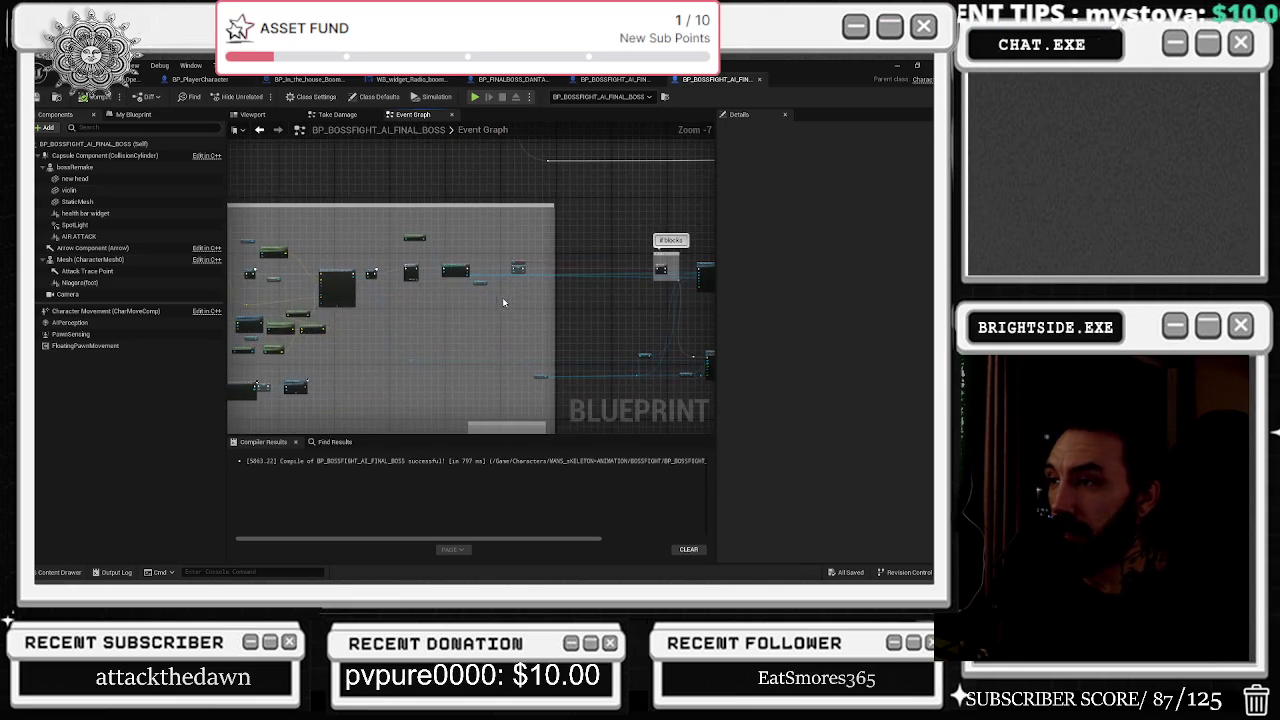
{"action": "scroll", "coordinate": [511, 290], "scroll_direction": "up", "scroll_amount": 5}
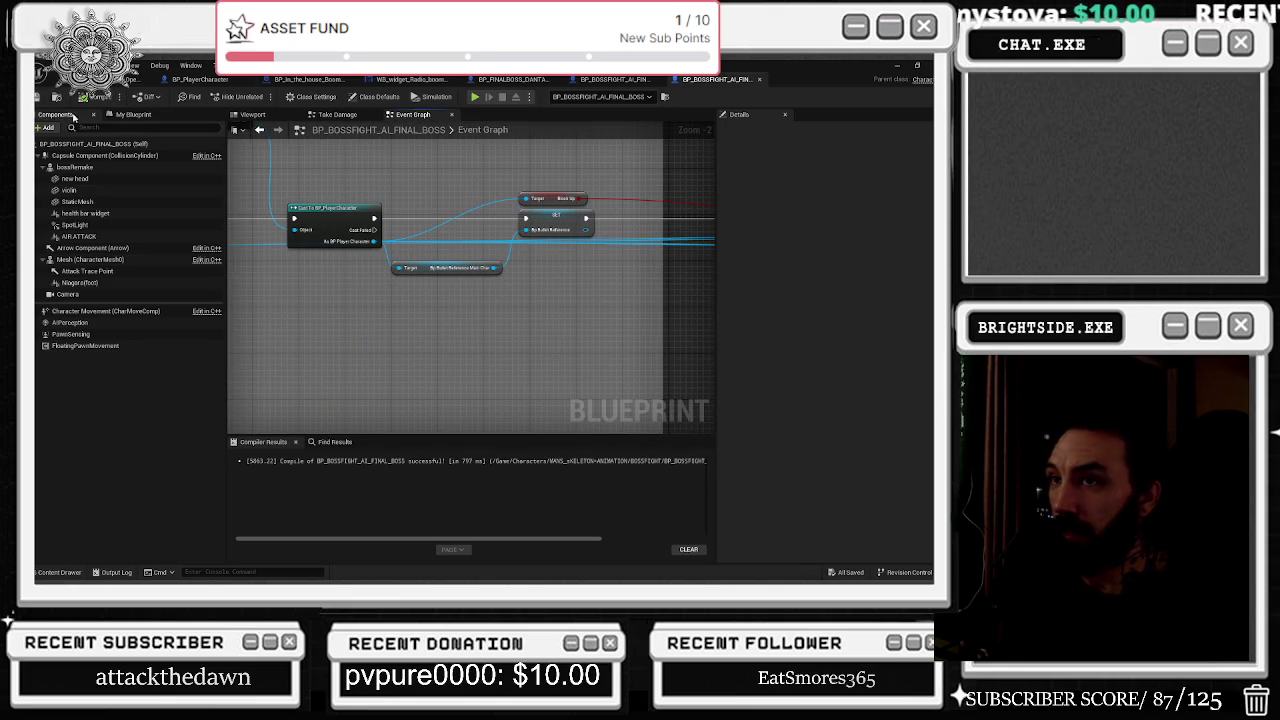
{"action": "scroll", "coordinate": [502, 297], "scroll_direction": "down", "scroll_amount": 7}
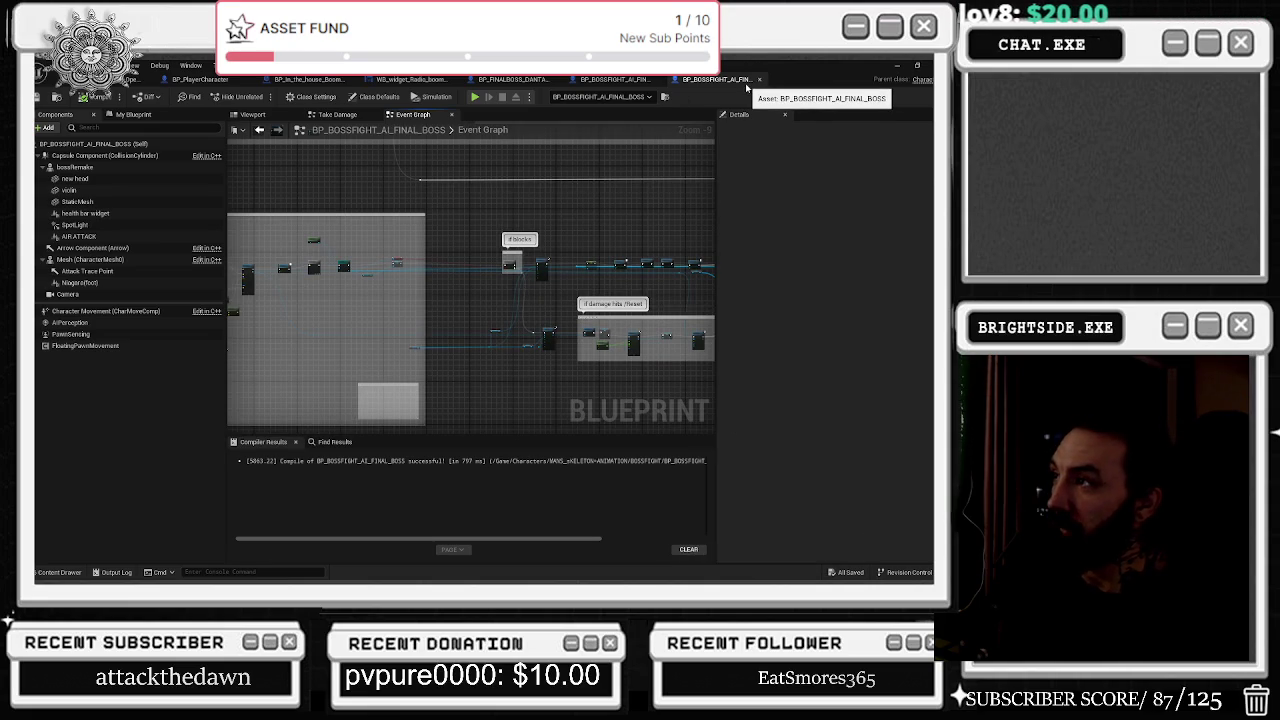
{"action": "left_click", "coordinate": [612, 79]}
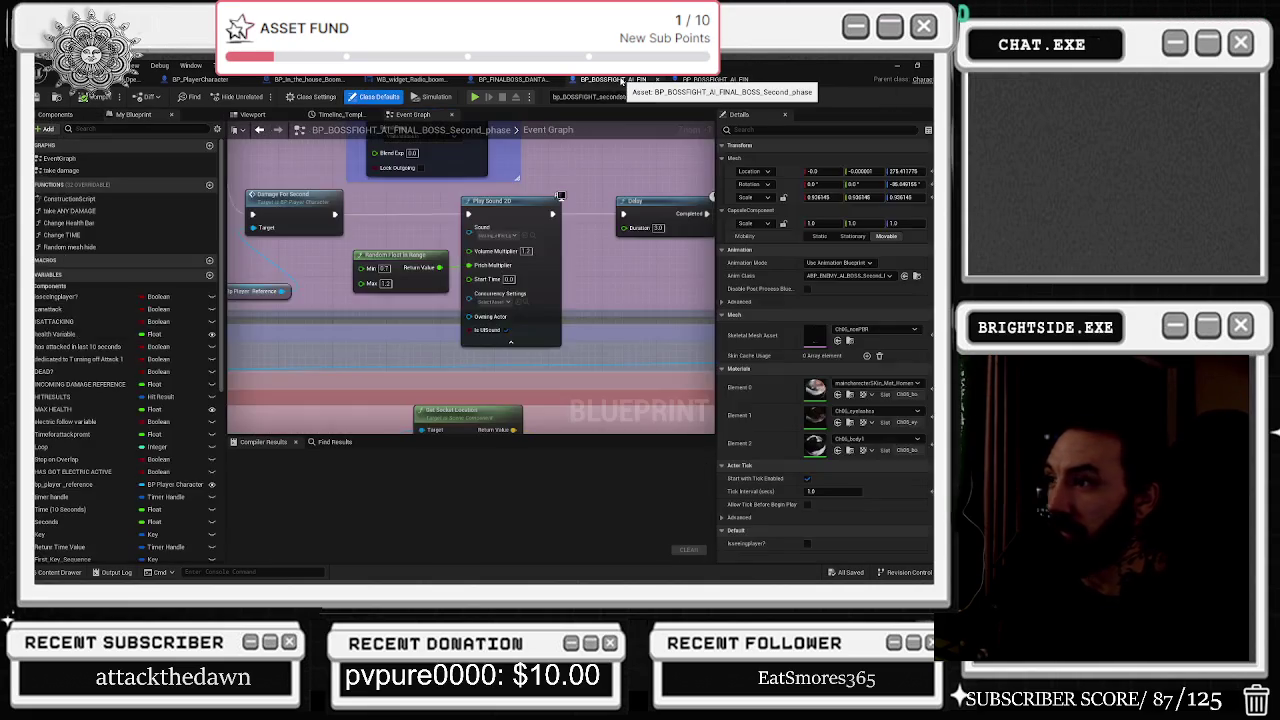
{"action": "left_click_drag", "start_coordinate": [440, 267], "coordinate": [469, 265]}
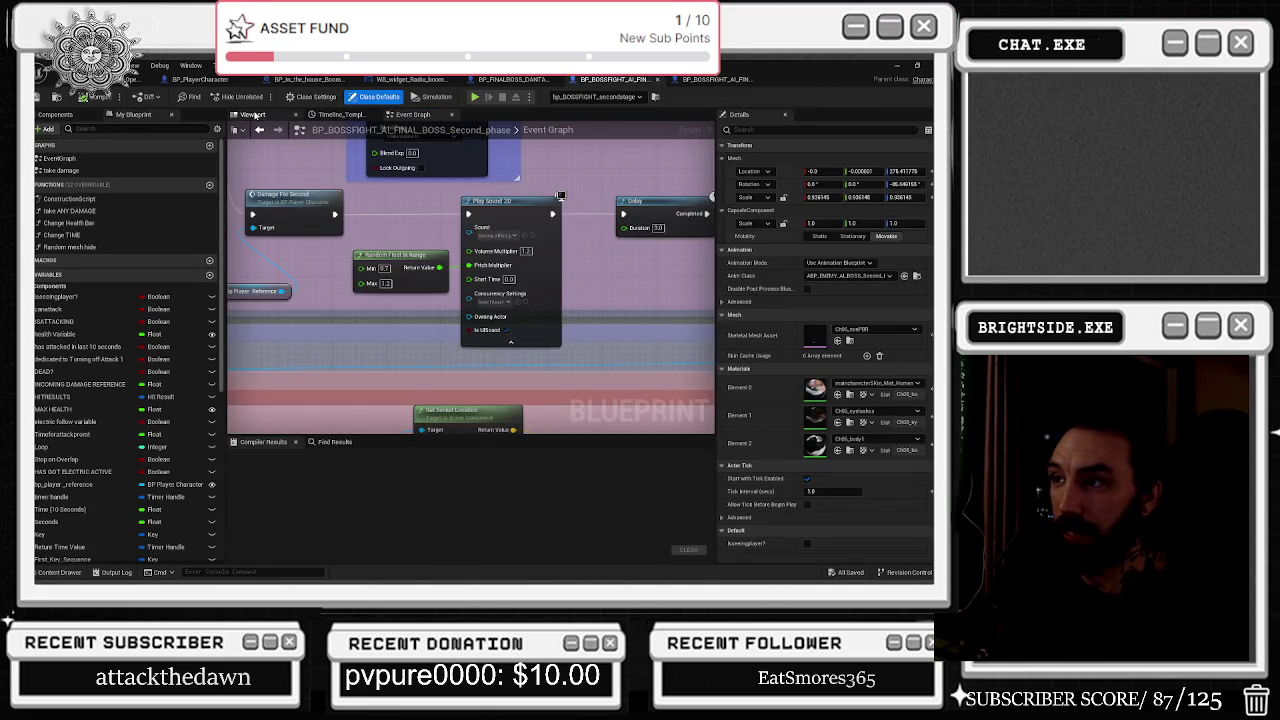
{"action": "left_click", "coordinate": [251, 114]}
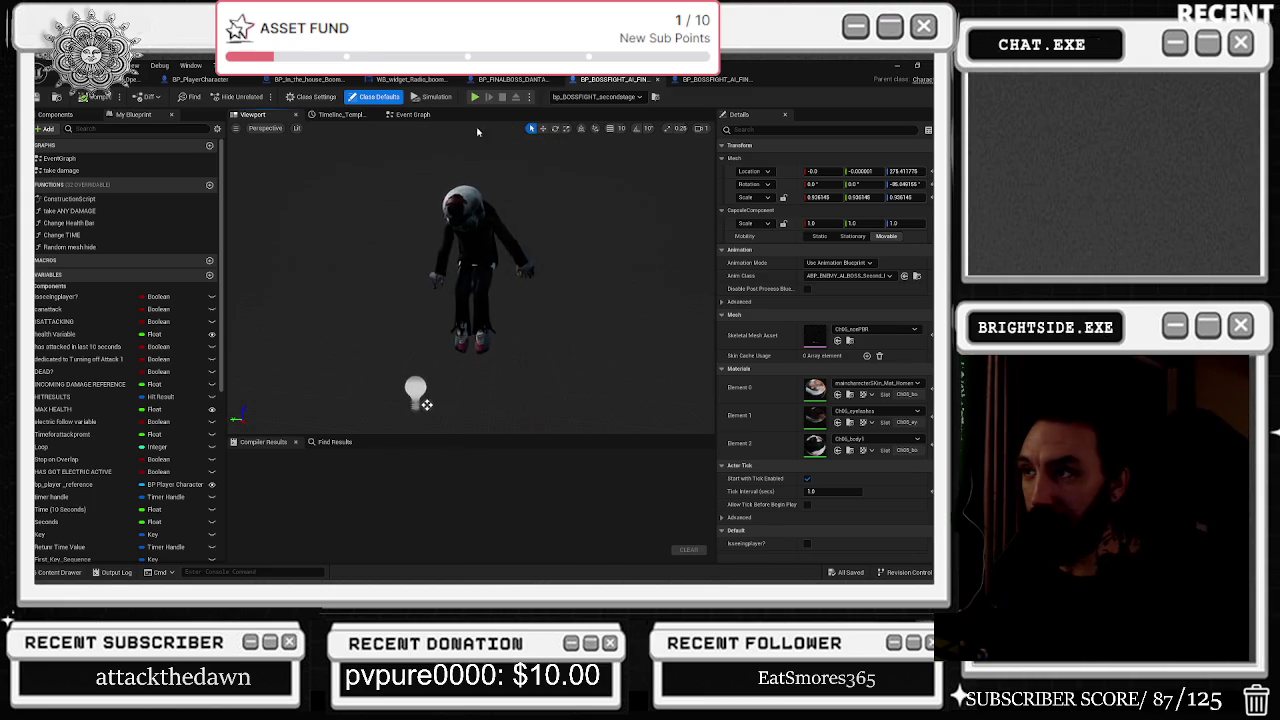
{"action": "left_click", "coordinate": [411, 114]}
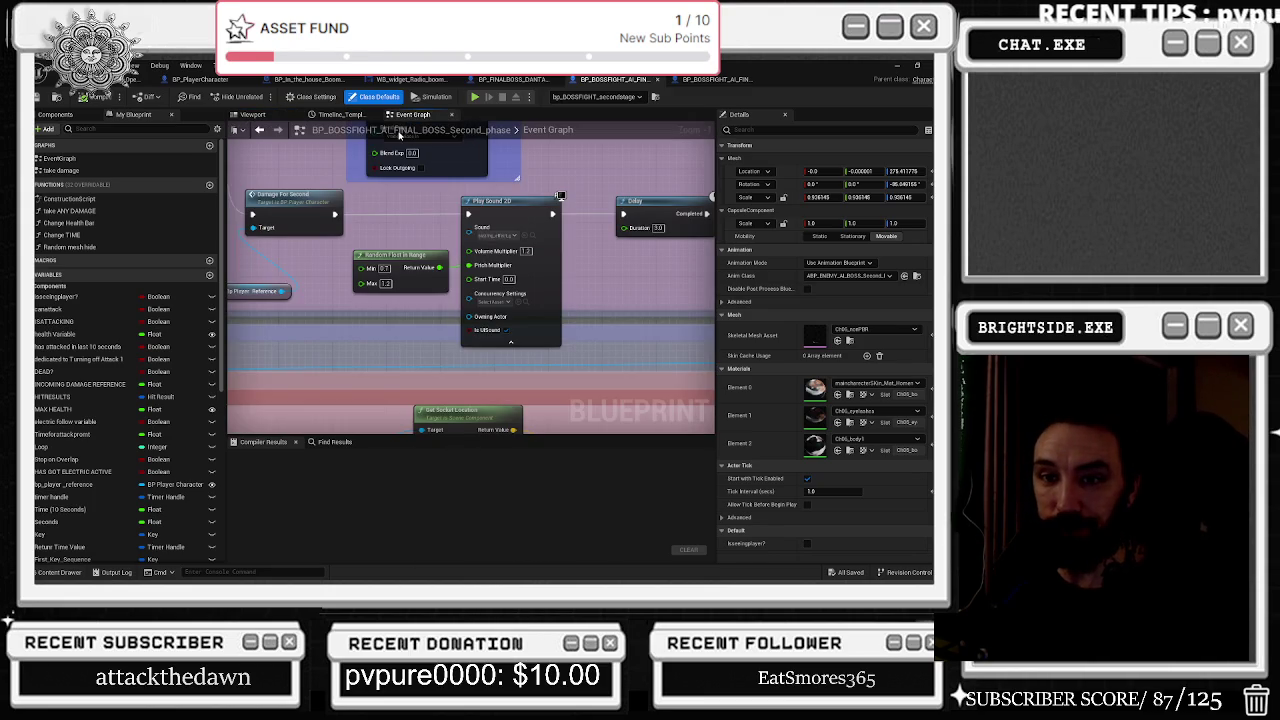
{"action": "scroll", "coordinate": [489, 239], "scroll_direction": "down", "scroll_amount": 10}
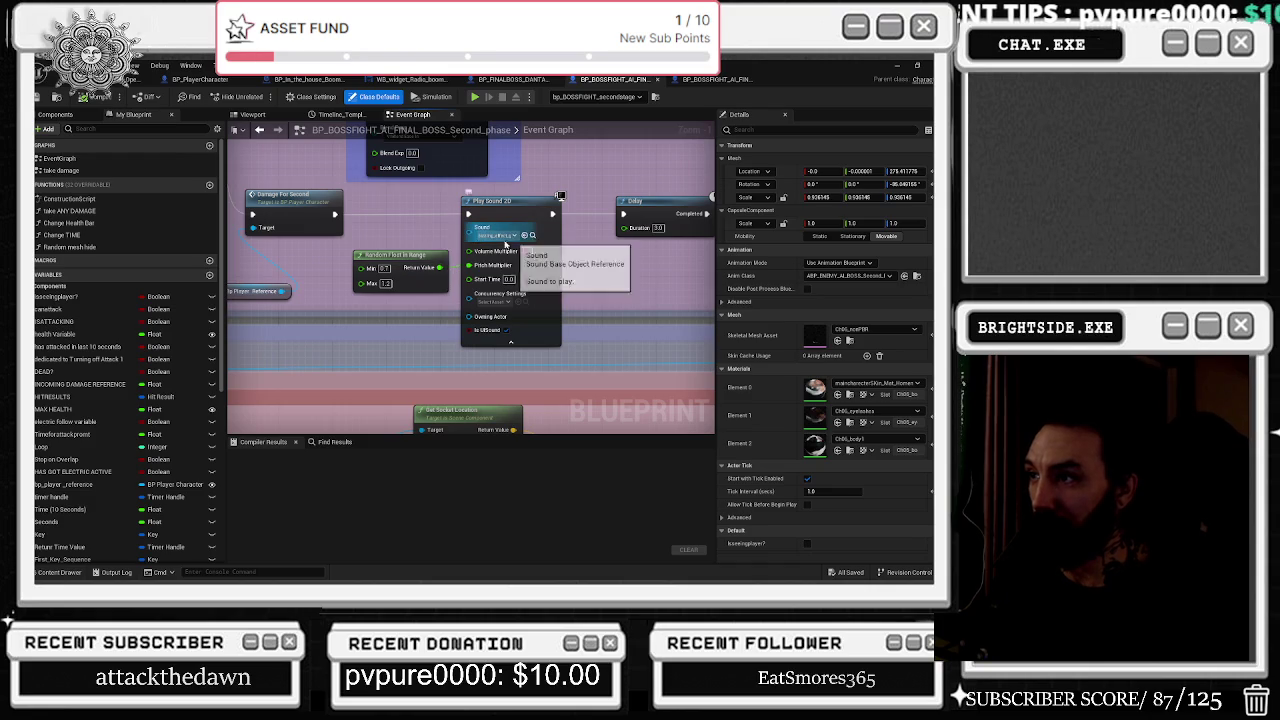
{"action": "scroll", "coordinate": [565, 256], "scroll_direction": "down", "scroll_amount": 1}
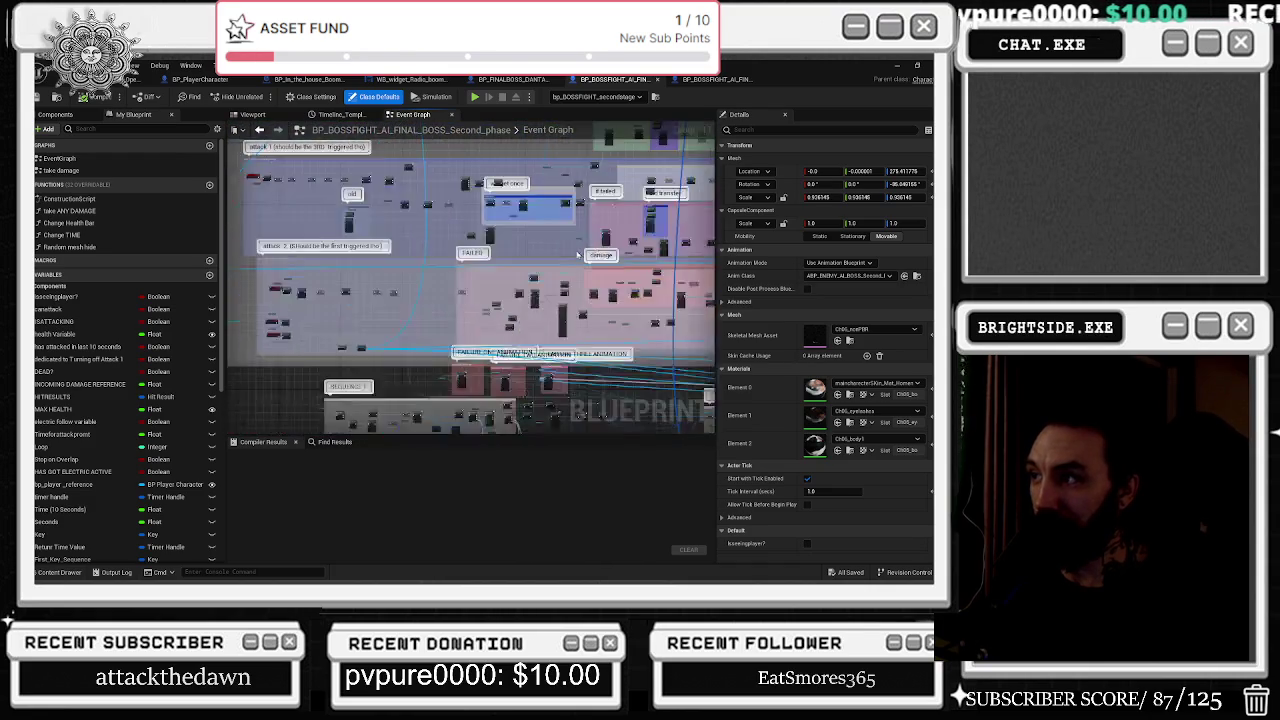
{"action": "scroll", "coordinate": [343, 307], "scroll_direction": "up", "scroll_amount": 6}
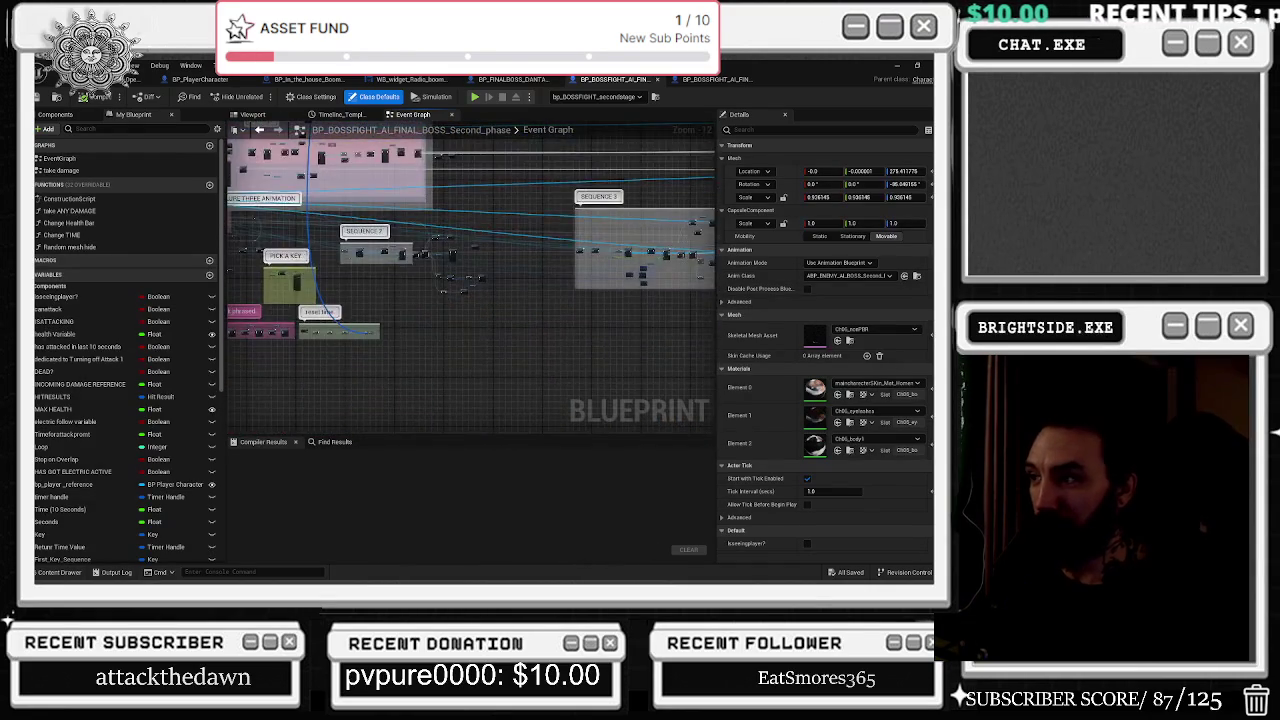
{"action": "scroll", "coordinate": [470, 280], "scroll_direction": "down", "scroll_amount": 6}
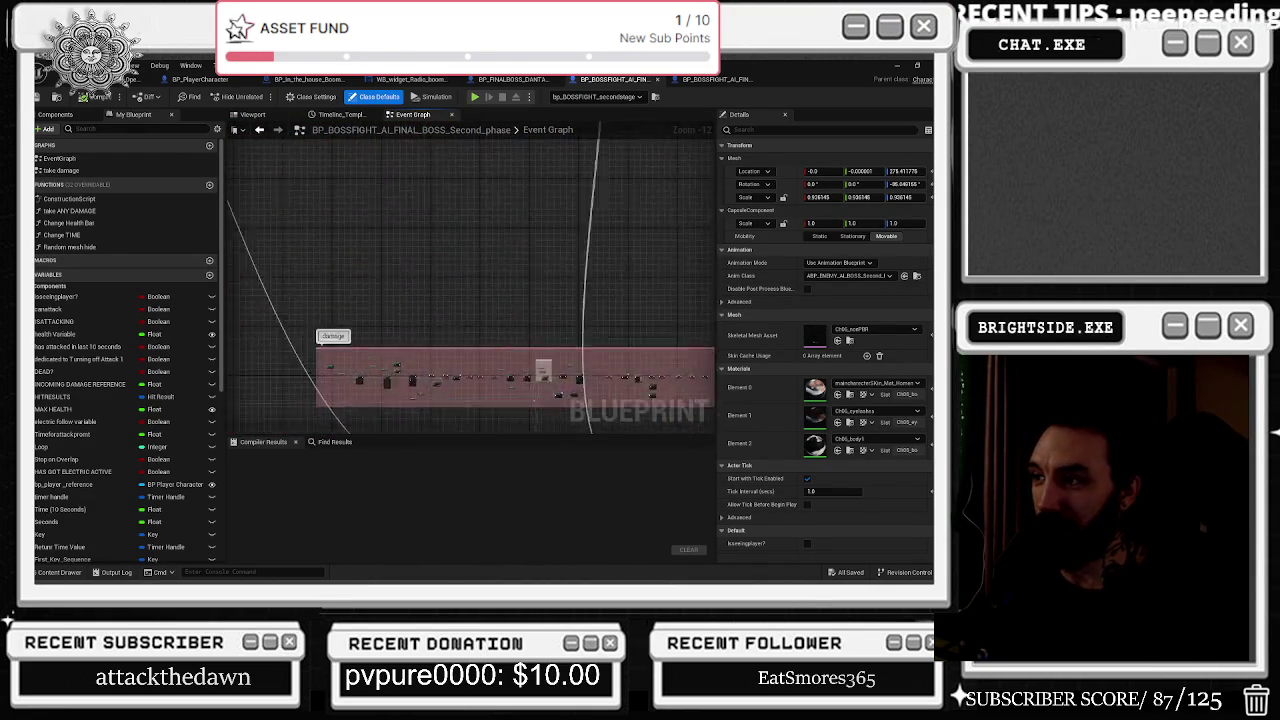
{"action": "left_click_drag", "start_coordinate": [300, 250], "coordinate": [650, 330]}
{"action": "mouse_move", "coordinate": [470, 300]}
{"action": "left_mouse_down"}
{"action": "mouse_move", "coordinate": [620, 320]}
{"action": "mouse_move", "coordinate": [505, 164]}
{"action": "left_mouse_up"}
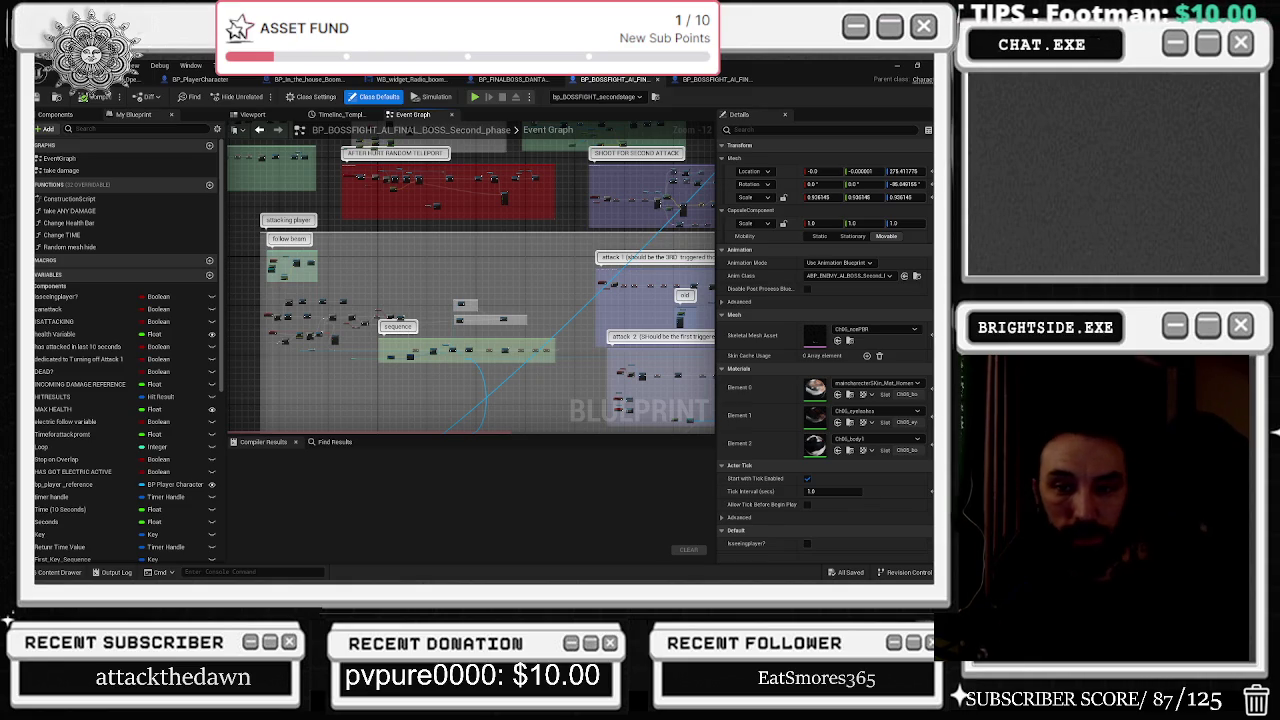
{"action": "left_click_drag", "start_coordinate": [237, 446], "coordinate": [397, 313]}
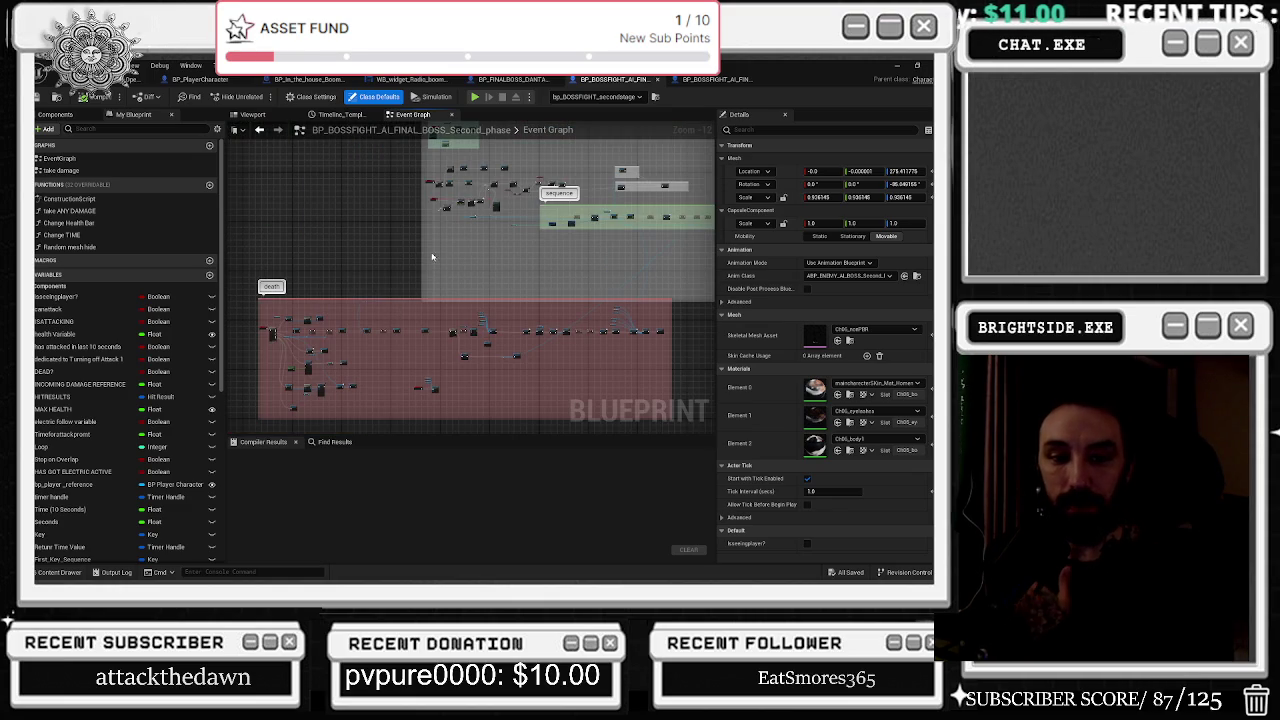
Nudge the Set Timer, Print String and Sequence nodes left to tidy the attack graph.
{"action": "scroll", "coordinate": [432, 257], "scroll_direction": "up", "scroll_amount": 5}
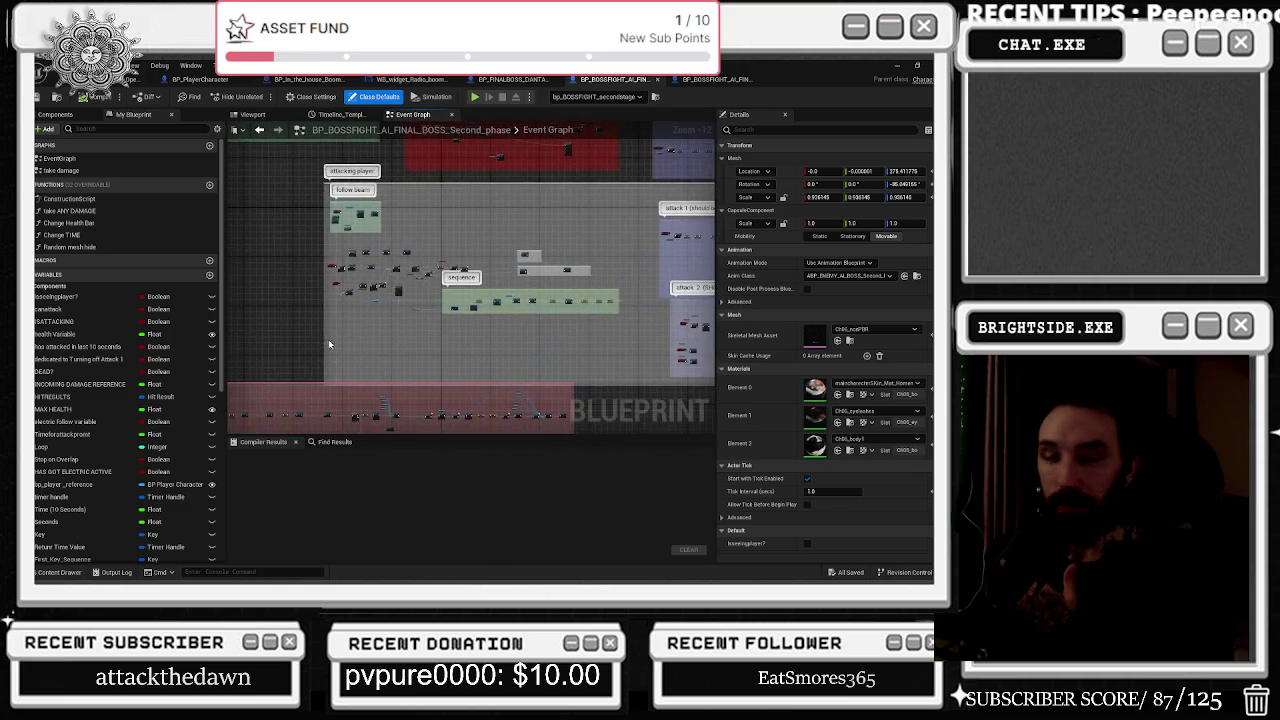
{"action": "scroll", "coordinate": [379, 260], "scroll_direction": "up", "scroll_amount": 5}
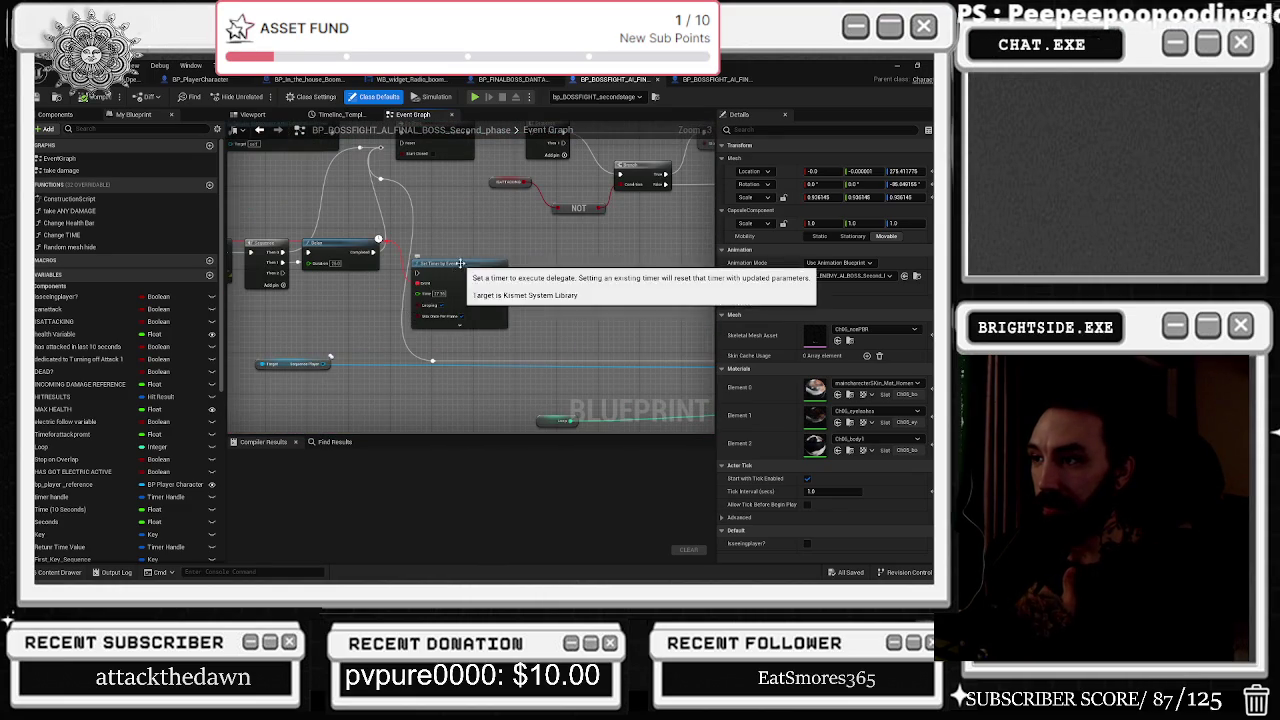
{"action": "left_click_drag", "start_coordinate": [476, 266], "coordinate": [569, 272]}
{"action": "left_click_drag", "start_coordinate": [374, 341], "coordinate": [321, 347]}
{"action": "left_click_drag", "start_coordinate": [507, 291], "coordinate": [475, 290]}
{"action": "left_click_drag", "start_coordinate": [558, 290], "coordinate": [391, 291]}
Follow the graph to the level sequence player nodes and open the second-phase double-attack sequence in Sequencer.
{"action": "left_click_drag", "start_coordinate": [486, 288], "coordinate": [575, 358]}
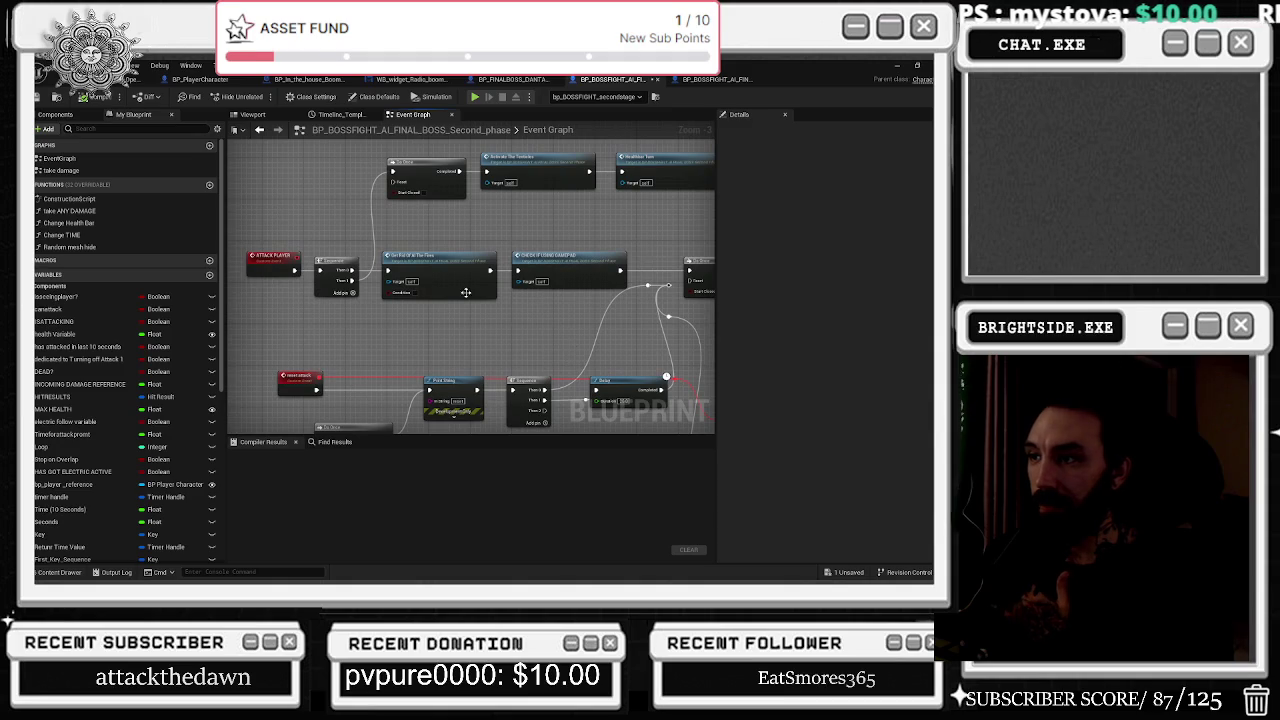
{"action": "mouse_move", "coordinate": [548, 230]}
{"action": "left_mouse_down"}
{"action": "mouse_move", "coordinate": [429, 256]}
{"action": "mouse_move", "coordinate": [320, 250]}
{"action": "left_mouse_up"}
{"action": "left_click_drag", "start_coordinate": [510, 262], "coordinate": [391, 243]}
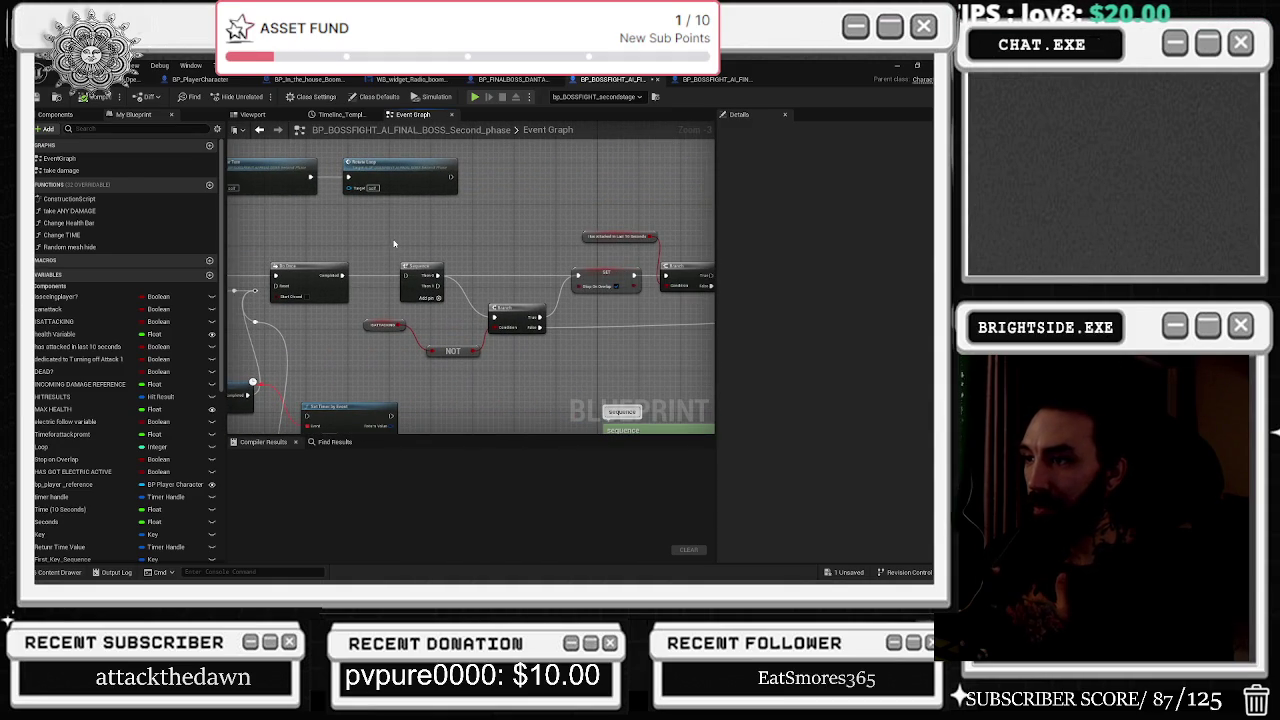
{"action": "left_click_drag", "start_coordinate": [500, 312], "coordinate": [306, 312]}
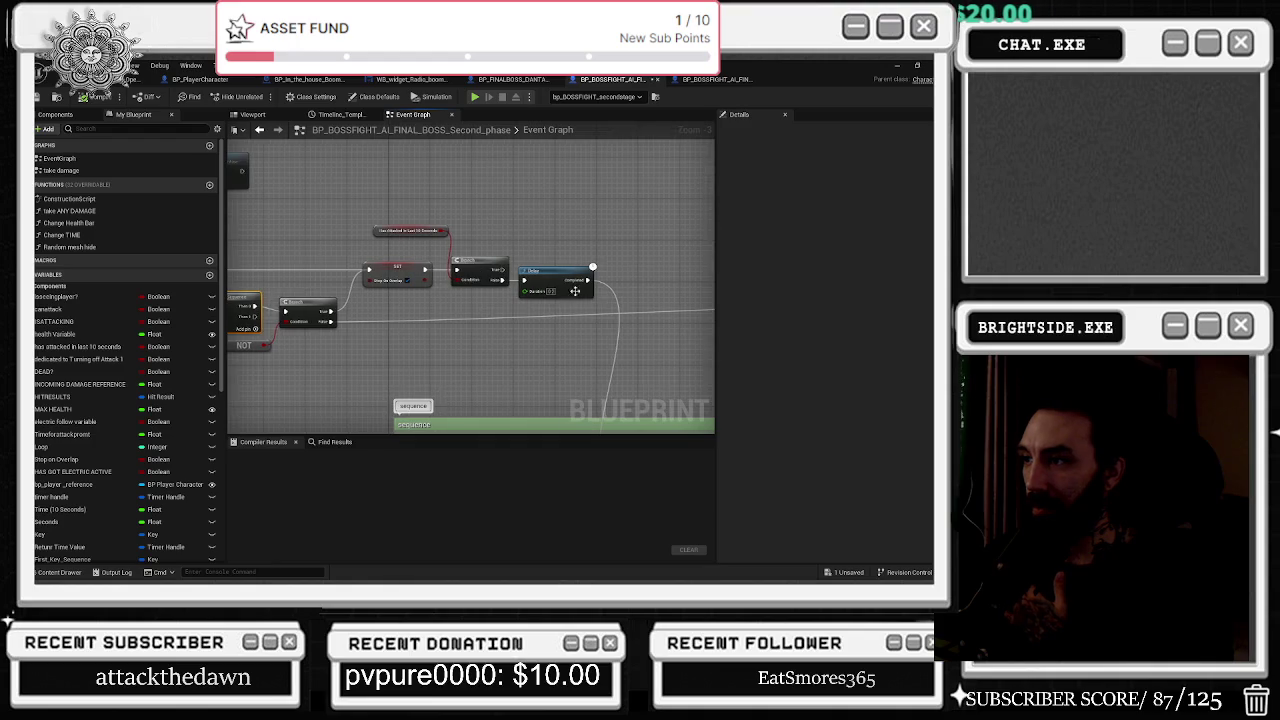
{"action": "left_click_drag", "start_coordinate": [582, 394], "coordinate": [468, 144]}
{"action": "left_click_drag", "start_coordinate": [525, 224], "coordinate": [490, 230]}
{"action": "scroll", "coordinate": [585, 260], "scroll_direction": "up", "scroll_amount": 3}
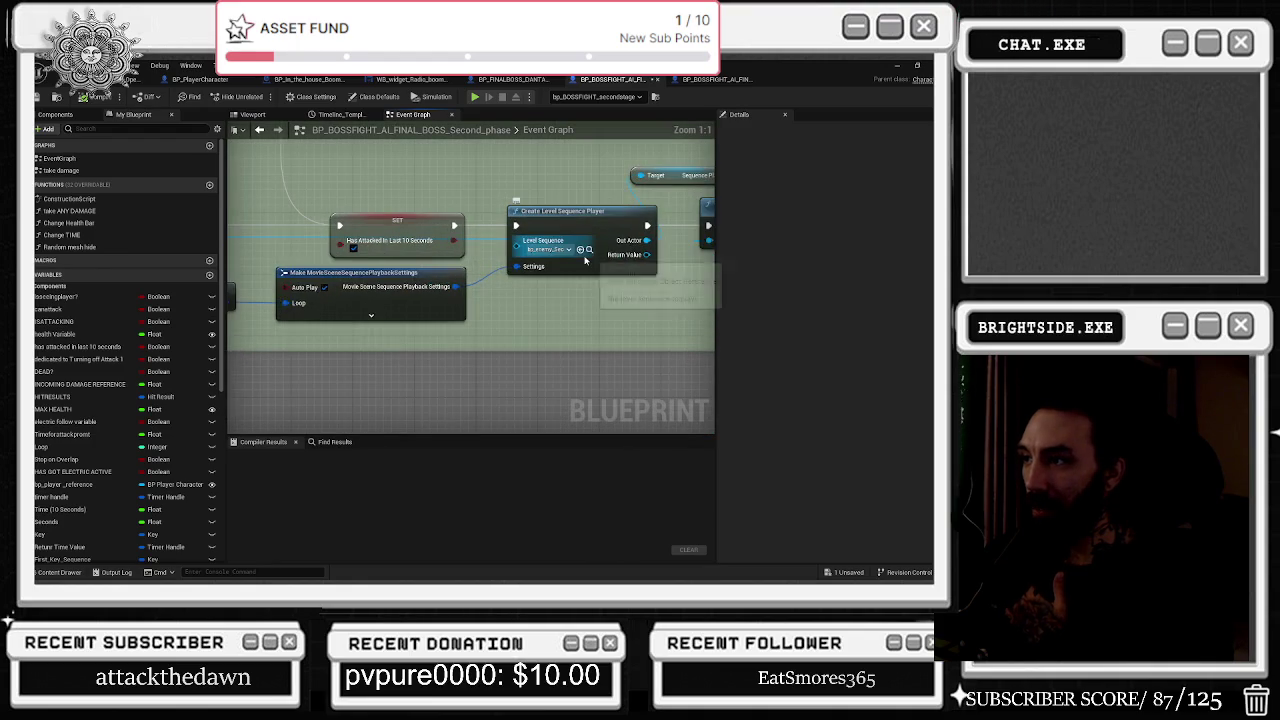
{"action": "left_click", "coordinate": [590, 250]}
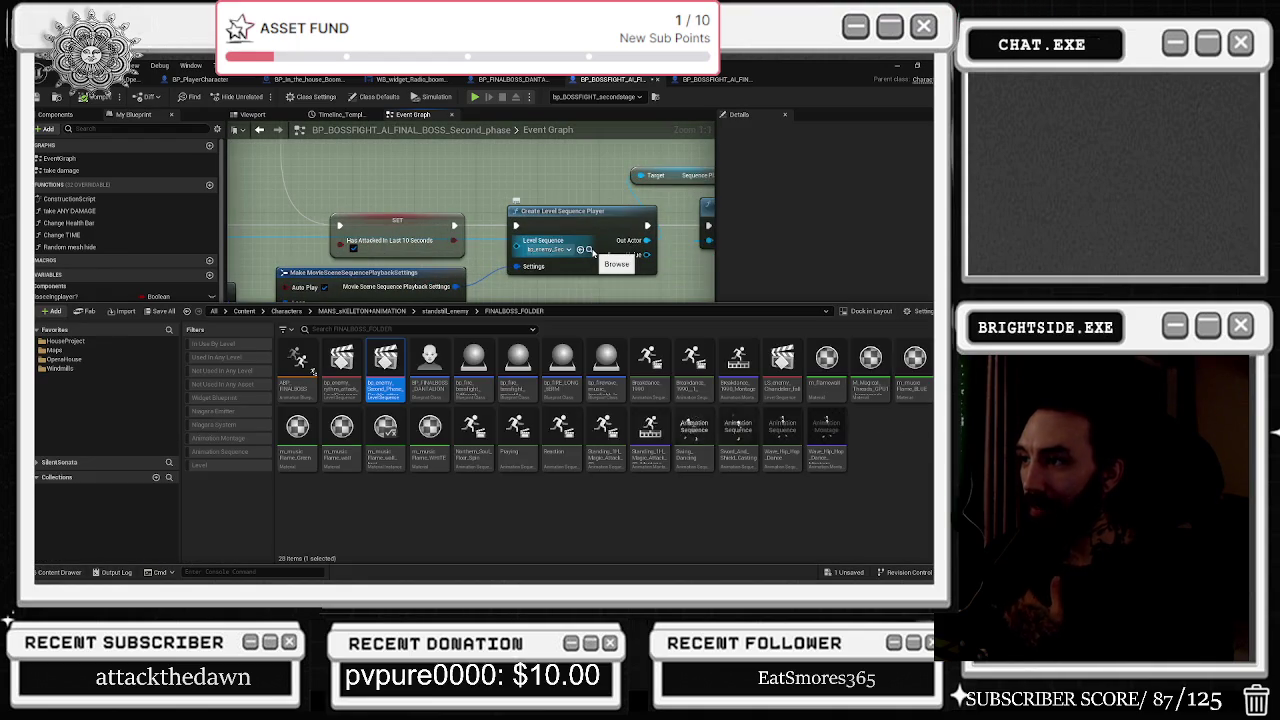
{"action": "double_click", "coordinate": [395, 386]}
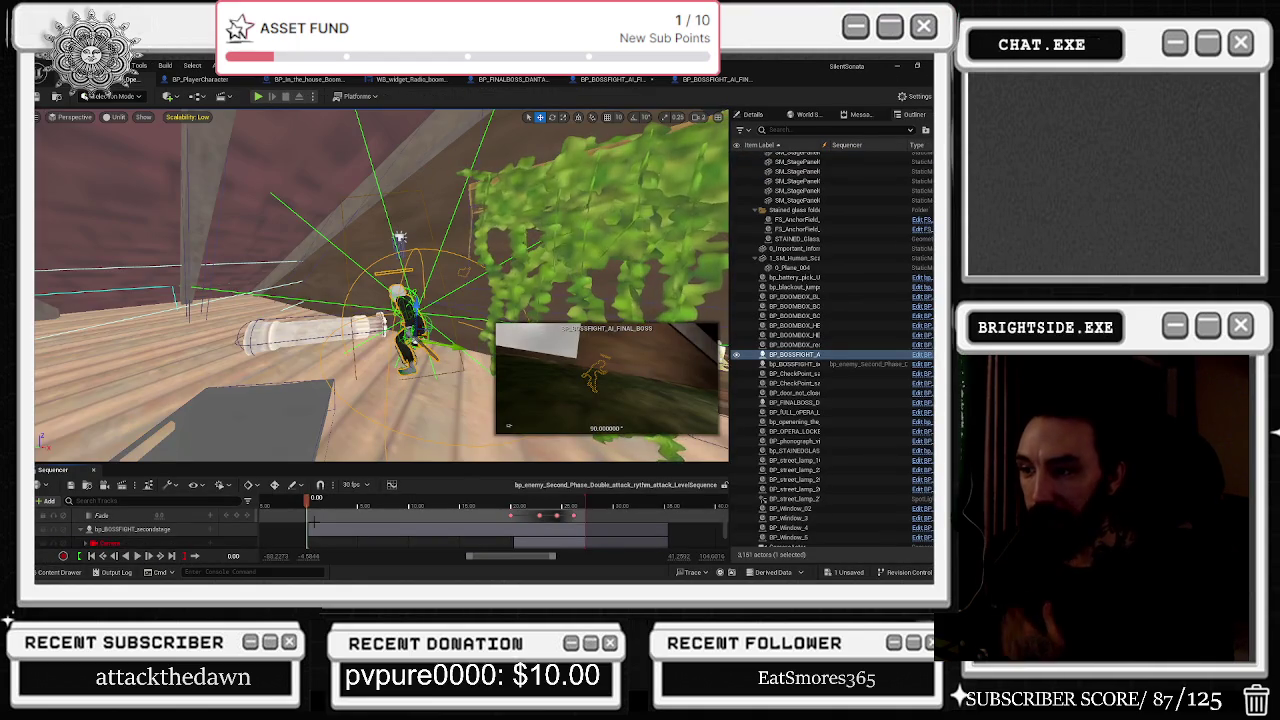
Enlarge the Sequencer panel and scrub the attack animation, returning the playhead to the start.
{"action": "left_click_drag", "start_coordinate": [359, 463], "coordinate": [359, 394]}
{"action": "left_click_drag", "start_coordinate": [309, 432], "coordinate": [336, 432]}
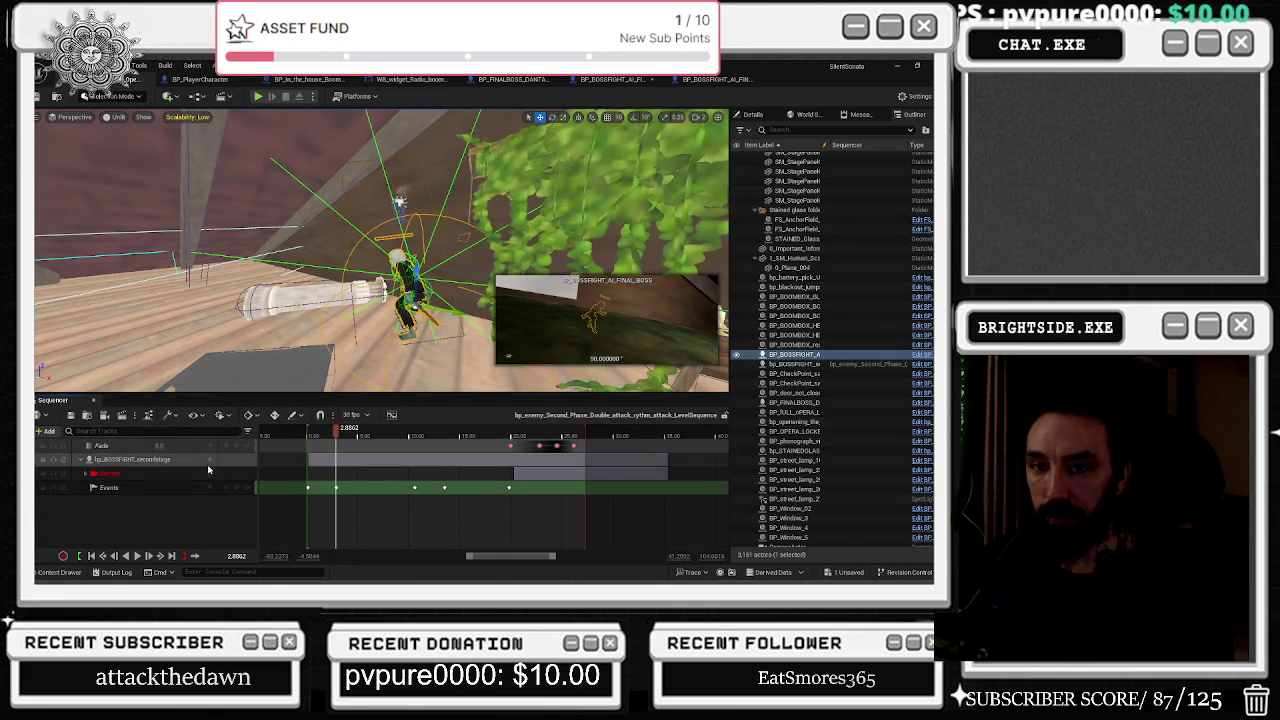
{"action": "left_click", "coordinate": [103, 556]}
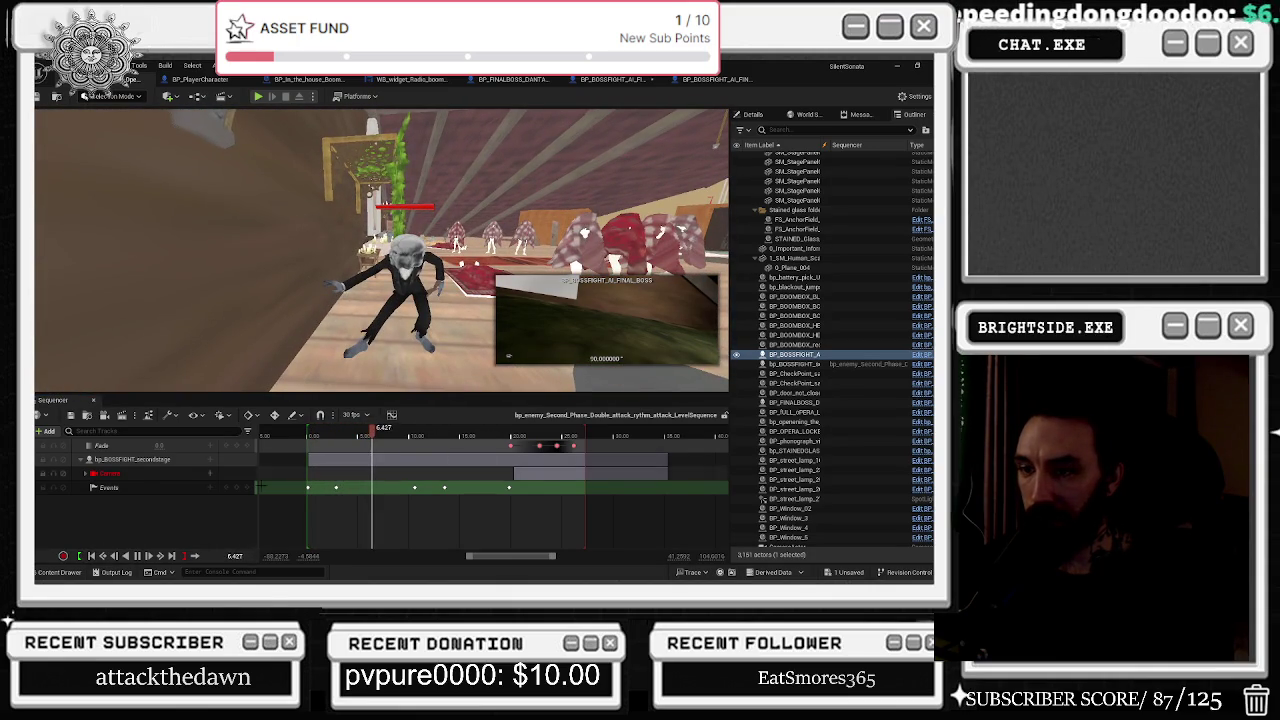
{"action": "left_click", "coordinate": [312, 465]}
Open the director event bound to the first Events key, which calls PRE ATTACK FADE IN.
{"action": "left_click", "coordinate": [309, 487]}
{"action": "right_click", "coordinate": [309, 487]}
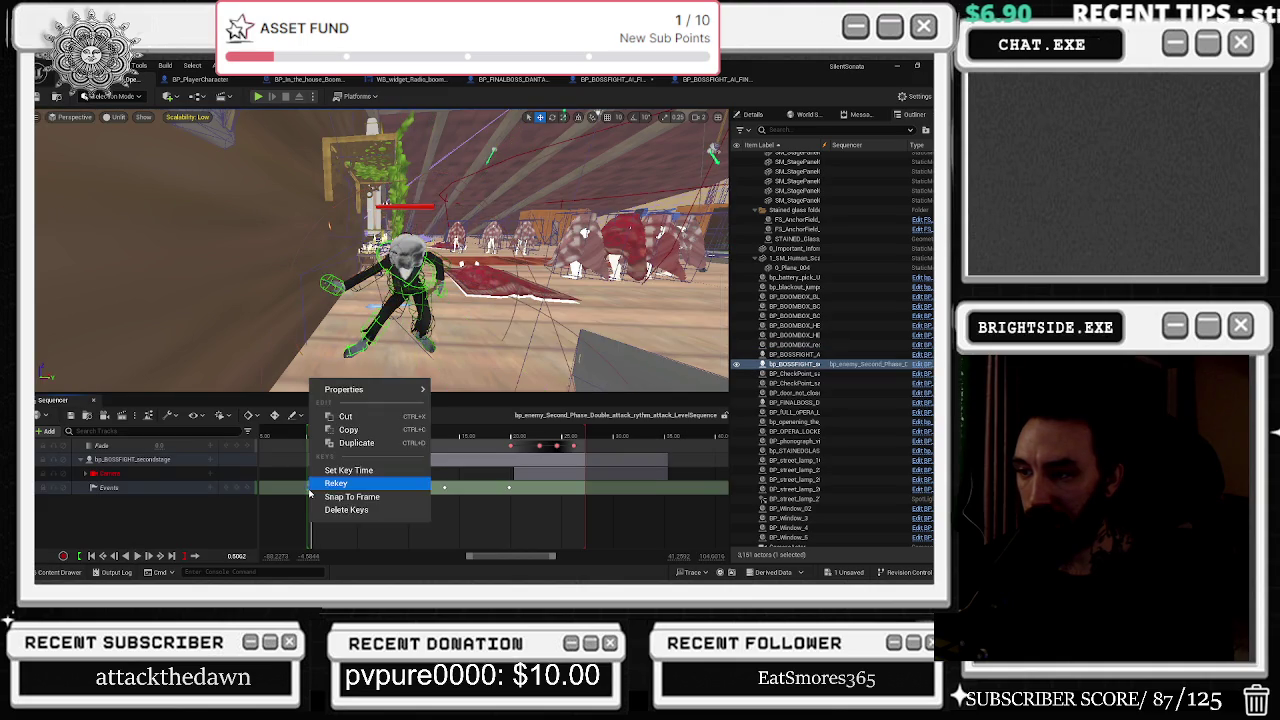
{"action": "mouse_move", "coordinate": [378, 395]}
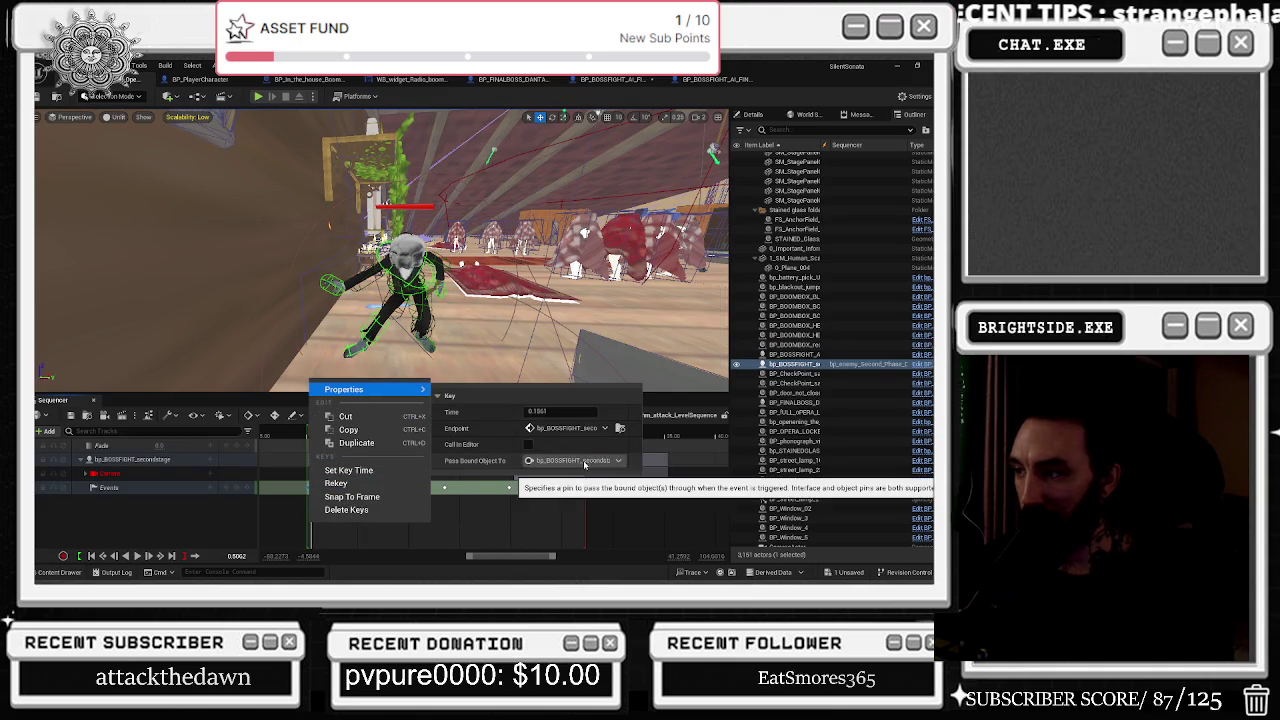
{"action": "left_click", "coordinate": [620, 429]}
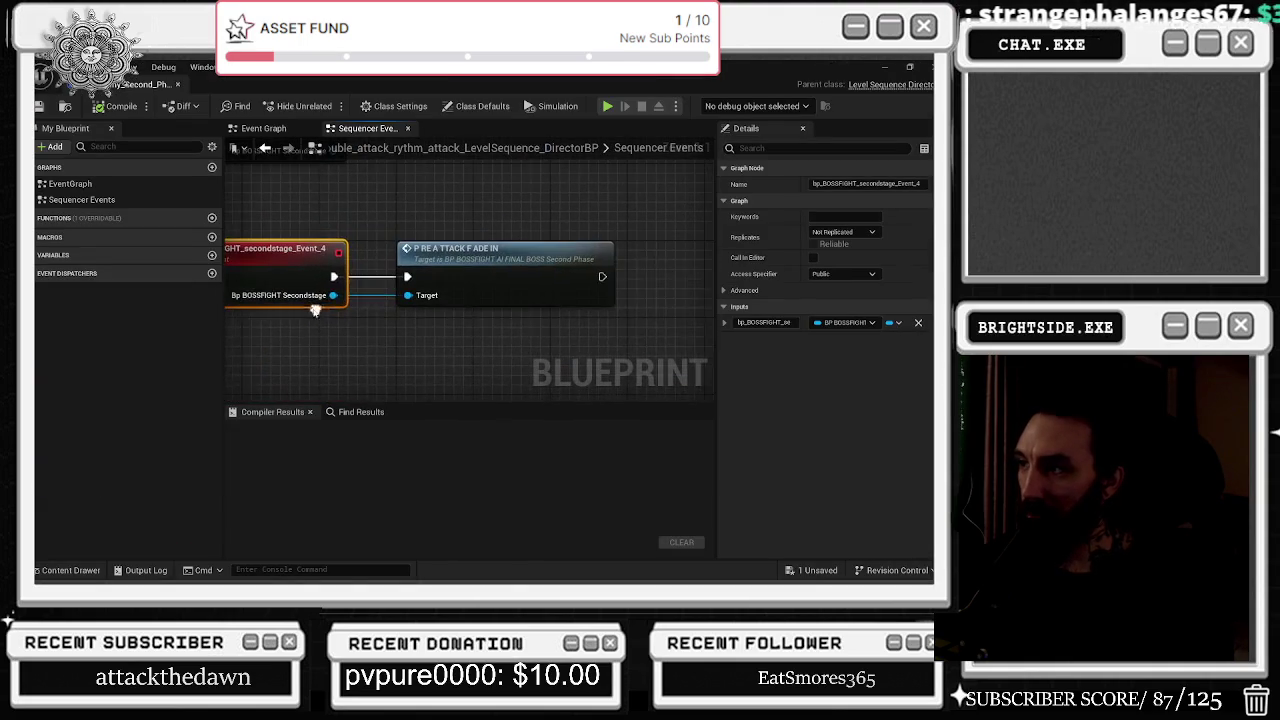
Jump to the PRE ATTACK FADE IN definition, dock the director tab, and centre the fade events.
{"action": "left_click", "coordinate": [492, 252]}
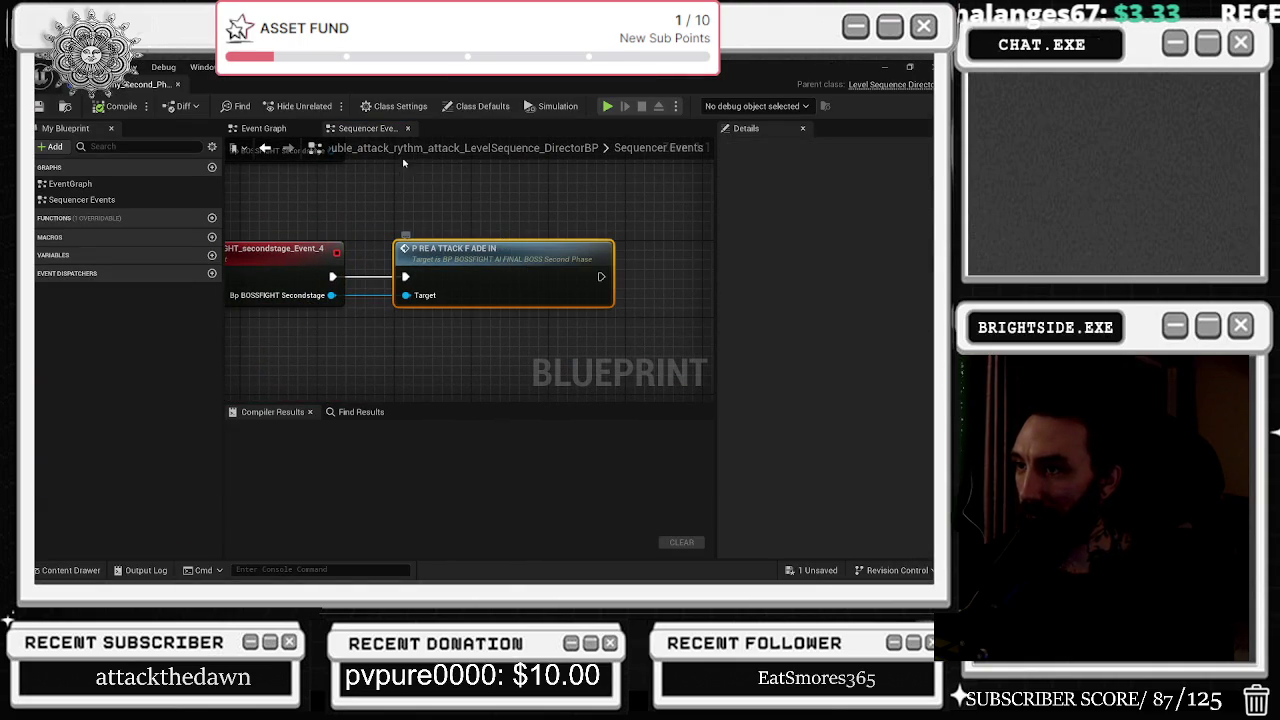
{"action": "double_click", "coordinate": [506, 259]}
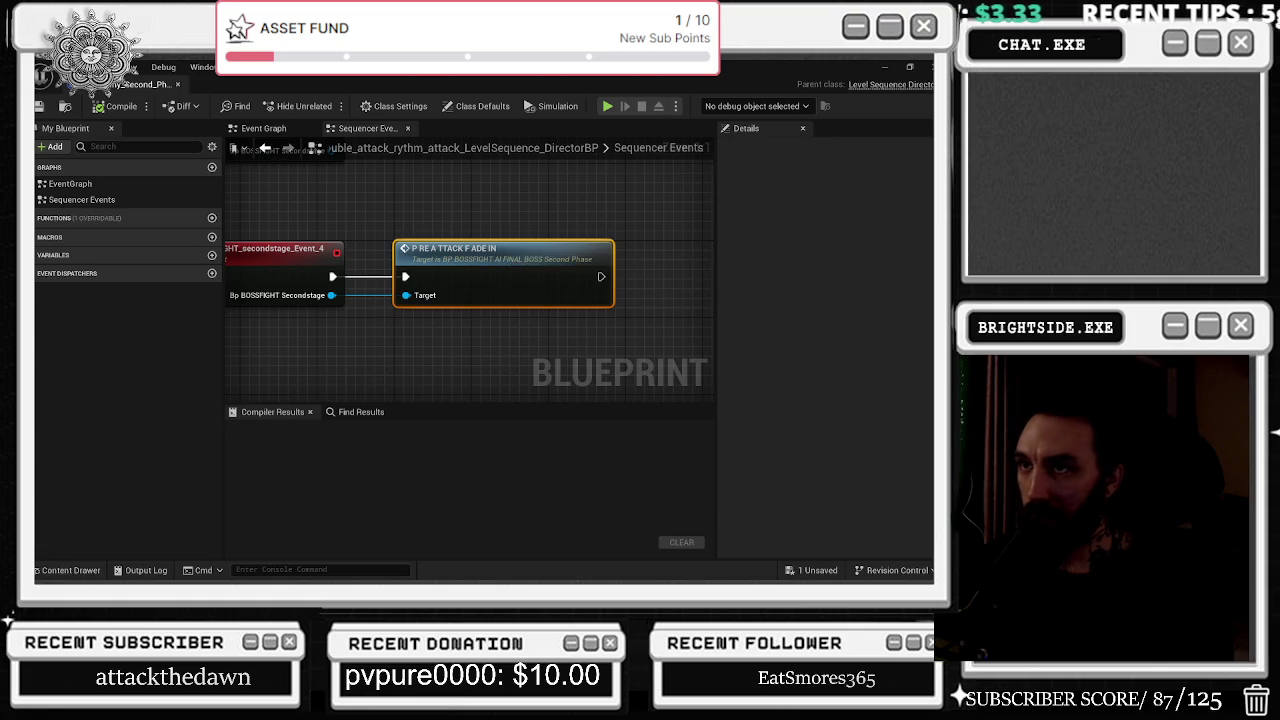
{"action": "mouse_move", "coordinate": [840, 333]}
{"action": "left_mouse_down"}
{"action": "mouse_move", "coordinate": [838, 170]}
{"action": "mouse_move", "coordinate": [805, 88]}
{"action": "left_mouse_up"}
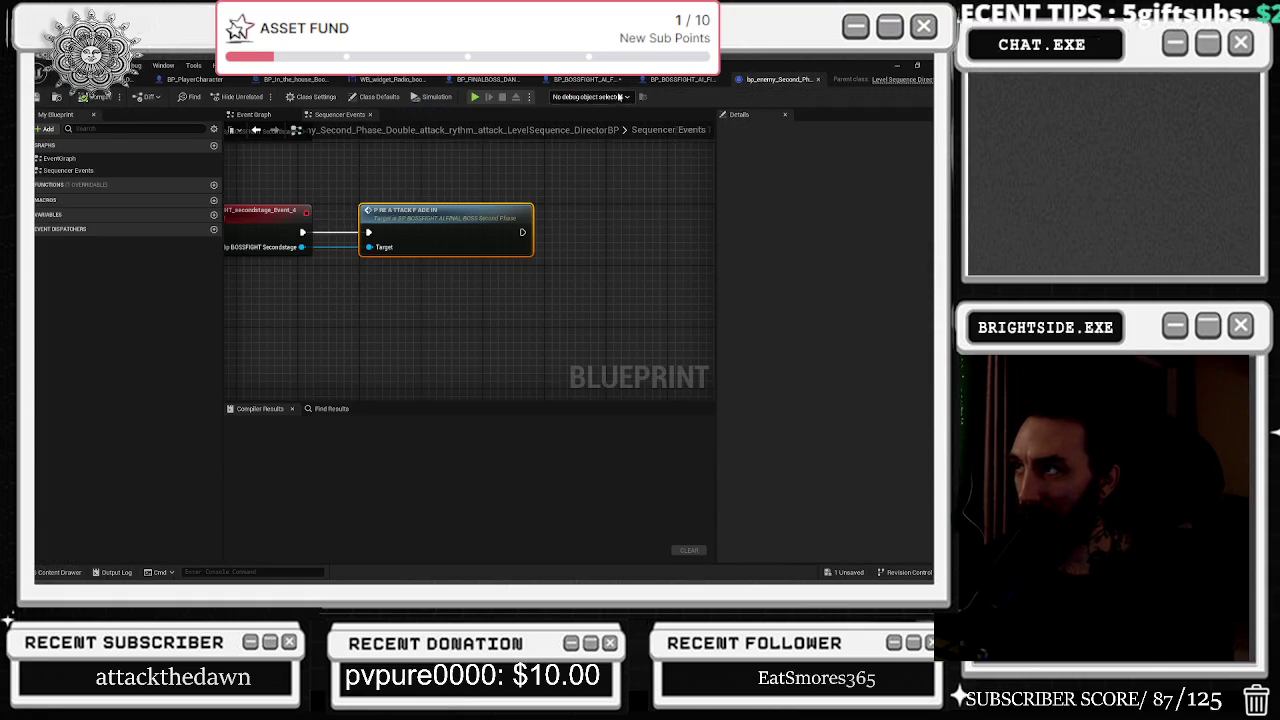
{"action": "left_click", "coordinate": [585, 80]}
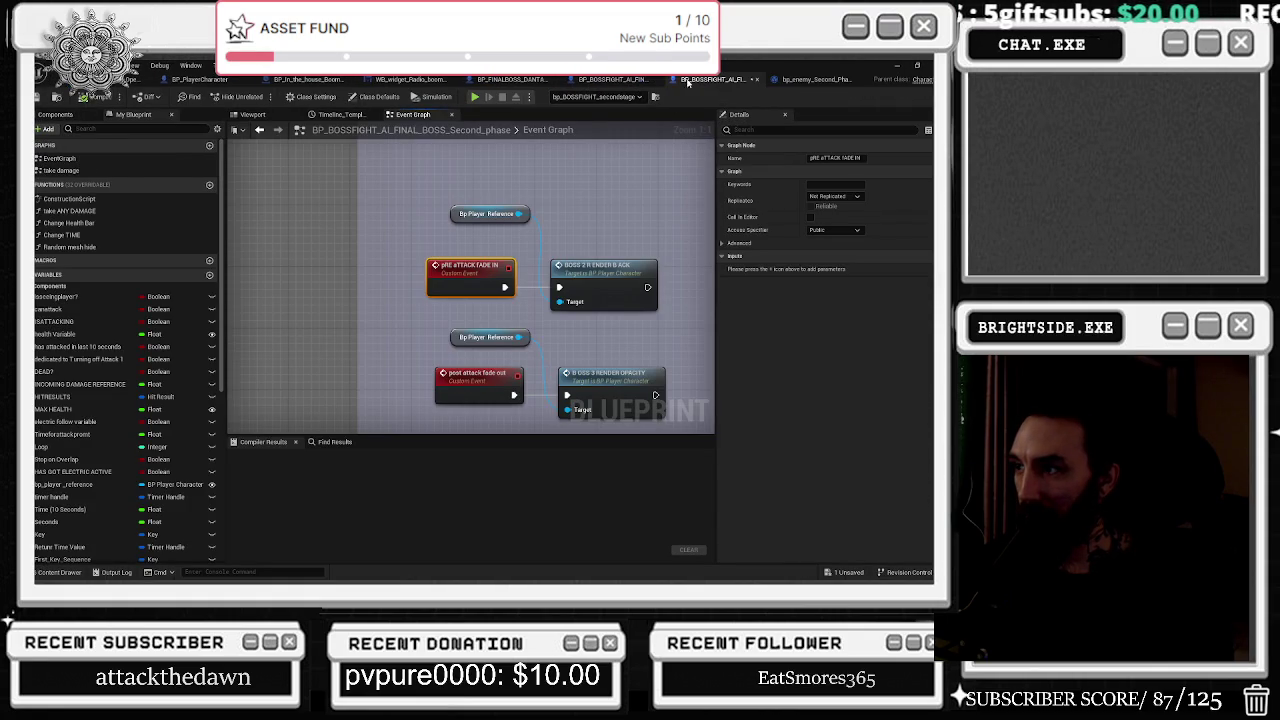
{"action": "left_click_drag", "start_coordinate": [596, 207], "coordinate": [468, 204]}
{"action": "left_click", "coordinate": [468, 204]}
{"action": "mouse_move", "coordinate": [470, 300]}
{"action": "left_mouse_down"}
{"action": "mouse_move", "coordinate": [491, 251]}
{"action": "mouse_move", "coordinate": [465, 262]}
{"action": "mouse_move", "coordinate": [480, 273]}
{"action": "left_mouse_up"}
{"action": "left_click", "coordinate": [530, 185]}
Add a Play Sound 2D node after Boss 2 Render Back in the Pre Attack Fade In chain.
{"action": "type", "text": "PLAY SON"}
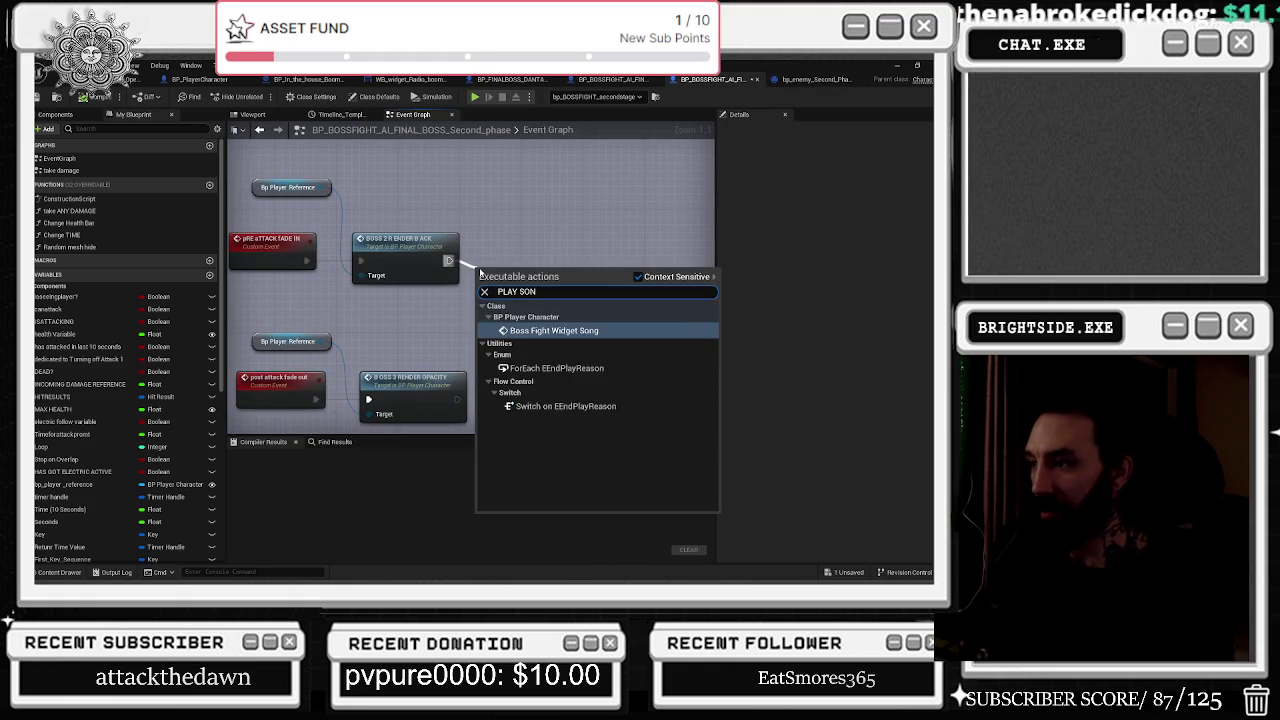
{"action": "key", "text": "BackSpace"}
{"action": "type", "text": "UND"}
{"action": "key", "text": "Return"}
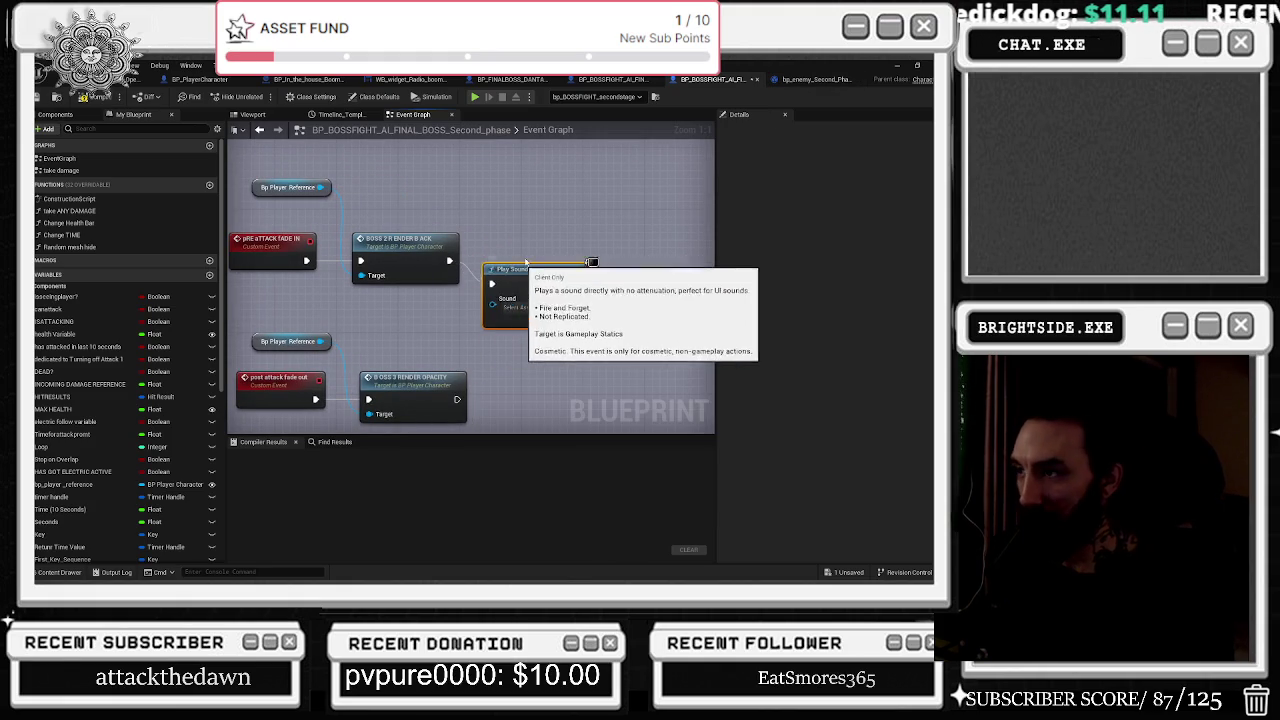
{"action": "left_click", "coordinate": [526, 213]}
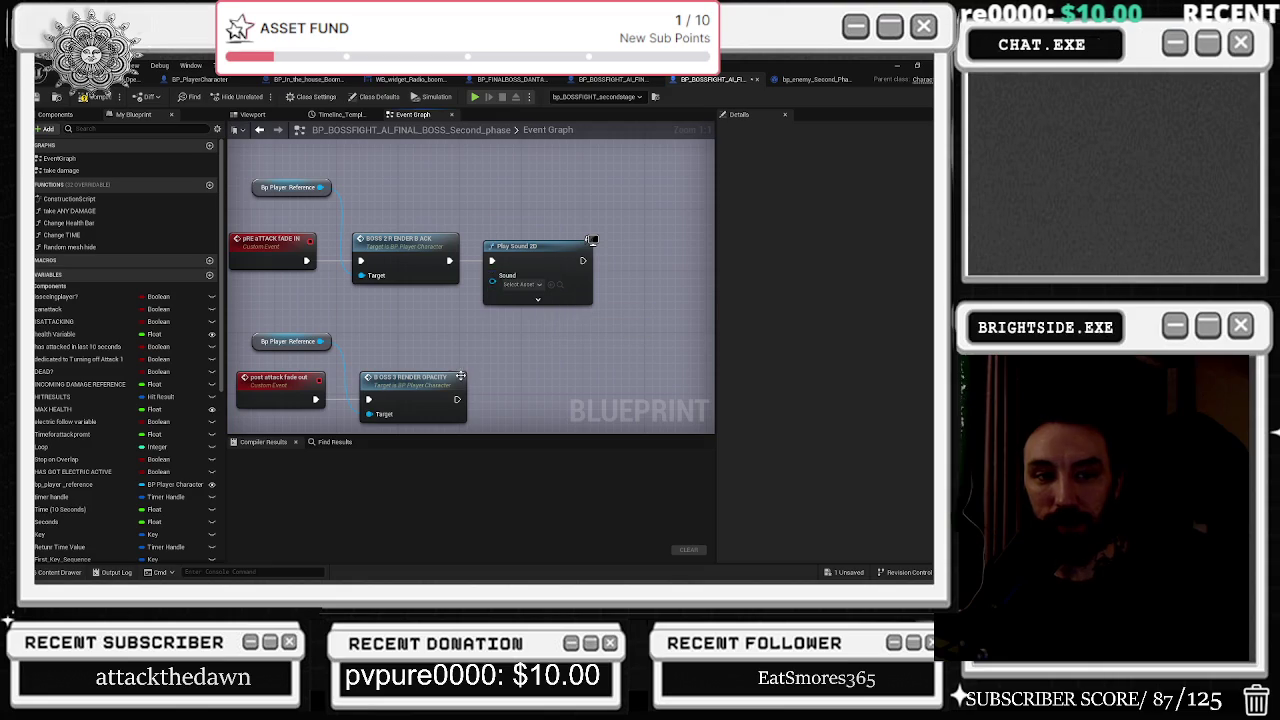
{"action": "mouse_move", "coordinate": [391, 357]}
{"action": "left_mouse_down"}
{"action": "mouse_move", "coordinate": [410, 352]}
{"action": "mouse_move", "coordinate": [437, 309]}
{"action": "mouse_move", "coordinate": [418, 360]}
{"action": "left_mouse_up"}
Browse the FINALBOSS_FOLDER assets, then return to the main final boss blueprint's Spawn Actor and Delay nodes.
{"action": "left_click", "coordinate": [60, 572]}
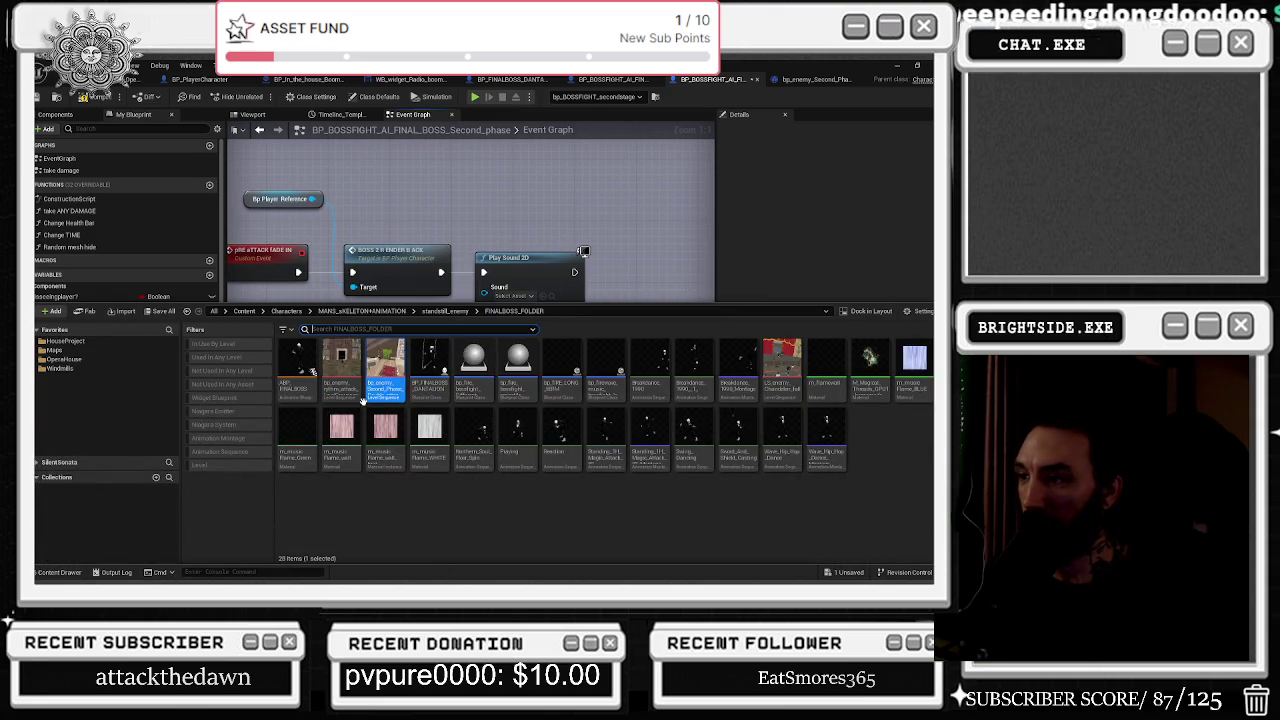
{"action": "left_click", "coordinate": [400, 283]}
{"action": "left_click", "coordinate": [783, 88]}
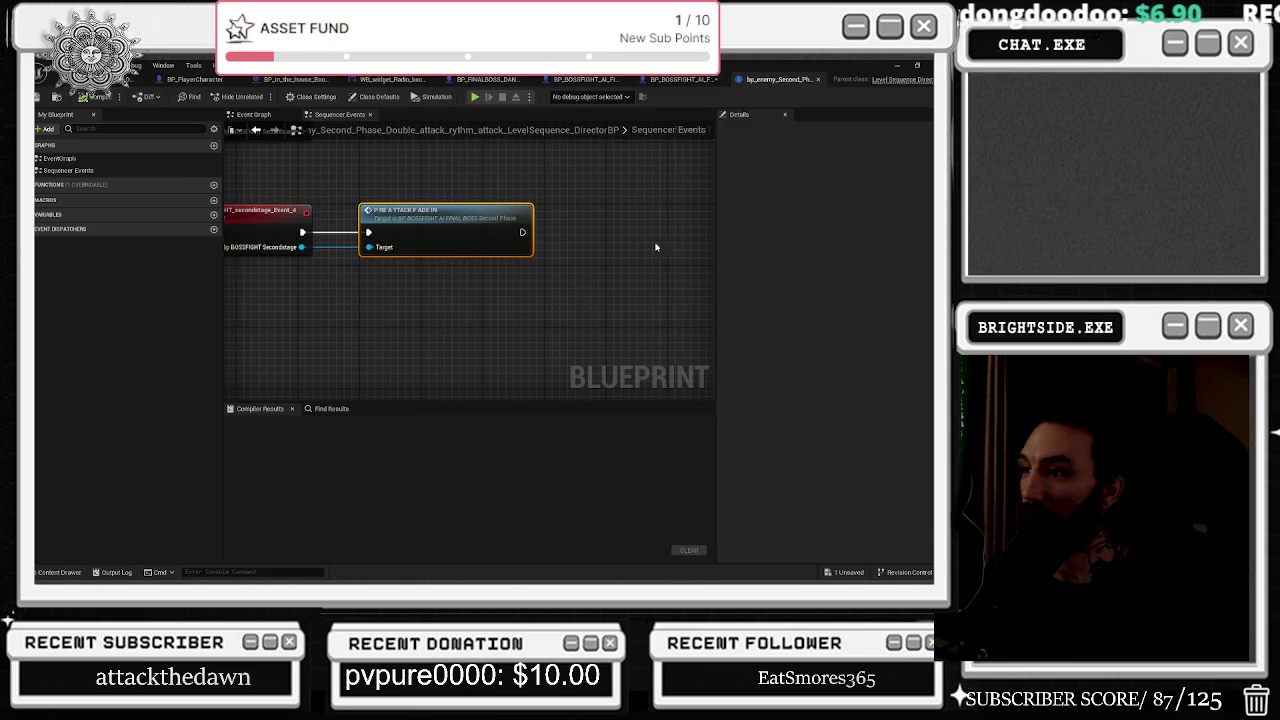
{"action": "left_click", "coordinate": [594, 79]}
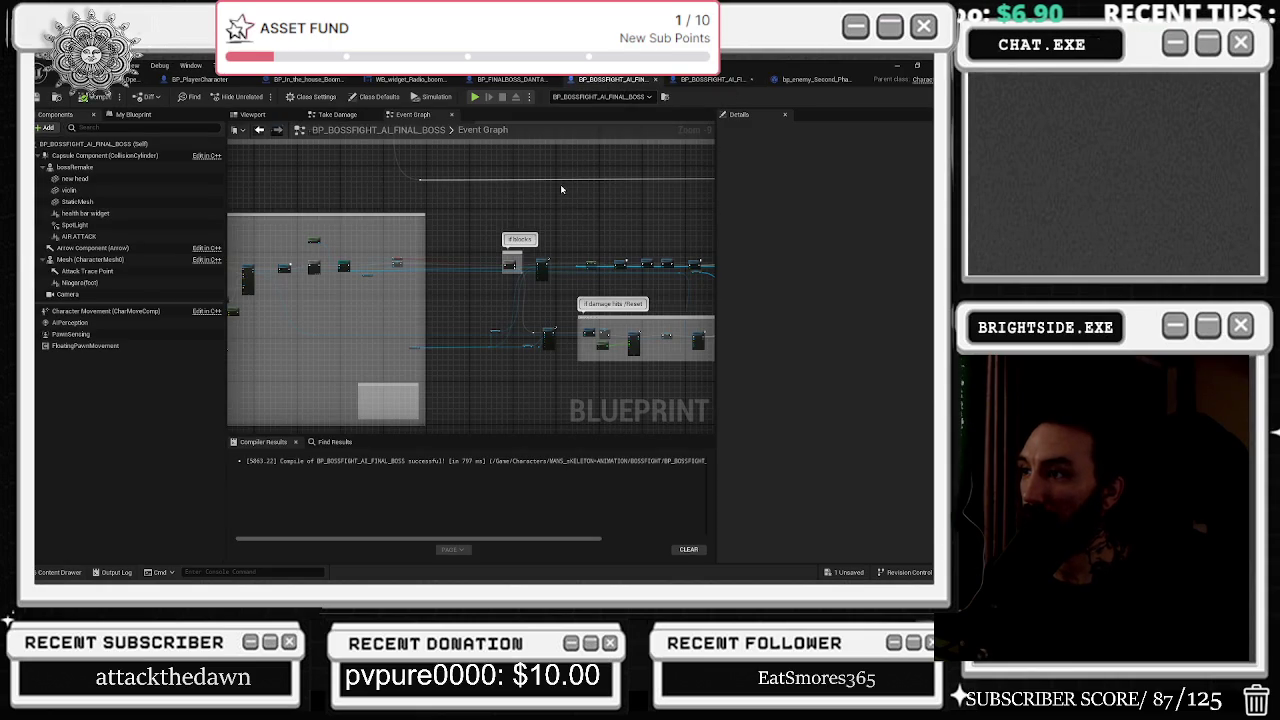
{"action": "scroll", "coordinate": [548, 275], "scroll_direction": "up", "scroll_amount": 6}
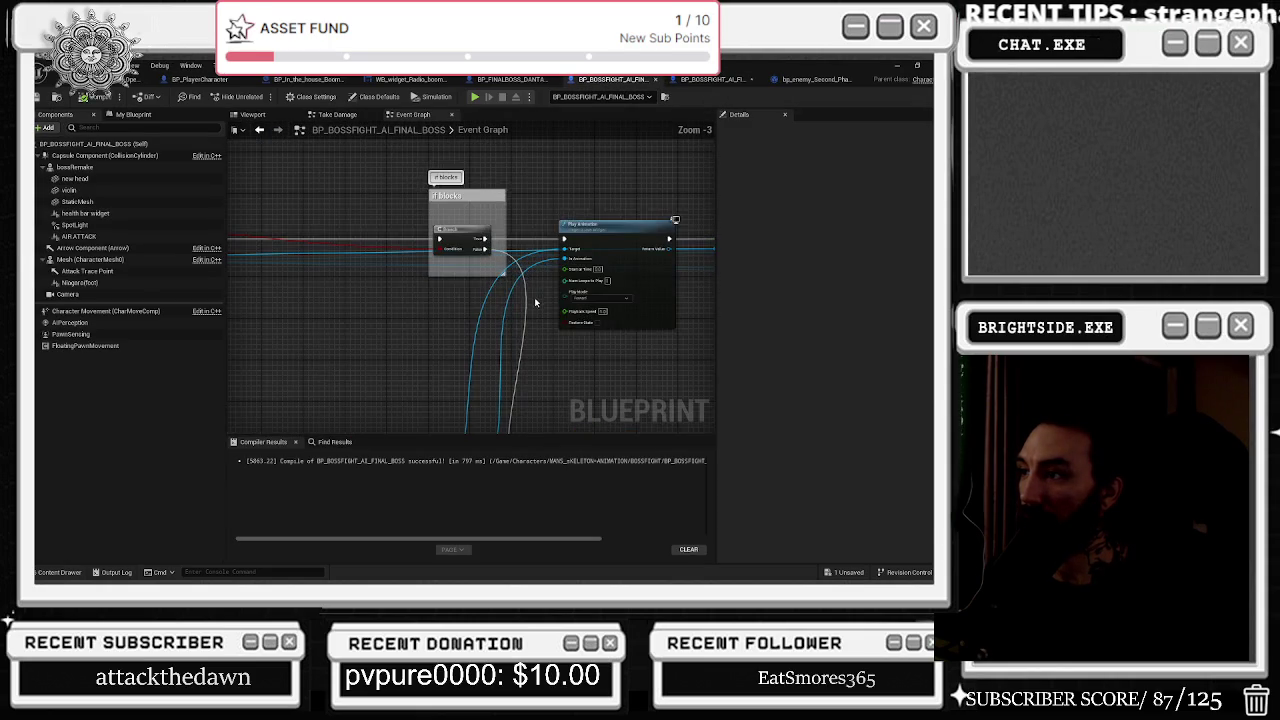
{"action": "mouse_move", "coordinate": [545, 284]}
{"action": "left_mouse_down"}
{"action": "mouse_move", "coordinate": [430, 290]}
{"action": "mouse_move", "coordinate": [600, 213]}
{"action": "left_mouse_up"}
{"action": "left_click_drag", "start_coordinate": [710, 352], "coordinate": [477, 260]}
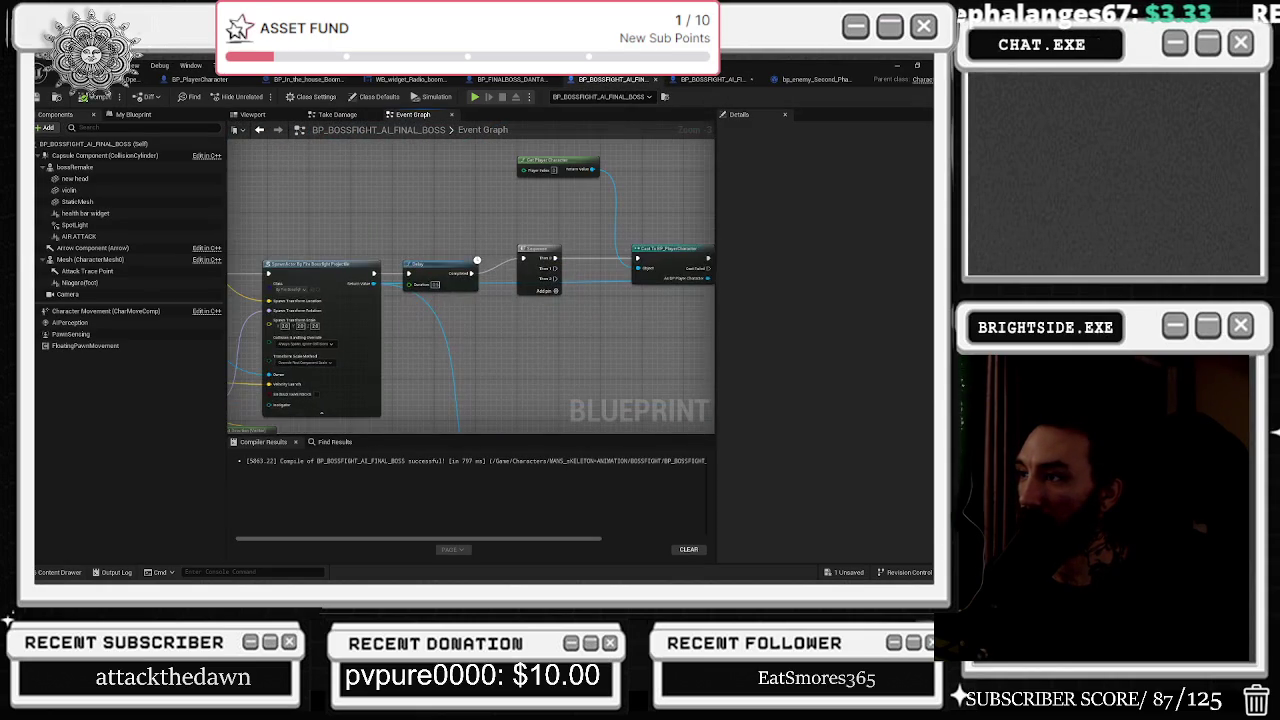
Locate the spawn node's asset, then the sizzling_effect_getting_hurt cue played on damage hit.
{"action": "left_click", "coordinate": [317, 291]}
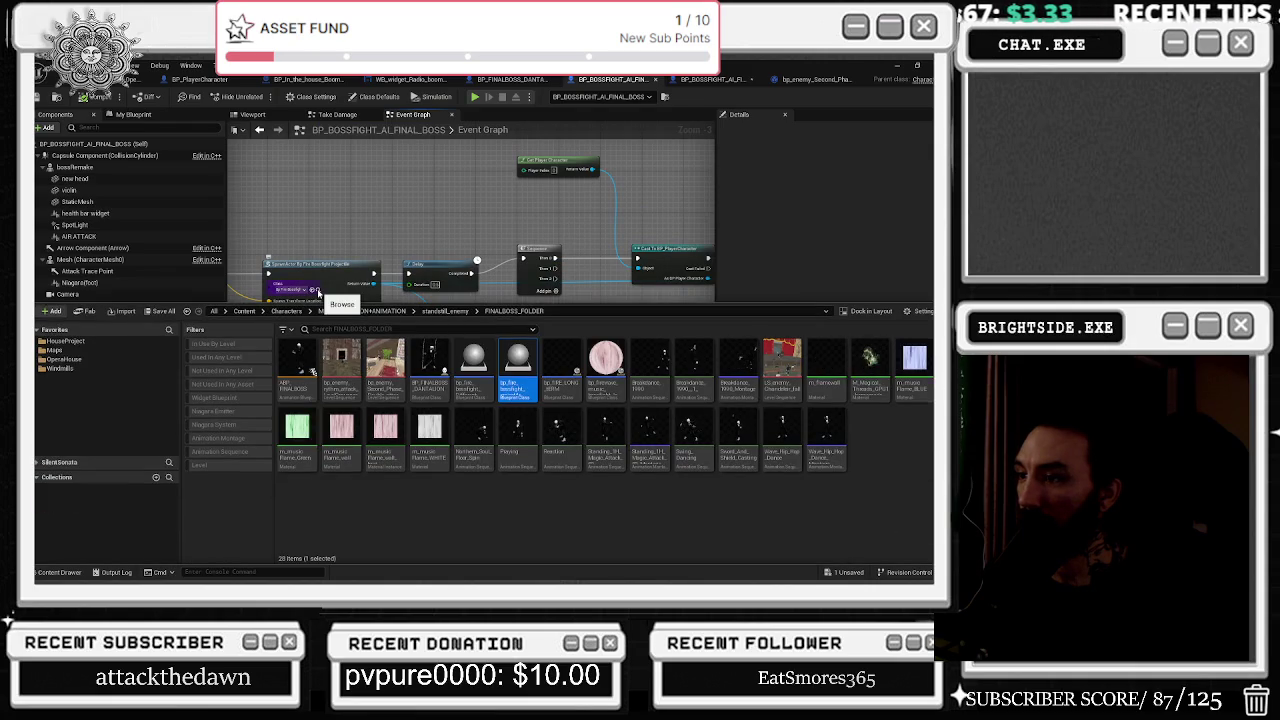
{"action": "left_click", "coordinate": [323, 232]}
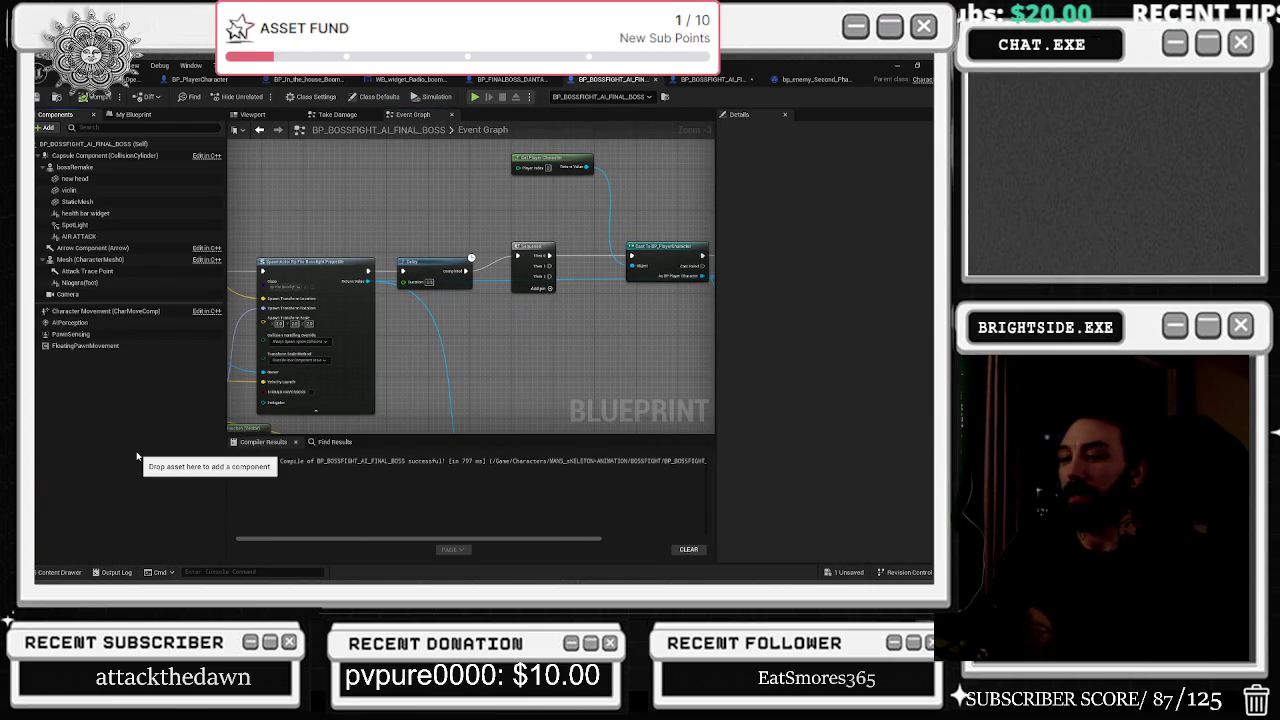
{"action": "mouse_move", "coordinate": [450, 300]}
{"action": "left_mouse_down"}
{"action": "mouse_move", "coordinate": [320, 286]}
{"action": "mouse_move", "coordinate": [551, 259]}
{"action": "mouse_move", "coordinate": [221, 118]}
{"action": "left_mouse_up"}
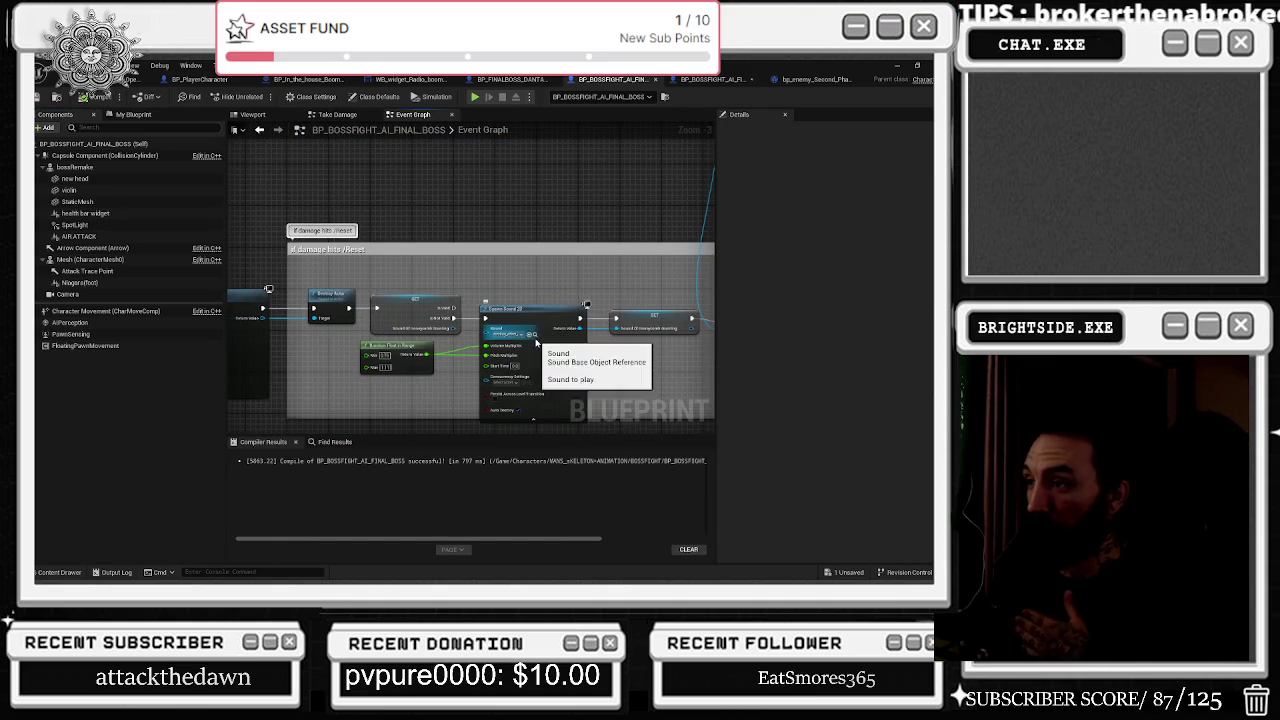
{"action": "left_click", "coordinate": [532, 336]}
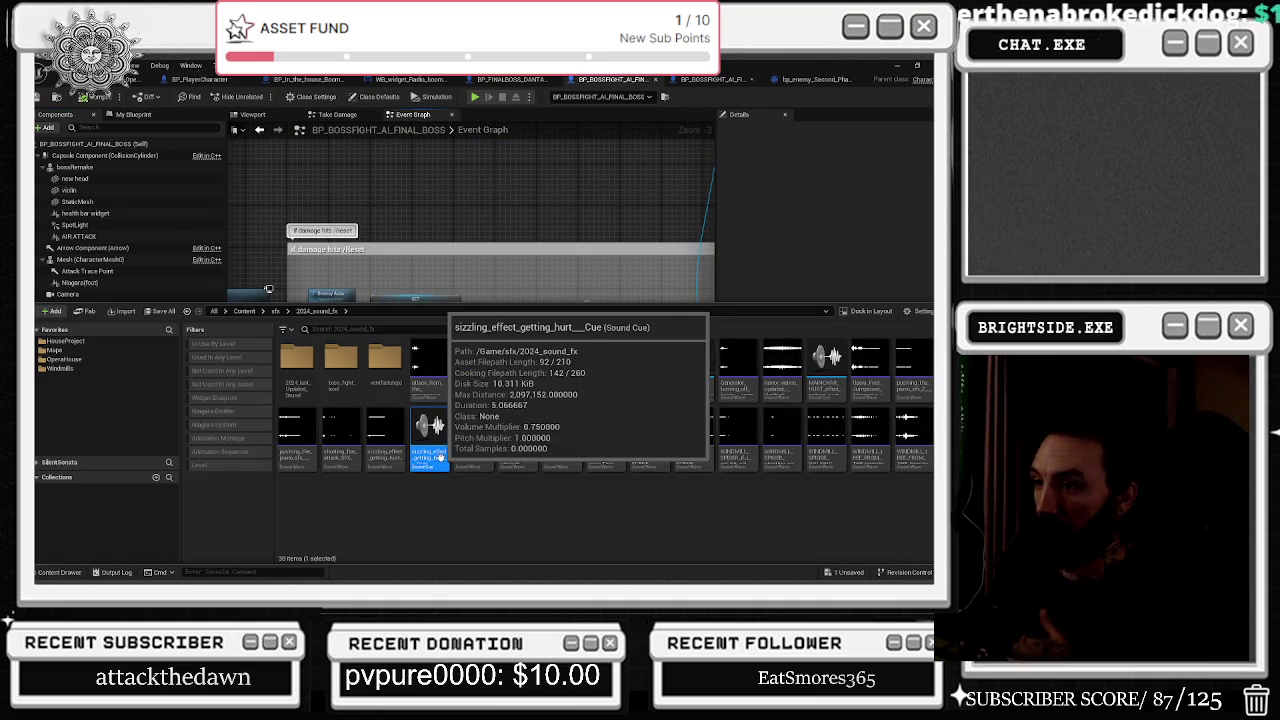
Inspect the sizzling cue's top Wave Player, close the cue, and switch to the Outsiders search.
{"action": "double_click", "coordinate": [441, 462]}
{"action": "left_click", "coordinate": [460, 256]}
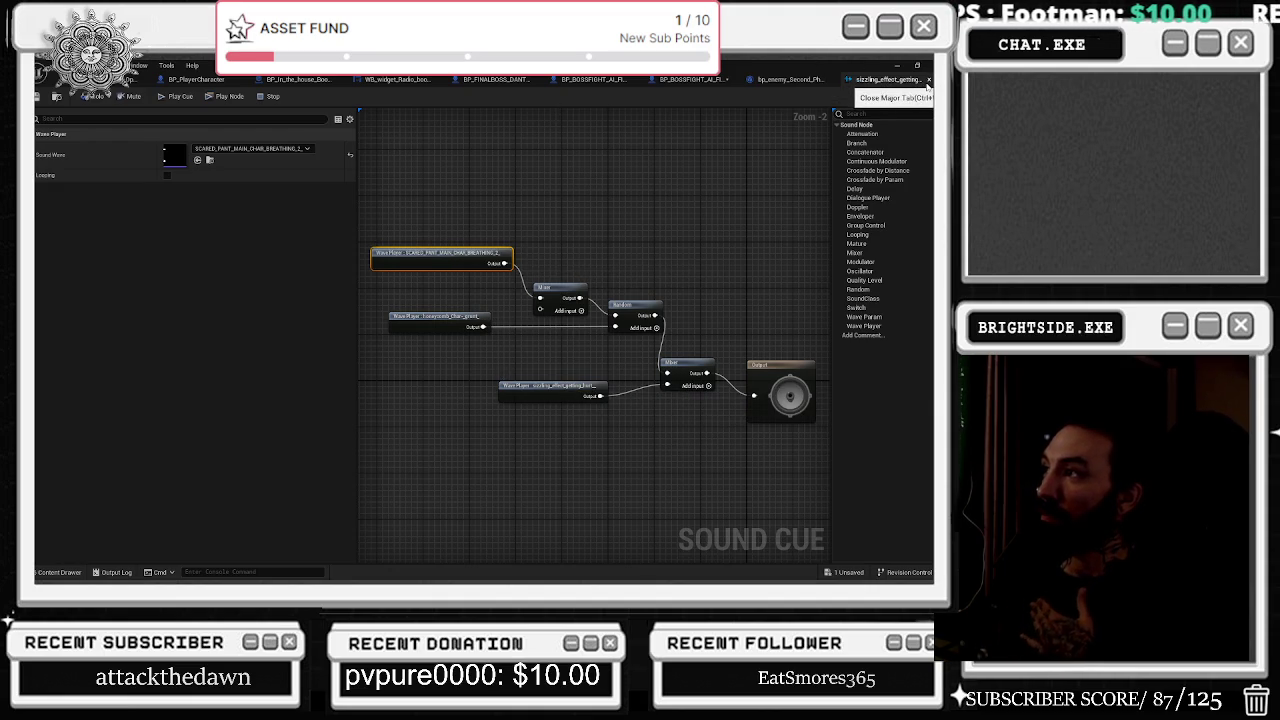
{"action": "left_click", "coordinate": [928, 80]}
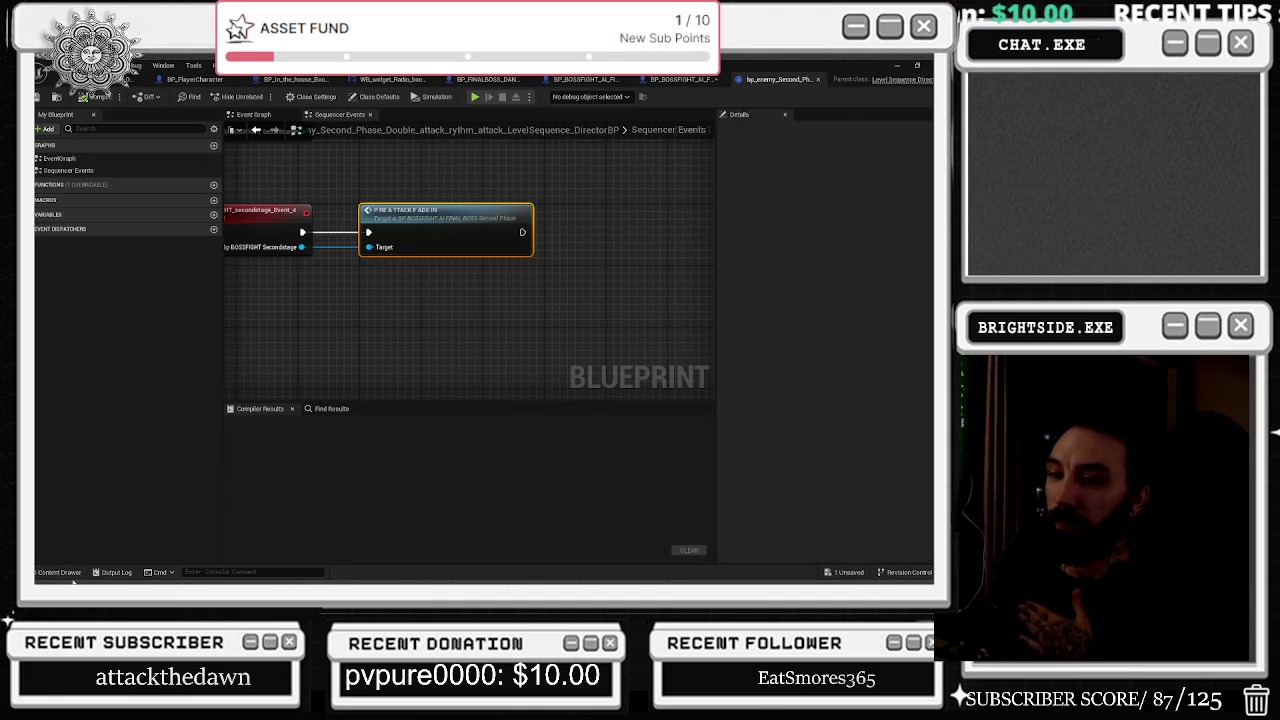
{"action": "left_click", "coordinate": [68, 575]}
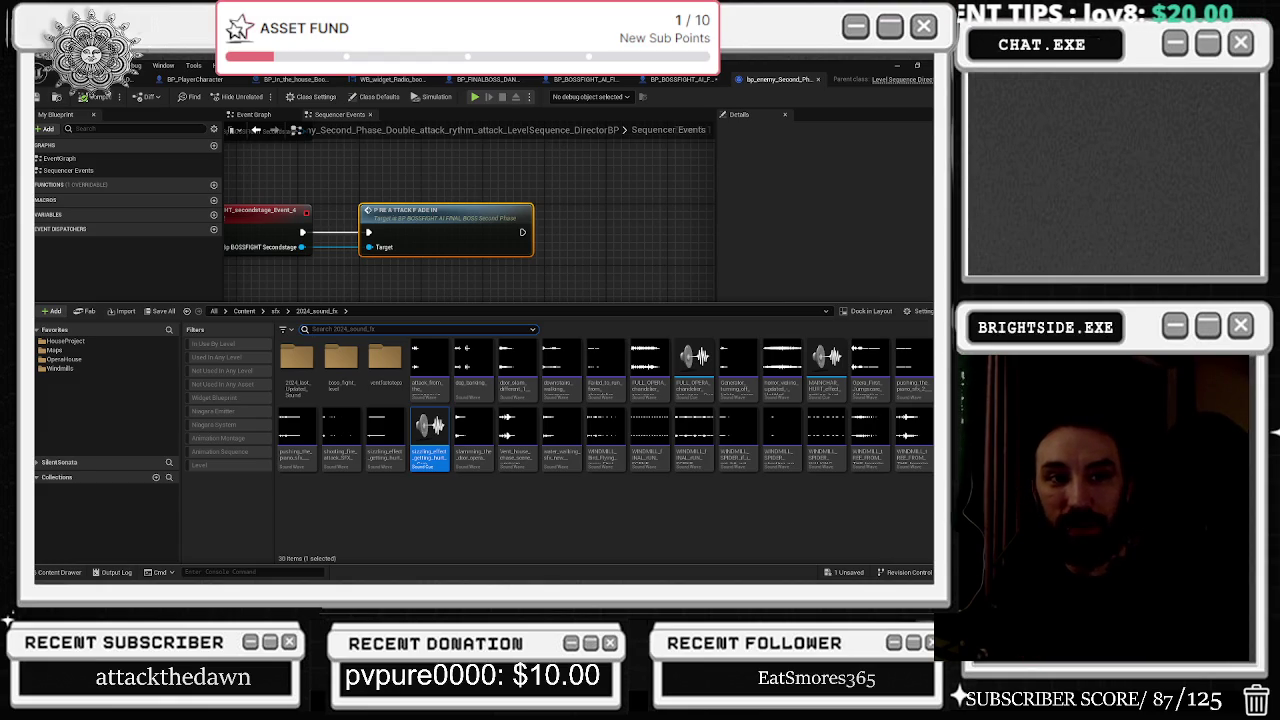
{"action": "key", "text": "alt+Tab"}
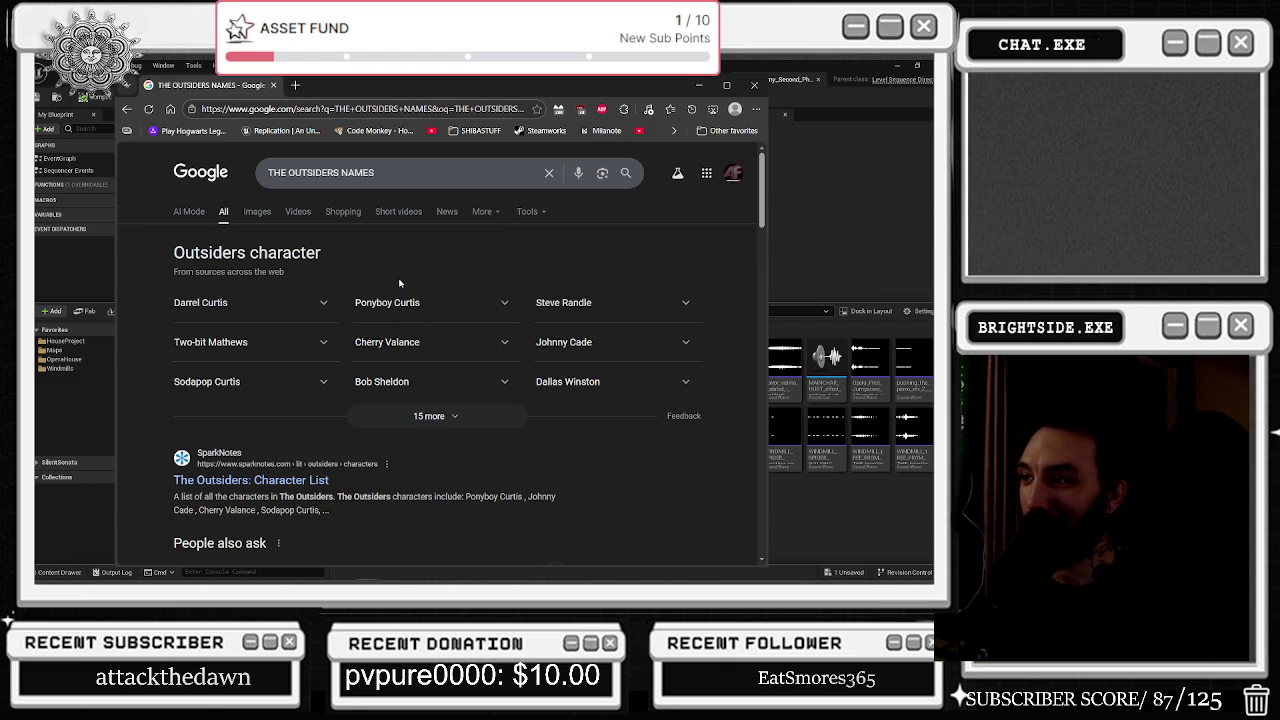
Expand the Outsiders characters with '15 more', scroll through the names, and close Chrome.
{"action": "left_click", "coordinate": [500, 418]}
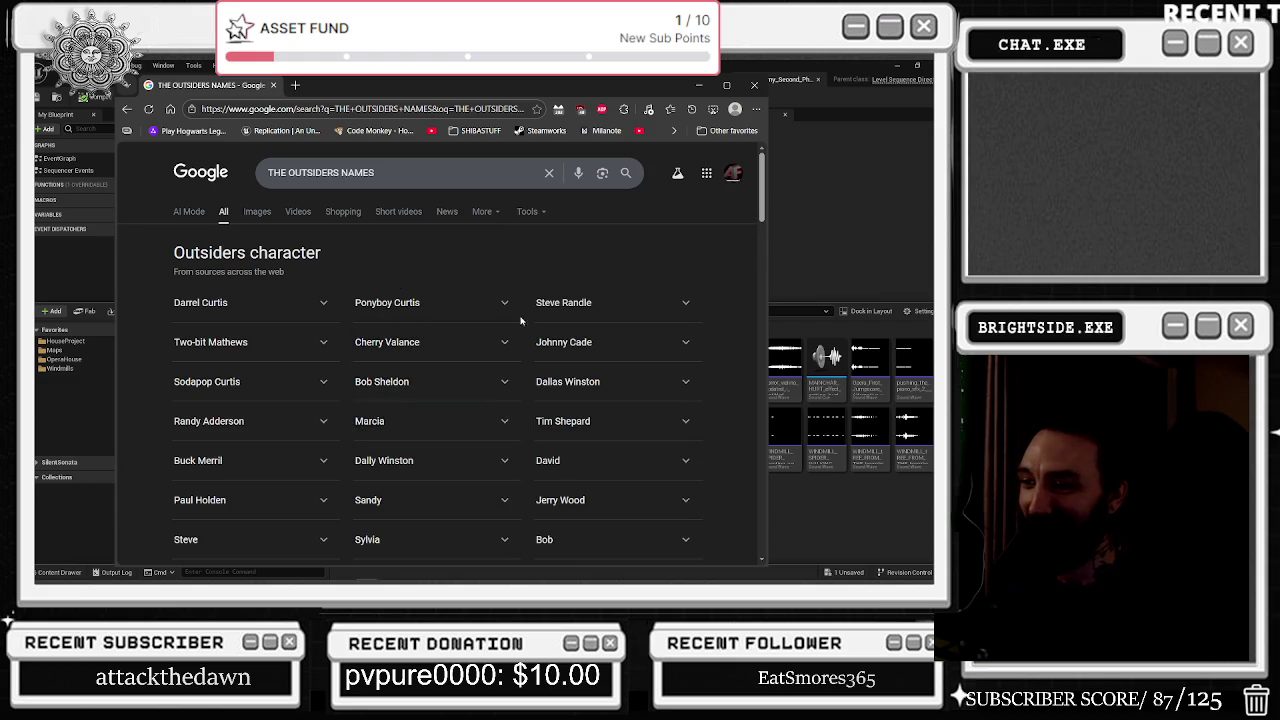
{"action": "scroll", "coordinate": [518, 300], "scroll_direction": "down", "scroll_amount": 1}
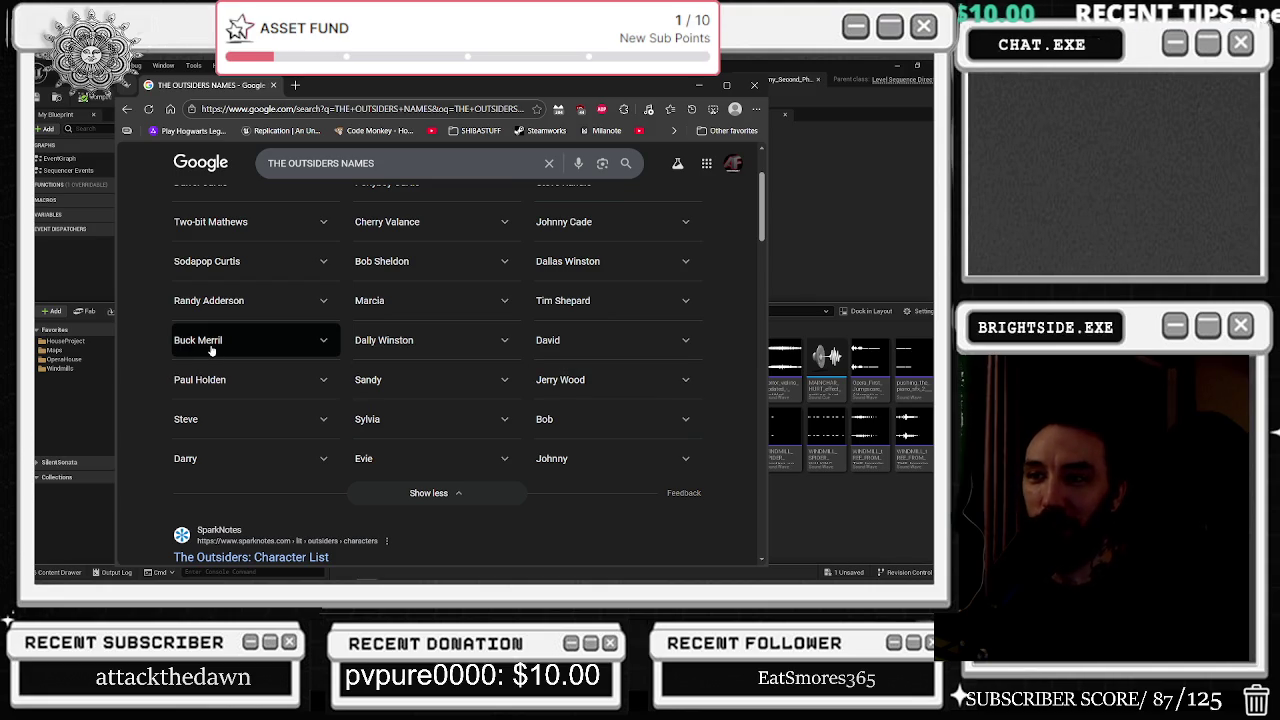
{"action": "scroll", "coordinate": [150, 318], "scroll_direction": "down", "scroll_amount": 2}
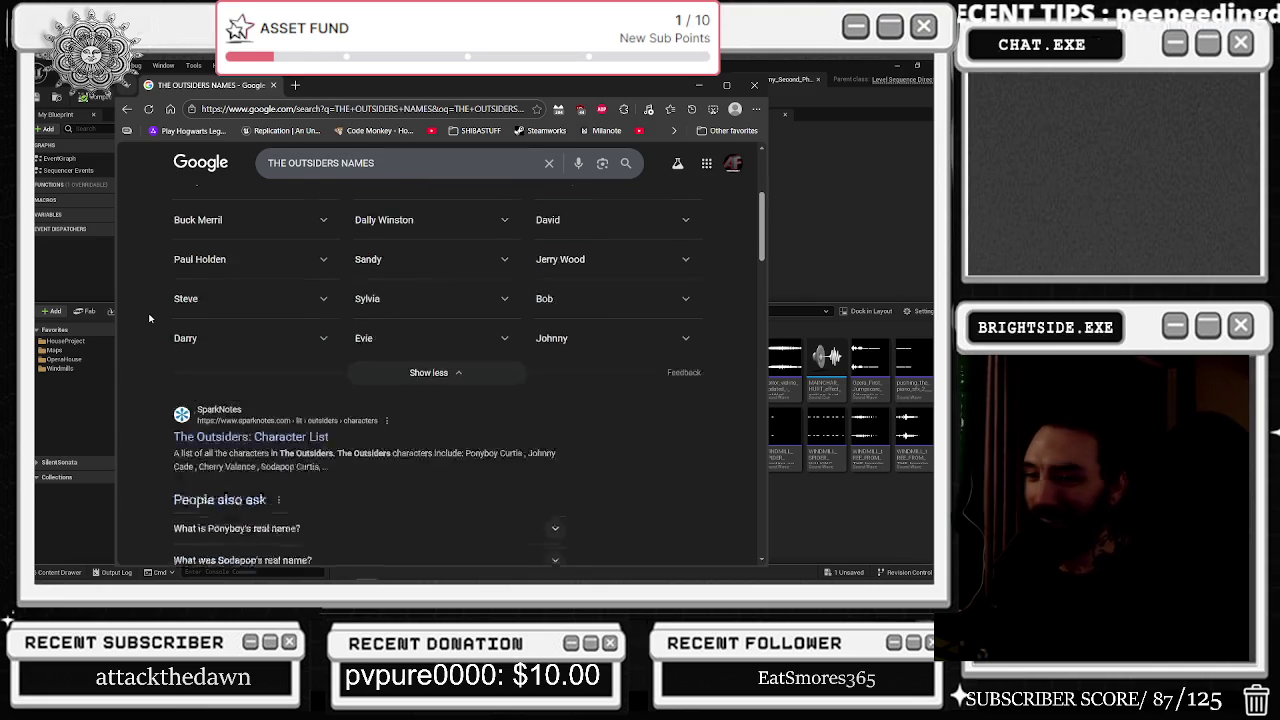
{"action": "scroll", "coordinate": [150, 318], "scroll_direction": "down", "scroll_amount": 2}
{"action": "left_click", "coordinate": [272, 85]}
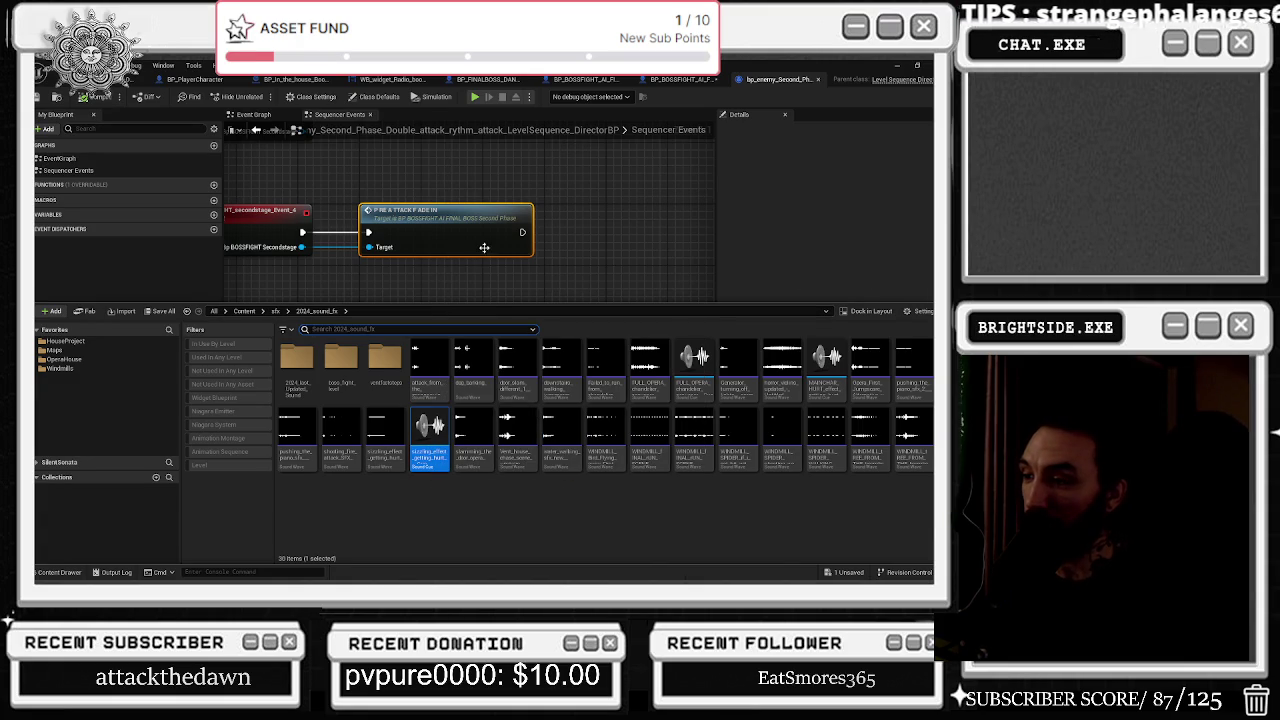
Go up to sfx and open the beat_pad_SFX folder with its 10 sound waves.
{"action": "key", "text": "alt+Left"}
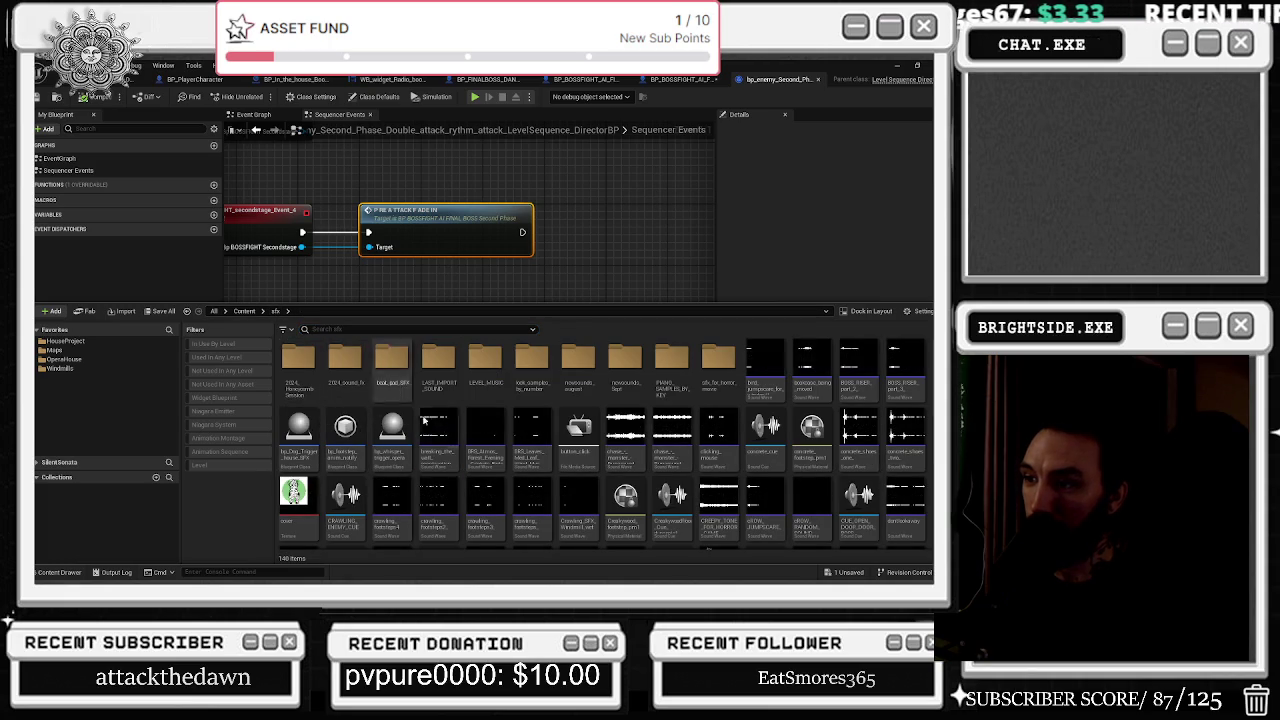
{"action": "double_click", "coordinate": [403, 362]}
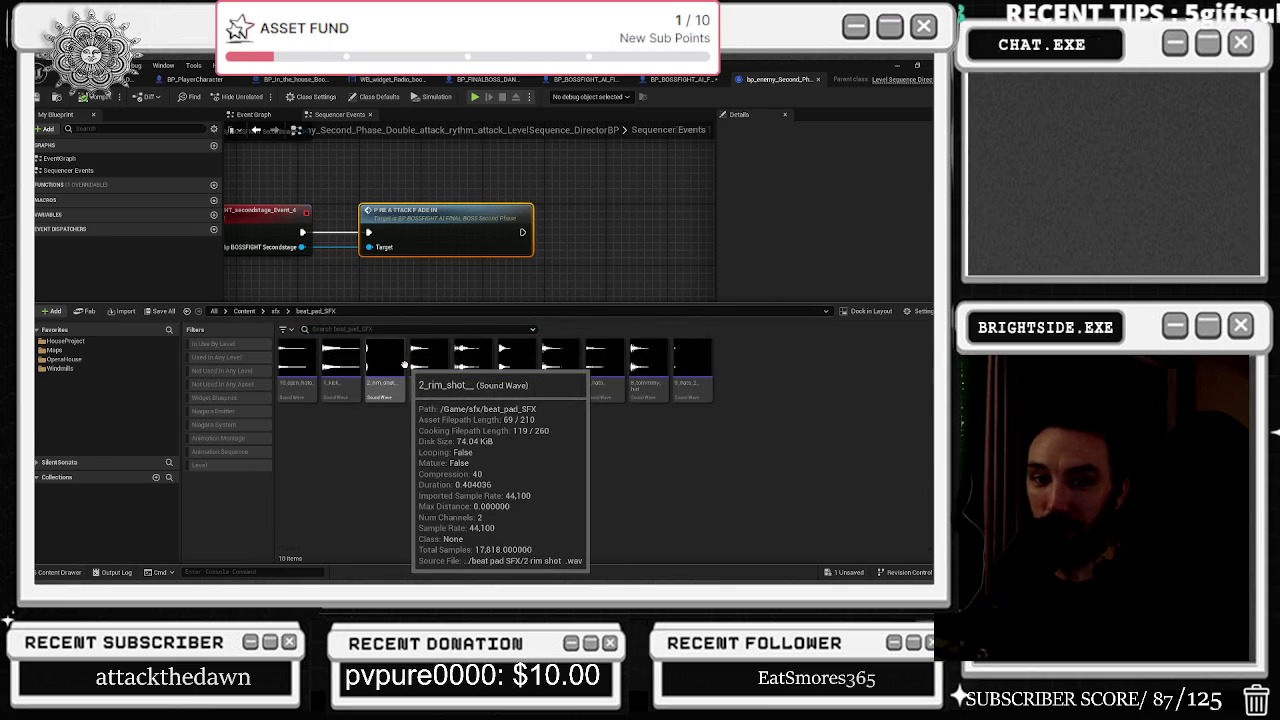
{"action": "key", "text": "alt+Tab"}
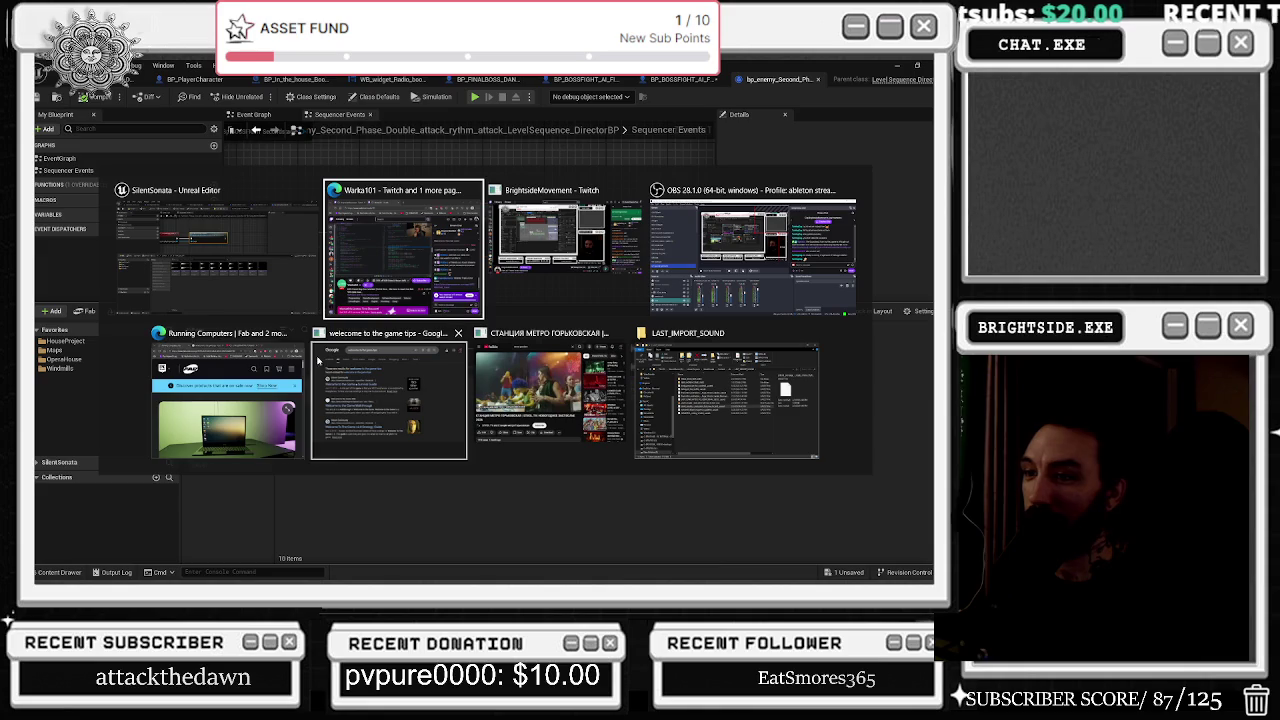
Search Google for 'NAMES OF THE CHARACTERS IN THE OUTSIDERS' in a new browser window.
{"action": "key", "text": "ctrl+n"}
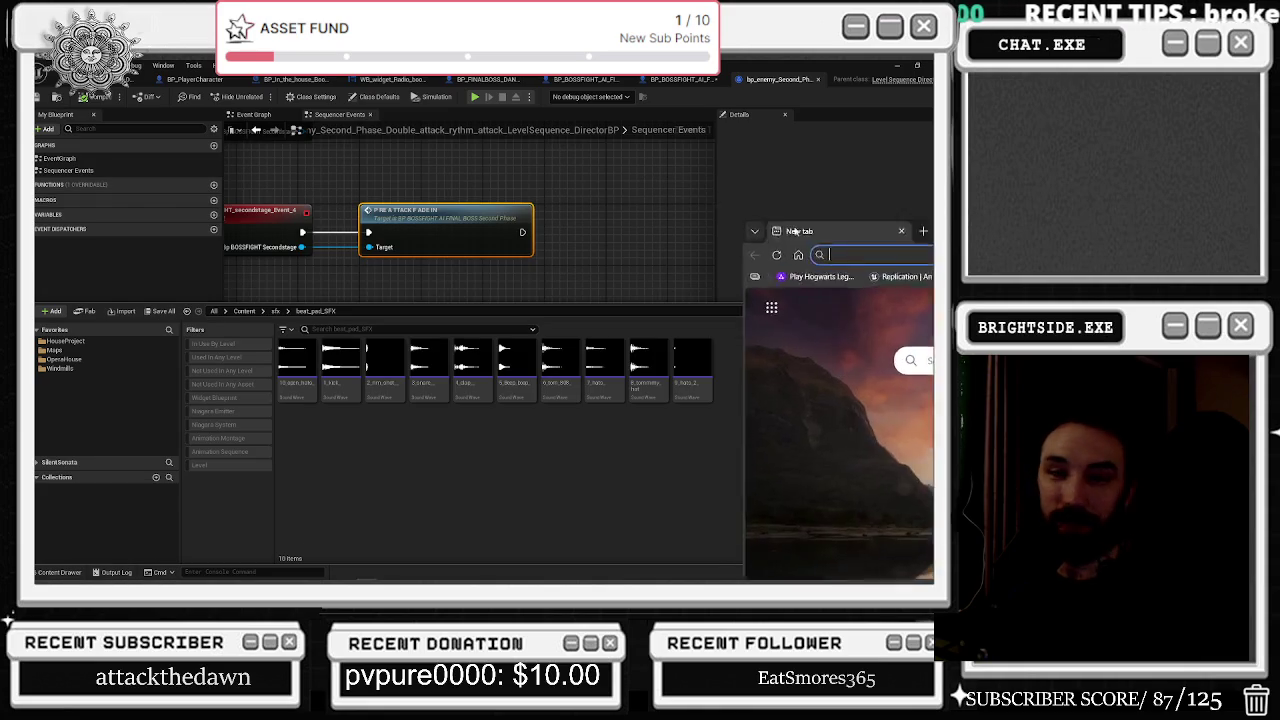
{"action": "type", "text": "NB"}
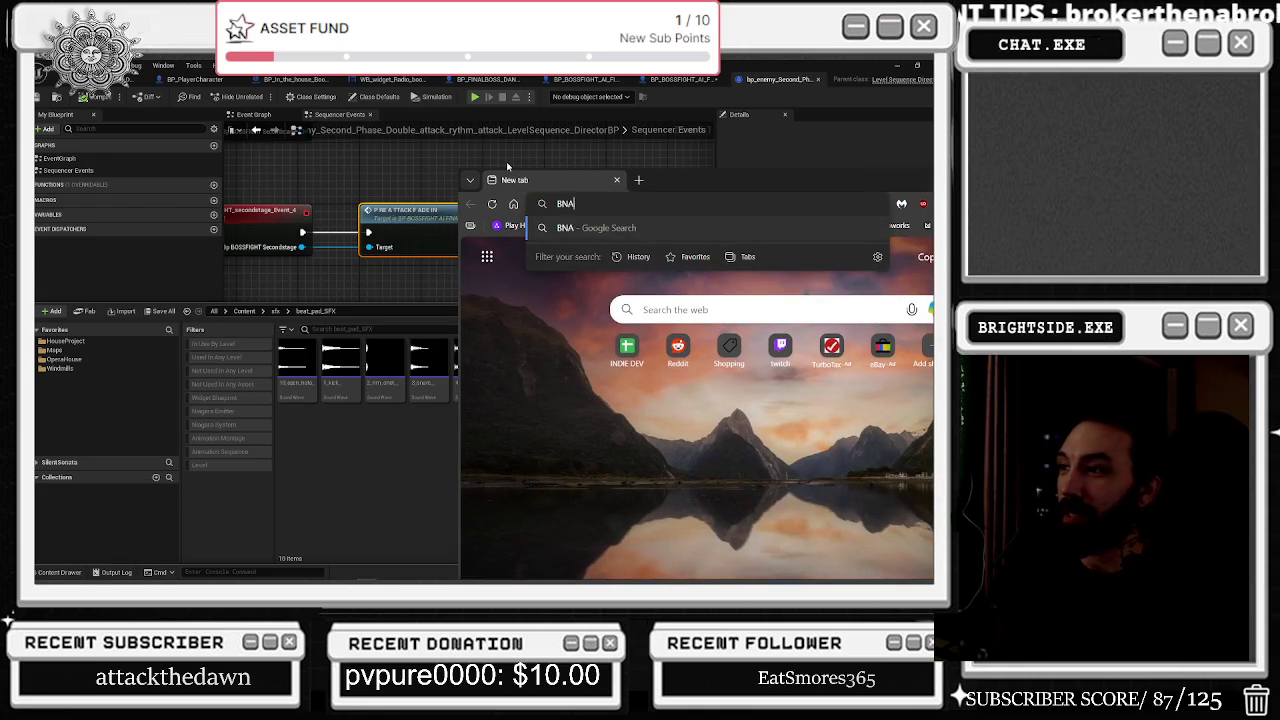
{"action": "key", "text": "BackSpace"}
{"action": "type", "text": "AMES OF"}
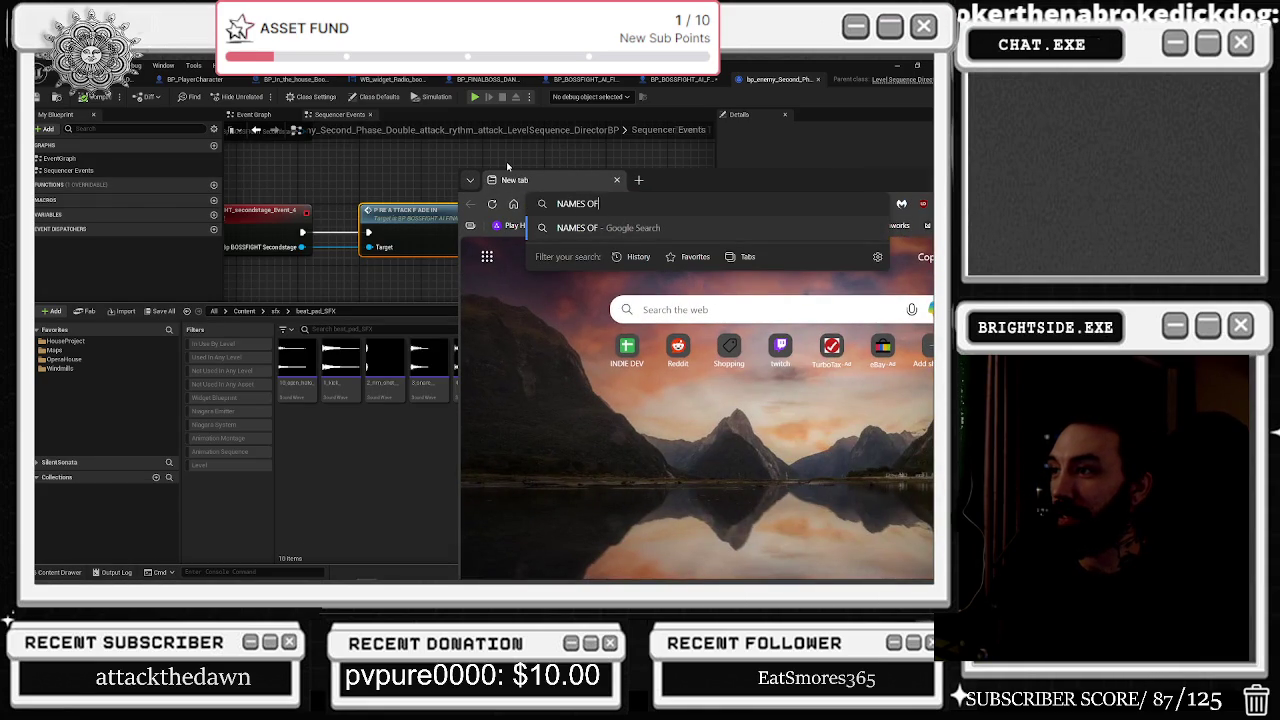
{"action": "type", "text": " THE CHARACTE"}
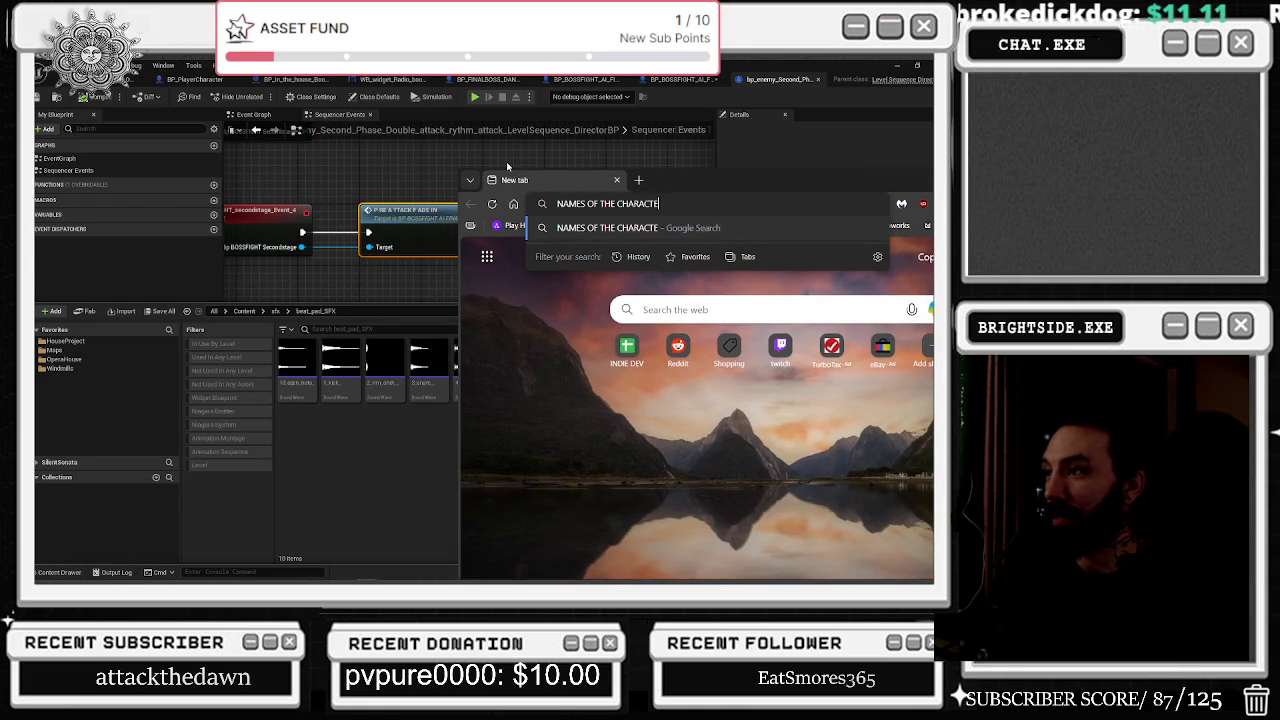
{"action": "type", "text": "RS IN THE OUTSIDERS"}
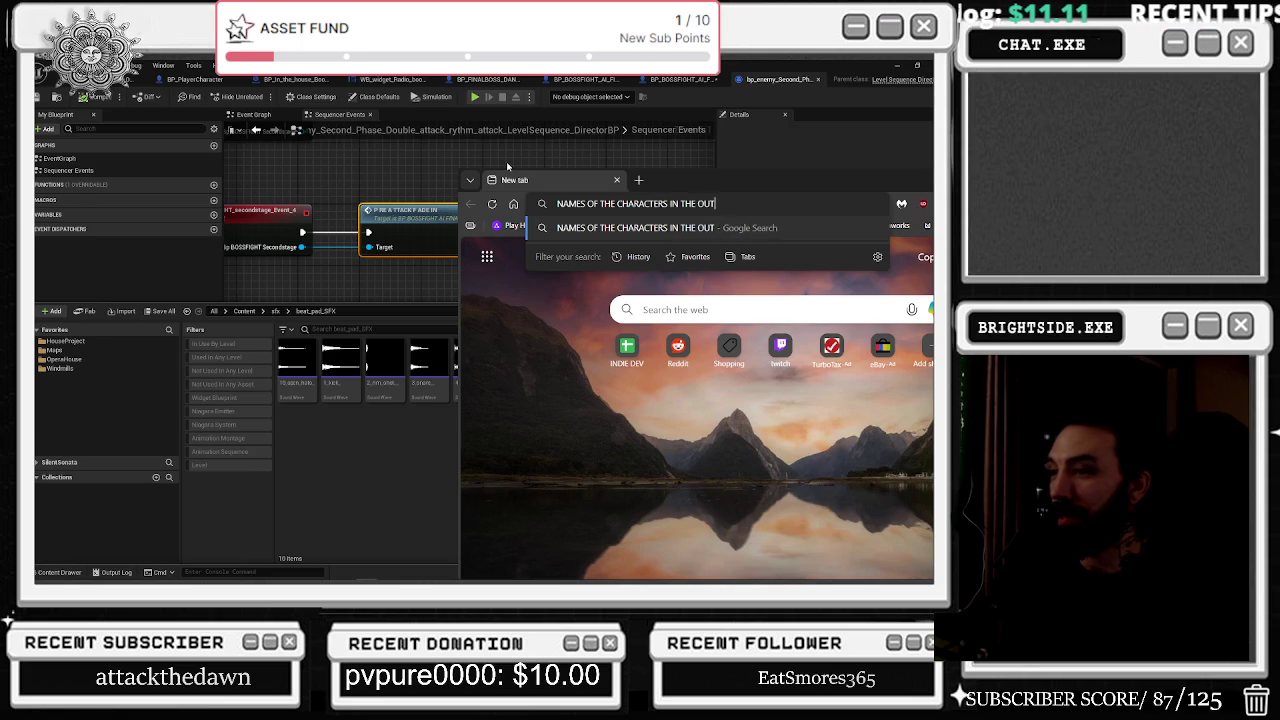
{"action": "key", "text": "Return"}
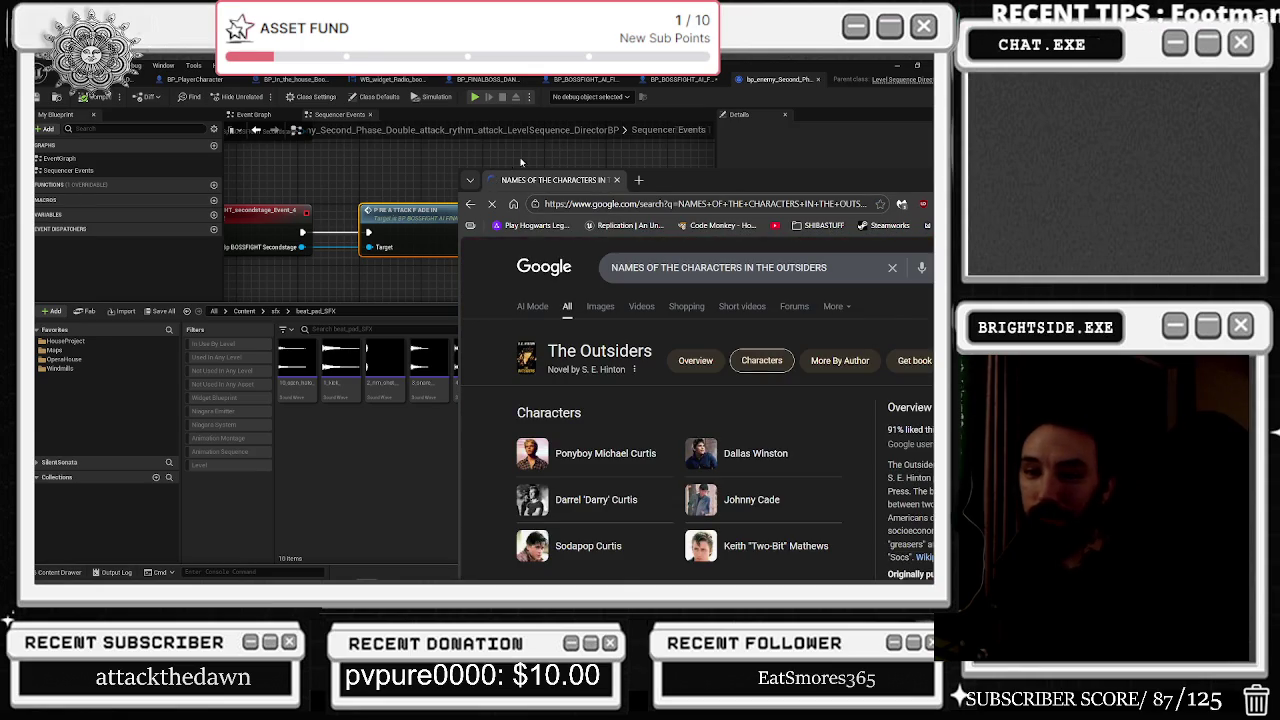
{"action": "mouse_move", "coordinate": [495, 180]}
{"action": "left_mouse_down"}
{"action": "mouse_move", "coordinate": [393, 104]}
{"action": "mouse_move", "coordinate": [339, 100]}
{"action": "left_mouse_up"}
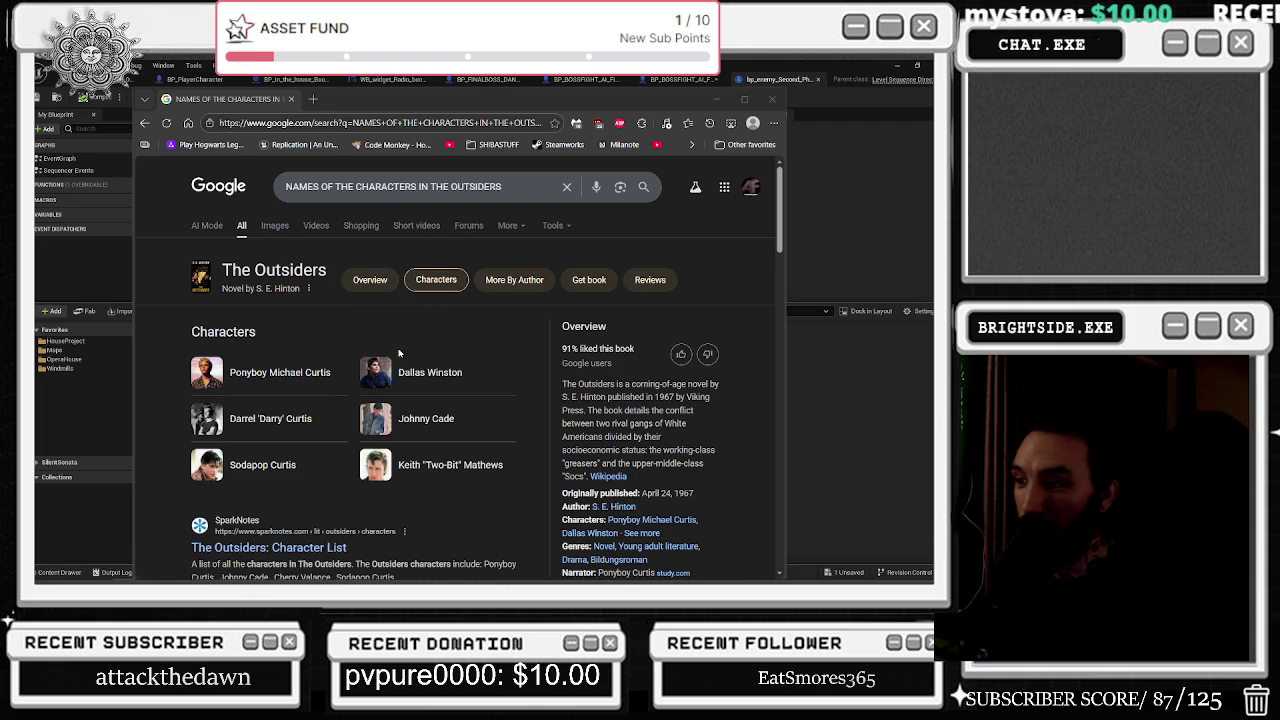
Search images for 'JUDGE HOLDEN', then switch to its general web results.
{"action": "left_click", "coordinate": [275, 226]}
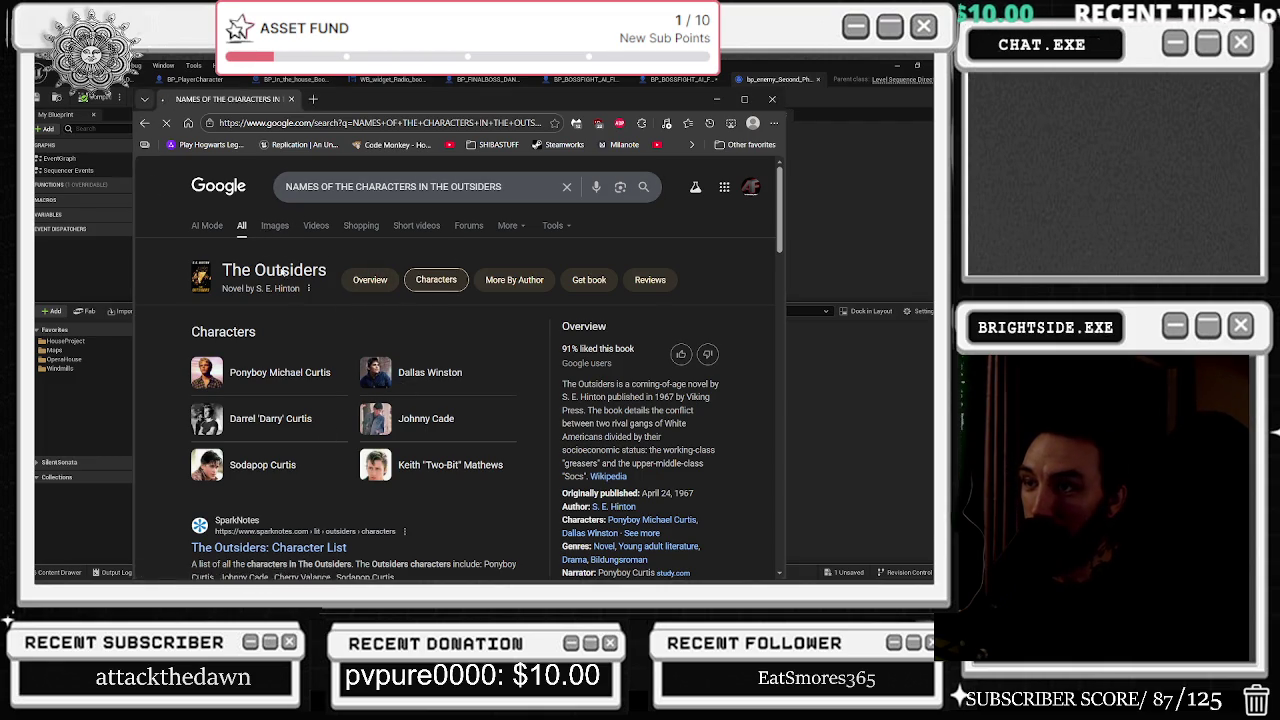
{"action": "left_click", "coordinate": [400, 186]}
{"action": "type", "text": "JUDGE HOLD"}
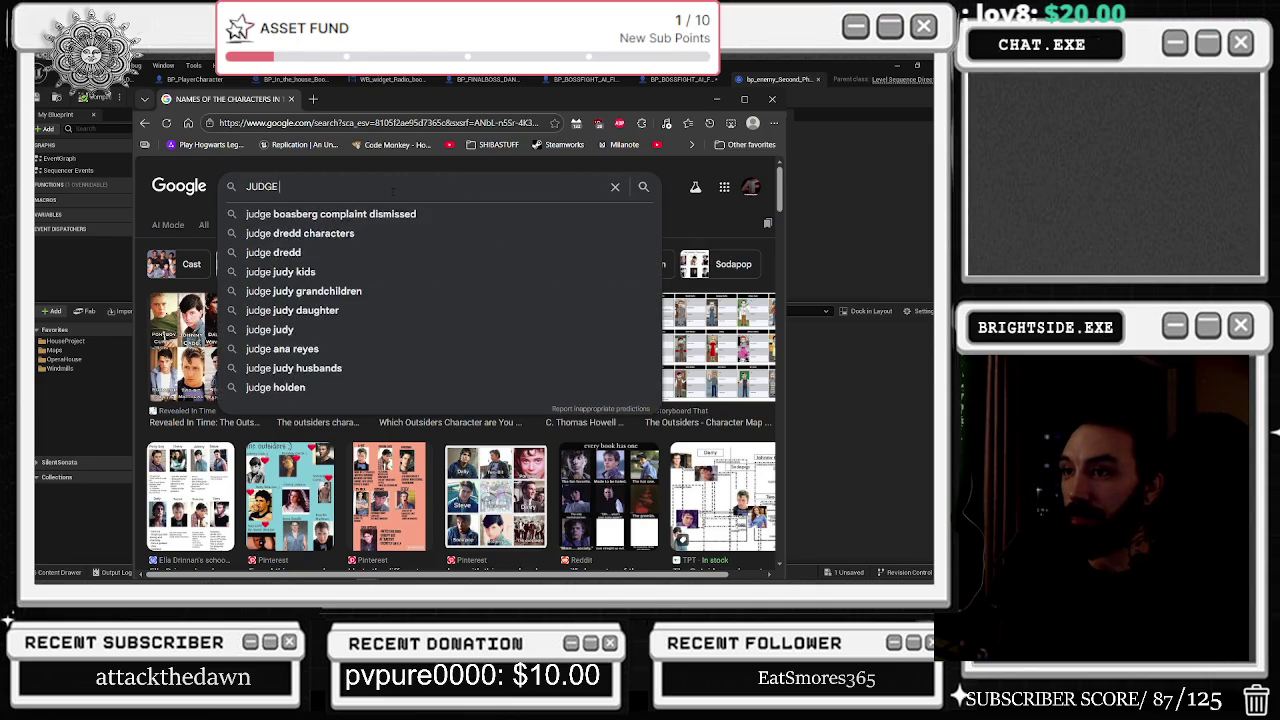
{"action": "type", "text": "EN"}
{"action": "key", "text": "Return"}
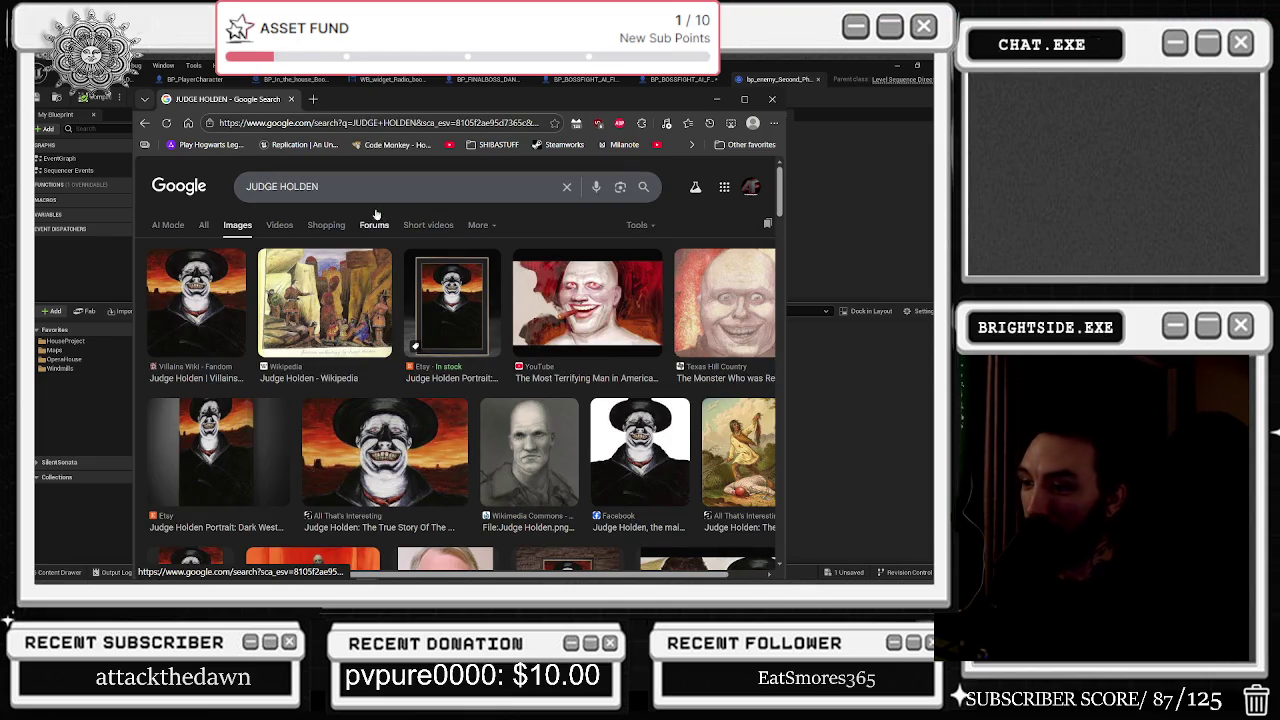
{"action": "left_click", "coordinate": [206, 225]}
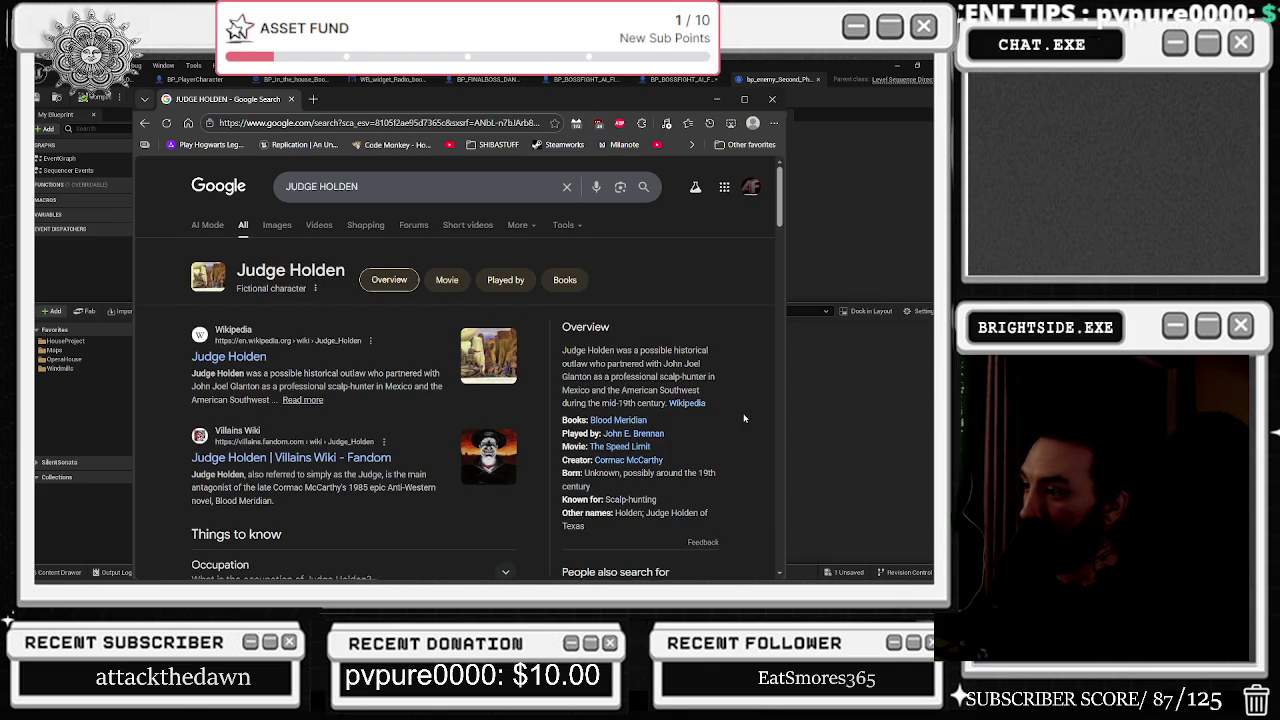
Skim the Judge Holden web results, highlighting the movie title The Speed Limit.
{"action": "mouse_move", "coordinate": [589, 446]}
{"action": "left_mouse_down"}
{"action": "mouse_move", "coordinate": [670, 458]}
{"action": "mouse_move", "coordinate": [661, 436]}
{"action": "left_mouse_up"}
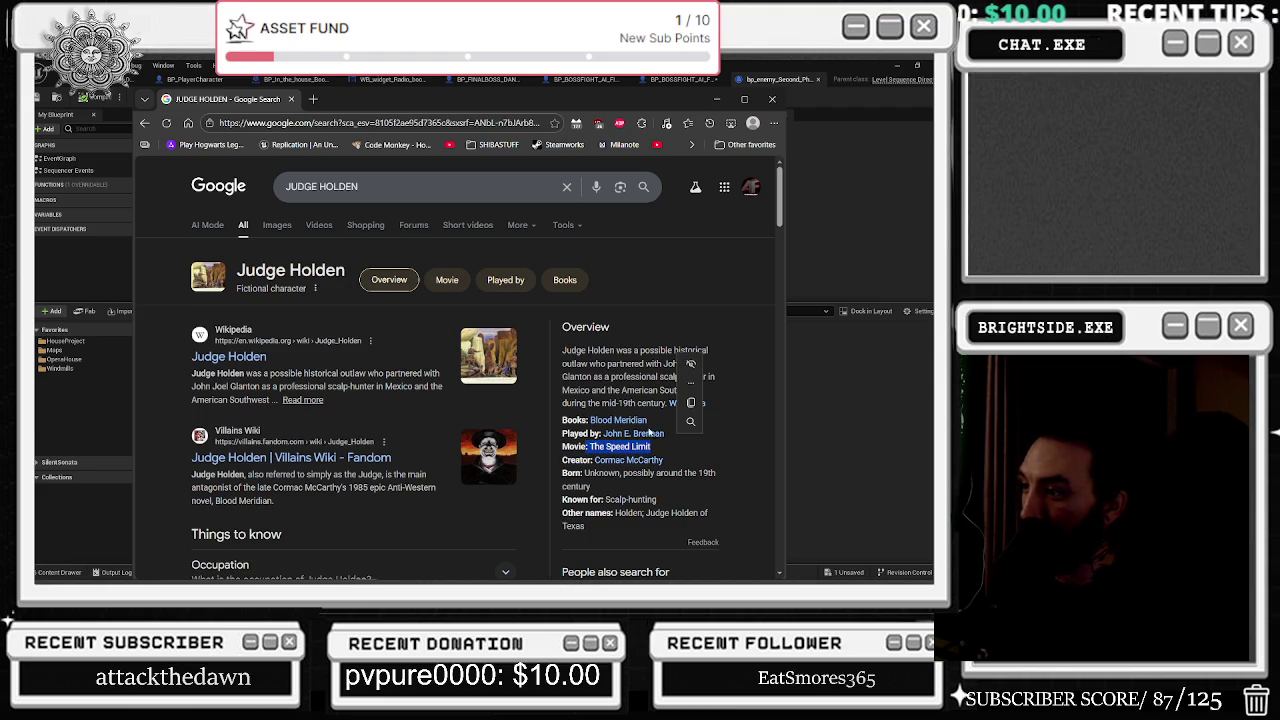
{"action": "left_click", "coordinate": [614, 383]}
{"action": "scroll", "coordinate": [620, 388], "scroll_direction": "down", "scroll_amount": 2}
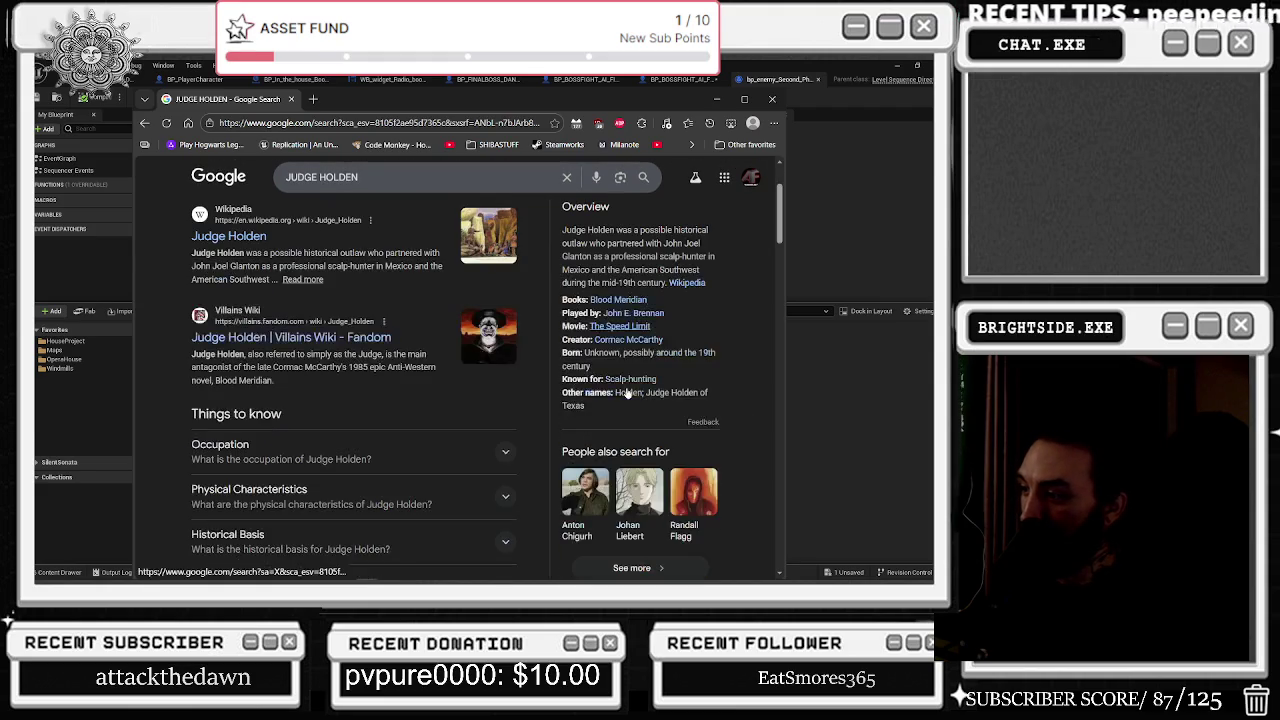
{"action": "scroll", "coordinate": [593, 357], "scroll_direction": "down", "scroll_amount": 5}
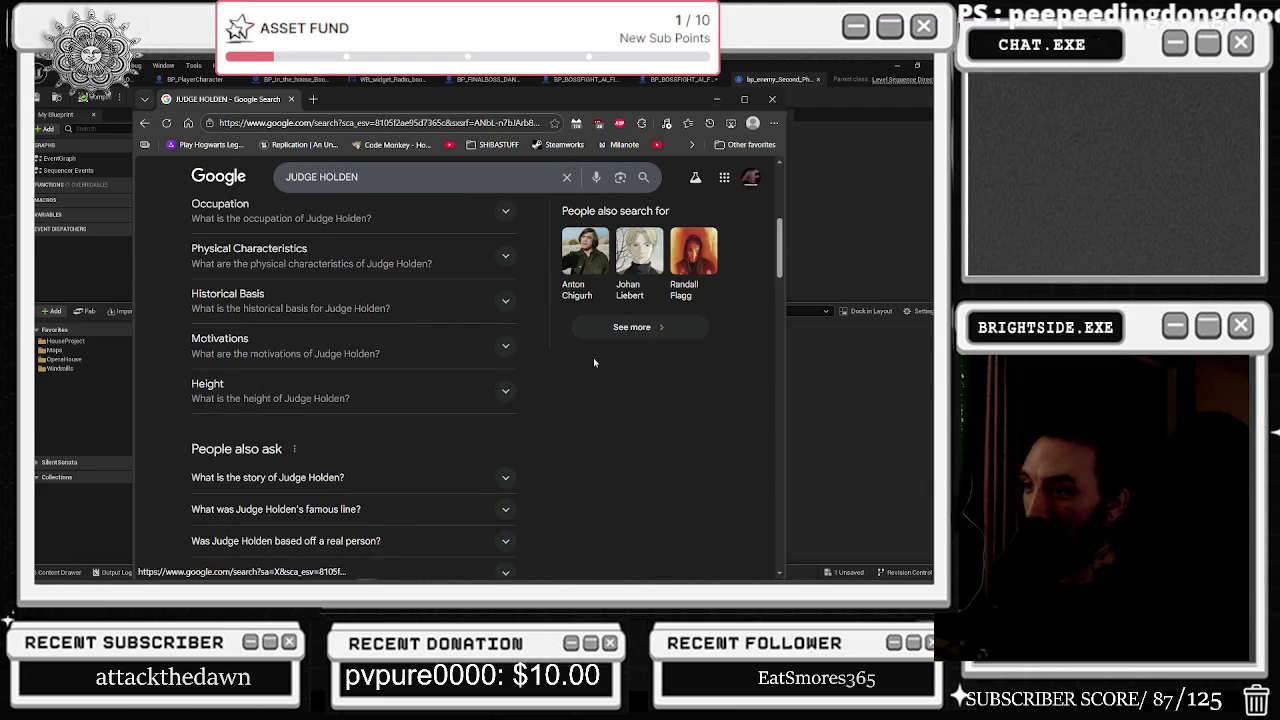
{"action": "scroll", "coordinate": [593, 357], "scroll_direction": "up", "scroll_amount": 7}
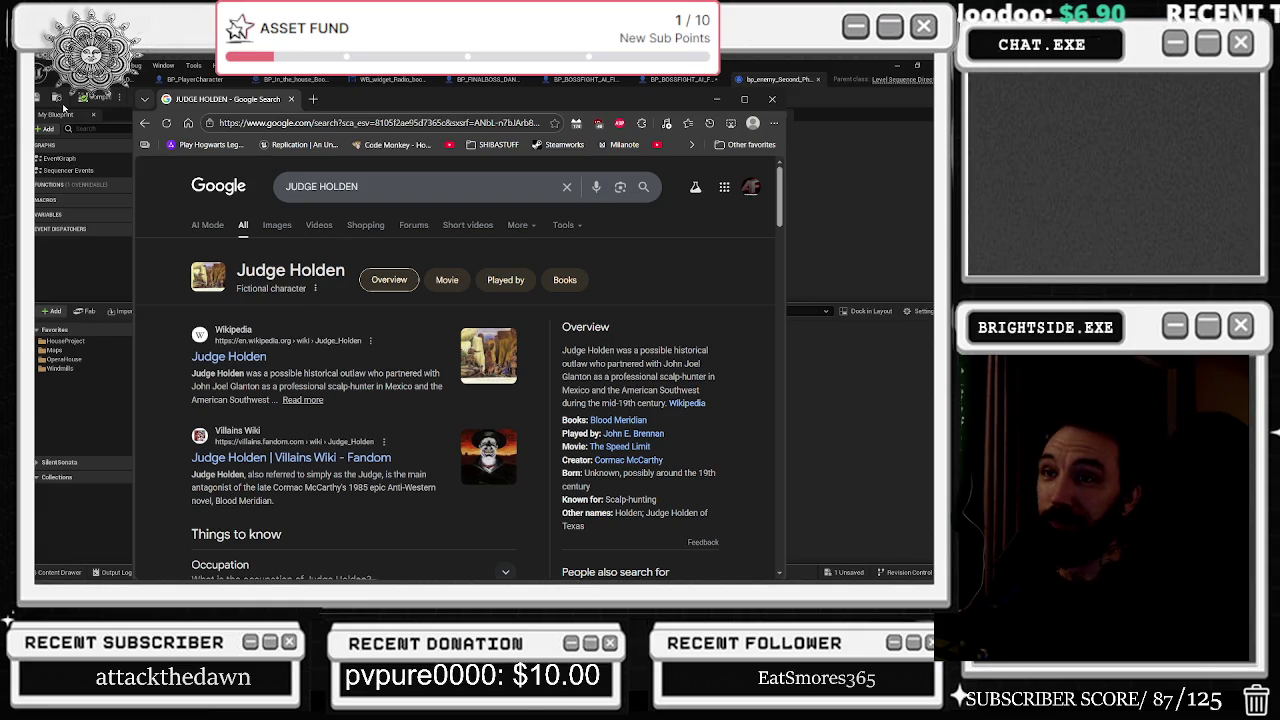
Return to the Judge Holden image results, scroll through them, and leave the browser.
{"action": "left_click", "coordinate": [143, 124]}
{"action": "scroll", "coordinate": [450, 363], "scroll_direction": "down", "scroll_amount": 3}
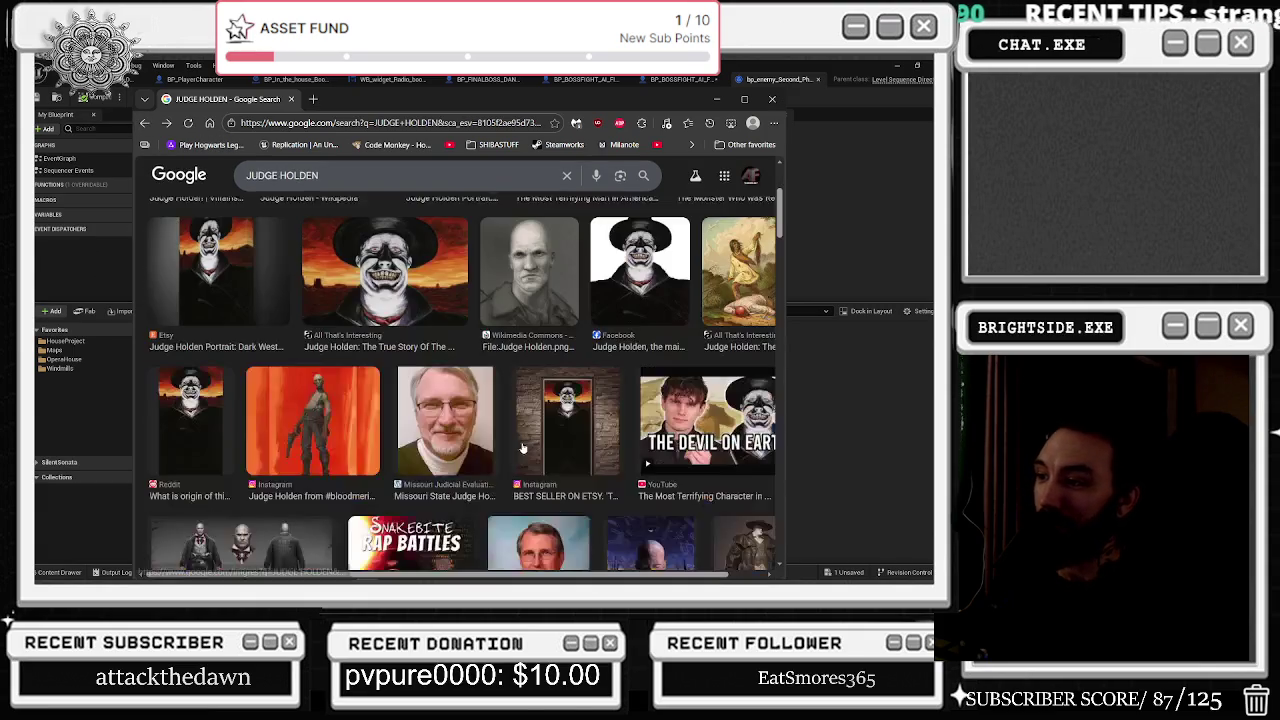
{"action": "scroll", "coordinate": [450, 363], "scroll_direction": "down", "scroll_amount": 5}
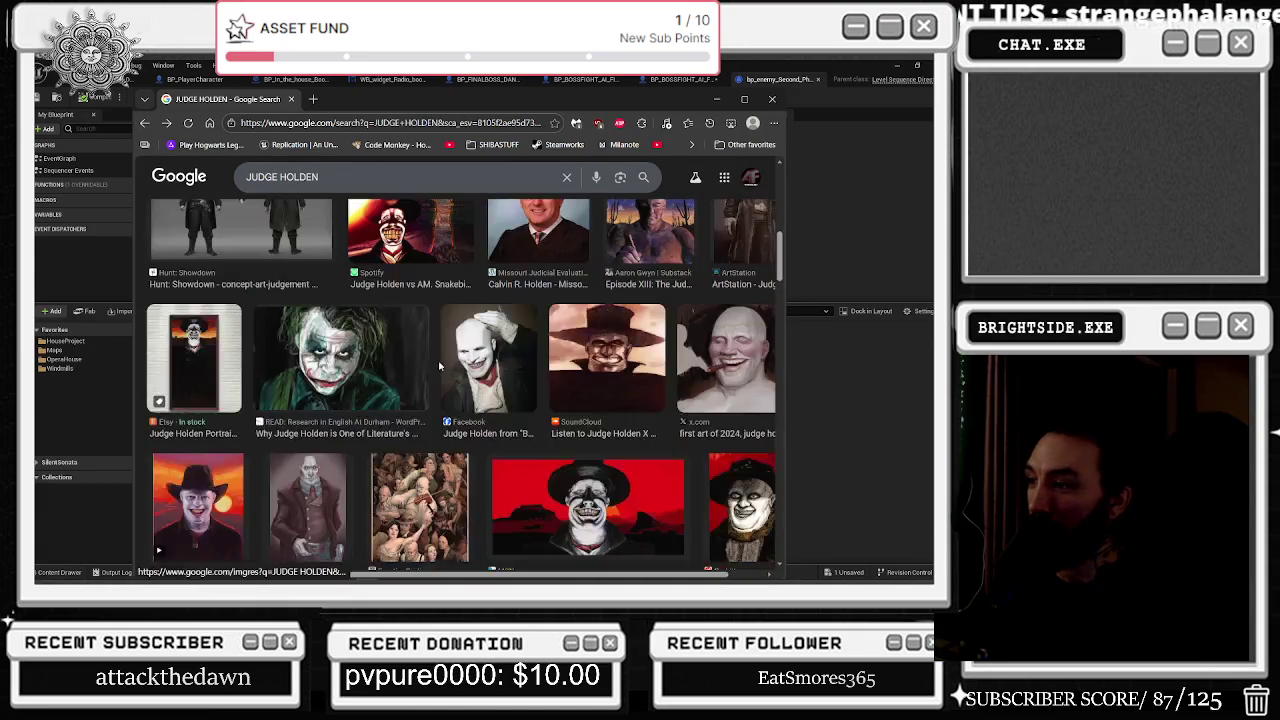
{"action": "scroll", "coordinate": [436, 358], "scroll_direction": "up", "scroll_amount": 4}
{"action": "scroll", "coordinate": [436, 298], "scroll_direction": "down", "scroll_amount": 1}
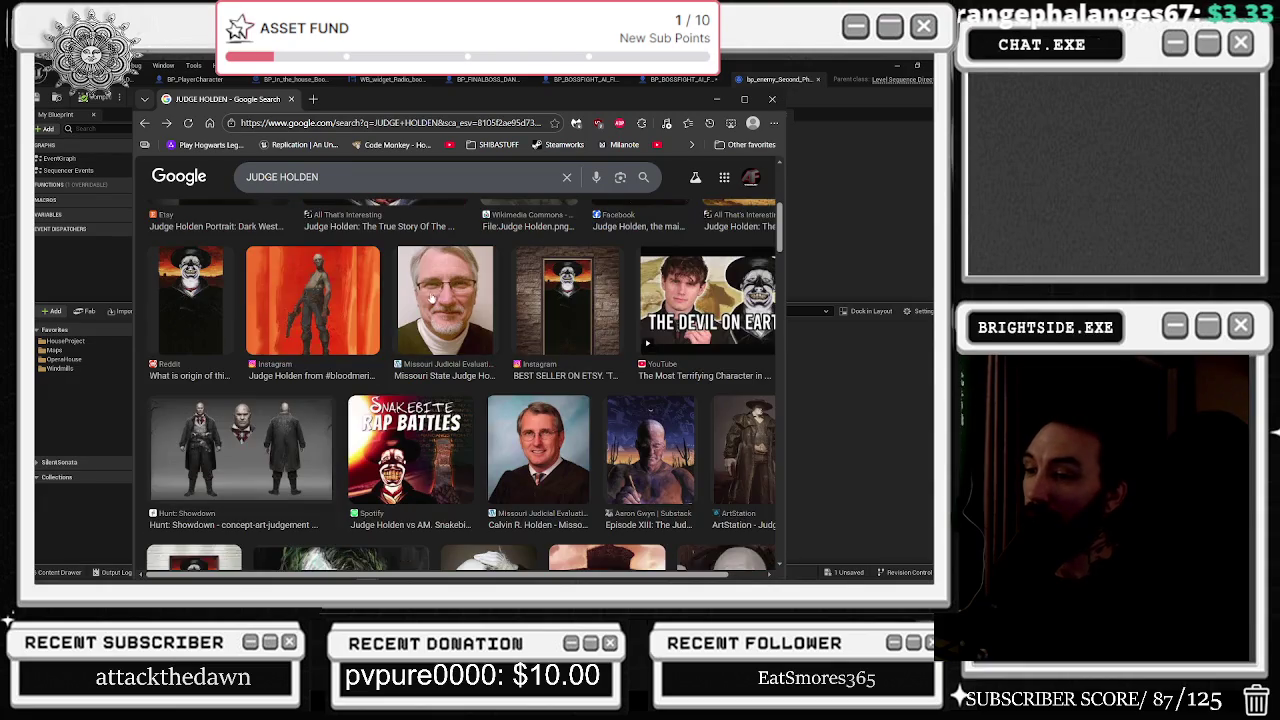
{"action": "scroll", "coordinate": [396, 284], "scroll_direction": "down", "scroll_amount": 4}
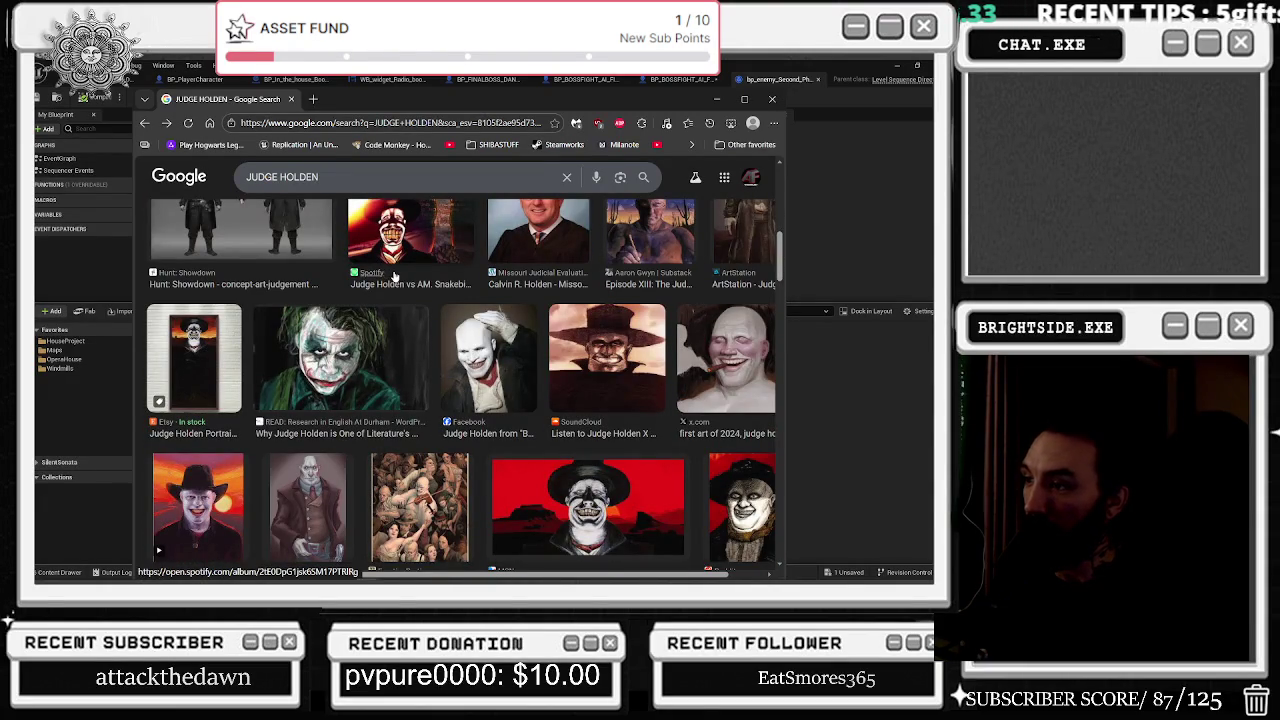
{"action": "scroll", "coordinate": [396, 279], "scroll_direction": "down", "scroll_amount": 2}
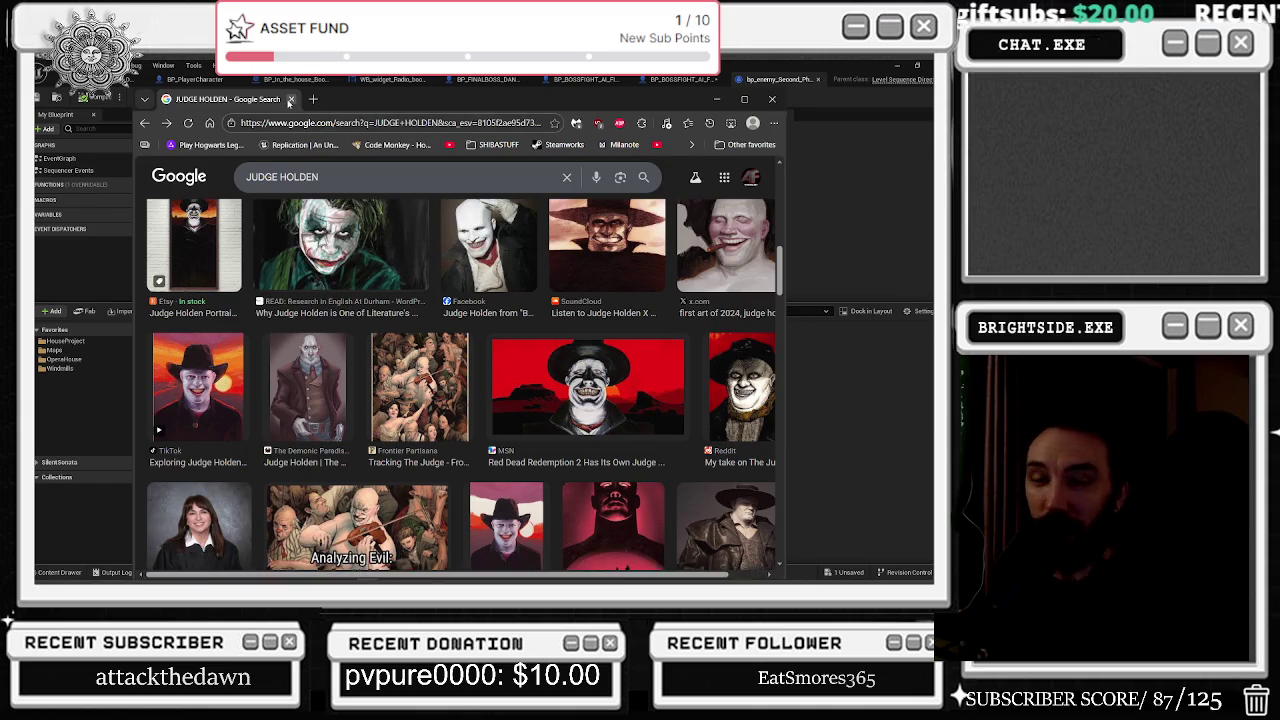
{"action": "key", "text": "alt+Tab"}
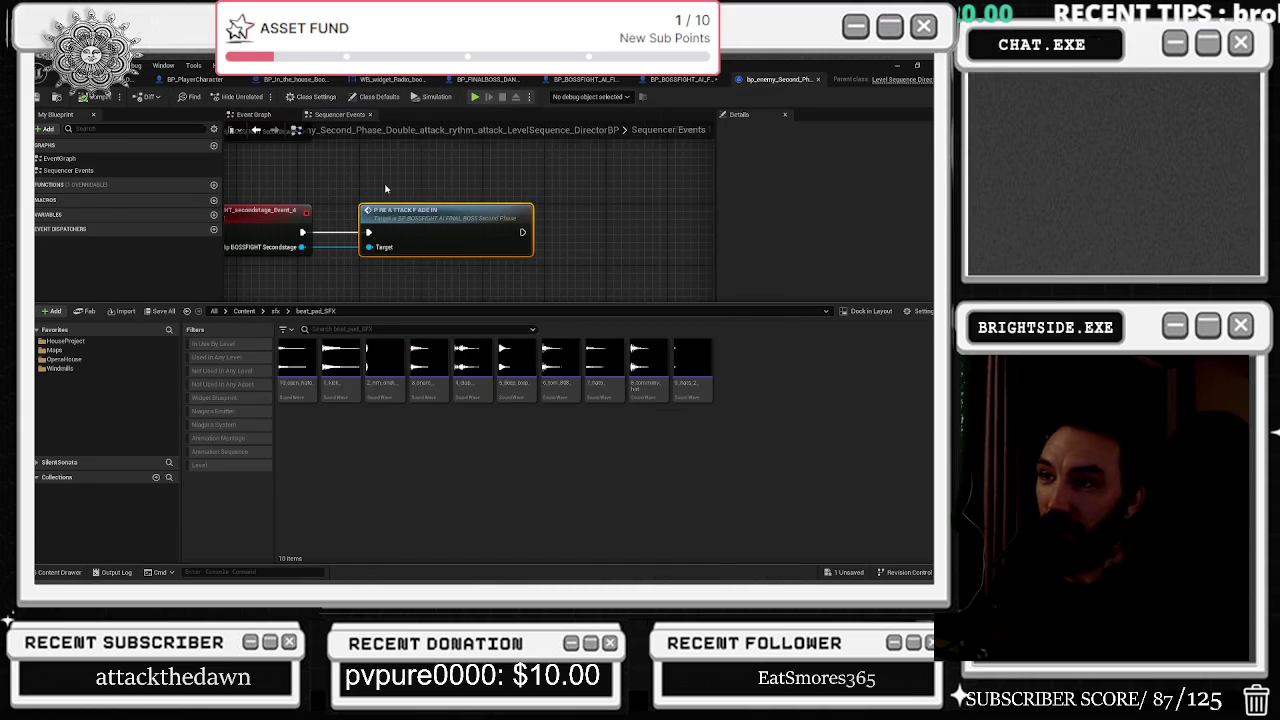
Move the sequence playhead to about 3.08 s and jump from the event key to the director graph.
{"action": "left_click", "coordinate": [384, 186]}
{"action": "left_click", "coordinate": [155, 74]}
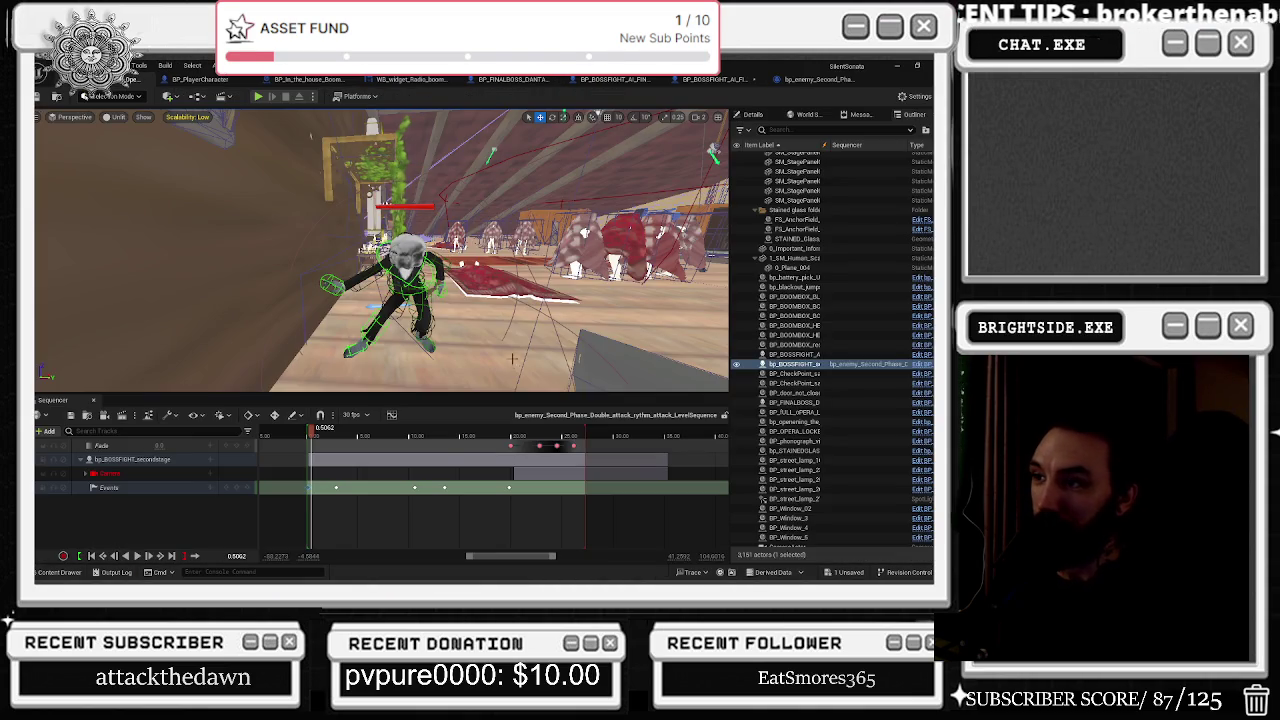
{"action": "left_click", "coordinate": [320, 459]}
{"action": "left_click_drag", "start_coordinate": [311, 430], "coordinate": [338, 432]}
{"action": "right_click", "coordinate": [335, 488]}
{"action": "mouse_move", "coordinate": [371, 386]}
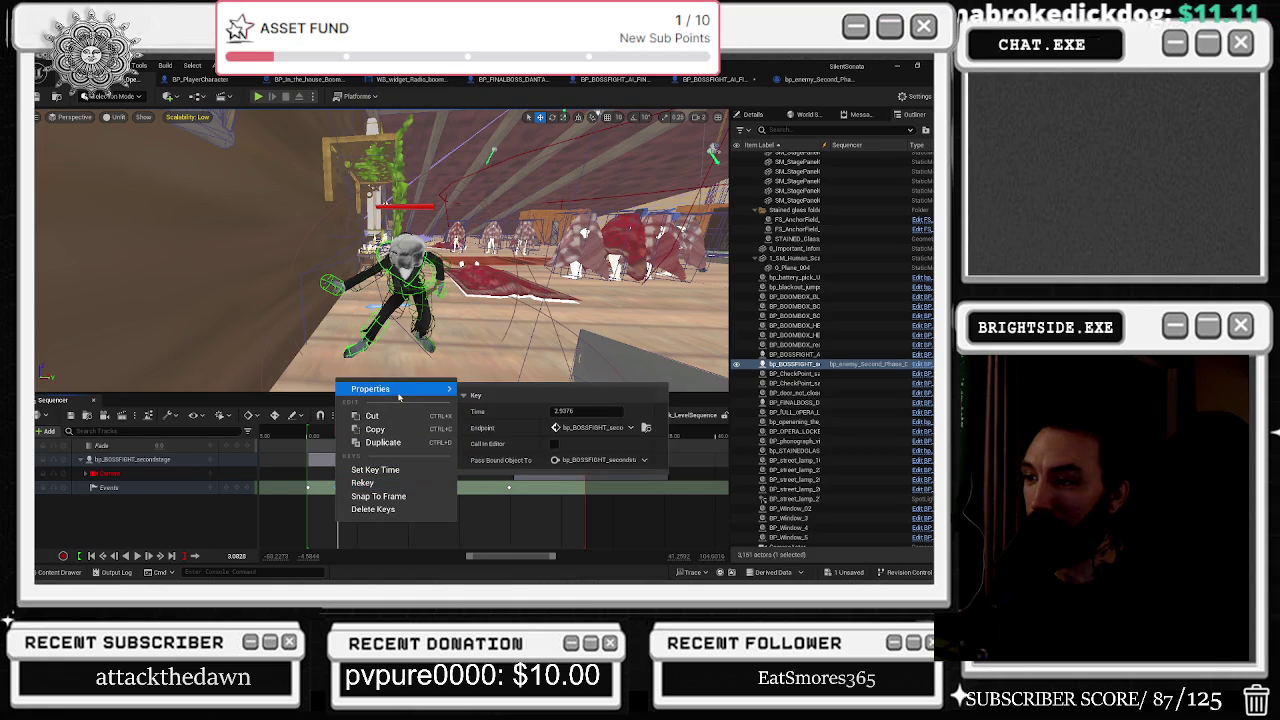
{"action": "left_click", "coordinate": [645, 428]}
Inspect the Attack 2 - Electric function, then add a Play Sound 2D node after it.
{"action": "scroll", "coordinate": [560, 255], "scroll_direction": "up", "scroll_amount": 3}
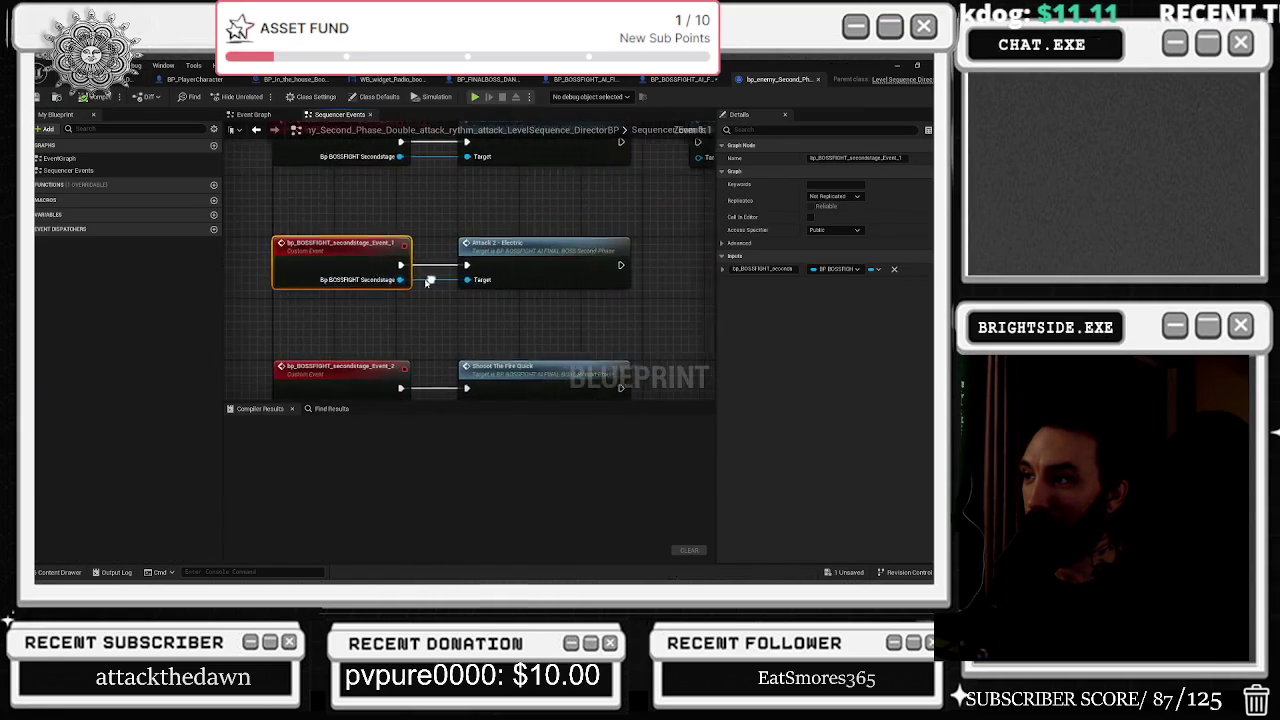
{"action": "double_click", "coordinate": [554, 254]}
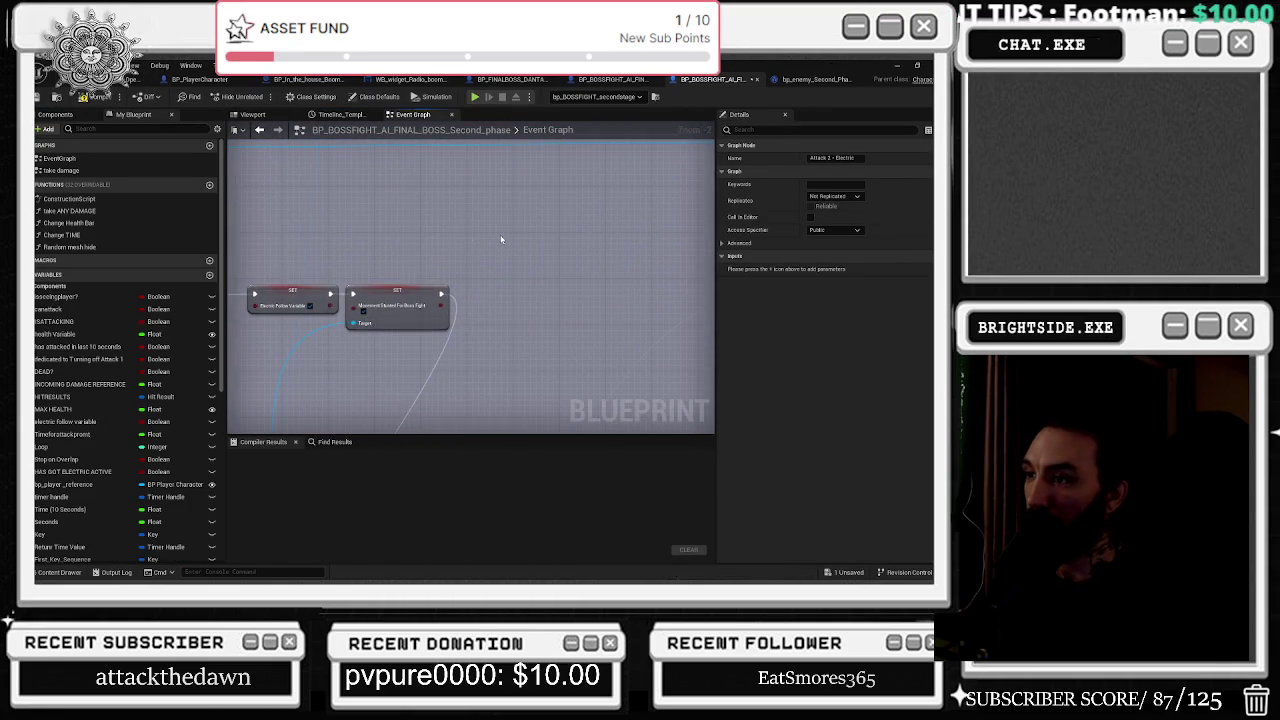
{"action": "scroll", "coordinate": [522, 267], "scroll_direction": "down", "scroll_amount": 4}
{"action": "scroll", "coordinate": [450, 260], "scroll_direction": "up", "scroll_amount": 3}
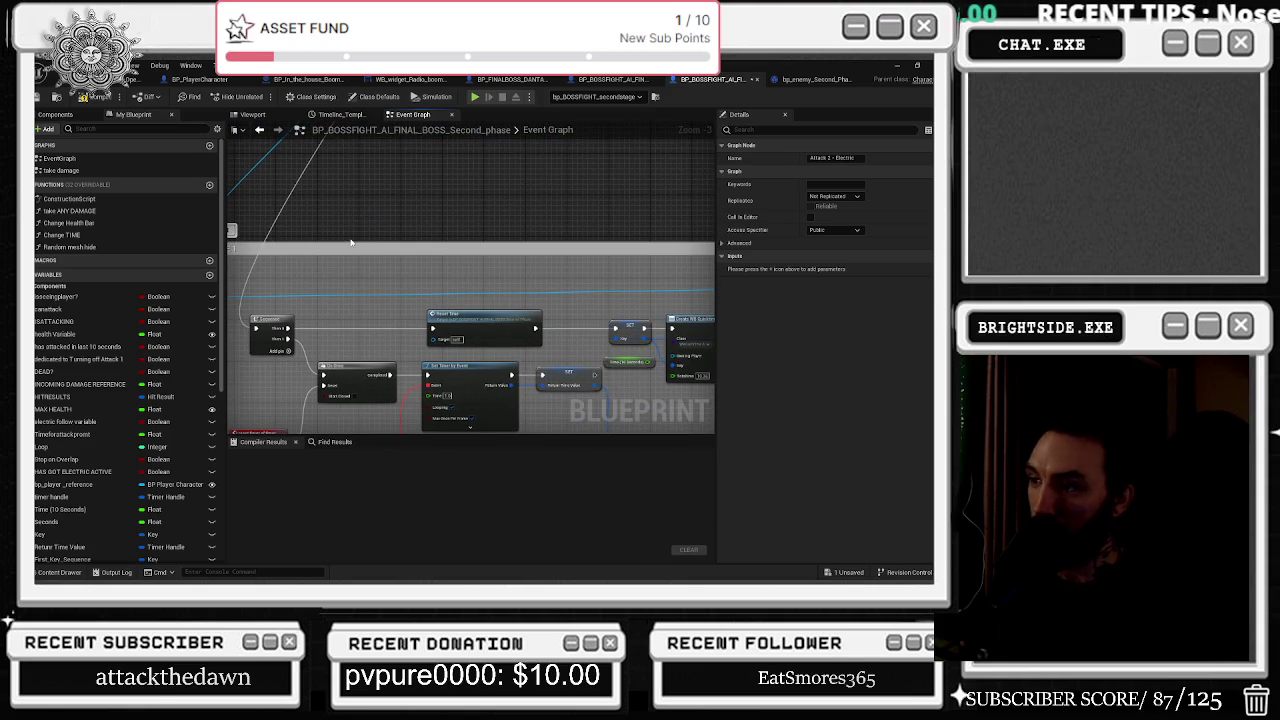
{"action": "left_click", "coordinate": [806, 80]}
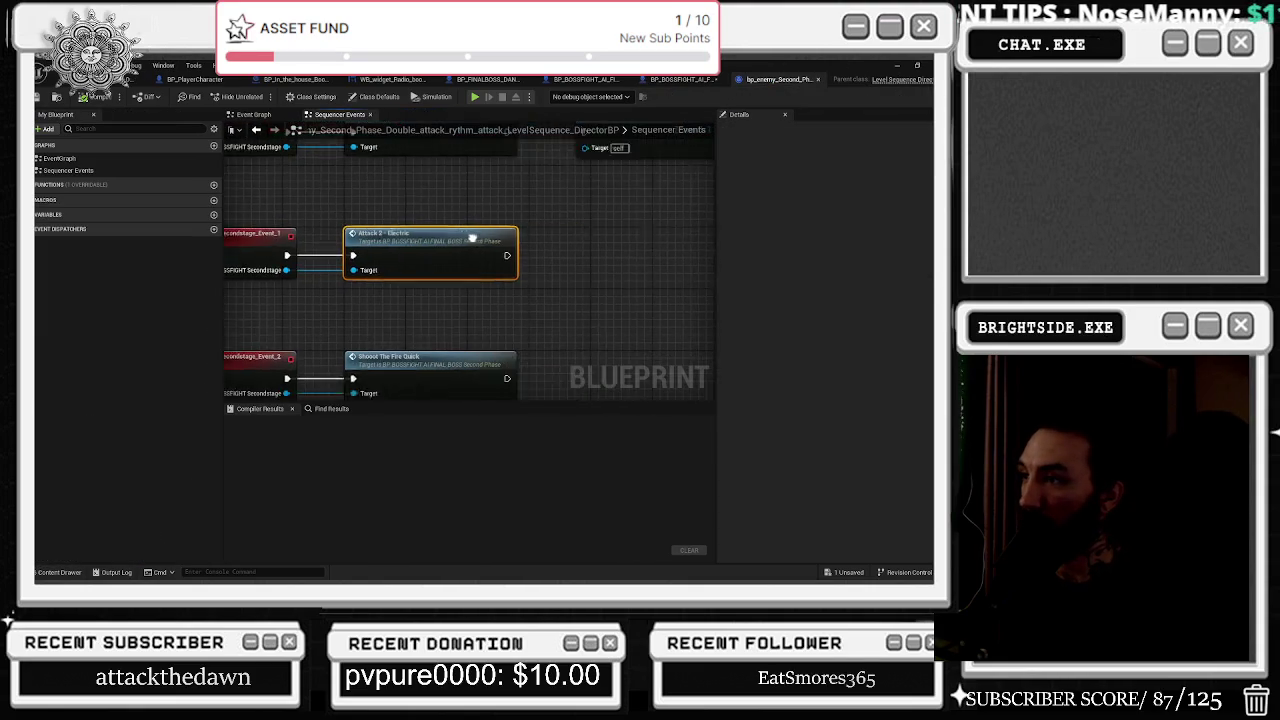
{"action": "left_click_drag", "start_coordinate": [414, 273], "coordinate": [460, 270]}
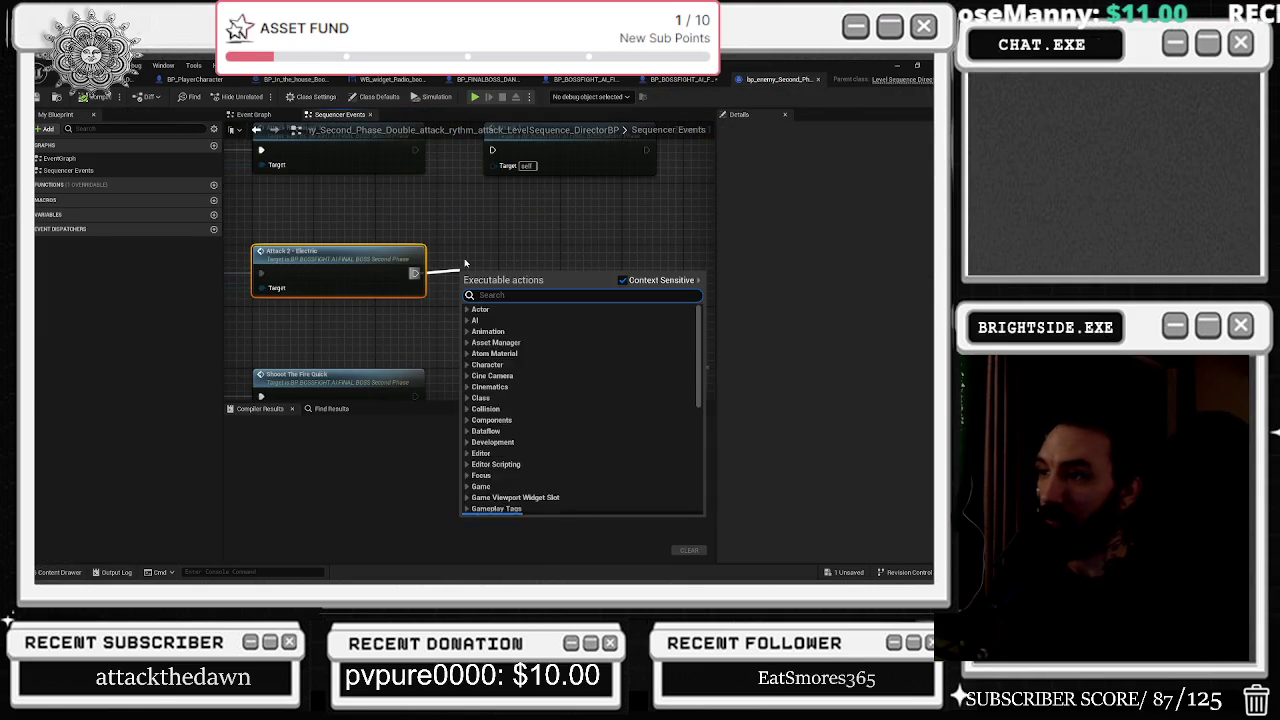
{"action": "type", "text": "PLAYSOUND"}
{"action": "key", "text": "Return"}
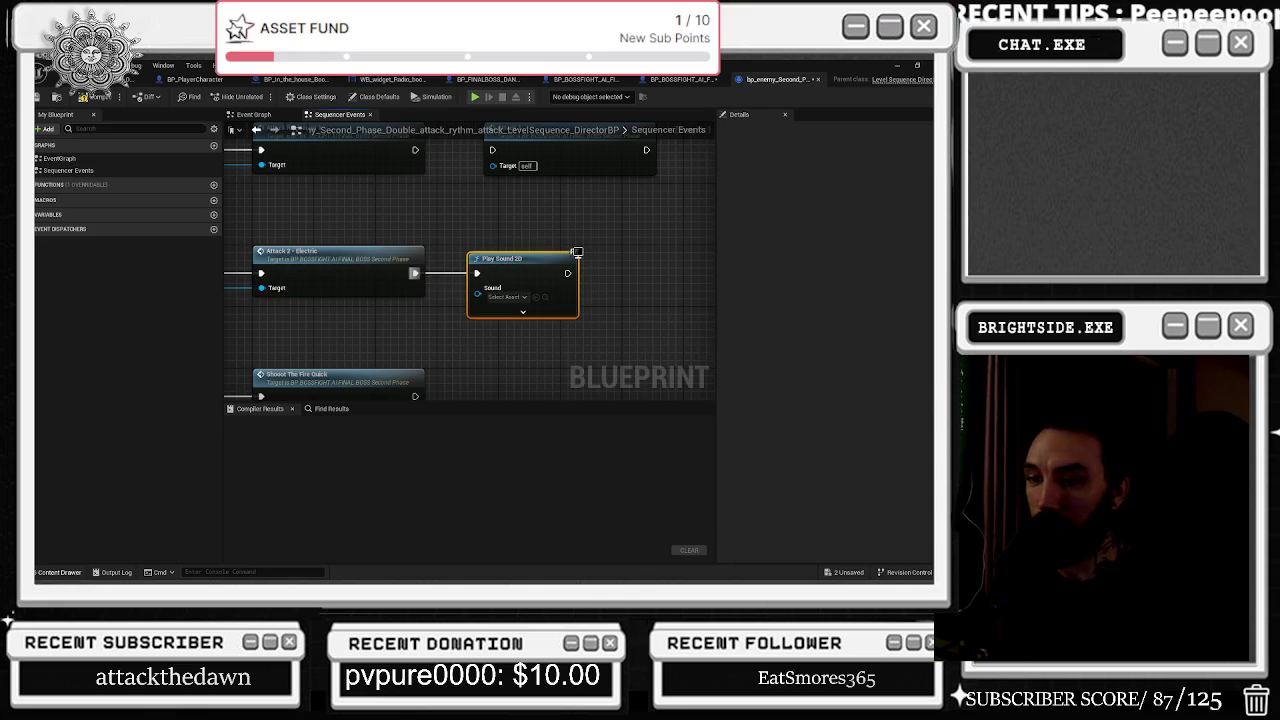
Search the sfx folder for the EARTH attack sound, then show the desktop.
{"action": "left_click", "coordinate": [58, 572]}
{"action": "type", "text": "EARTH"}
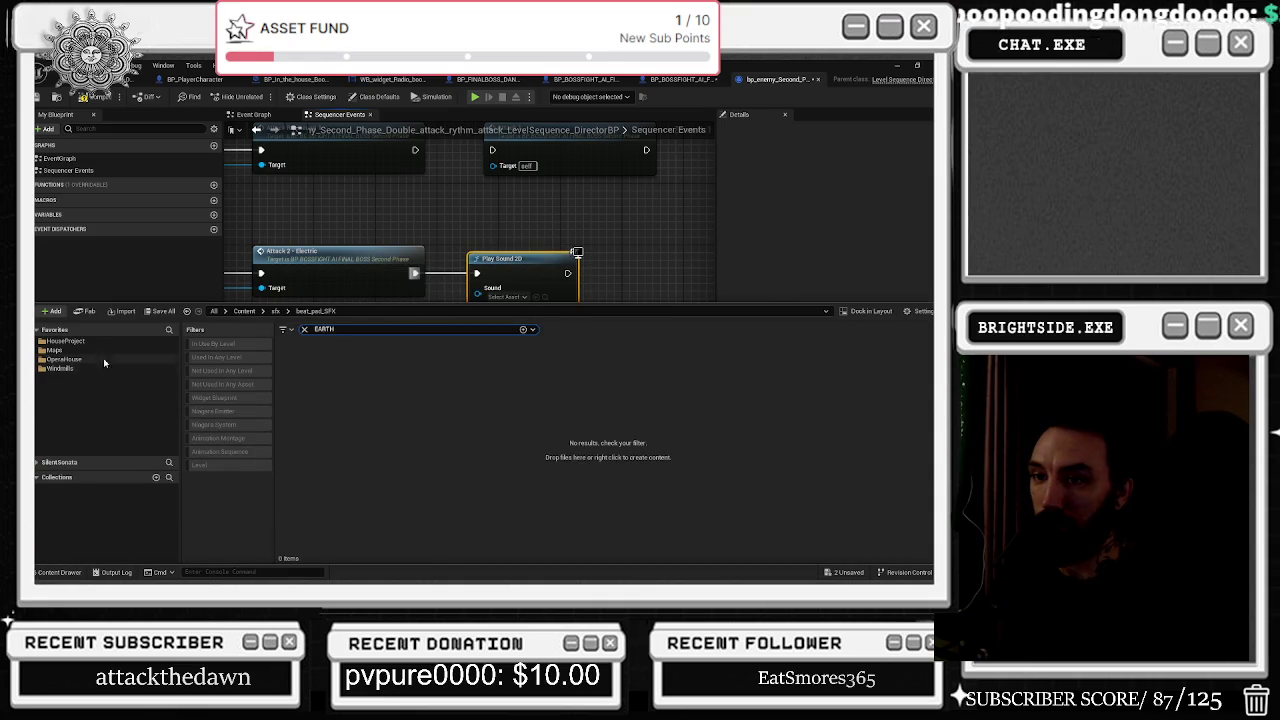
{"action": "left_click", "coordinate": [275, 311]}
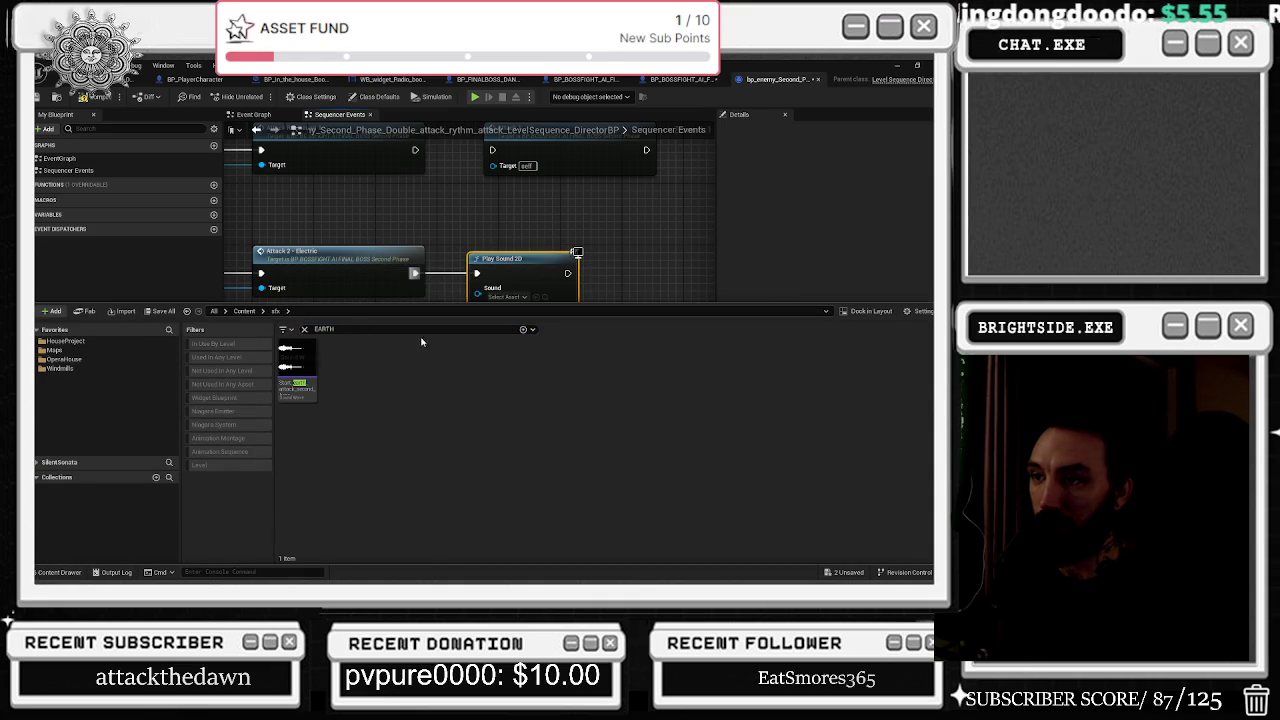
{"action": "right_click", "coordinate": [303, 375]}
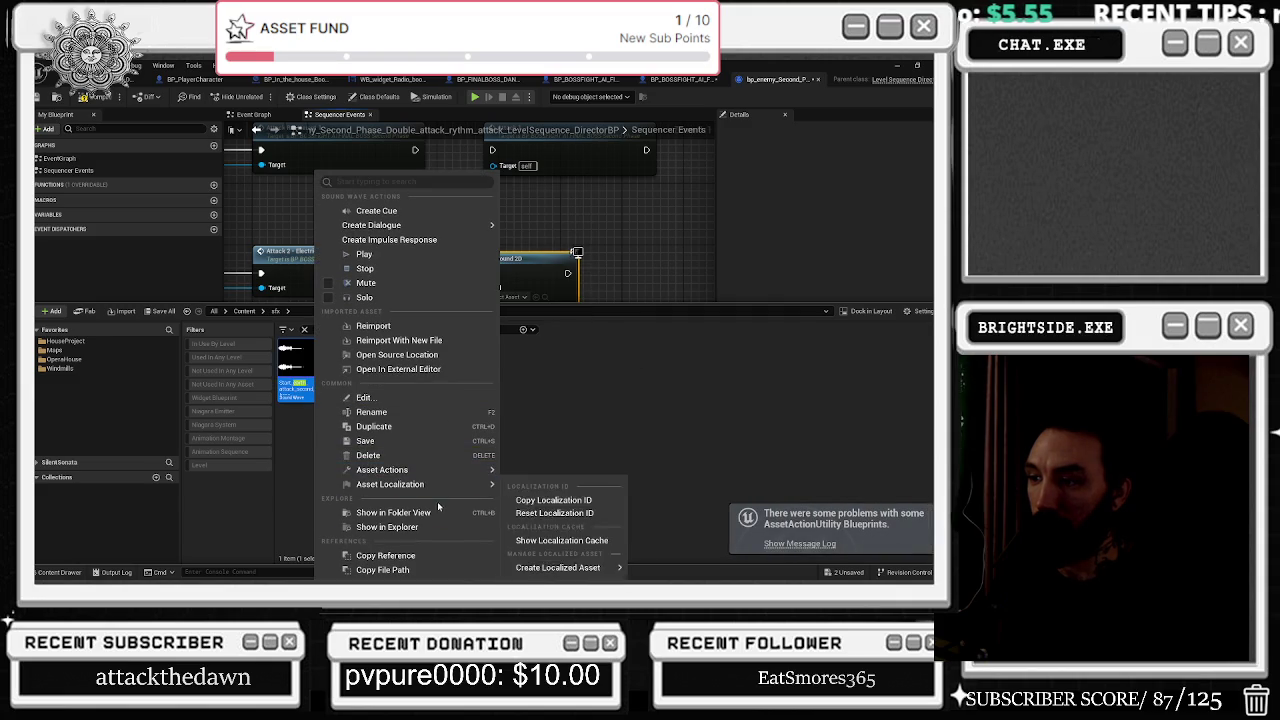
{"action": "left_click", "coordinate": [438, 508]}
{"action": "key", "text": "super+d"}
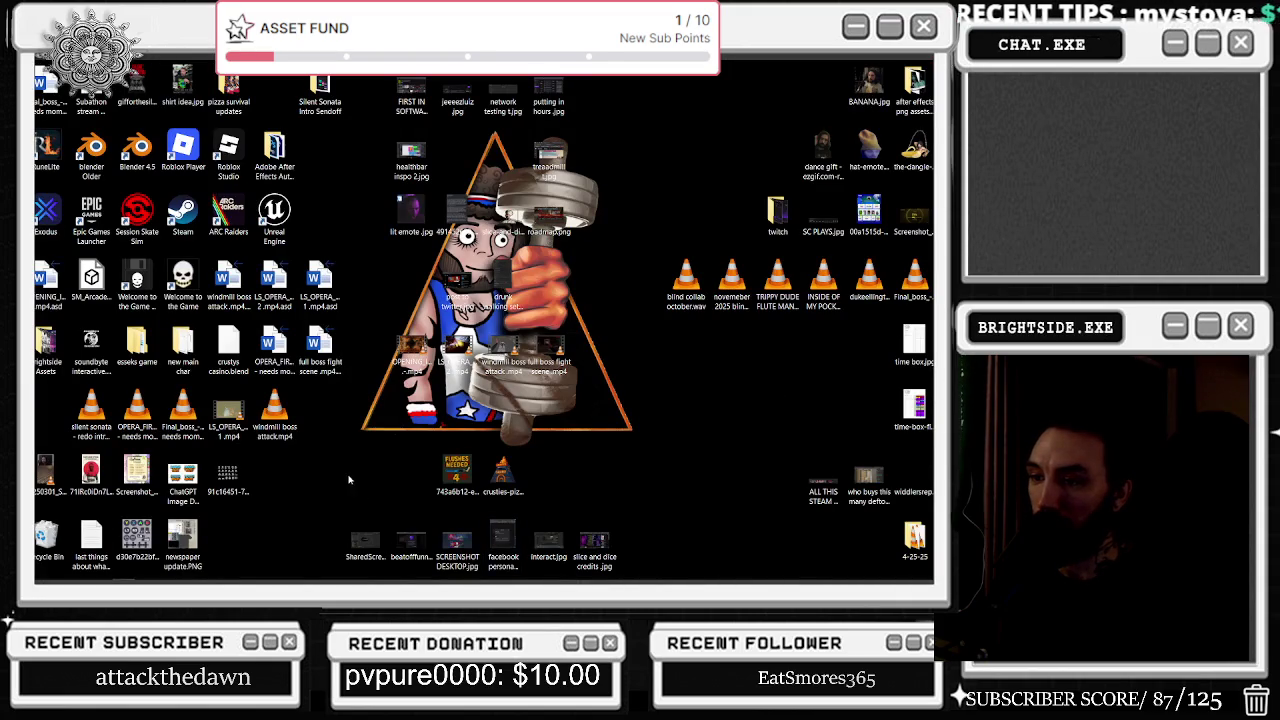
Rearrange the chase death, windmill boss attack and full boss fight video icons on the desktop.
{"action": "left_click", "coordinate": [457, 352]}
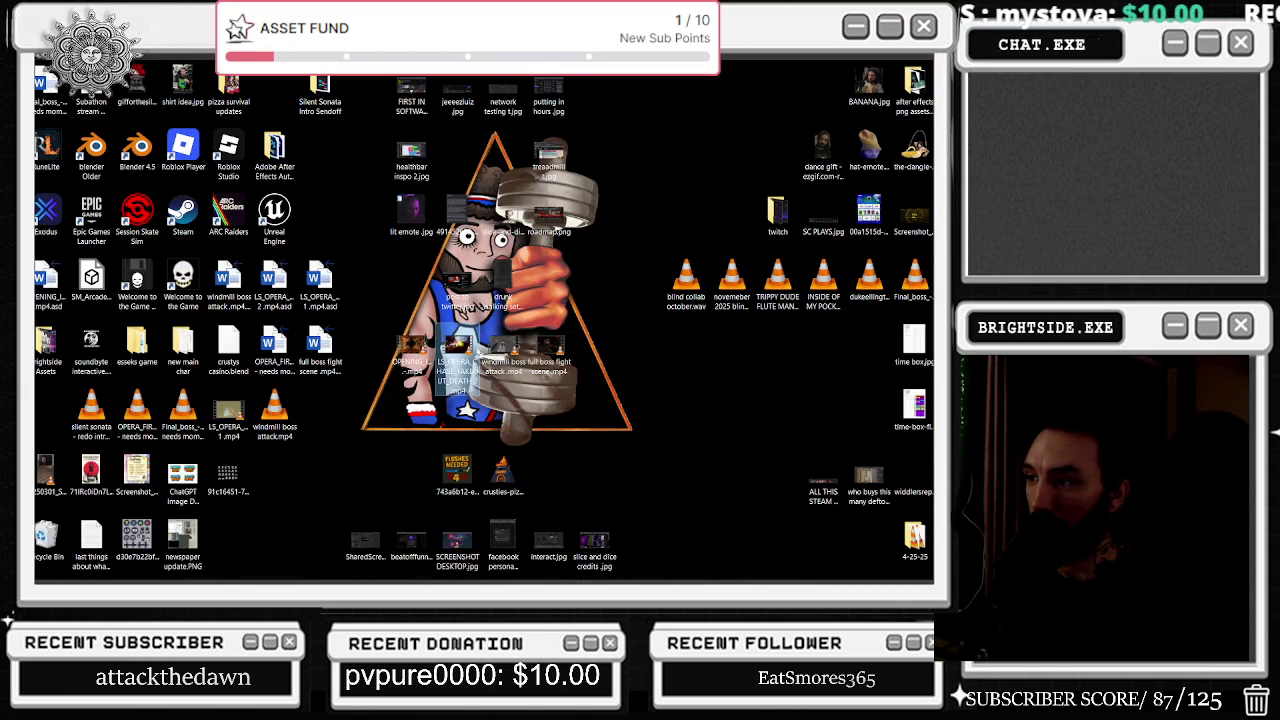
{"action": "left_click", "coordinate": [503, 350]}
{"action": "left_click", "coordinate": [555, 352]}
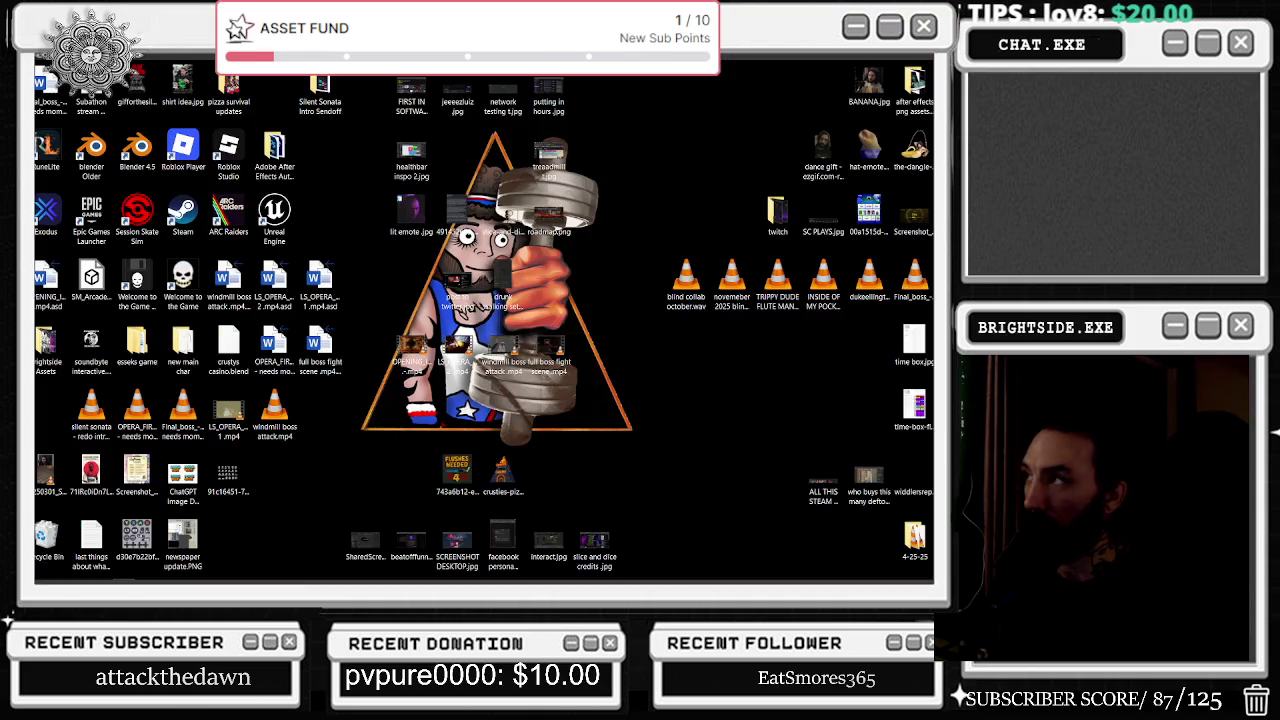
{"action": "left_click_drag", "start_coordinate": [550, 352], "coordinate": [595, 350]}
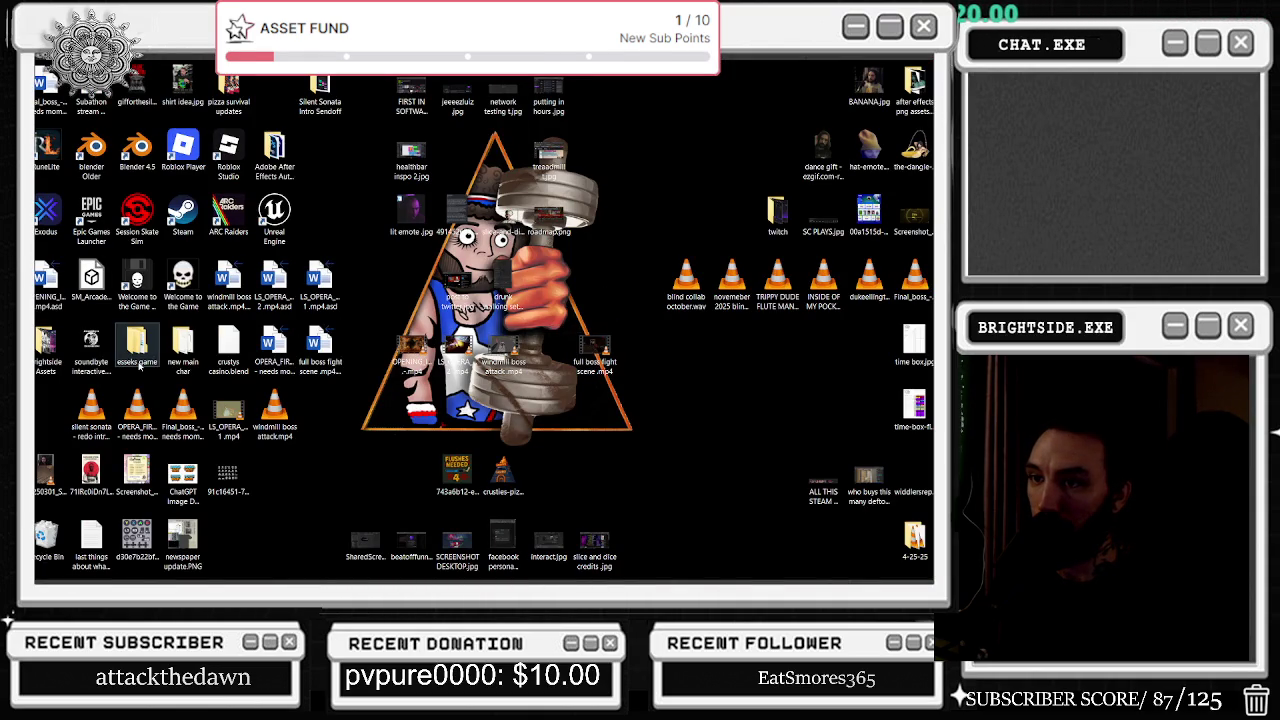
{"action": "mouse_move", "coordinate": [228, 415]}
{"action": "left_mouse_down"}
{"action": "mouse_move", "coordinate": [250, 430]}
{"action": "mouse_move", "coordinate": [555, 357]}
{"action": "mouse_move", "coordinate": [547, 346]}
{"action": "left_mouse_up"}
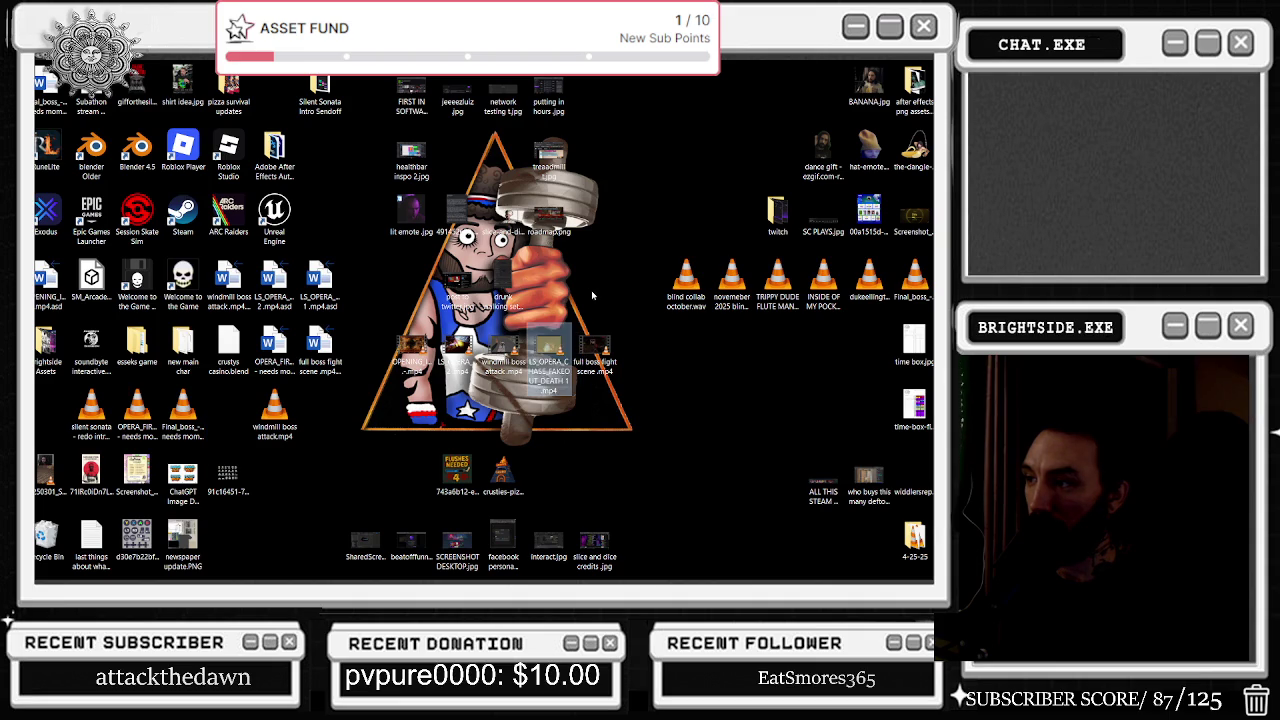
Play the chase fakeout death and windmill boss attack clips, then return to Unreal.
{"action": "double_click", "coordinate": [545, 344]}
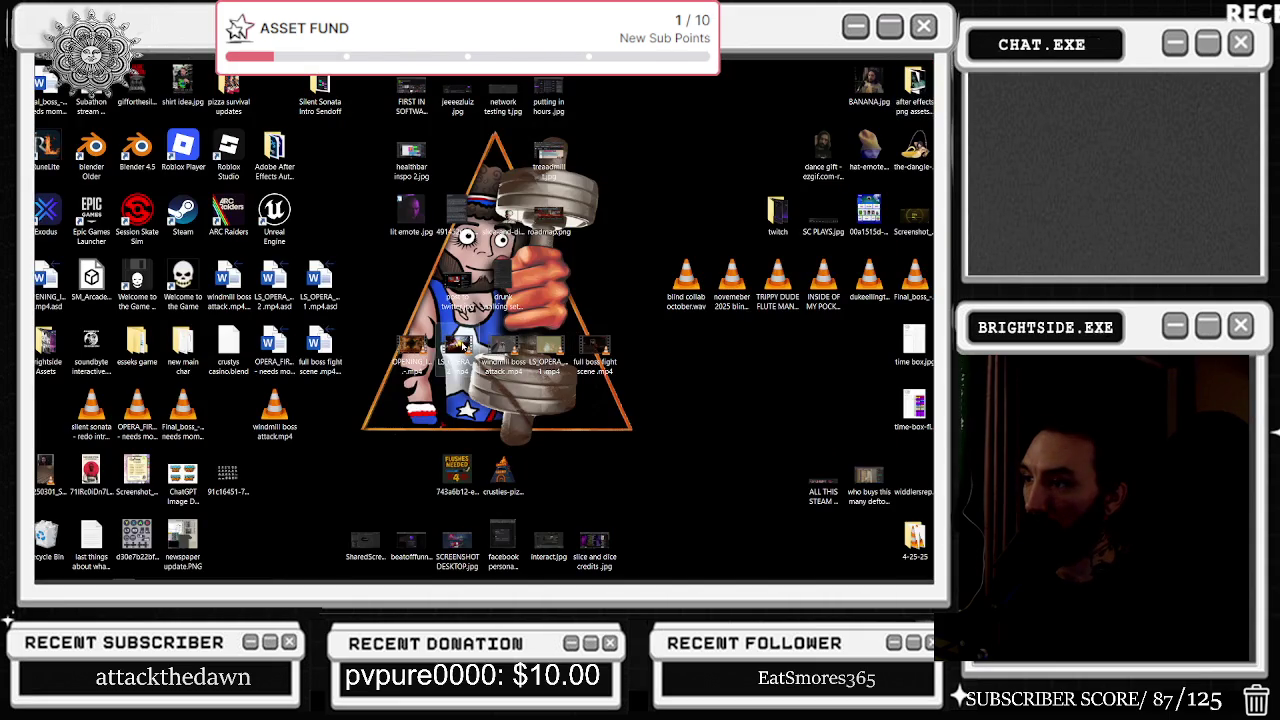
{"action": "double_click", "coordinate": [513, 342]}
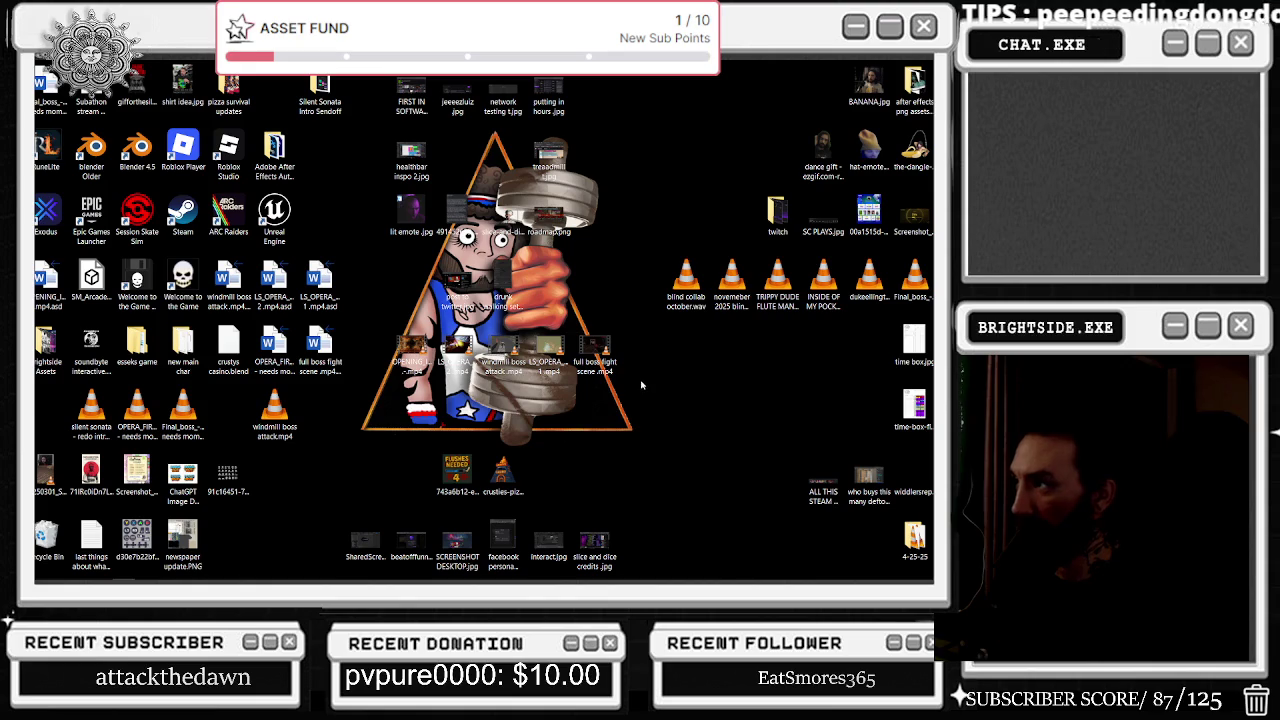
{"action": "mouse_move", "coordinate": [411, 578]}
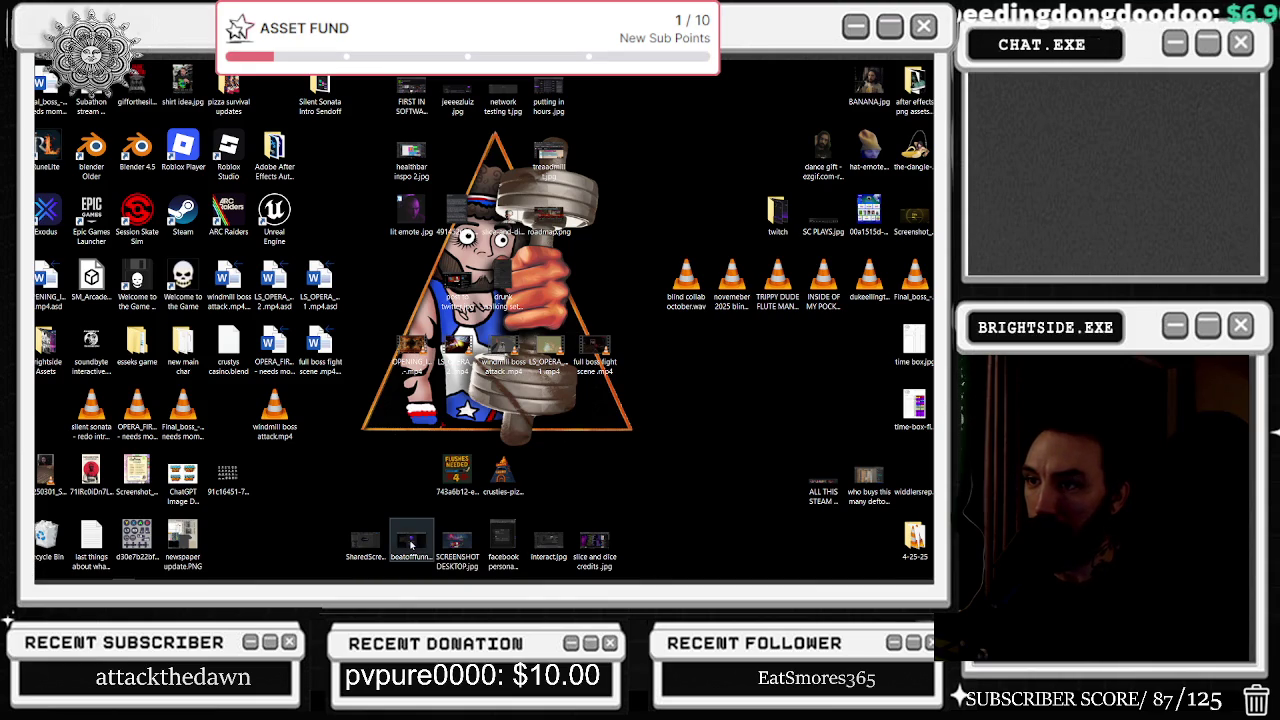
{"action": "left_click", "coordinate": [479, 571]}
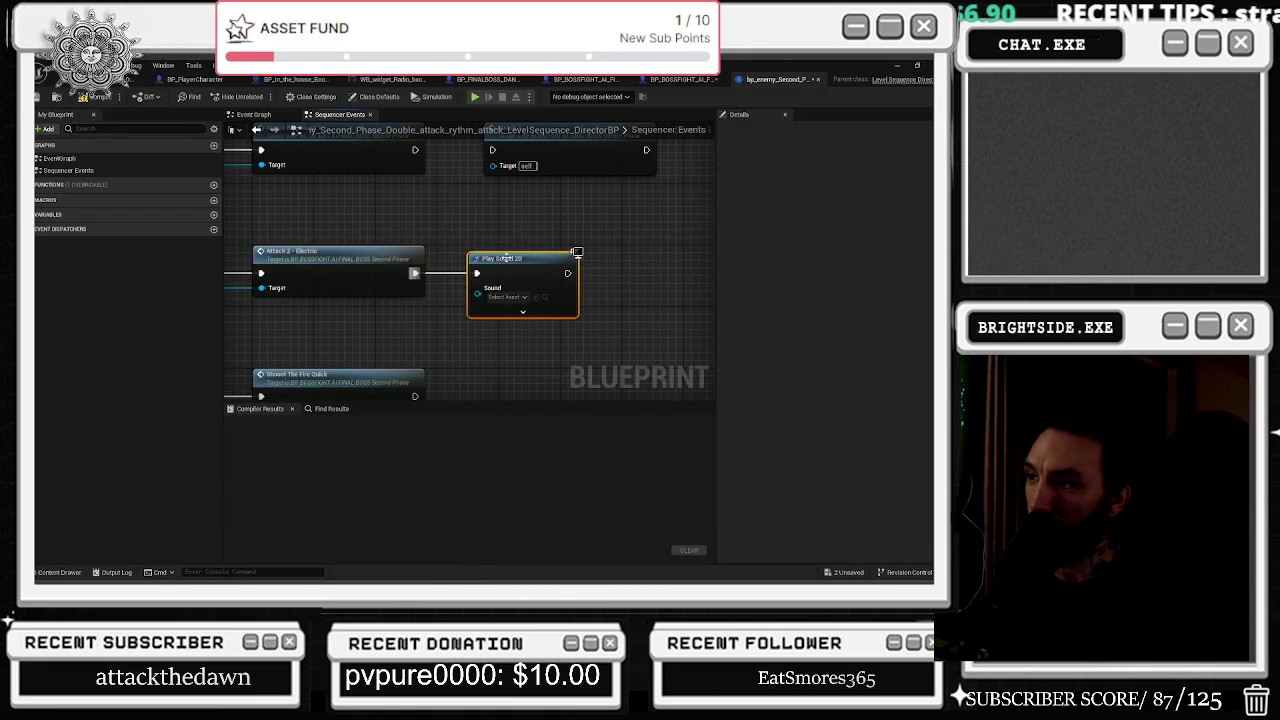
Set the earth attack sound on Play Sound 2D and look up the Shoot The Fire Quack definition.
{"action": "left_click", "coordinate": [451, 298]}
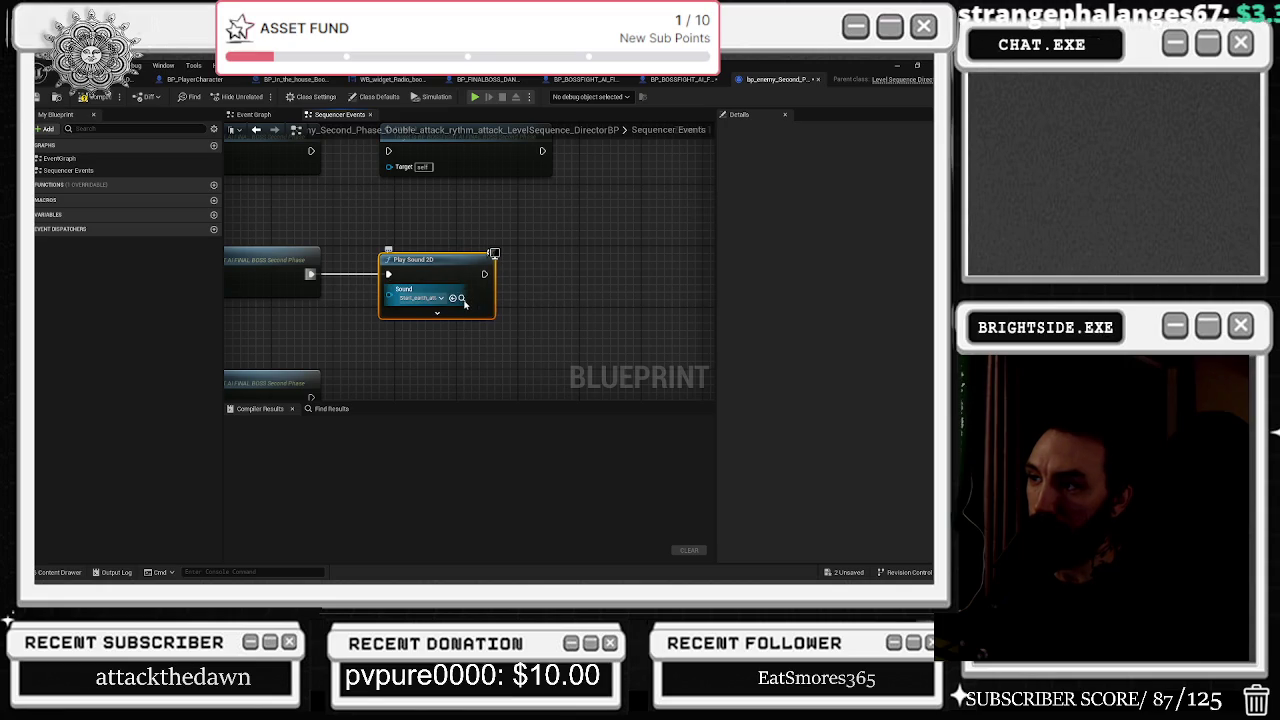
{"action": "left_click", "coordinate": [462, 300]}
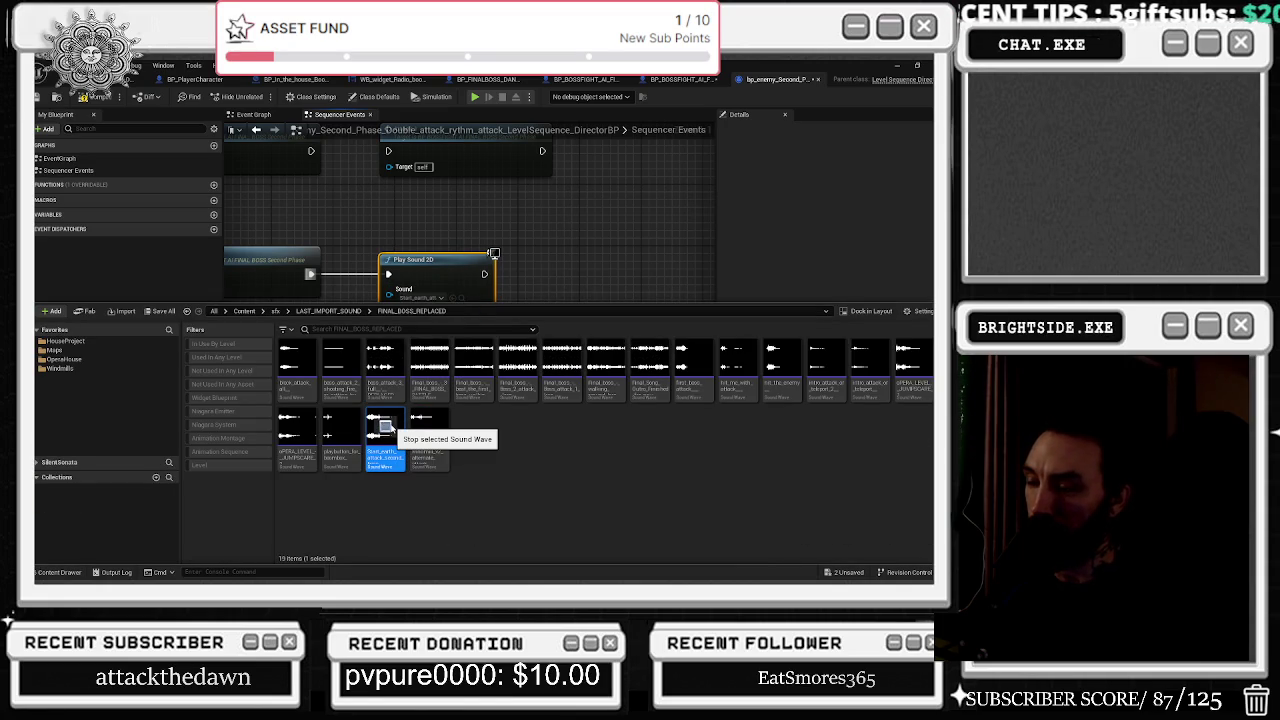
{"action": "left_click", "coordinate": [449, 280]}
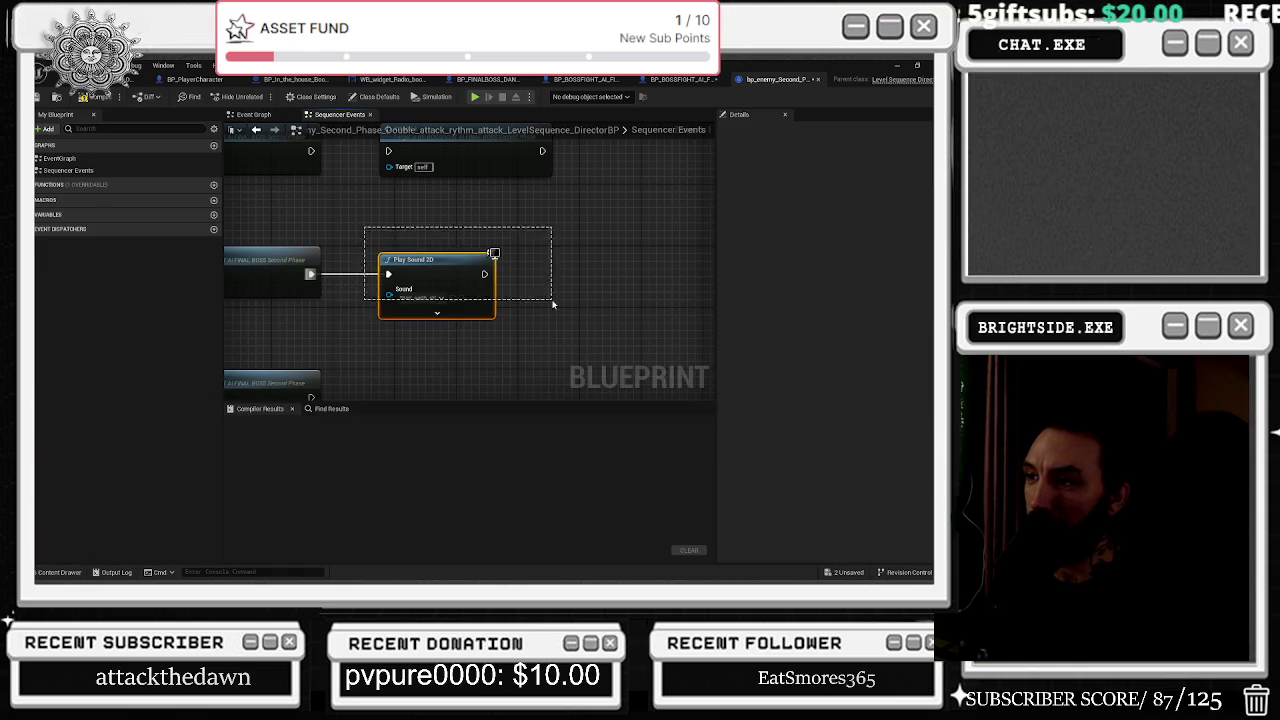
{"action": "scroll", "coordinate": [359, 223], "scroll_direction": "down", "scroll_amount": 5}
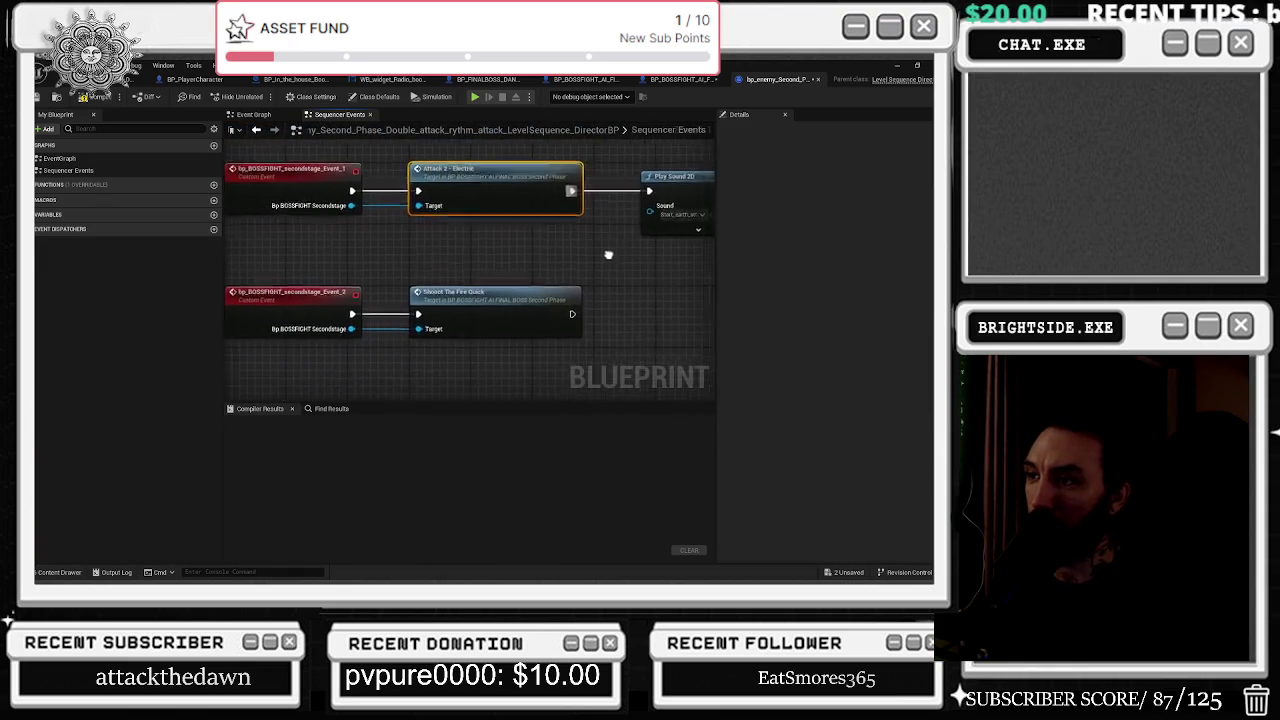
{"action": "scroll", "coordinate": [423, 300], "scroll_direction": "down", "scroll_amount": 2}
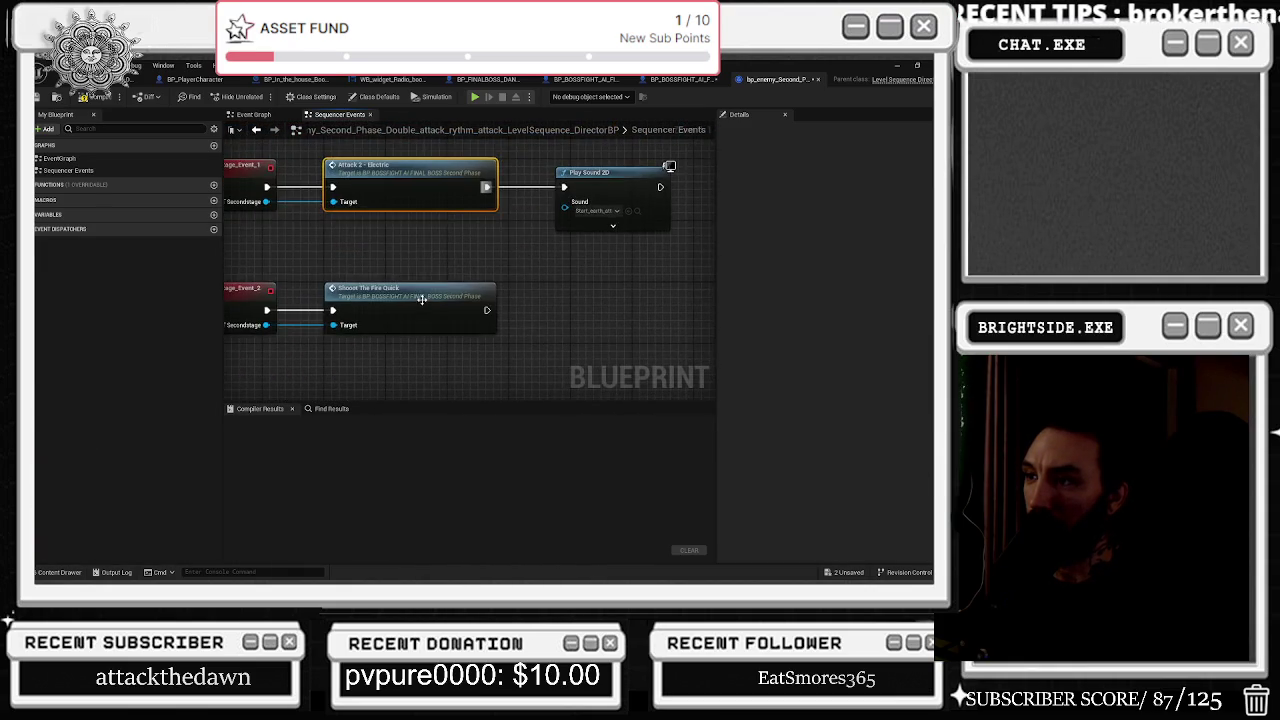
{"action": "double_click", "coordinate": [400, 175]}
{"action": "scroll", "coordinate": [300, 372], "scroll_direction": "down", "scroll_amount": 4}
{"action": "left_click", "coordinate": [400, 357]}
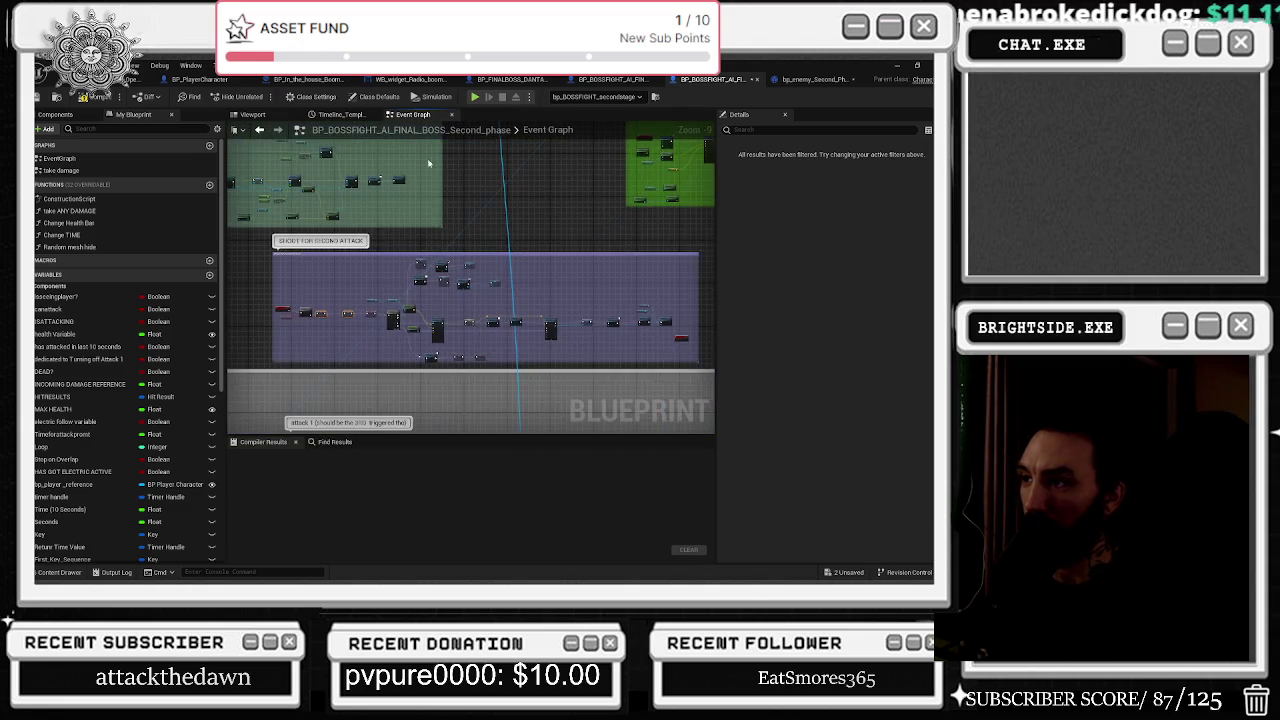
{"action": "left_click", "coordinate": [258, 131]}
{"action": "scroll", "coordinate": [431, 263], "scroll_direction": "down", "scroll_amount": 5}
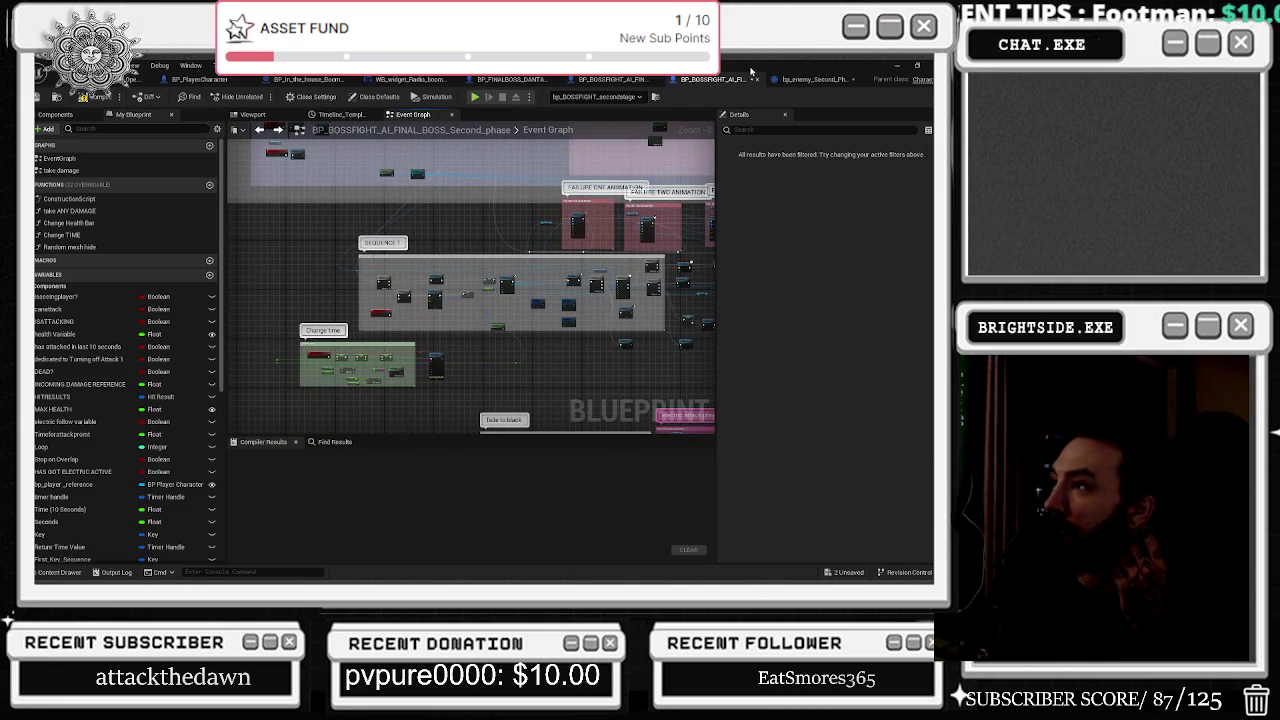
{"action": "left_click", "coordinate": [808, 79]}
Wire Shoot The Fire Quack into Play Sound 2D and break the Attack 2 - Electric link.
{"action": "mouse_move", "coordinate": [486, 311]}
{"action": "left_mouse_down"}
{"action": "mouse_move", "coordinate": [564, 187]}
{"action": "mouse_move", "coordinate": [590, 249]}
{"action": "mouse_move", "coordinate": [590, 296]}
{"action": "left_mouse_up"}
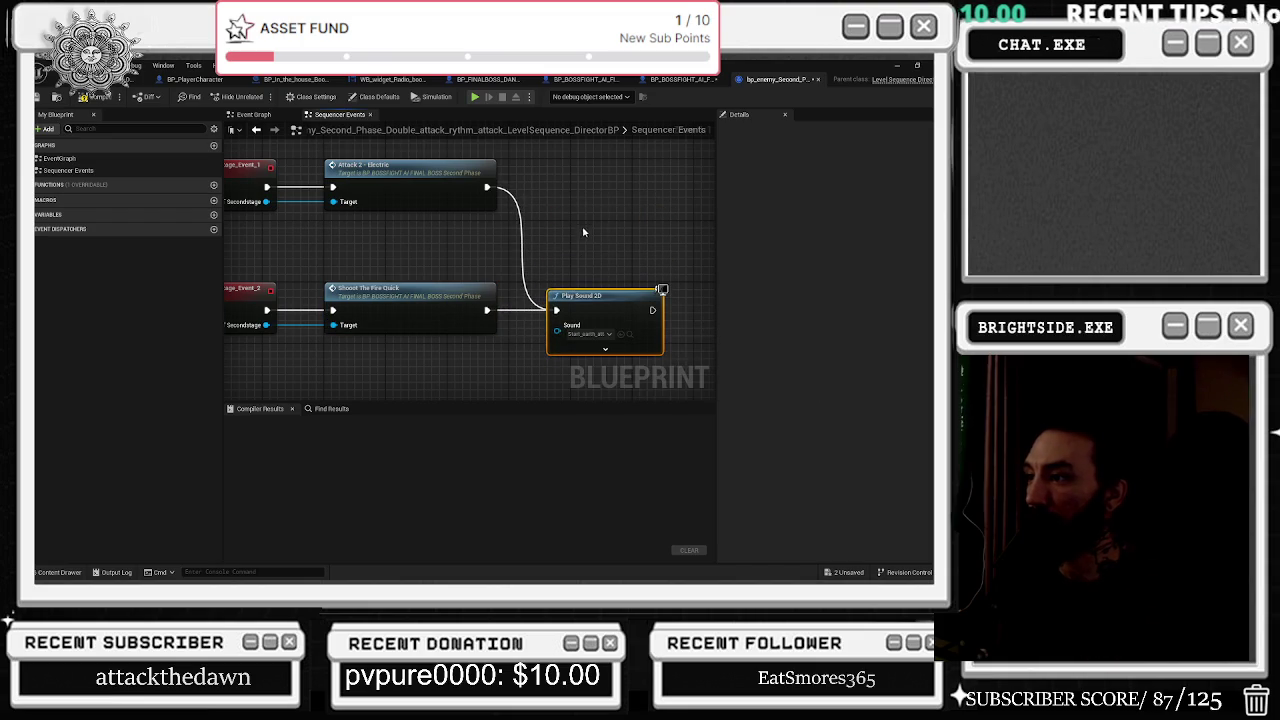
{"action": "left_click", "coordinate": [505, 201], "text": "alt"}
{"action": "left_click", "coordinate": [556, 195]}
Browse the boss sounds, selecting the block attack sound and previewing the final boss attack sound.
{"action": "left_click", "coordinate": [66, 575]}
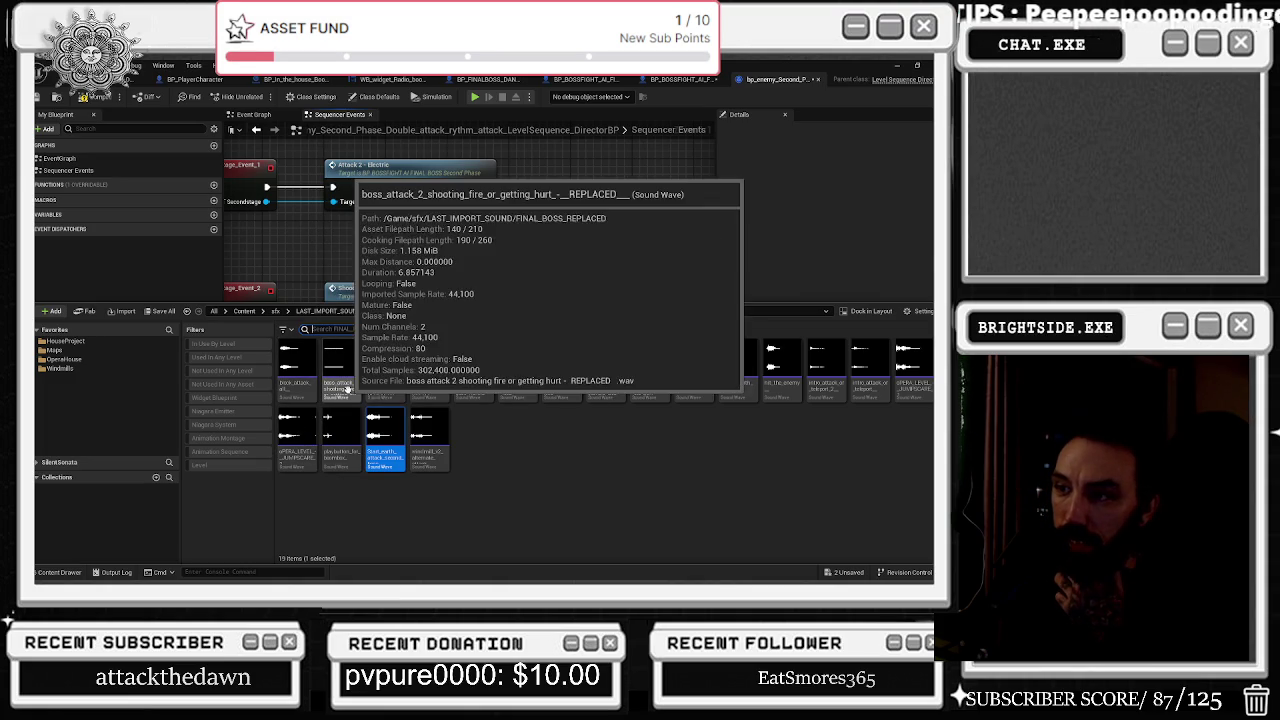
{"action": "left_click", "coordinate": [303, 412]}
{"action": "left_click", "coordinate": [310, 385]}
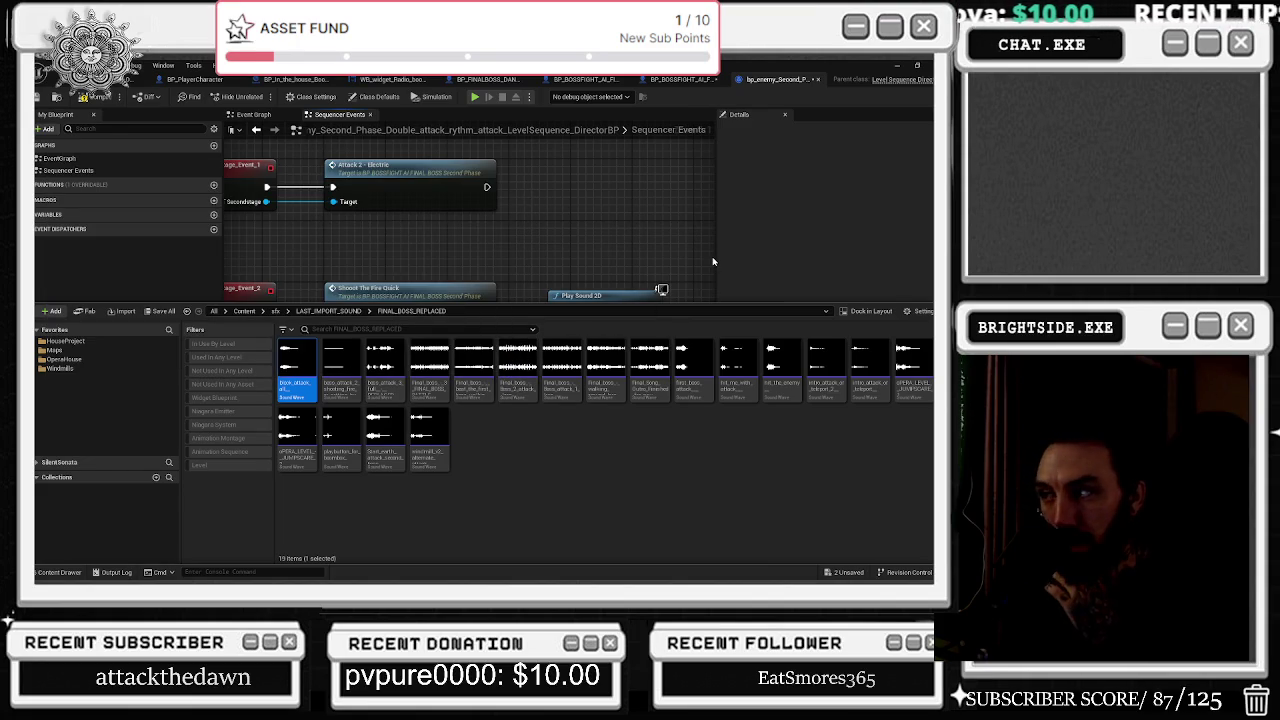
{"action": "left_click", "coordinate": [694, 358]}
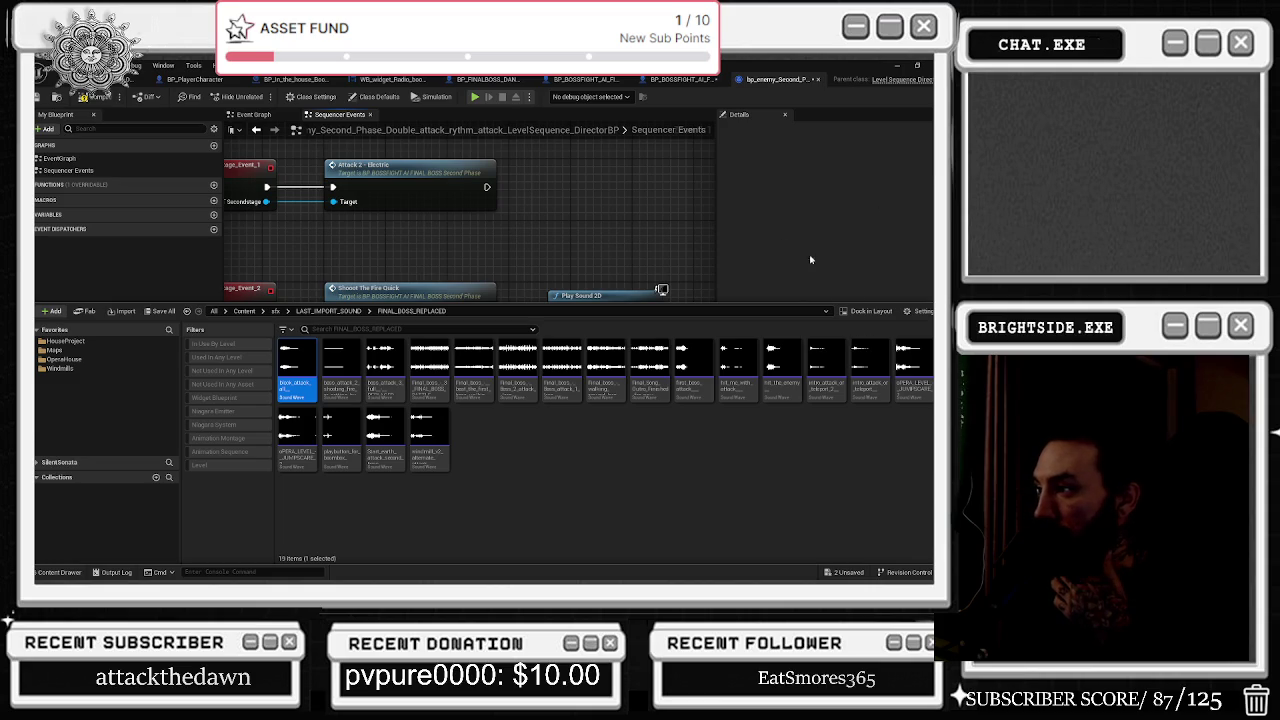
{"action": "left_click", "coordinate": [420, 236]}
Nudge the top custom event node and compile the director blueprint.
{"action": "scroll", "coordinate": [440, 280], "scroll_direction": "down", "scroll_amount": 2}
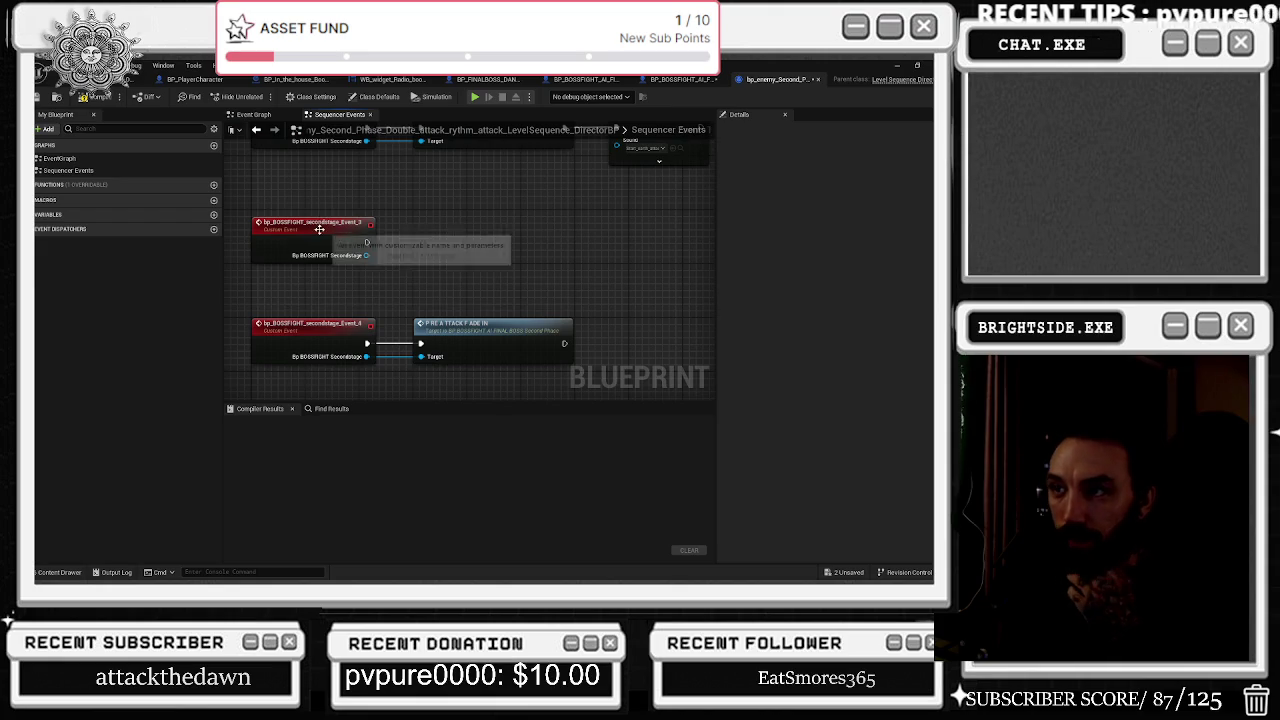
{"action": "left_click_drag", "start_coordinate": [319, 229], "coordinate": [325, 208]}
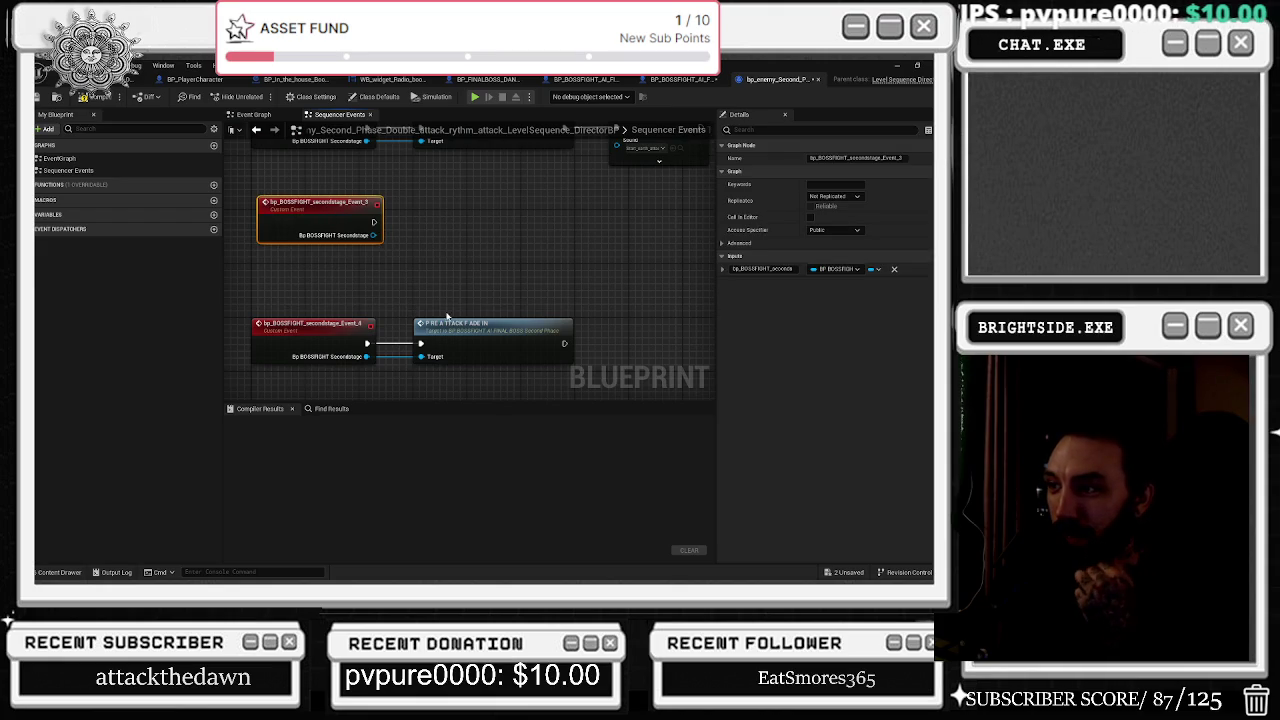
{"action": "left_click", "coordinate": [92, 100]}
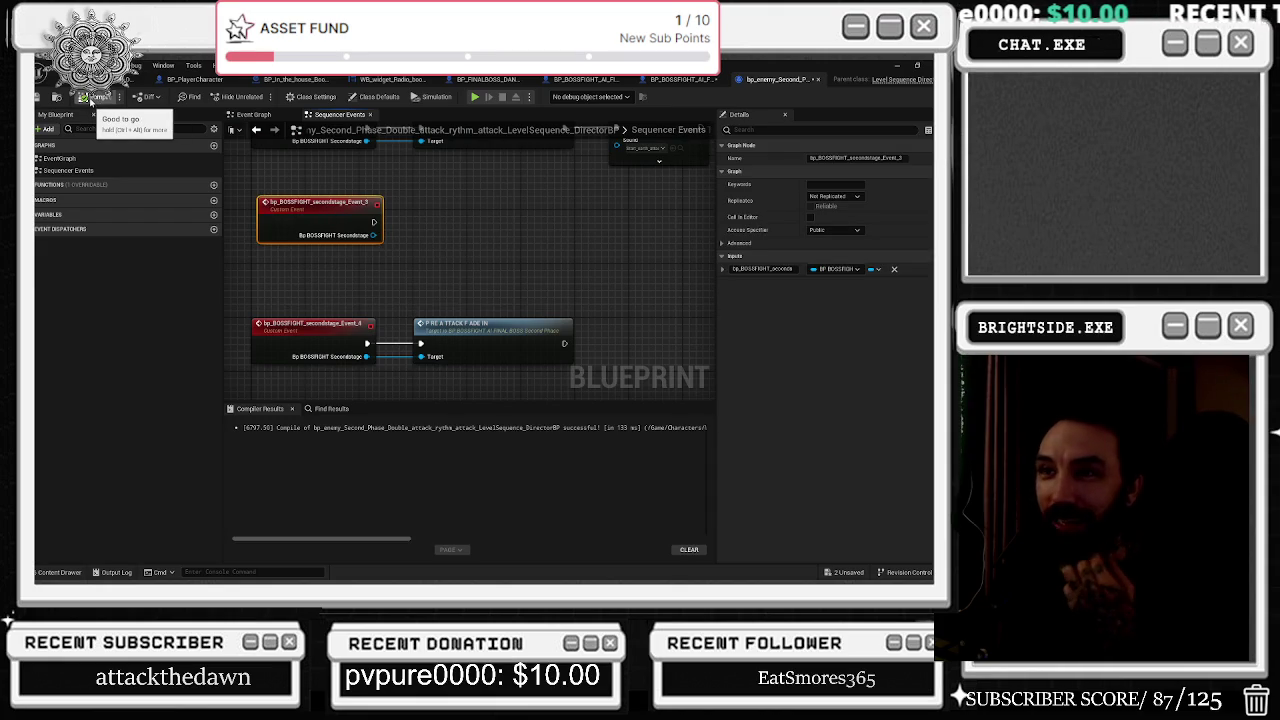
Jump from two sequencer Events keys to the director events they call.
{"action": "left_click", "coordinate": [100, 80]}
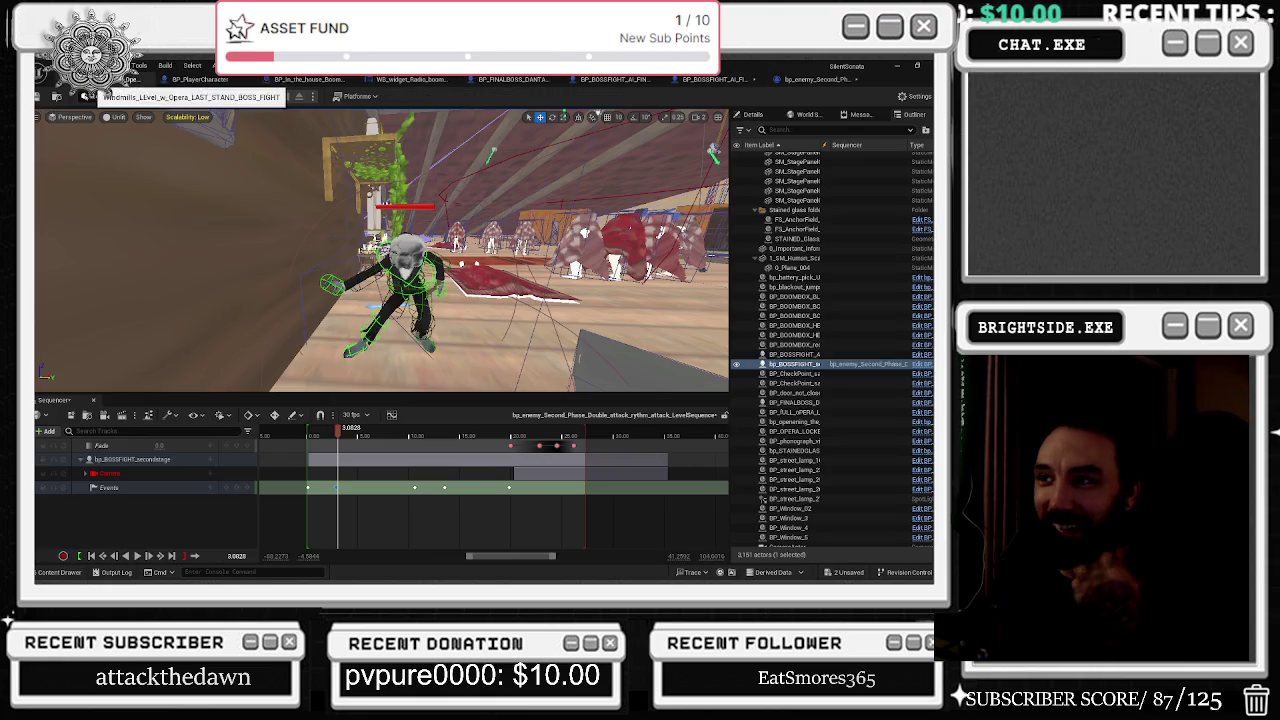
{"action": "right_click", "coordinate": [412, 486]}
{"action": "mouse_move", "coordinate": [450, 392]}
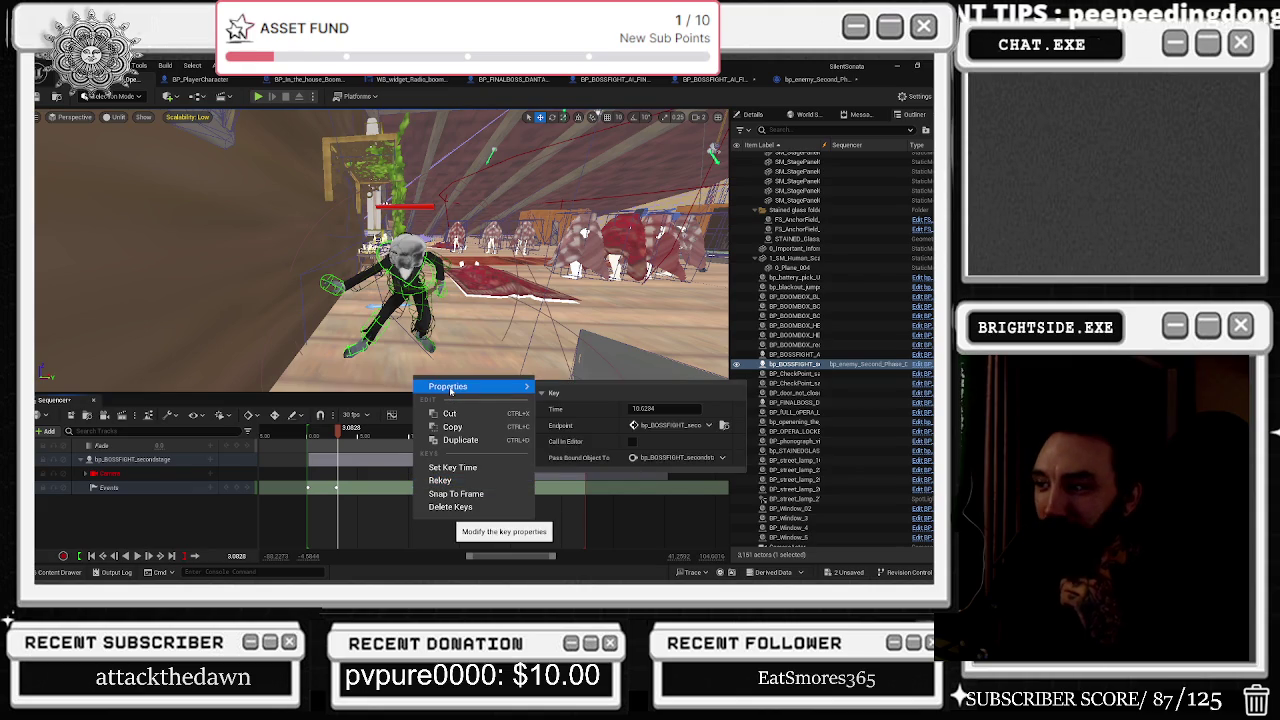
{"action": "left_click", "coordinate": [725, 427]}
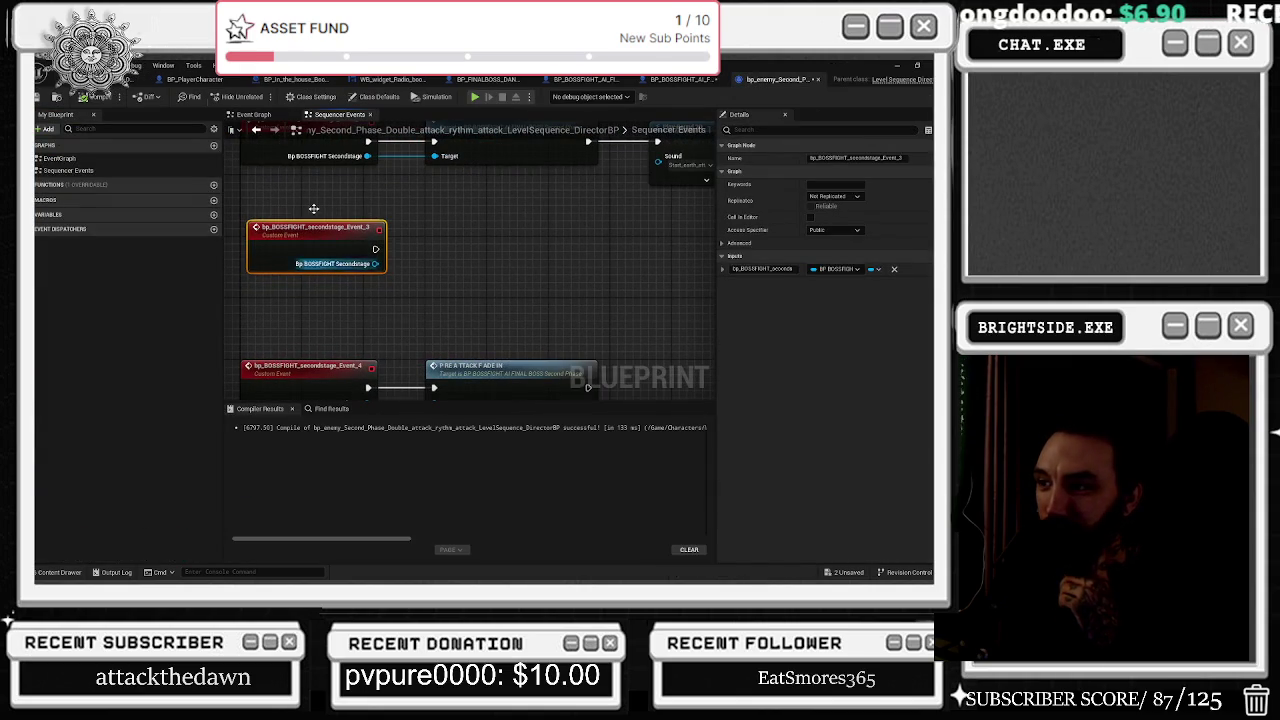
{"action": "key", "text": "alt+Tab"}
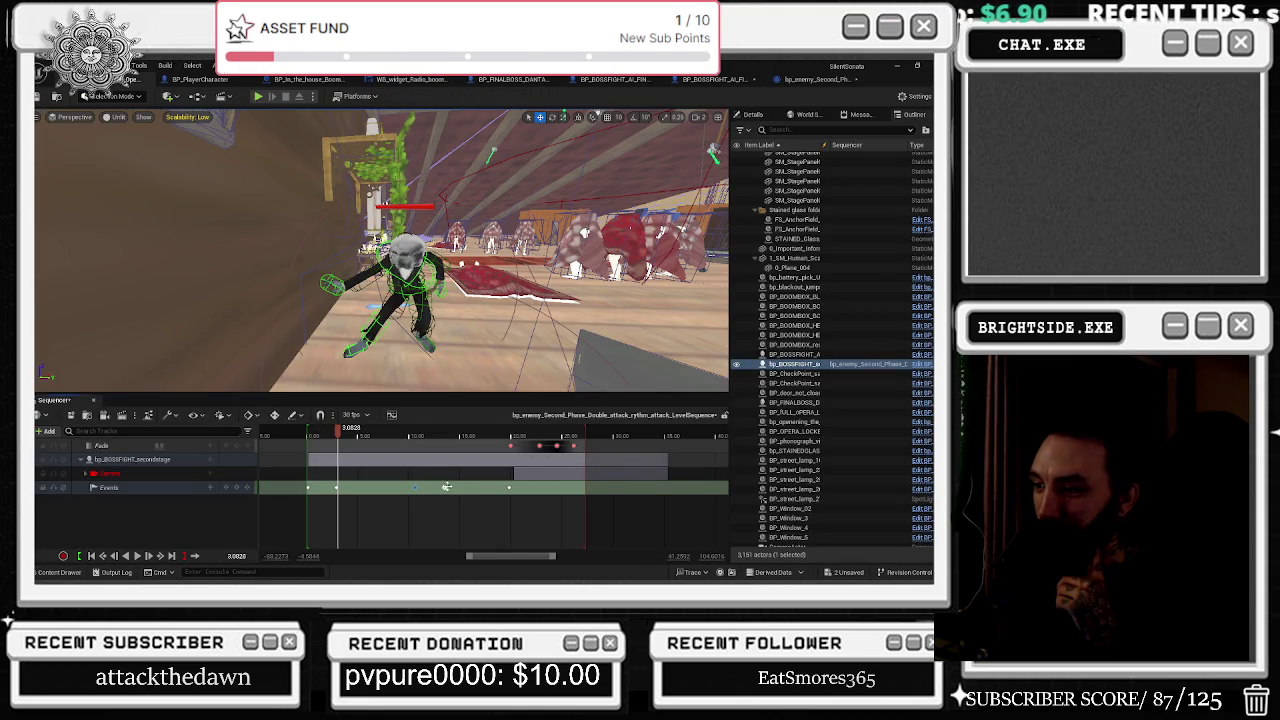
{"action": "right_click", "coordinate": [447, 487]}
{"action": "mouse_move", "coordinate": [500, 381]}
{"action": "left_click", "coordinate": [758, 428]}
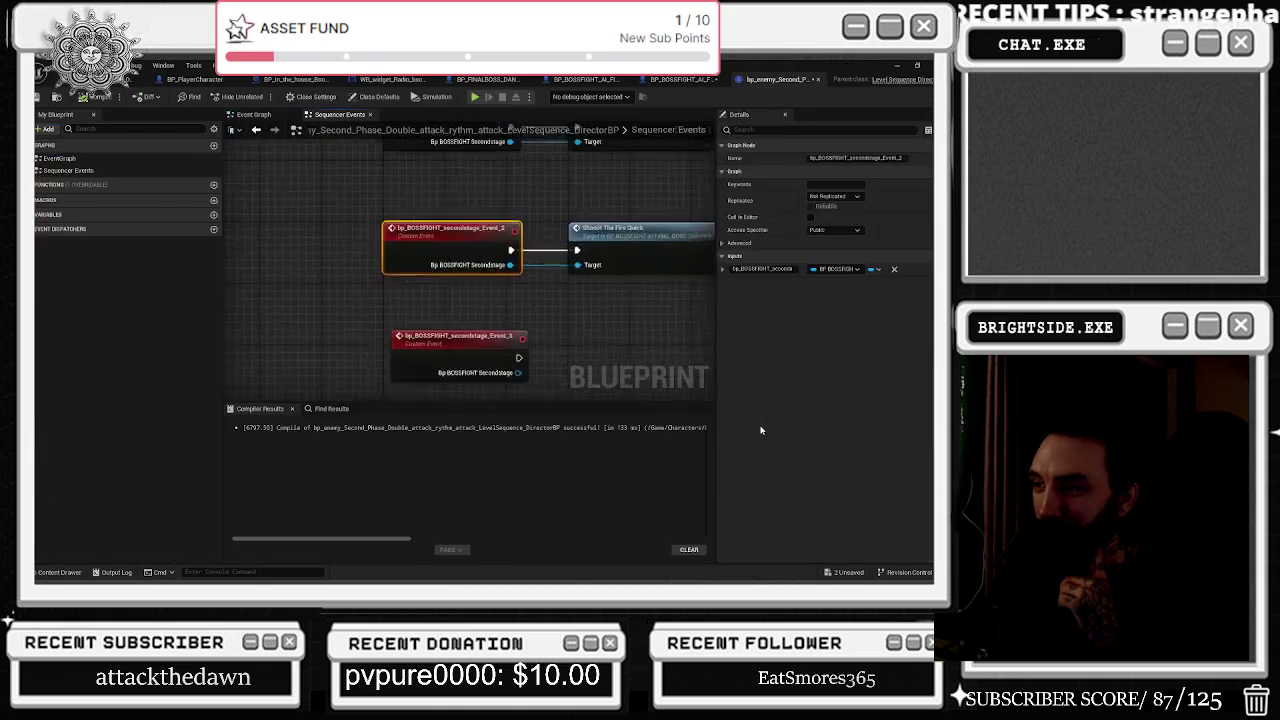
{"action": "left_click", "coordinate": [138, 79]}
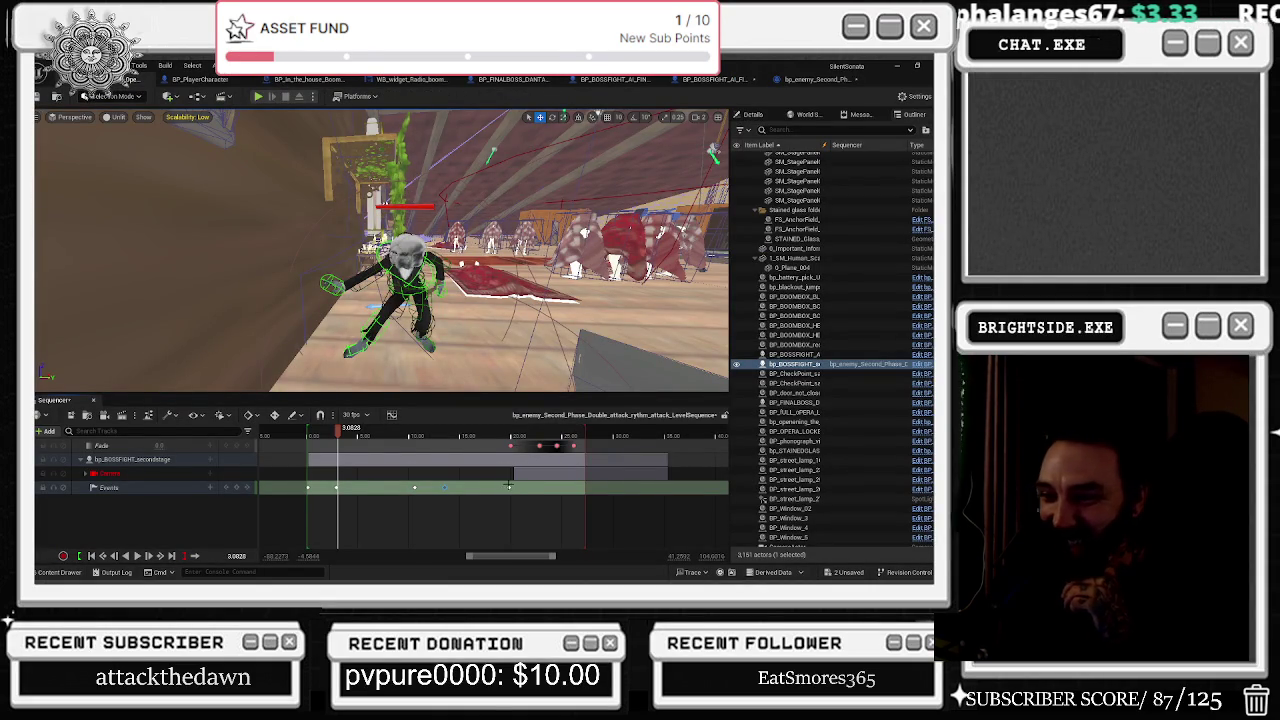
Open the director event called by the next Events key.
{"action": "right_click", "coordinate": [511, 487]}
{"action": "key", "text": "Escape"}
{"action": "right_click", "coordinate": [510, 487]}
{"action": "key", "text": "Escape"}
{"action": "right_click", "coordinate": [511, 487]}
{"action": "mouse_move", "coordinate": [545, 386]}
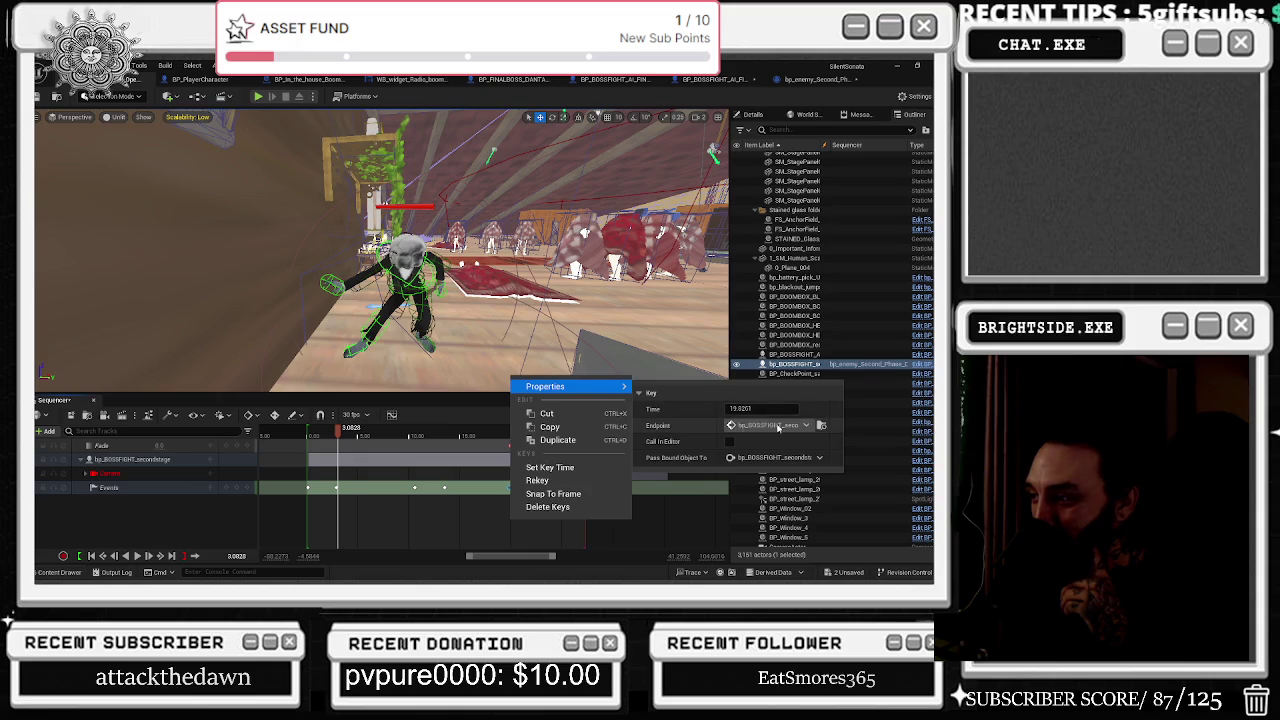
{"action": "left_click", "coordinate": [810, 426]}
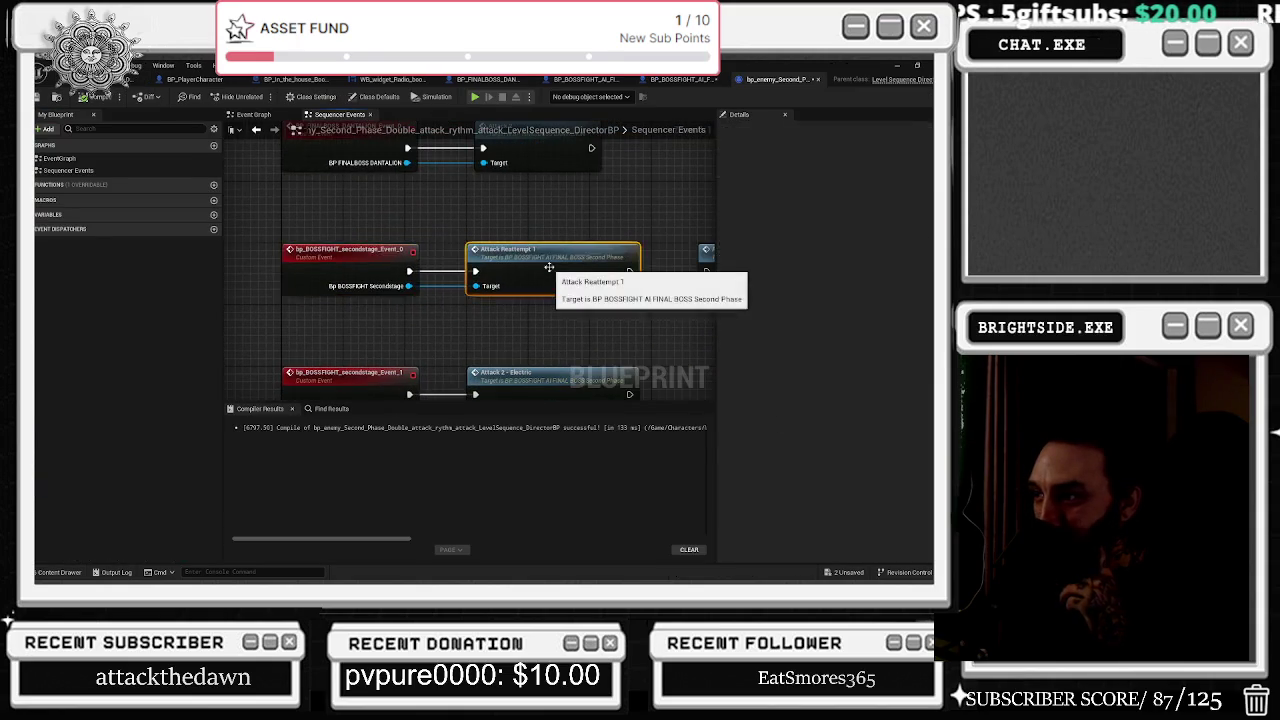
Open Attack Reattempt 1 and browse to its Play Sound 2D node's sound asset in the content.
{"action": "double_click", "coordinate": [615, 250]}
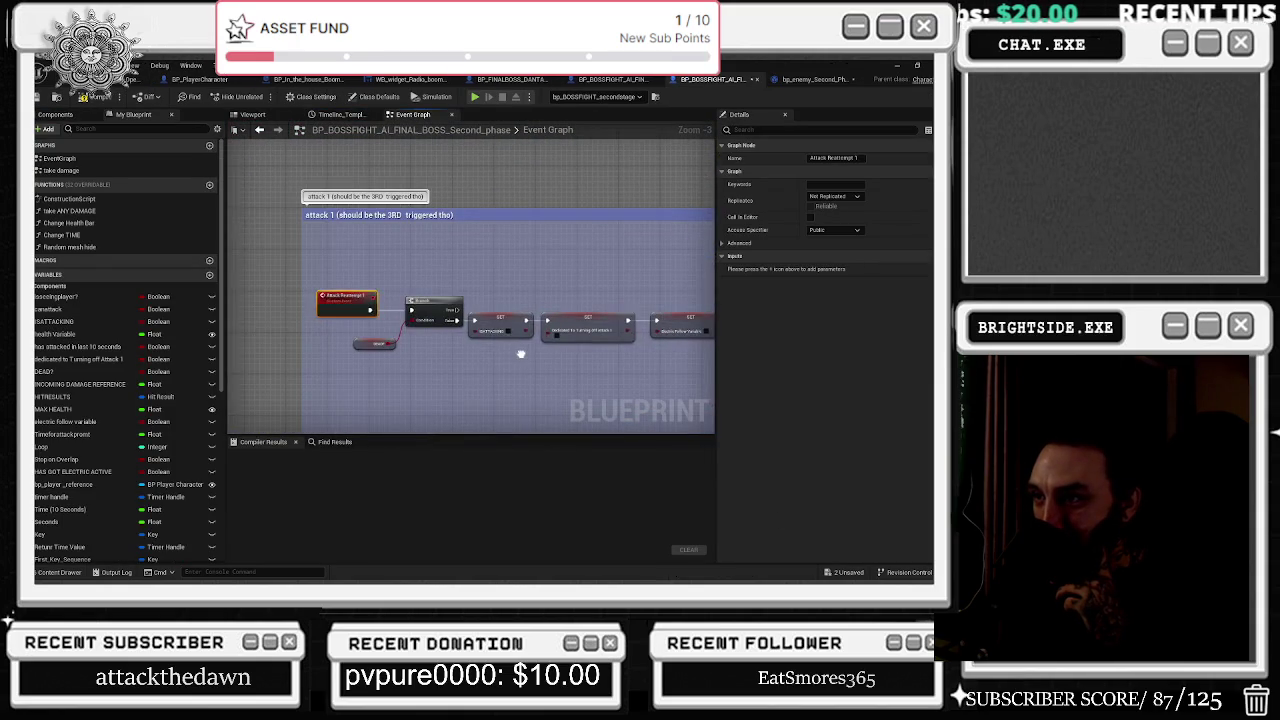
{"action": "scroll", "coordinate": [255, 300], "scroll_direction": "down", "scroll_amount": 6}
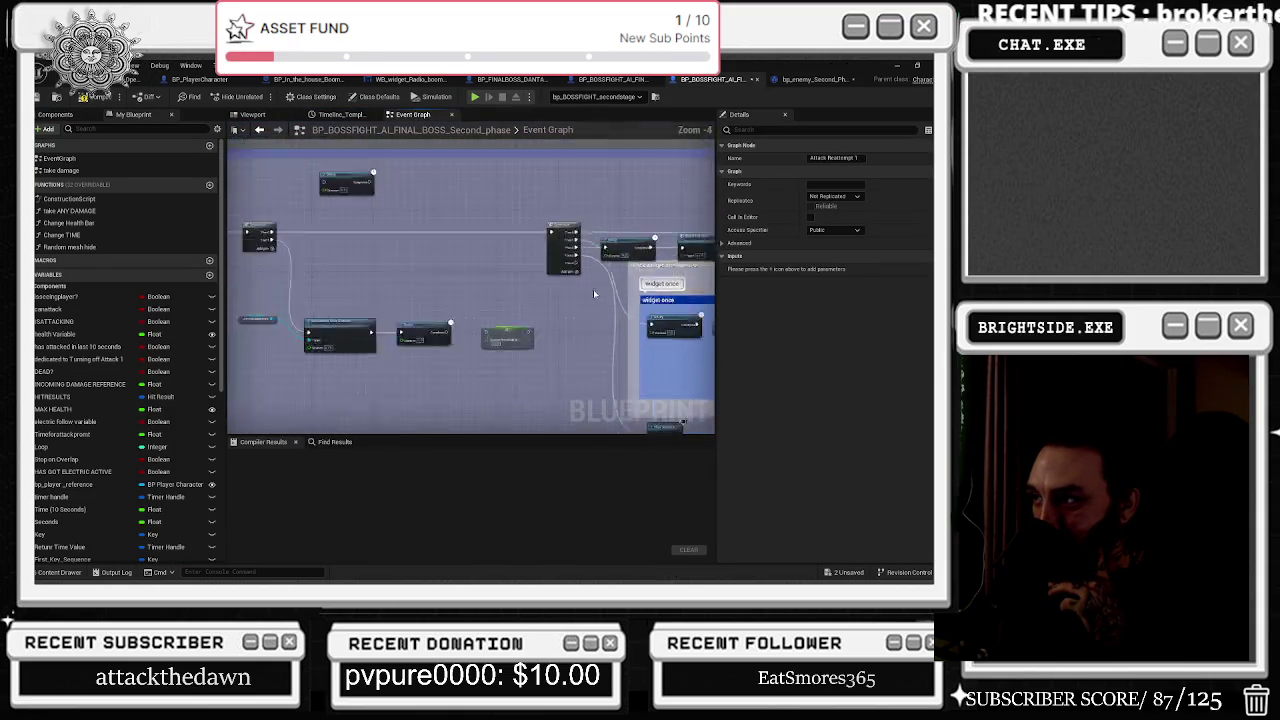
{"action": "scroll", "coordinate": [545, 320], "scroll_direction": "up", "scroll_amount": 3}
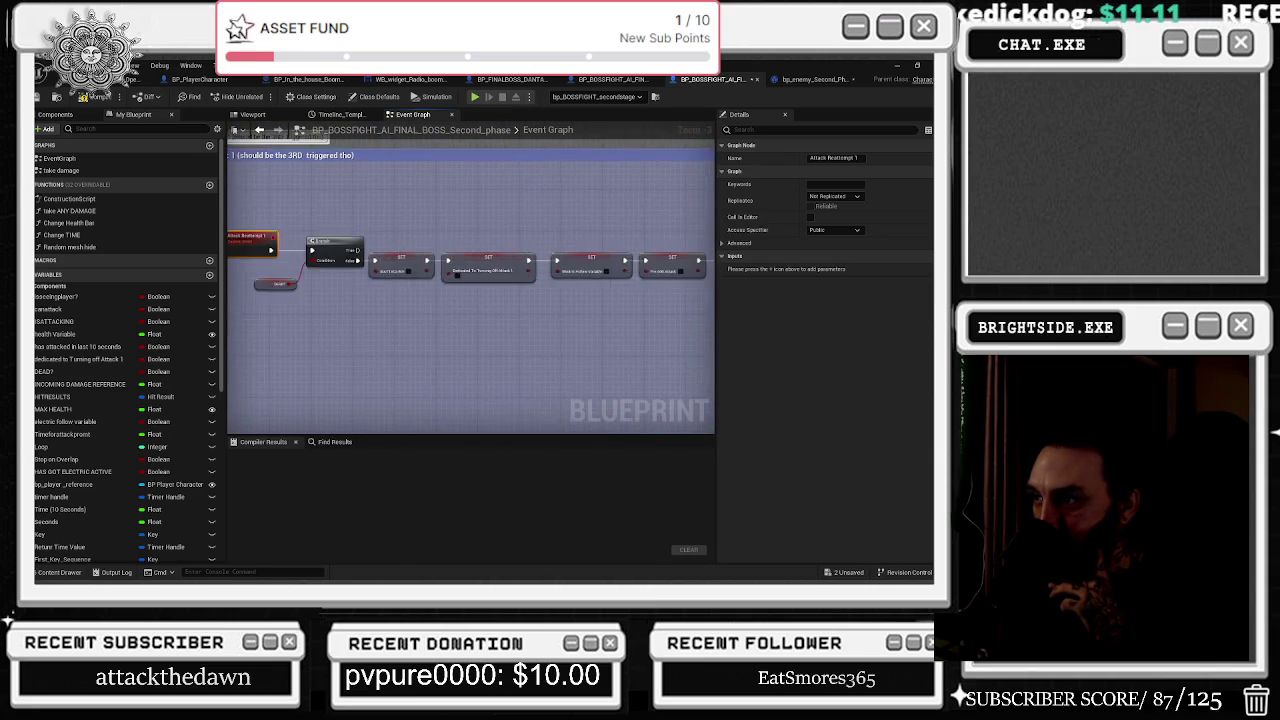
{"action": "mouse_move", "coordinate": [521, 155]}
{"action": "left_mouse_down"}
{"action": "mouse_move", "coordinate": [606, 166]}
{"action": "mouse_move", "coordinate": [369, 207]}
{"action": "left_mouse_up"}
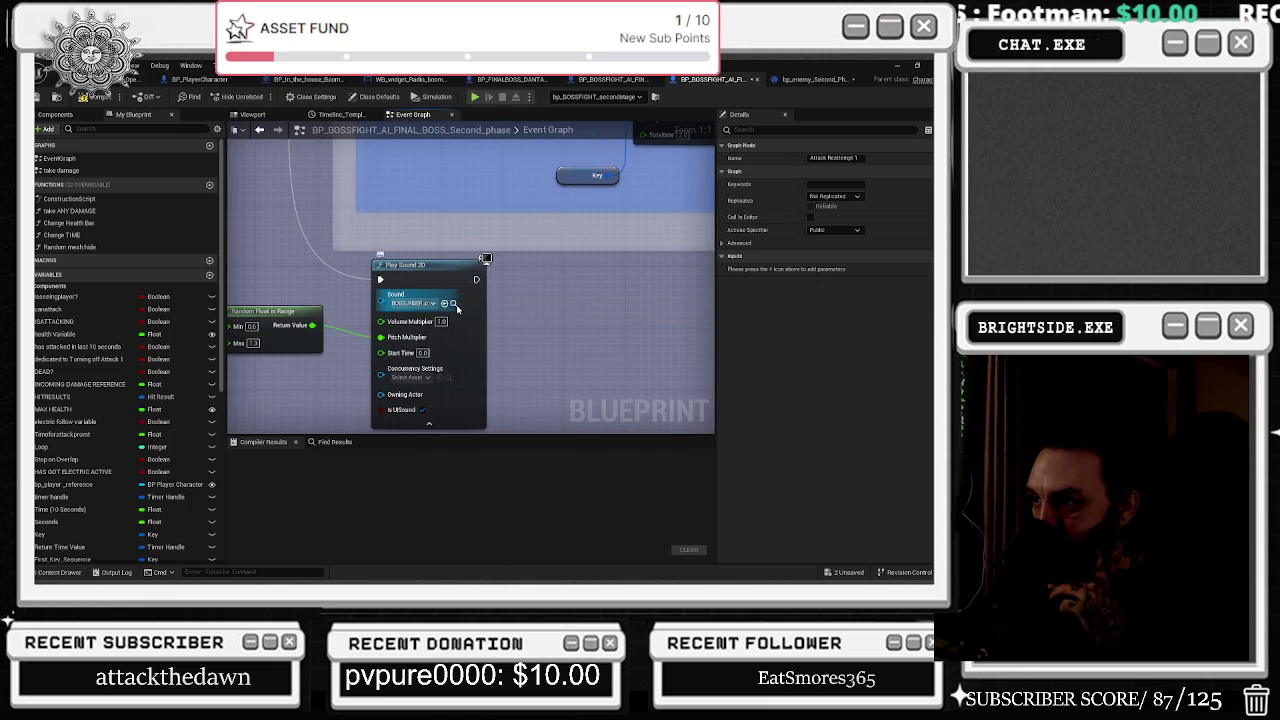
{"action": "left_click", "coordinate": [455, 304]}
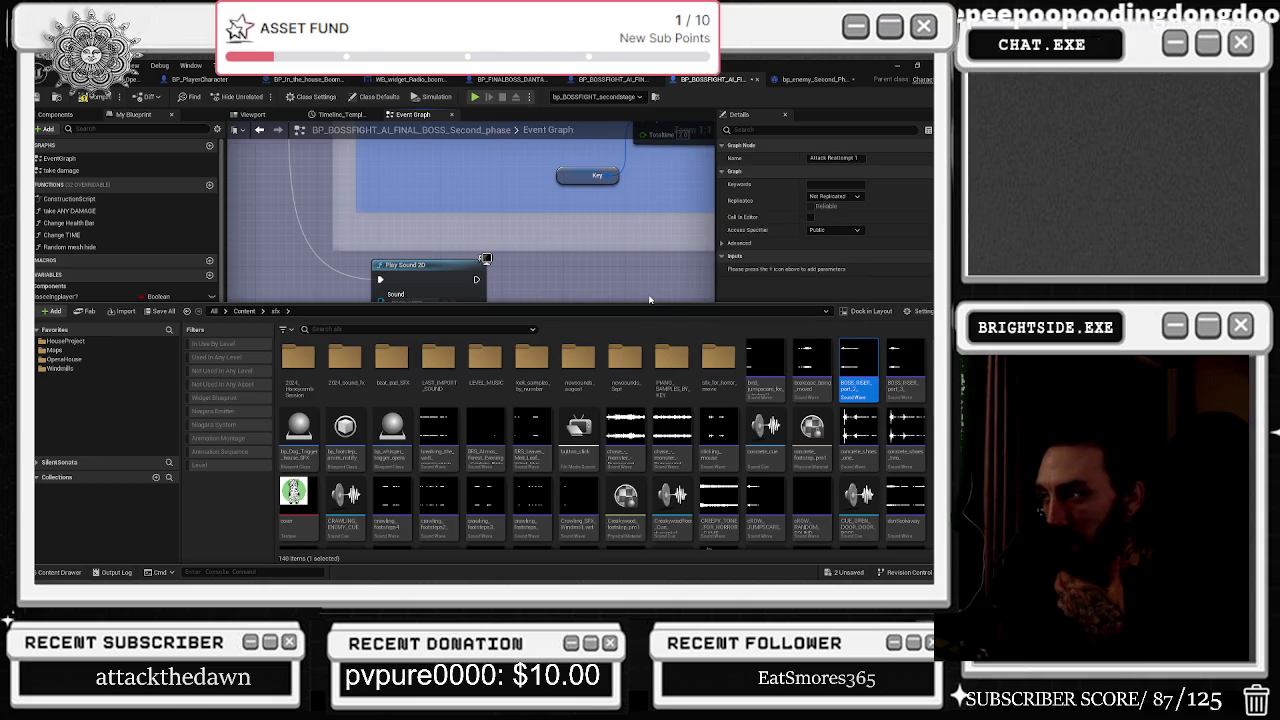
Create a sound cue from the selected riser sound wave and open it for editing.
{"action": "right_click", "coordinate": [858, 370]}
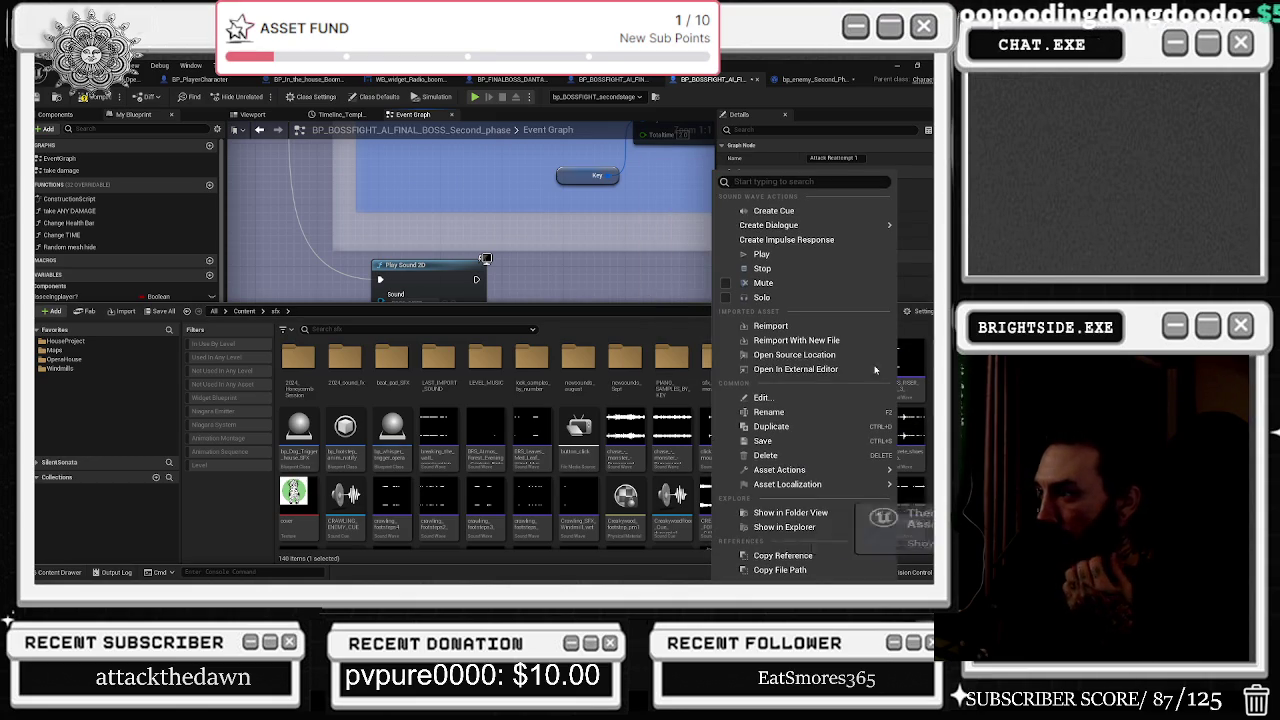
{"action": "left_click", "coordinate": [846, 212]}
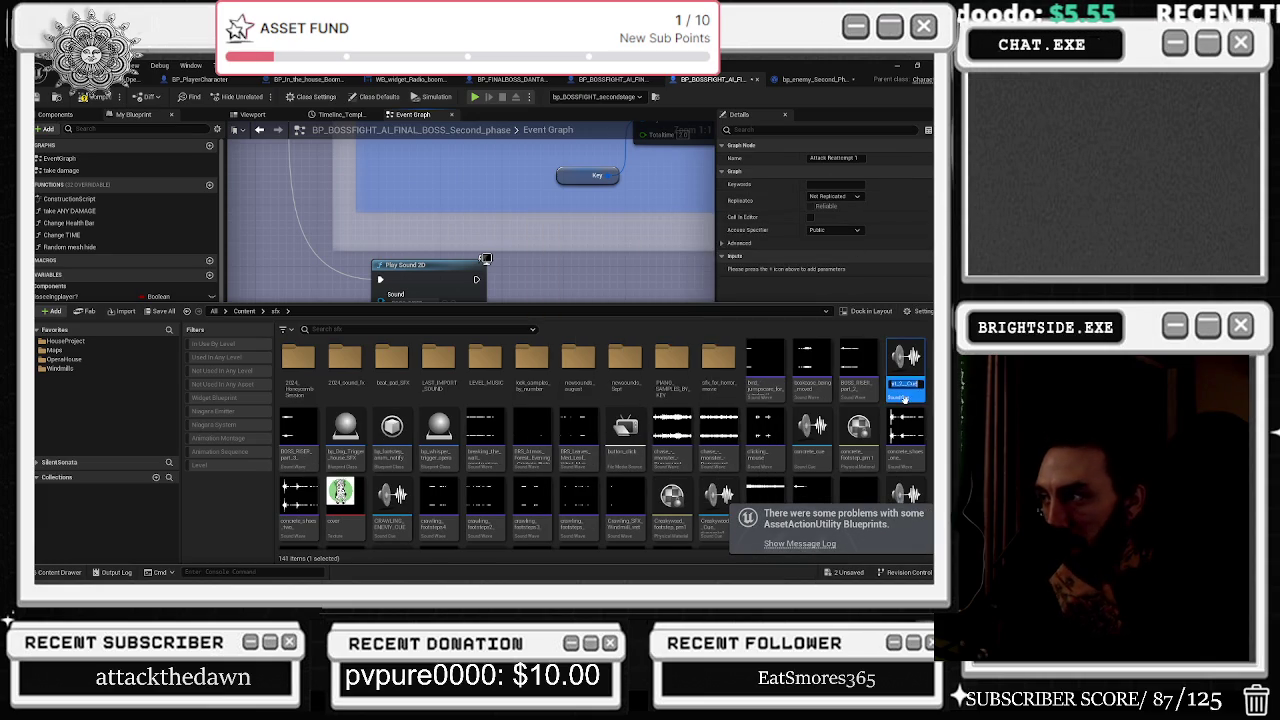
{"action": "key", "text": "Return"}
{"action": "double_click", "coordinate": [906, 370]}
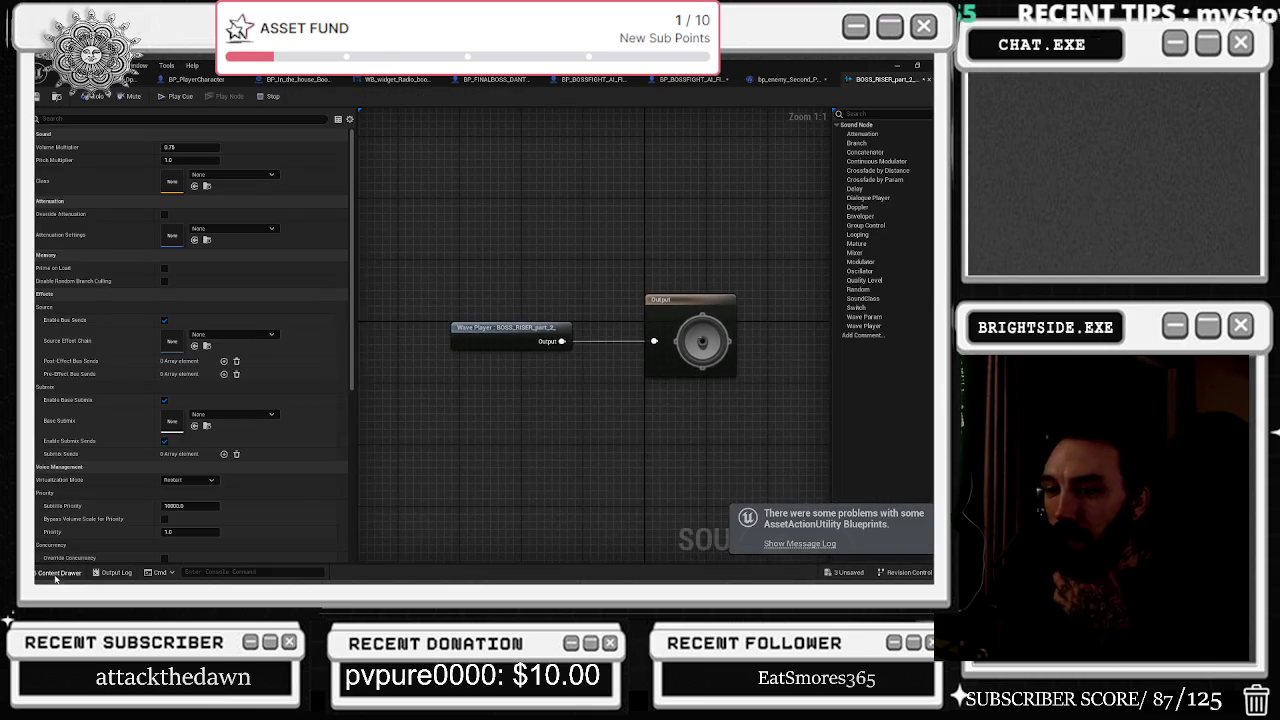
Search the assets for 'HG' and show the earth attack sound in its folder.
{"action": "left_click", "coordinate": [57, 573]}
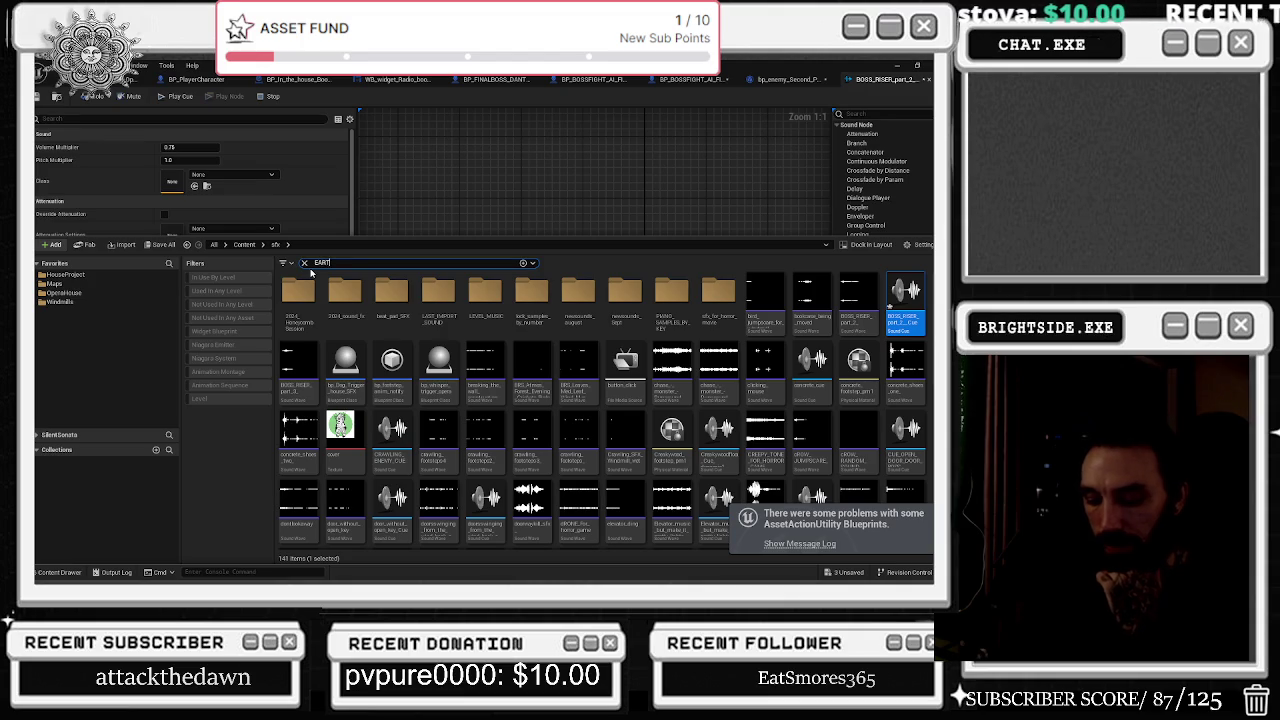
{"action": "type", "text": "HG"}
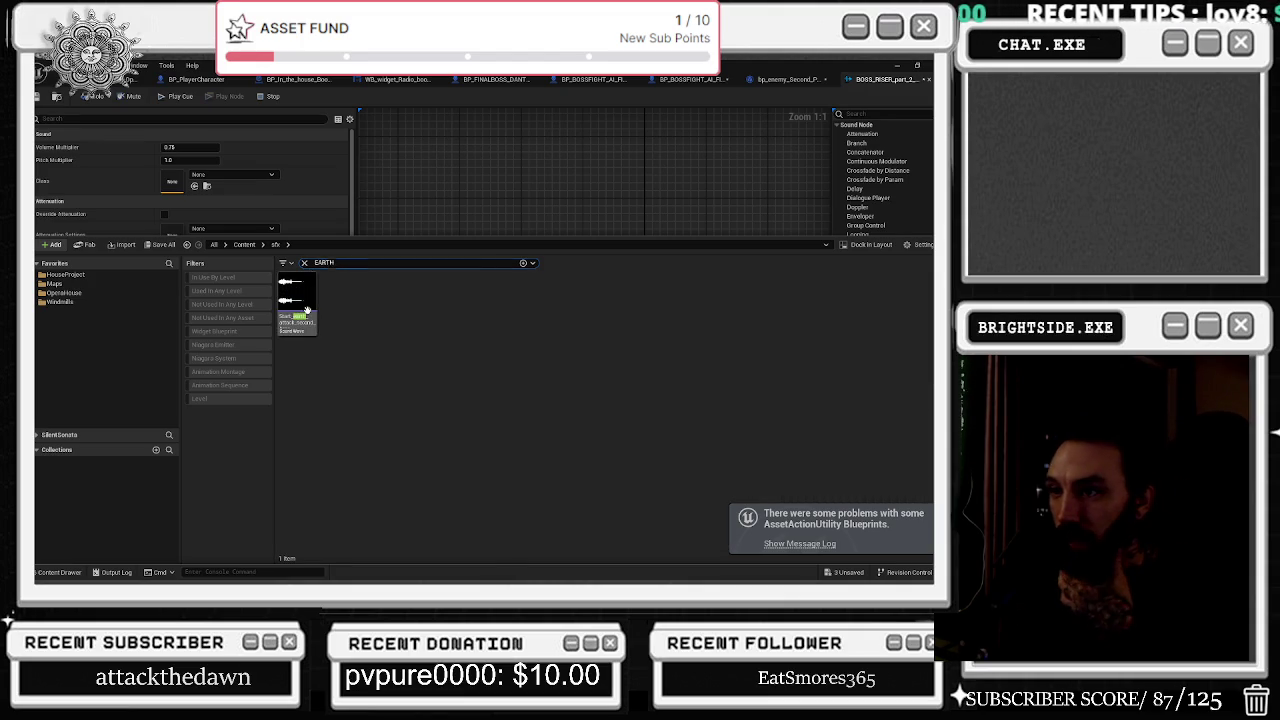
{"action": "right_click", "coordinate": [307, 311]}
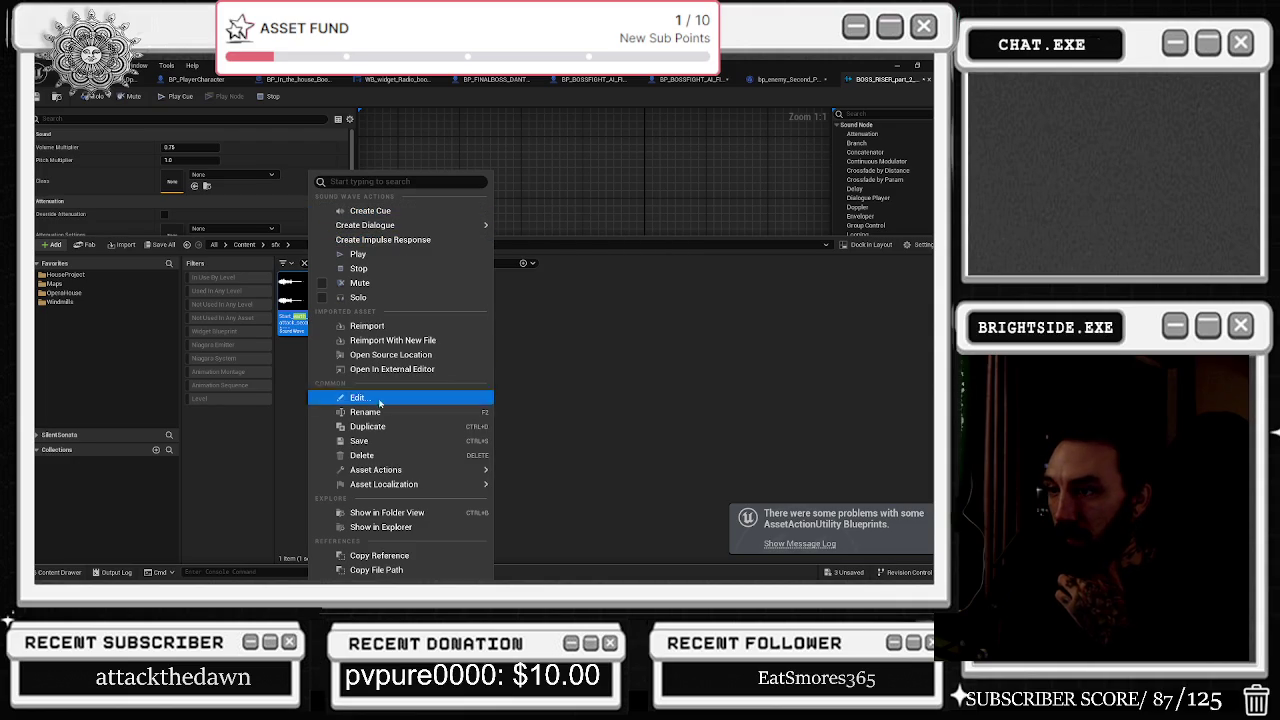
{"action": "left_click", "coordinate": [406, 512]}
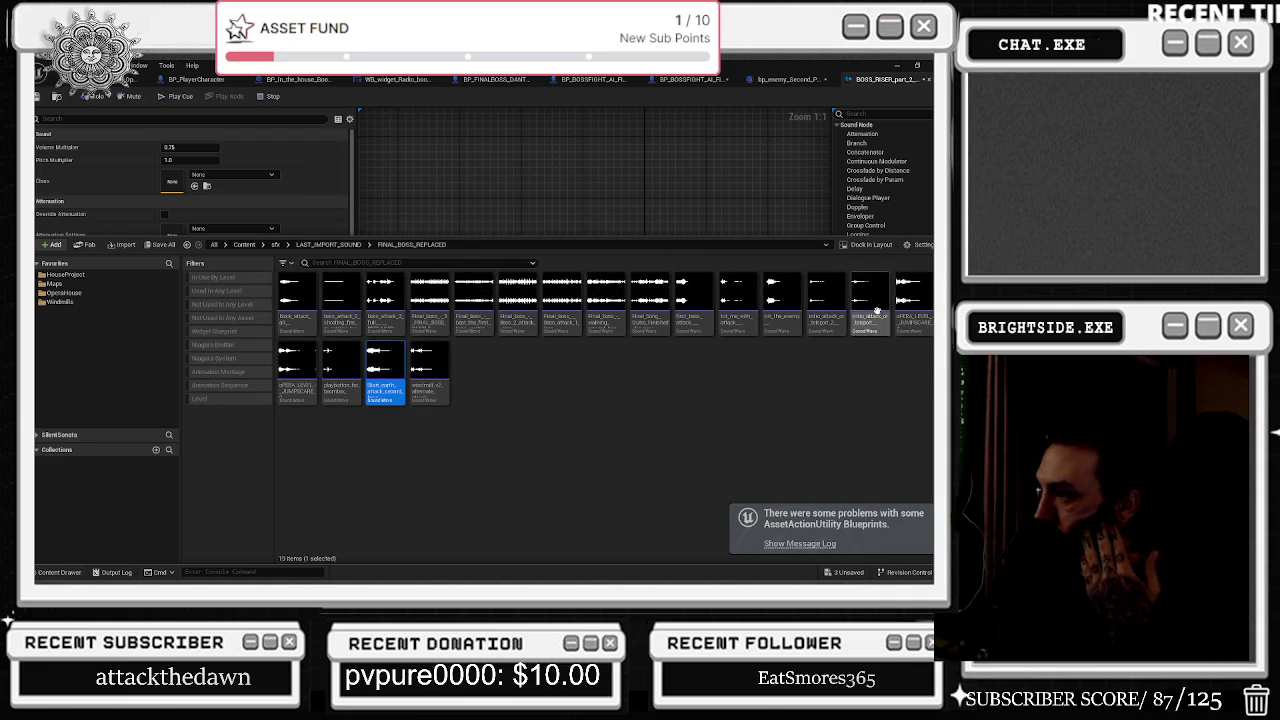
Preview the boss attack sounds and add boss_attack_2_shooting_fire_or_getting_hurt to the cue.
{"action": "left_click", "coordinate": [826, 291]}
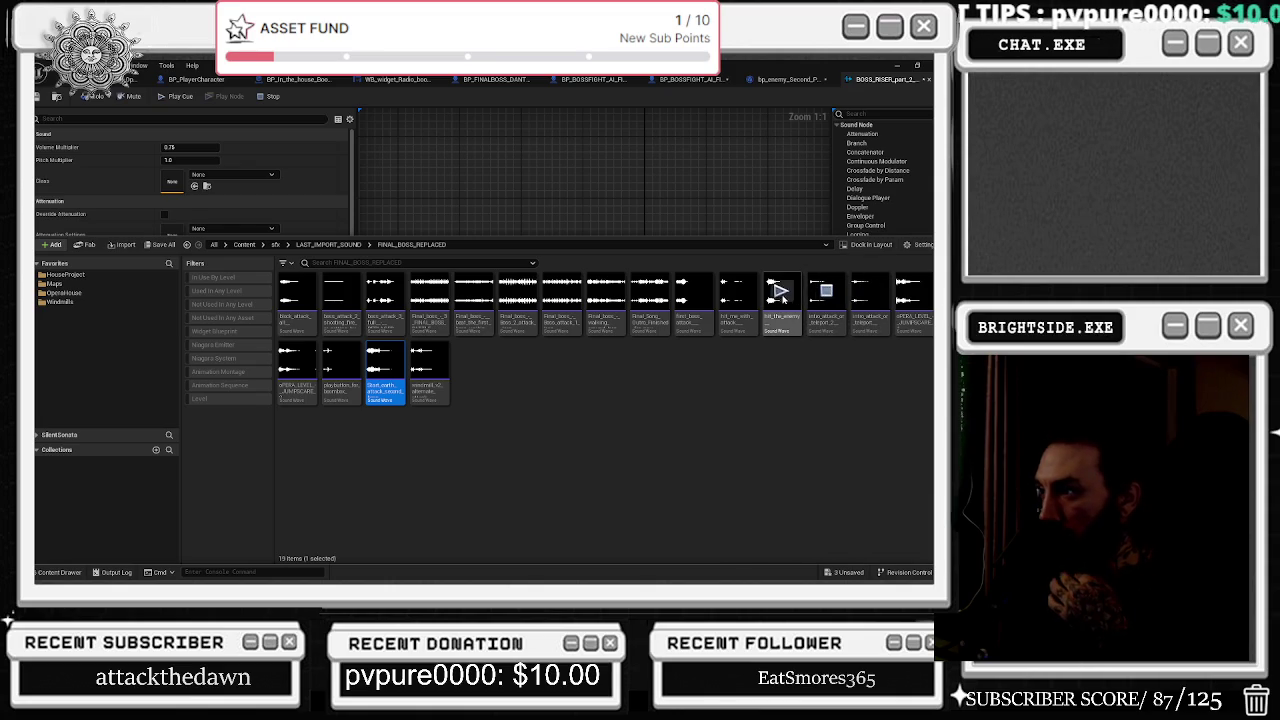
{"action": "mouse_move", "coordinate": [741, 290]}
{"action": "mouse_move", "coordinate": [689, 297]}
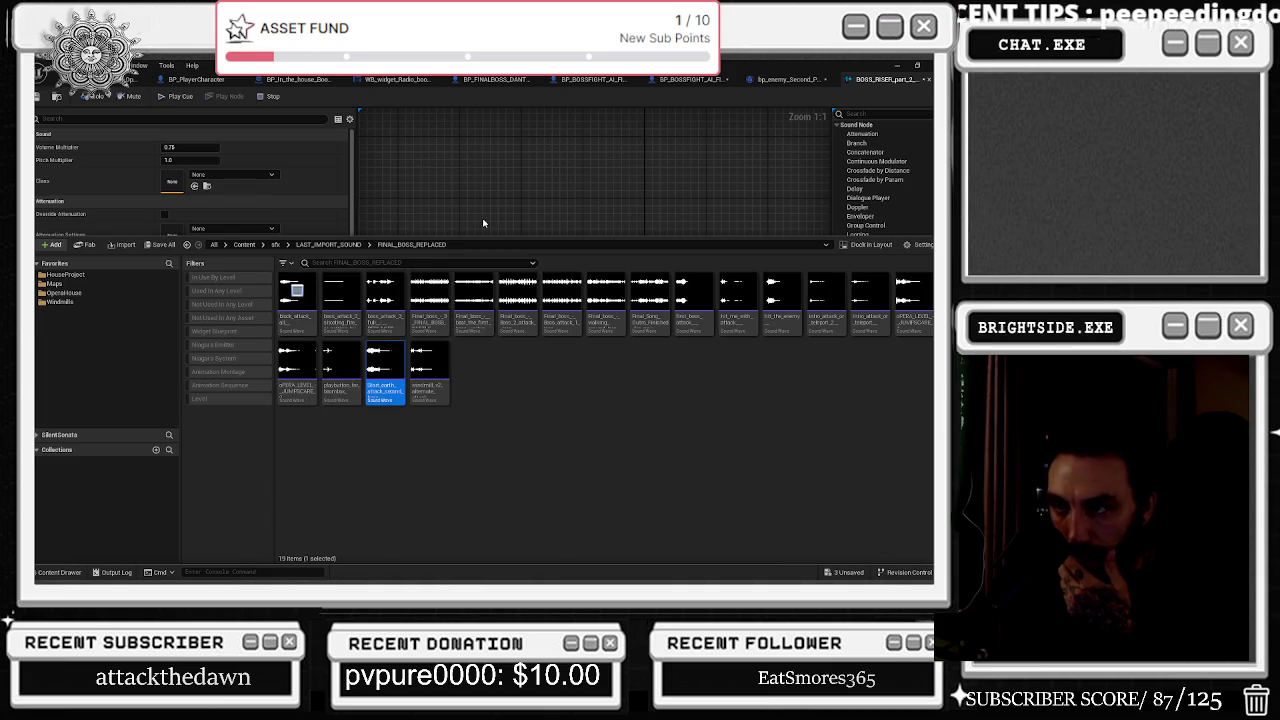
{"action": "mouse_move", "coordinate": [434, 271]}
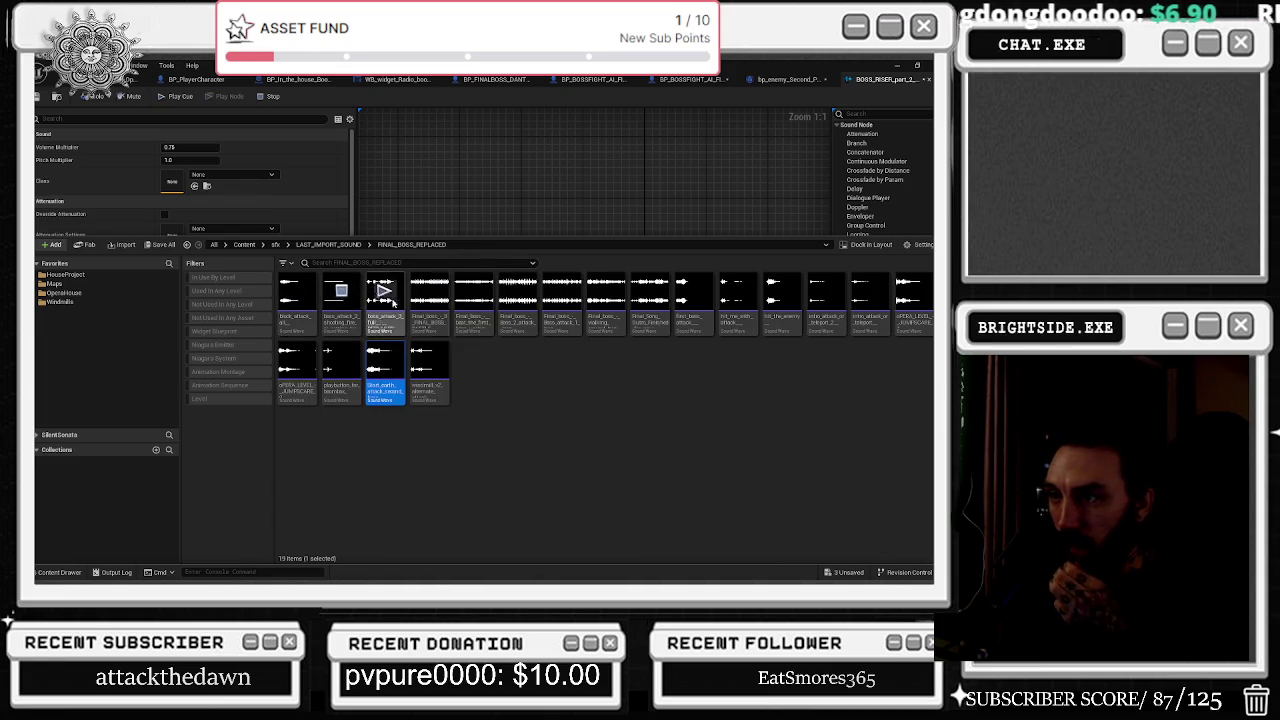
{"action": "mouse_move", "coordinate": [357, 308]}
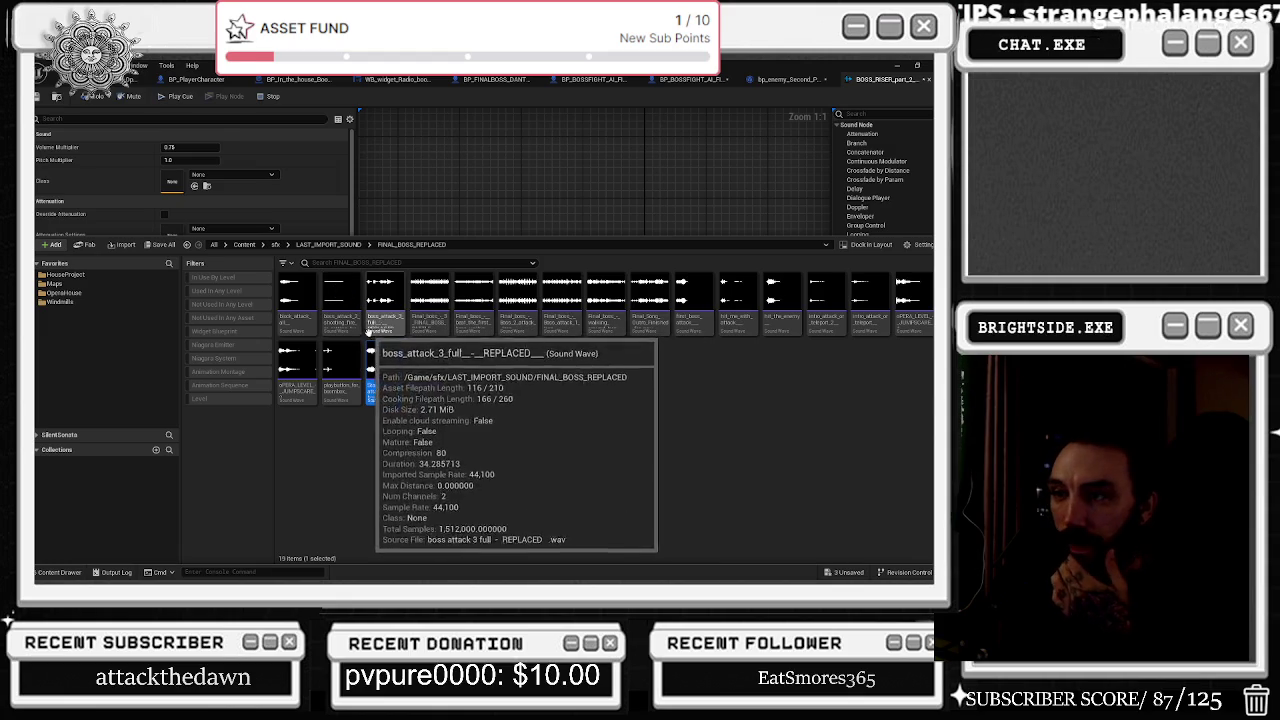
{"action": "mouse_move", "coordinate": [364, 346]}
{"action": "mouse_move", "coordinate": [385, 375]}
{"action": "left_mouse_down"}
{"action": "mouse_move", "coordinate": [470, 257]}
{"action": "mouse_move", "coordinate": [420, 220]}
{"action": "left_mouse_up"}
Add a Mixer fed by the shooting and riser players and wire it to Output.
{"action": "left_click", "coordinate": [467, 222]}
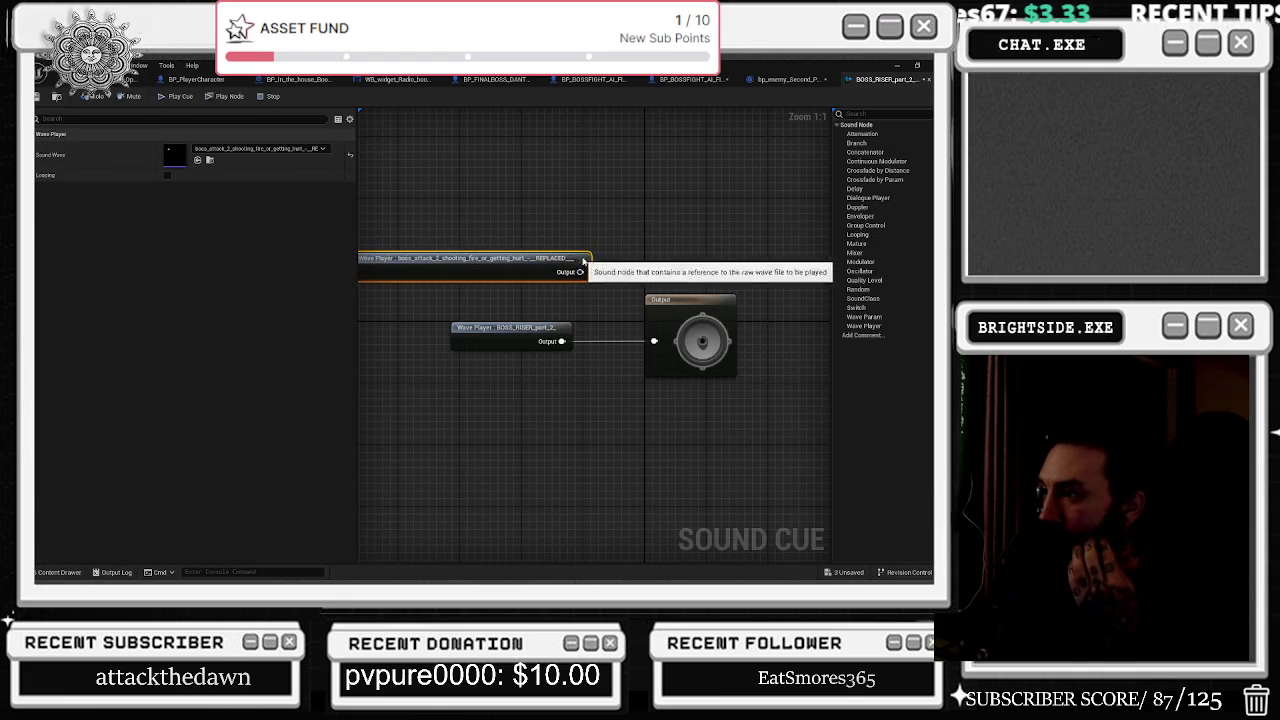
{"action": "left_click_drag", "start_coordinate": [449, 233], "coordinate": [520, 231]}
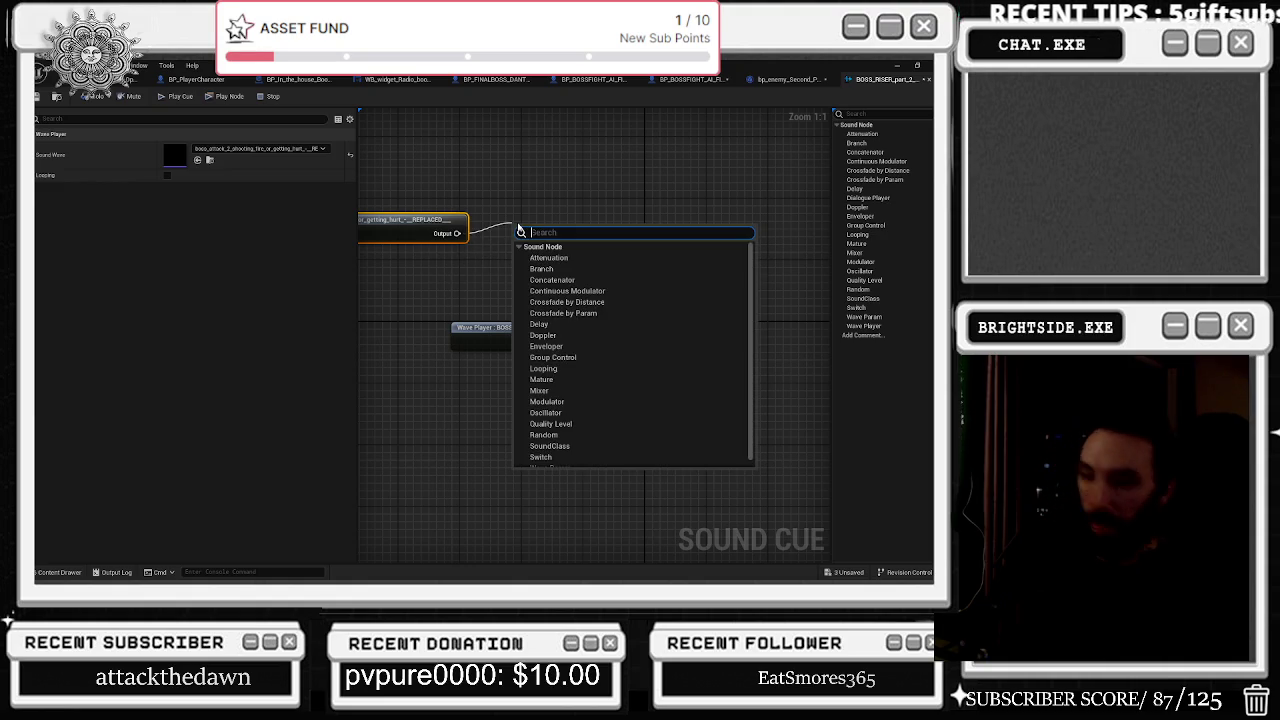
{"action": "type", "text": "mixer"}
{"action": "key", "text": "Return"}
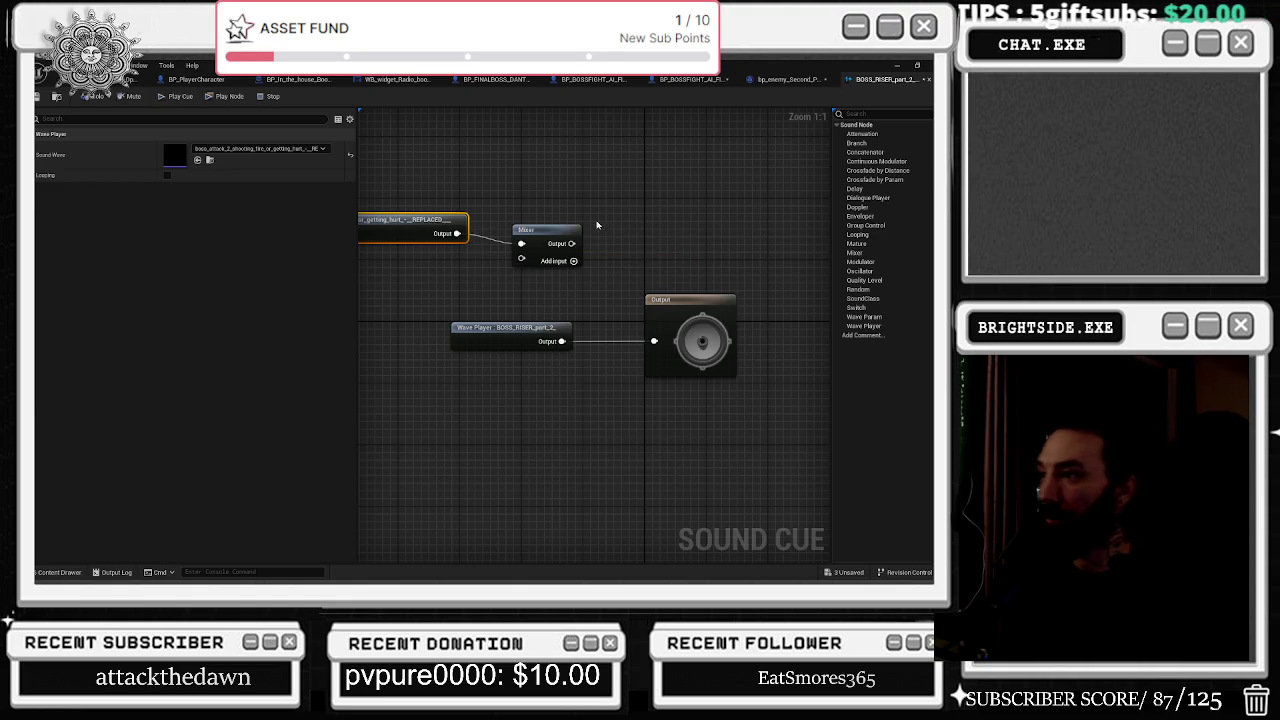
{"action": "left_click_drag", "start_coordinate": [565, 317], "coordinate": [654, 341]}
{"action": "left_click_drag", "start_coordinate": [562, 341], "coordinate": [546, 271]}
{"action": "left_click_drag", "start_coordinate": [561, 228], "coordinate": [586, 241]}
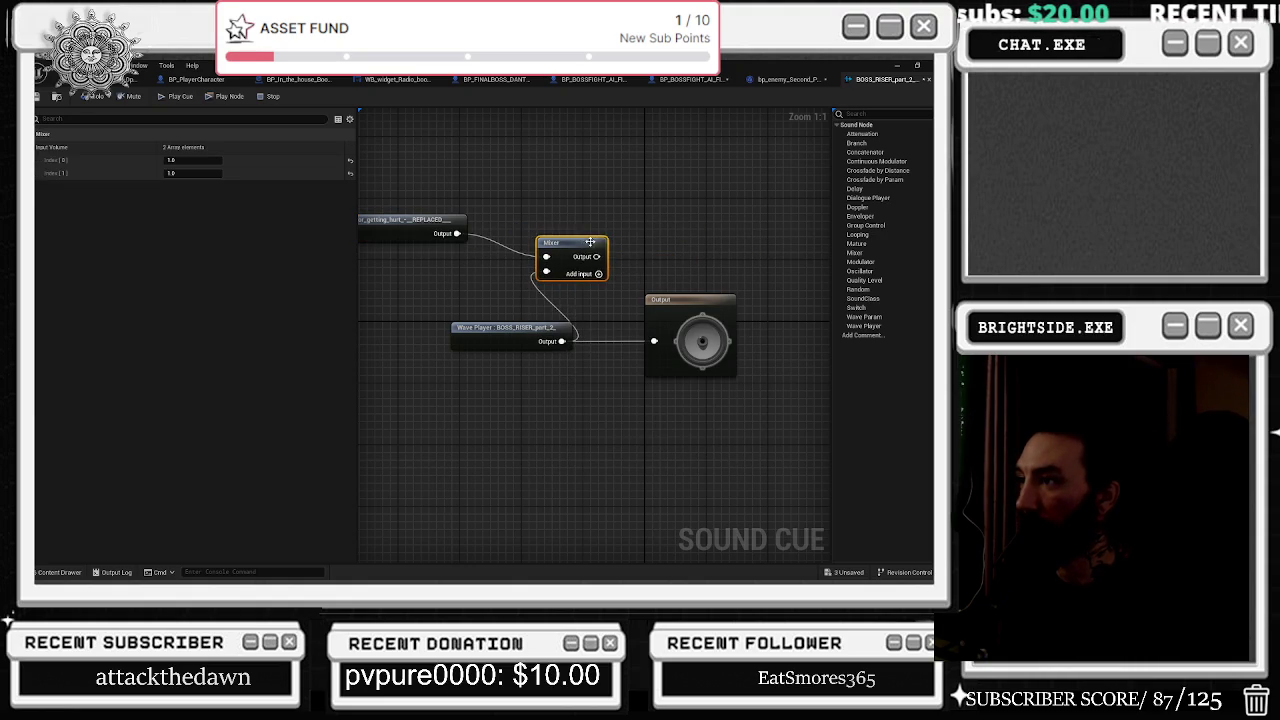
{"action": "left_click_drag", "start_coordinate": [665, 307], "coordinate": [668, 310]}
{"action": "left_click", "coordinate": [680, 305]}
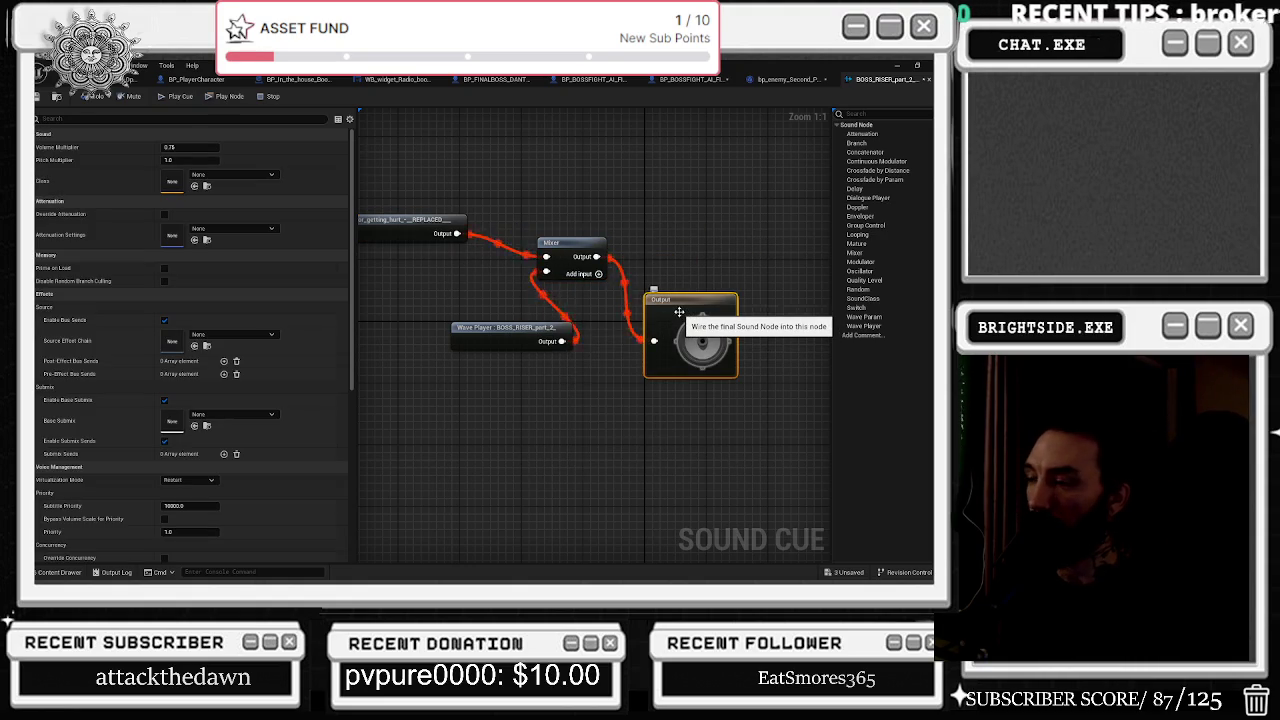
Add a block_attack_all Wave Player and wire it into a third Mixer input.
{"action": "mouse_move", "coordinate": [500, 330]}
{"action": "left_mouse_down"}
{"action": "mouse_move", "coordinate": [414, 293]}
{"action": "mouse_move", "coordinate": [407, 274]}
{"action": "left_mouse_up"}
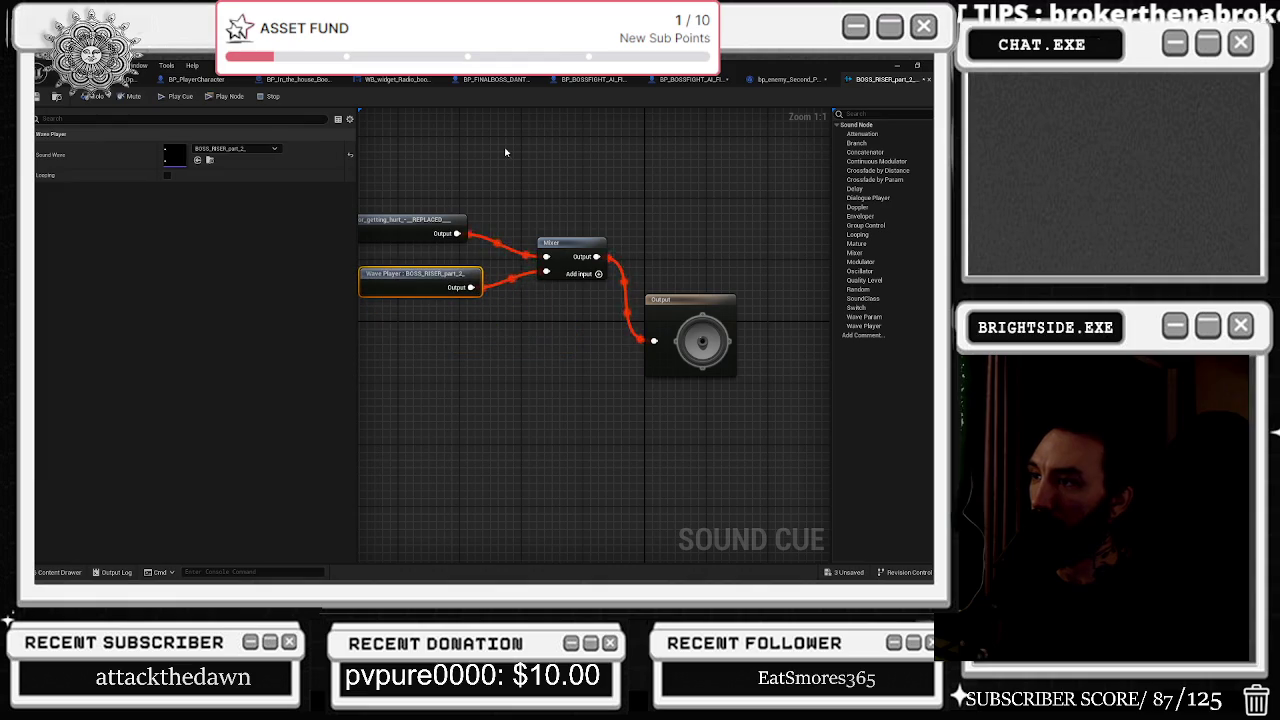
{"action": "left_click_drag", "start_coordinate": [519, 172], "coordinate": [613, 158]}
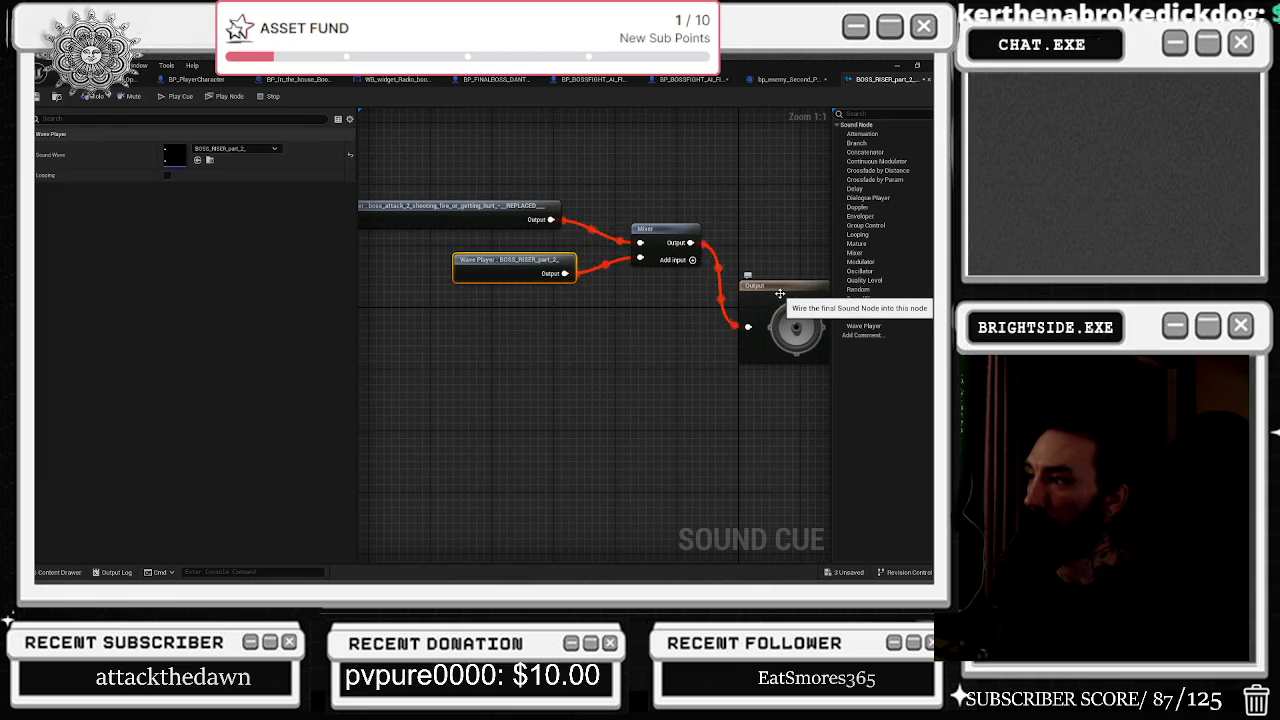
{"action": "left_click", "coordinate": [781, 298]}
{"action": "left_click", "coordinate": [59, 572]}
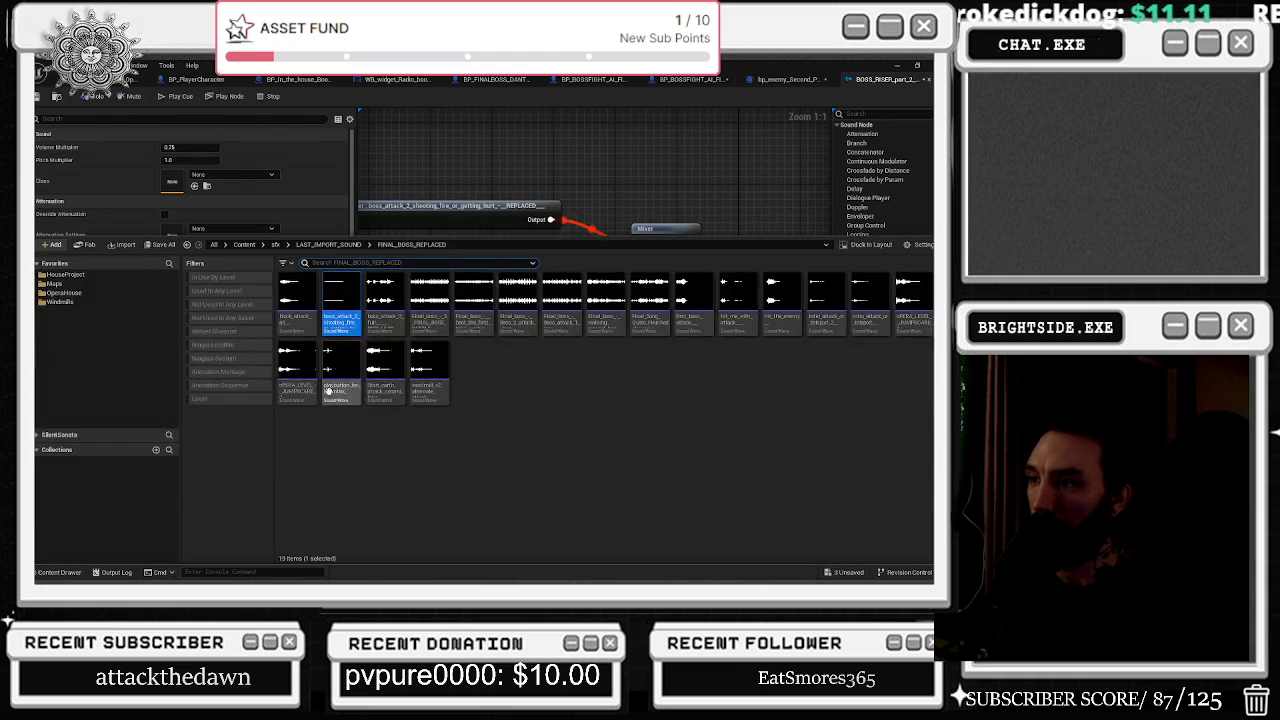
{"action": "mouse_move", "coordinate": [305, 328]}
{"action": "left_mouse_down"}
{"action": "mouse_move", "coordinate": [440, 150]}
{"action": "mouse_move", "coordinate": [497, 145]}
{"action": "left_mouse_up"}
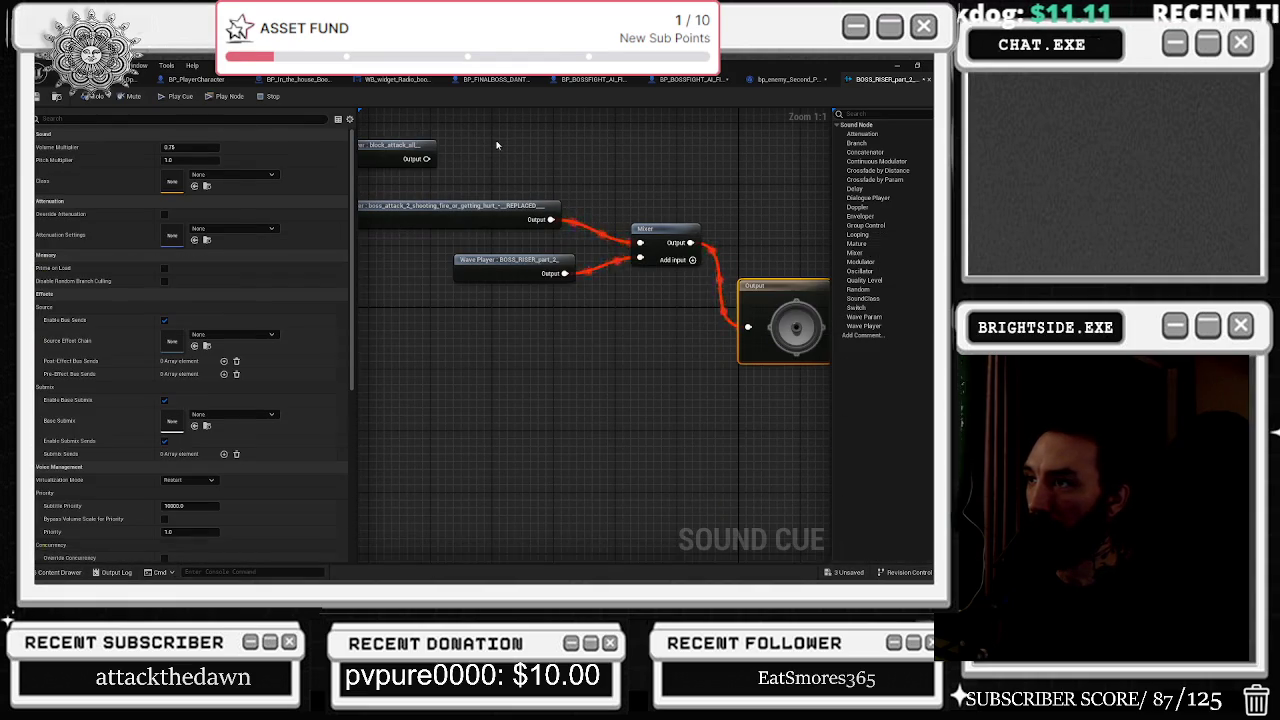
{"action": "left_click", "coordinate": [692, 259]}
{"action": "left_click", "coordinate": [400, 147]}
{"action": "mouse_move", "coordinate": [400, 147]}
{"action": "left_mouse_down"}
{"action": "mouse_move", "coordinate": [505, 142]}
{"action": "mouse_move", "coordinate": [640, 271]}
{"action": "left_mouse_up"}
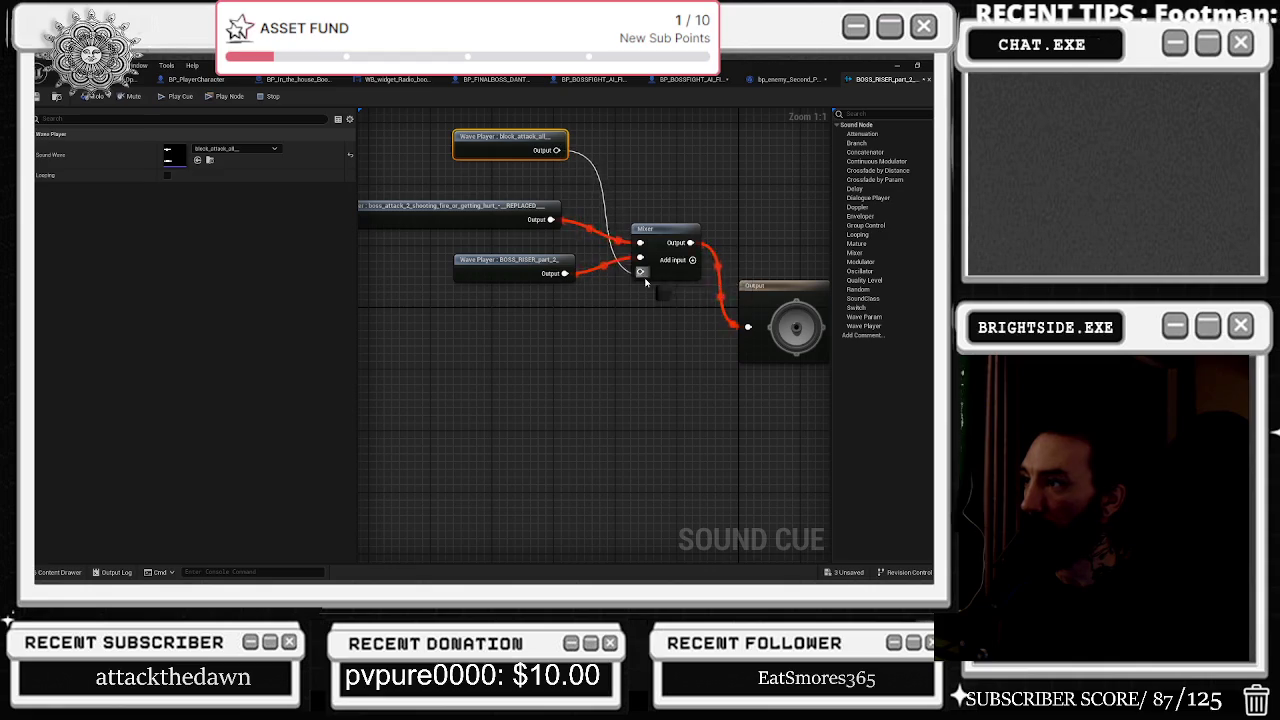
{"action": "left_click", "coordinate": [758, 305]}
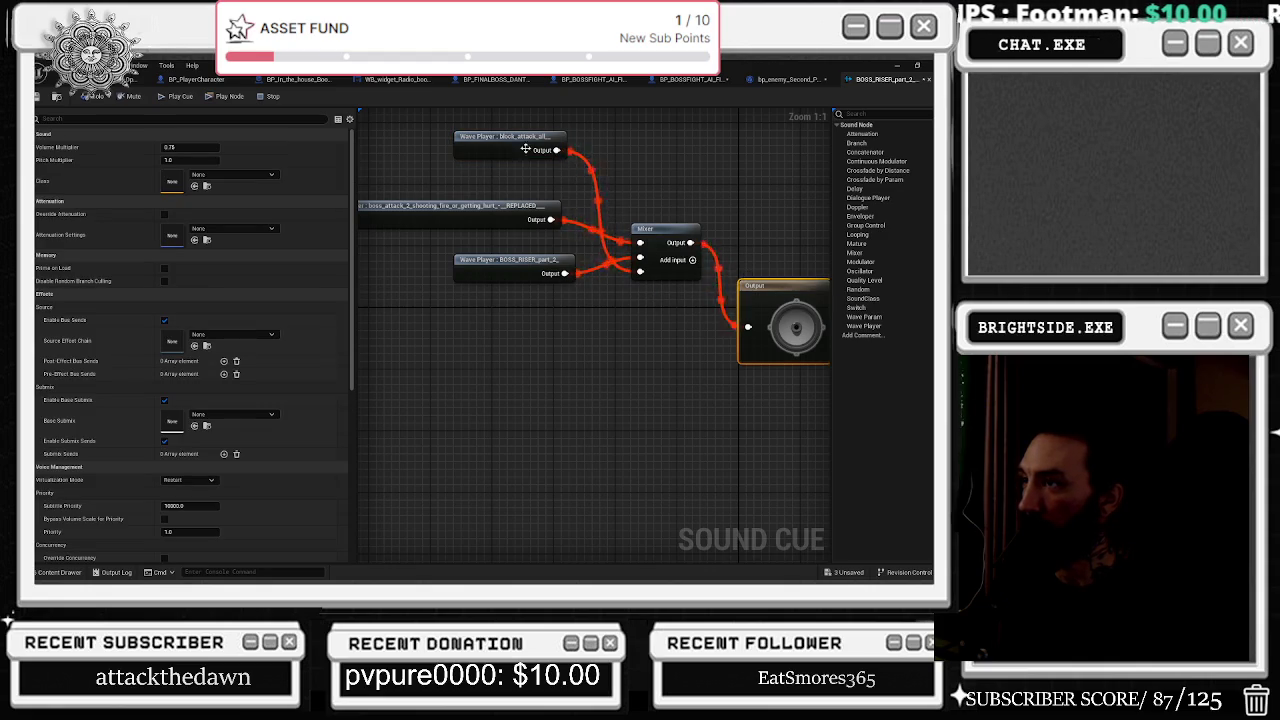
{"action": "mouse_move", "coordinate": [500, 136]}
{"action": "left_mouse_down"}
{"action": "mouse_move", "coordinate": [482, 324]}
{"action": "mouse_move", "coordinate": [523, 337]}
{"action": "left_mouse_up"}
{"action": "left_click", "coordinate": [497, 253]}
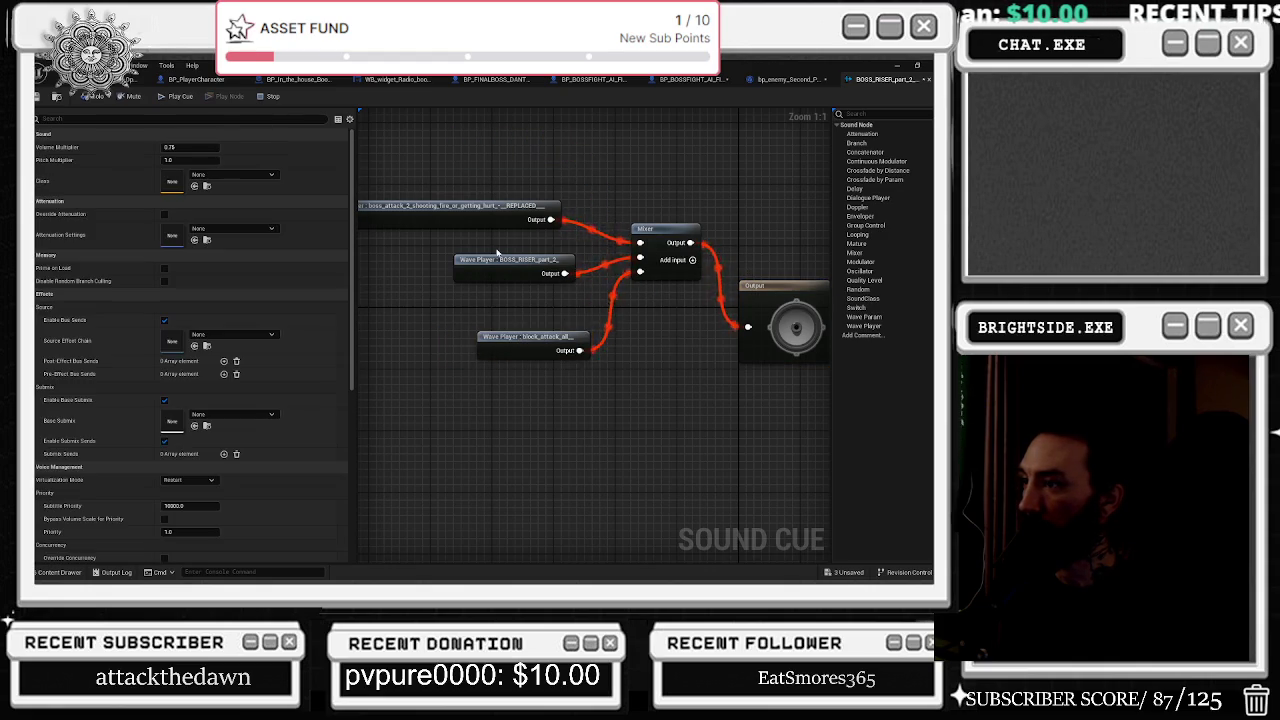
Delete the BOSS_RISER Wave Player and move the block attack player into its place.
{"action": "left_click", "coordinate": [522, 259]}
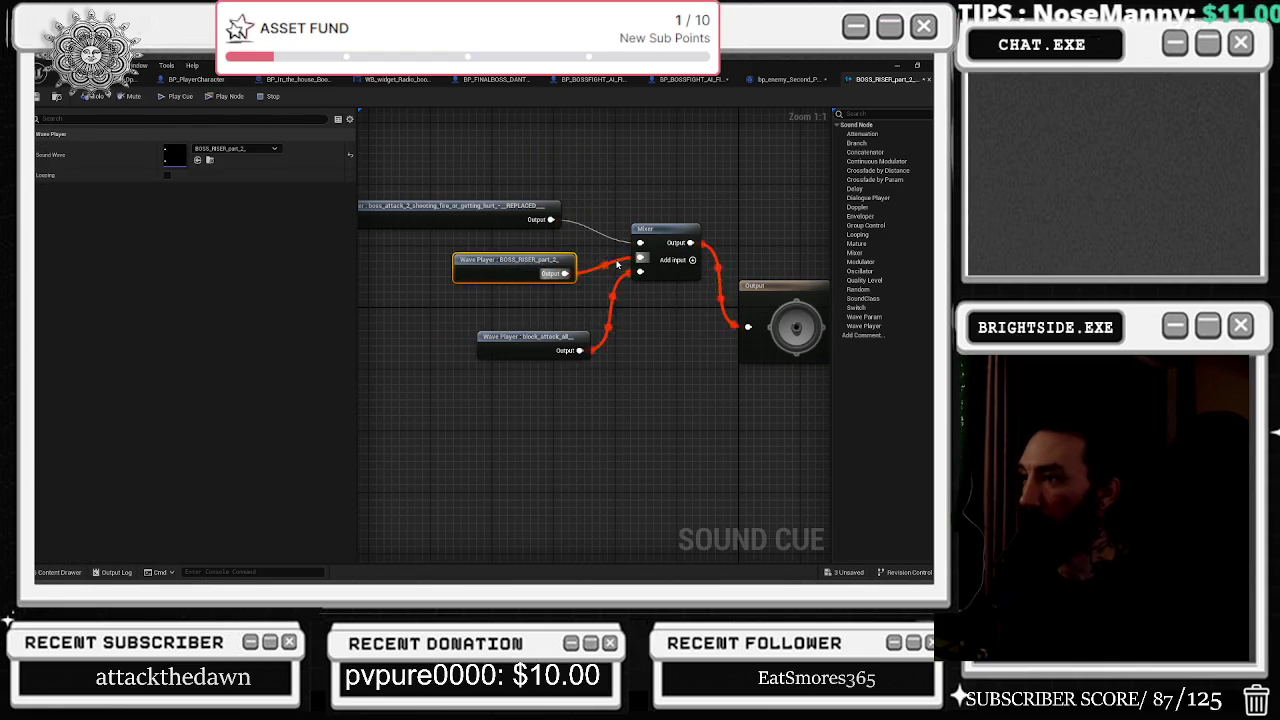
{"action": "key", "text": "Delete"}
{"action": "left_click", "coordinate": [770, 313]}
{"action": "left_click_drag", "start_coordinate": [540, 337], "coordinate": [499, 268]}
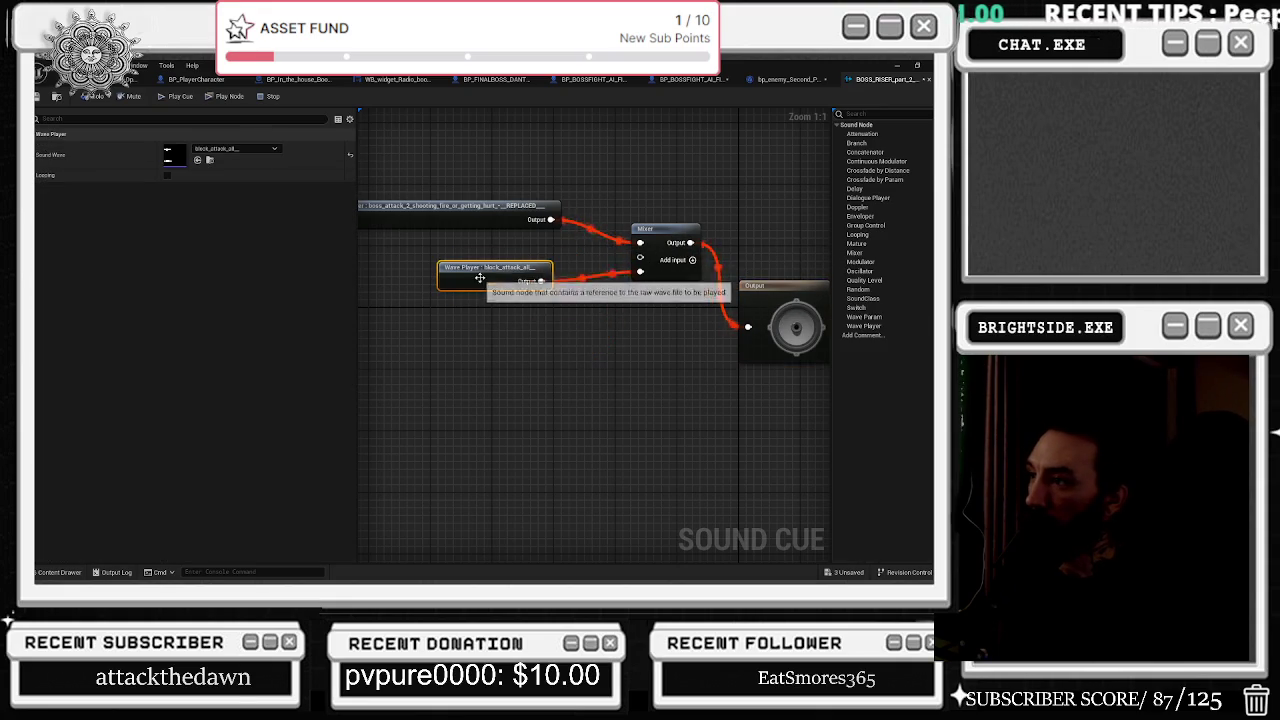
{"action": "left_click_drag", "start_coordinate": [505, 186], "coordinate": [700, 300]}
Move the mixer group toward Output, then find Attack Reattempt 1's Play Sound 2D asset.
{"action": "mouse_move", "coordinate": [645, 229]}
{"action": "left_mouse_down"}
{"action": "mouse_move", "coordinate": [599, 338]}
{"action": "mouse_move", "coordinate": [622, 298]}
{"action": "left_mouse_up"}
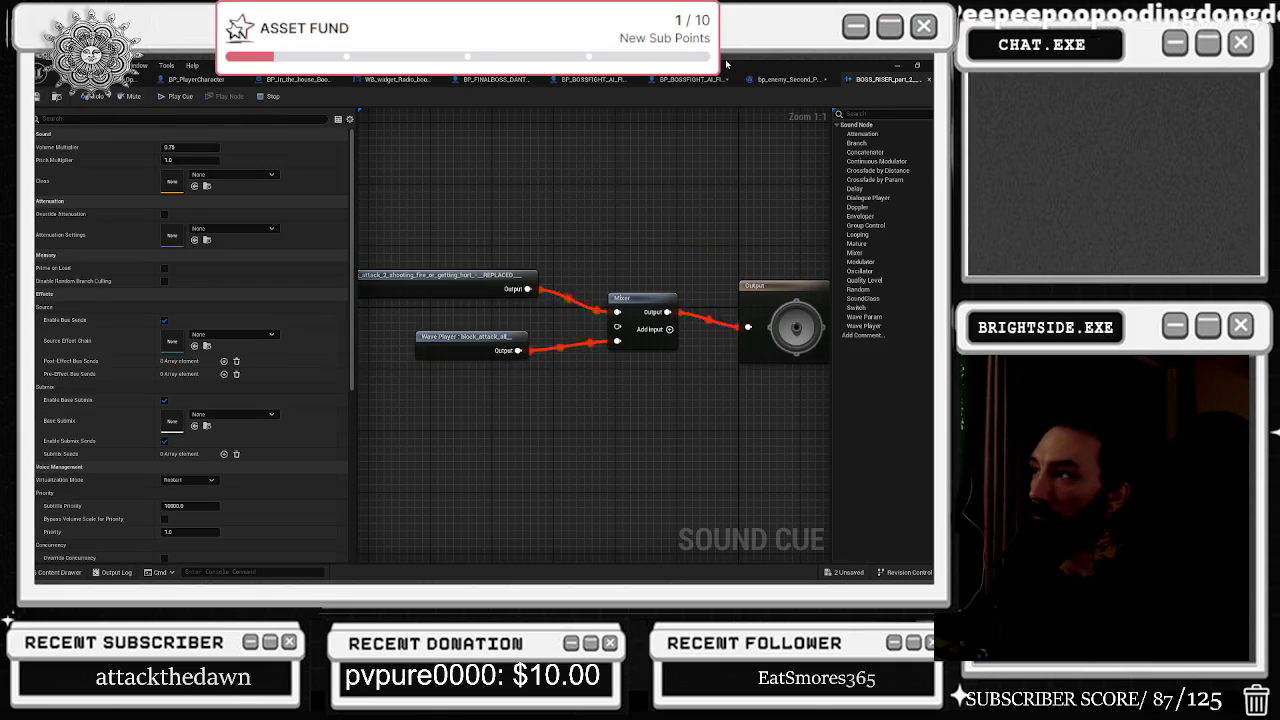
{"action": "left_click", "coordinate": [778, 80]}
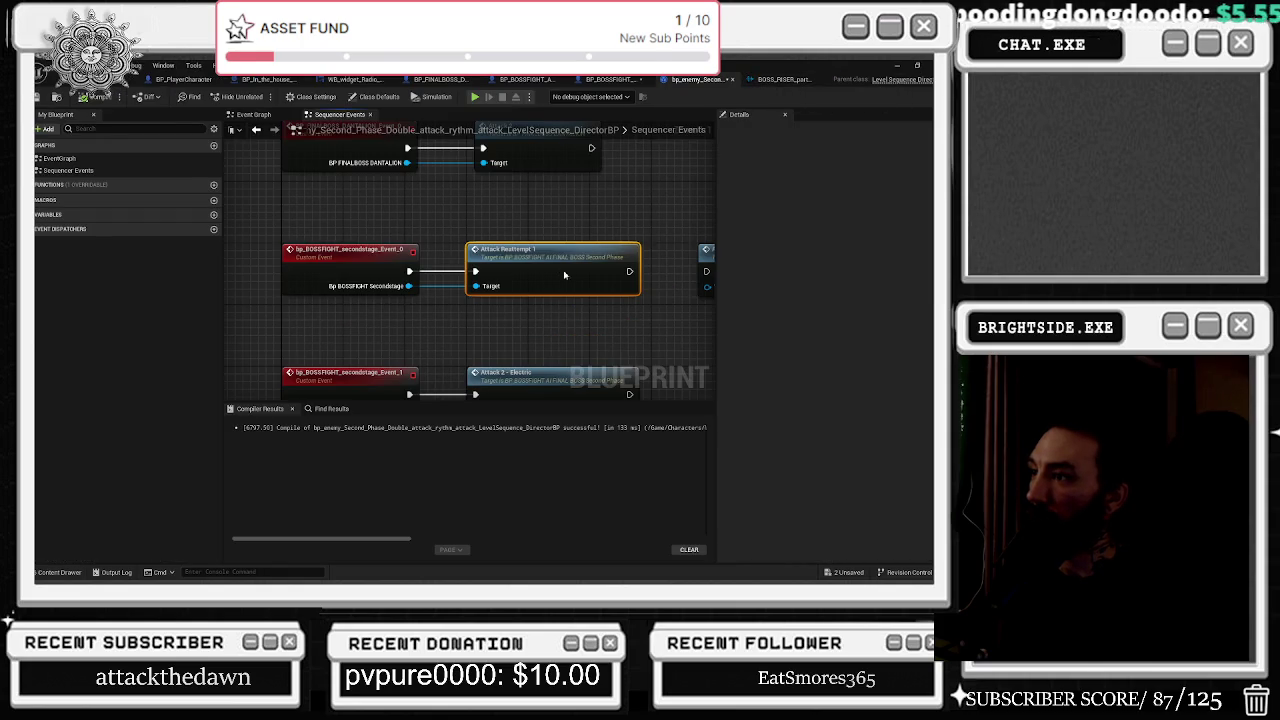
{"action": "double_click", "coordinate": [565, 275]}
{"action": "scroll", "coordinate": [323, 287], "scroll_direction": "down", "scroll_amount": 5}
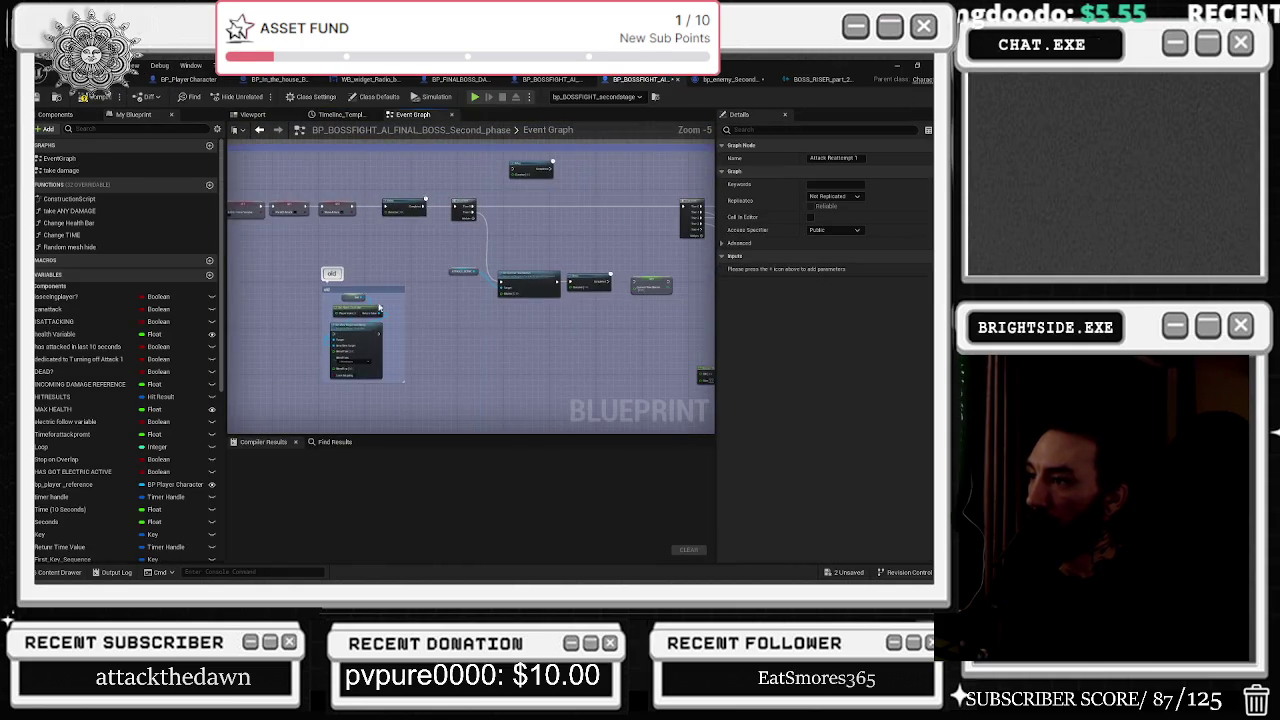
{"action": "scroll", "coordinate": [562, 314], "scroll_direction": "up", "scroll_amount": 5}
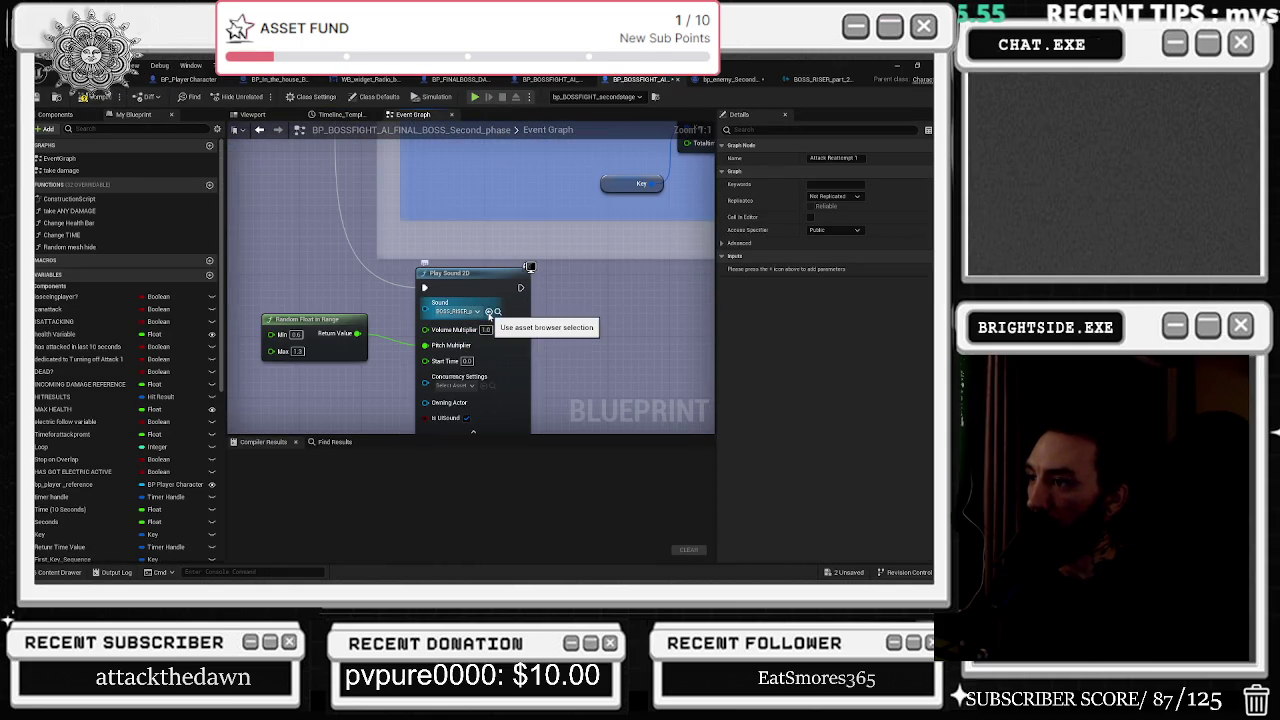
{"action": "left_click", "coordinate": [498, 313]}
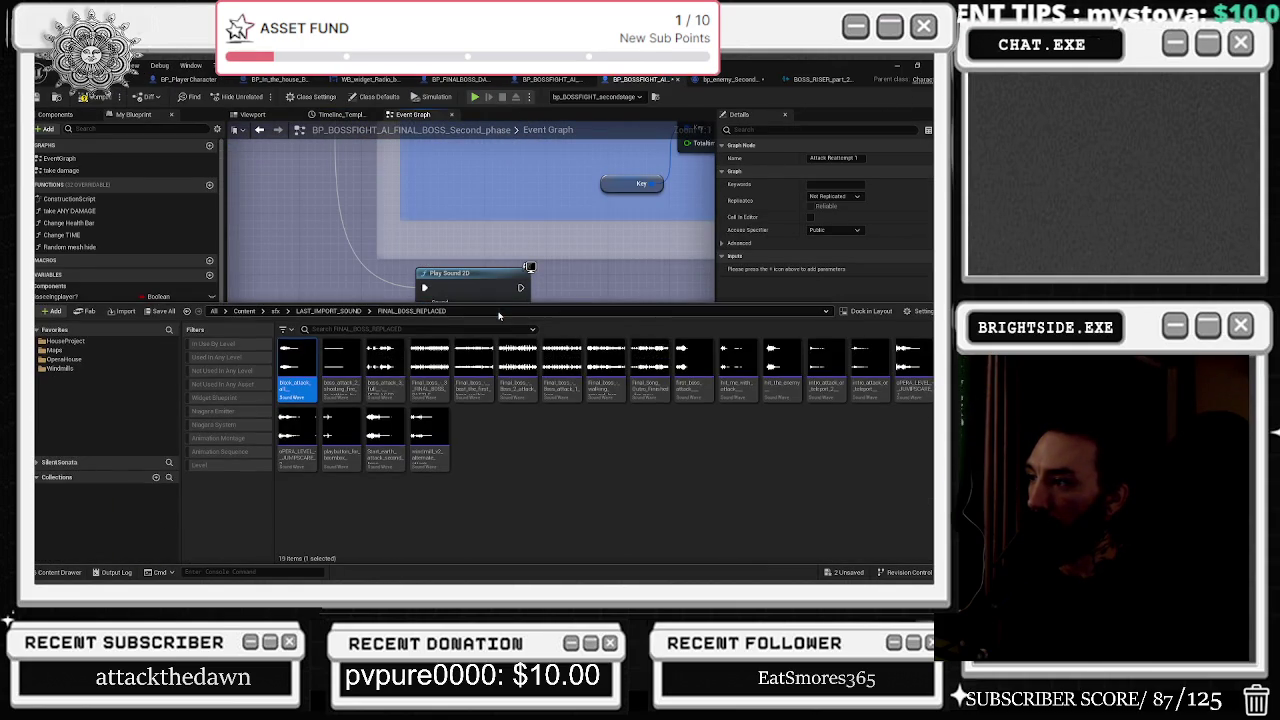
{"action": "left_click", "coordinate": [388, 246]}
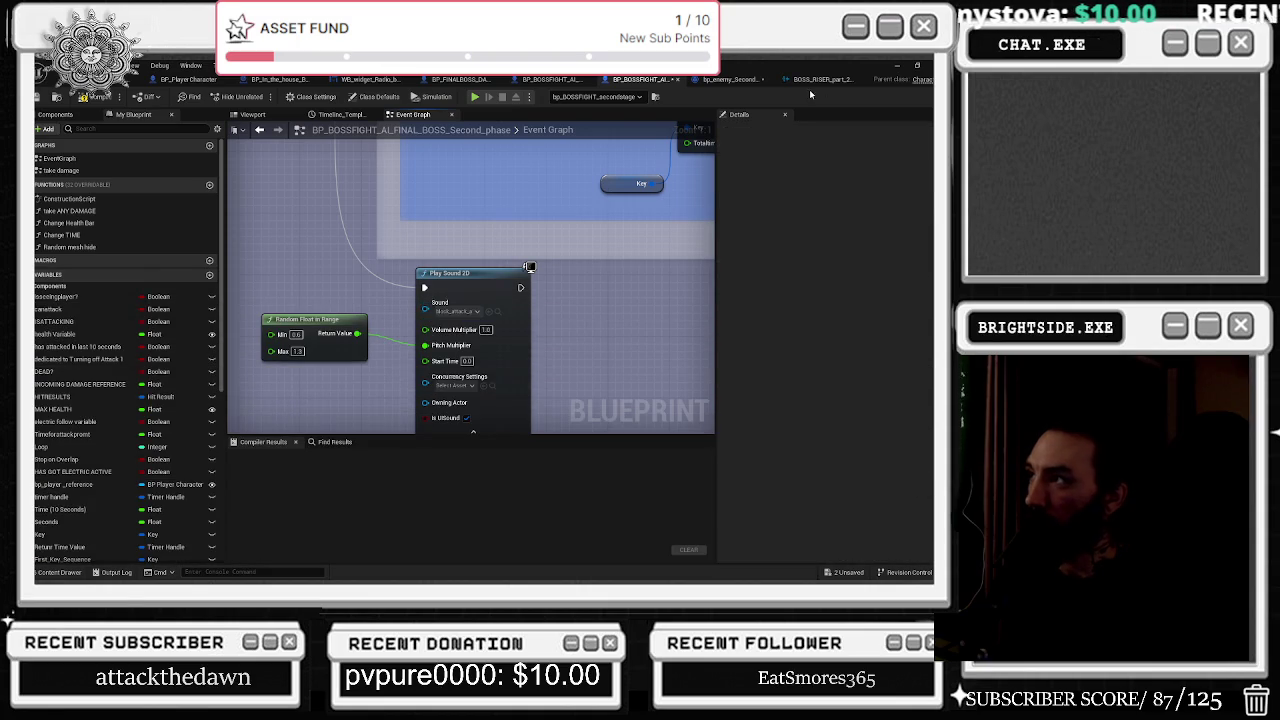
Compare with the BOSS_RISER_part_2 cue, then browse to the Play Sound 2D cue again.
{"action": "left_click", "coordinate": [809, 80]}
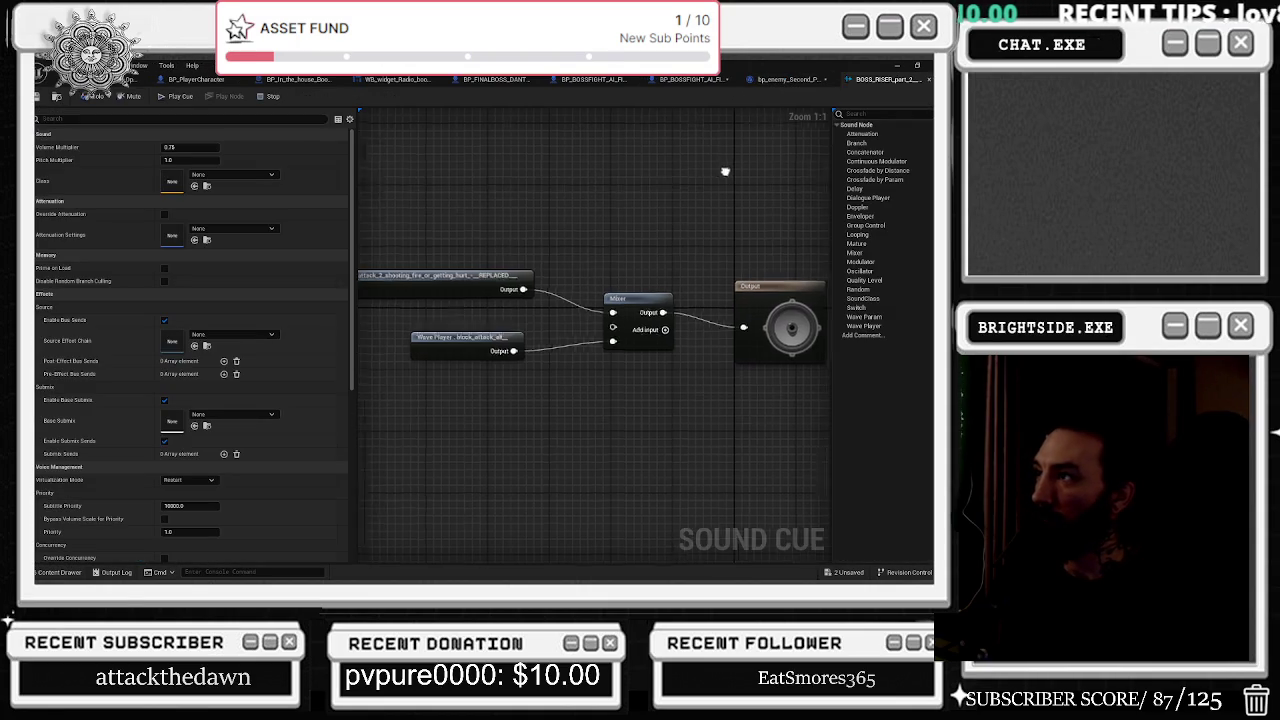
{"action": "left_click", "coordinate": [761, 82]}
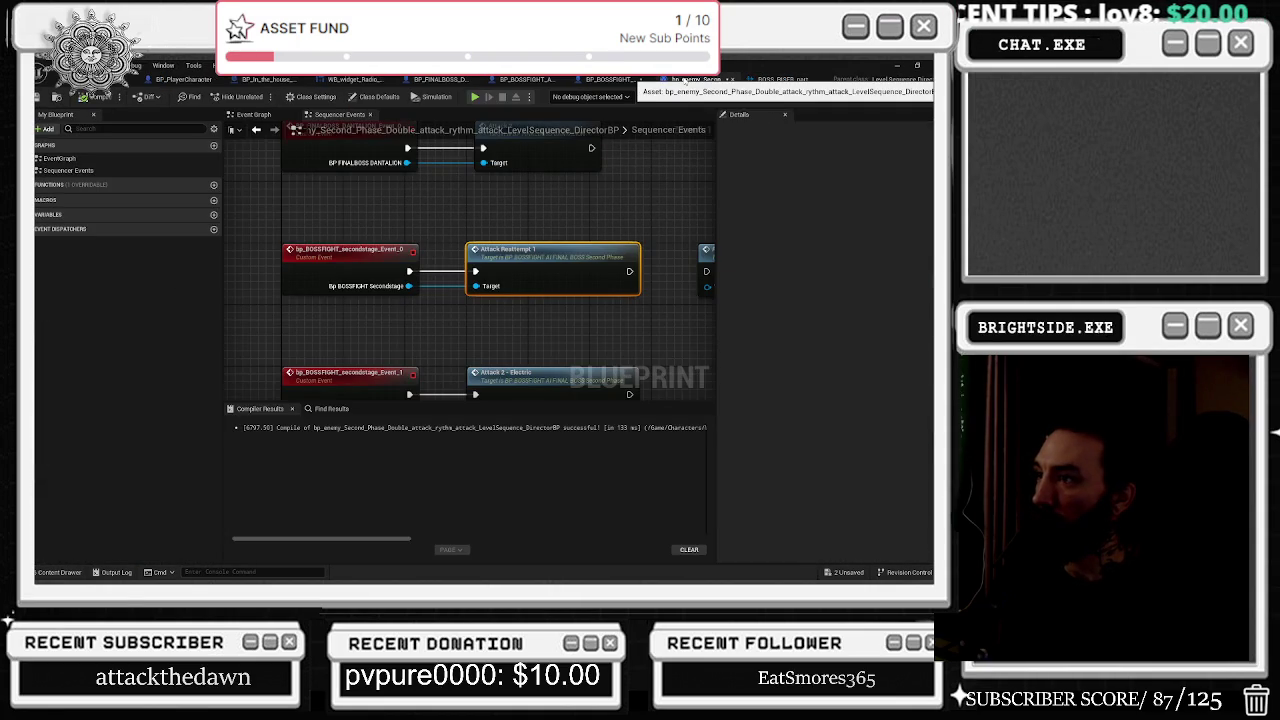
{"action": "left_click", "coordinate": [610, 79]}
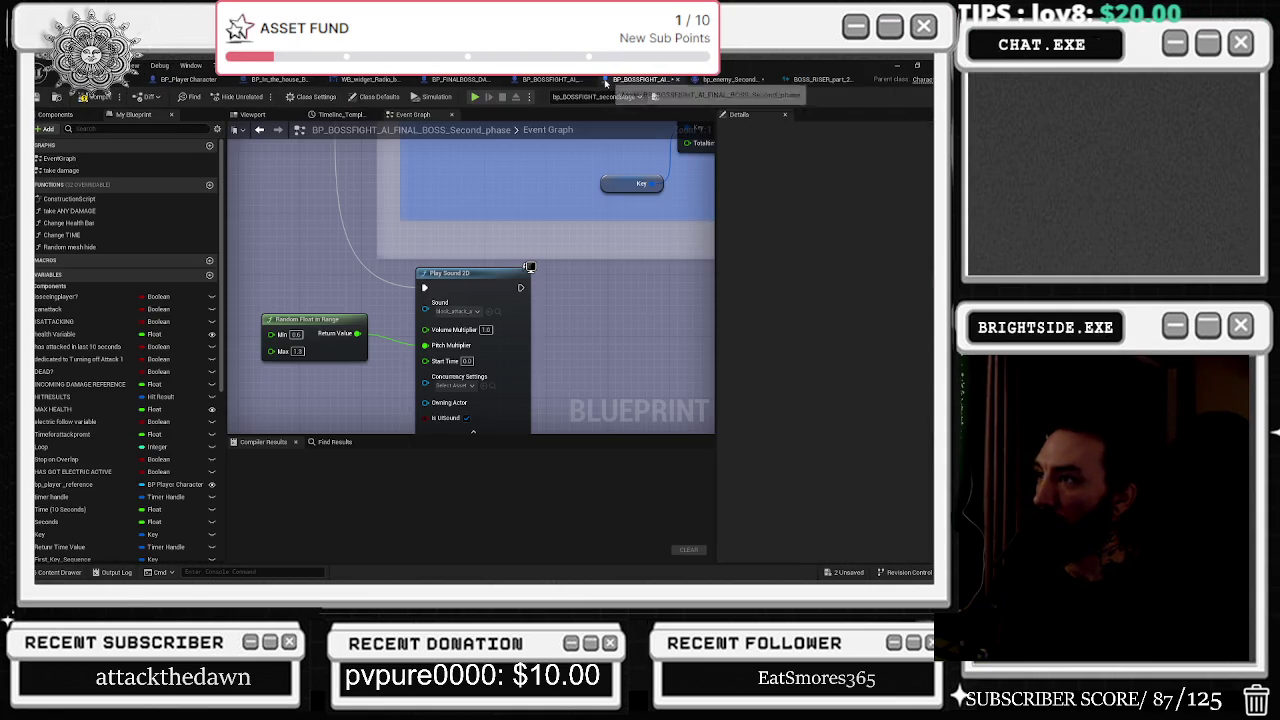
{"action": "left_click", "coordinate": [498, 312]}
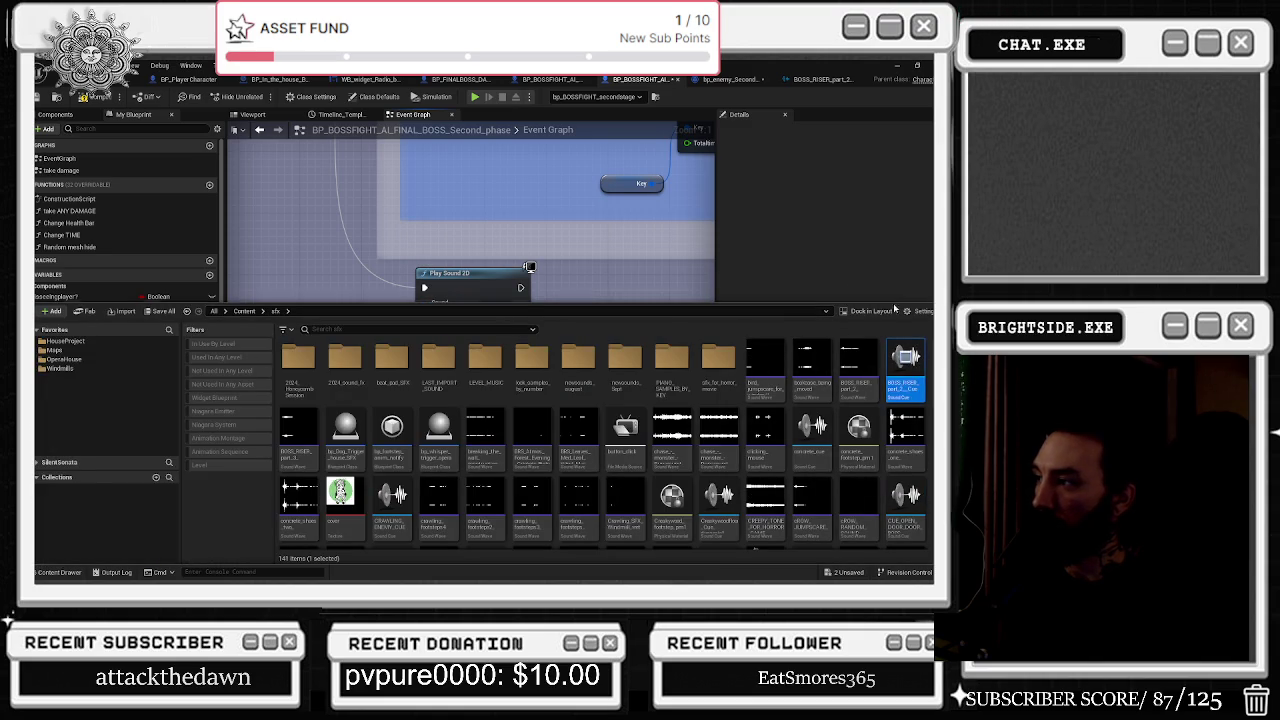
{"action": "left_click", "coordinate": [474, 365]}
{"action": "scroll", "coordinate": [474, 365], "scroll_direction": "down", "scroll_amount": 4}
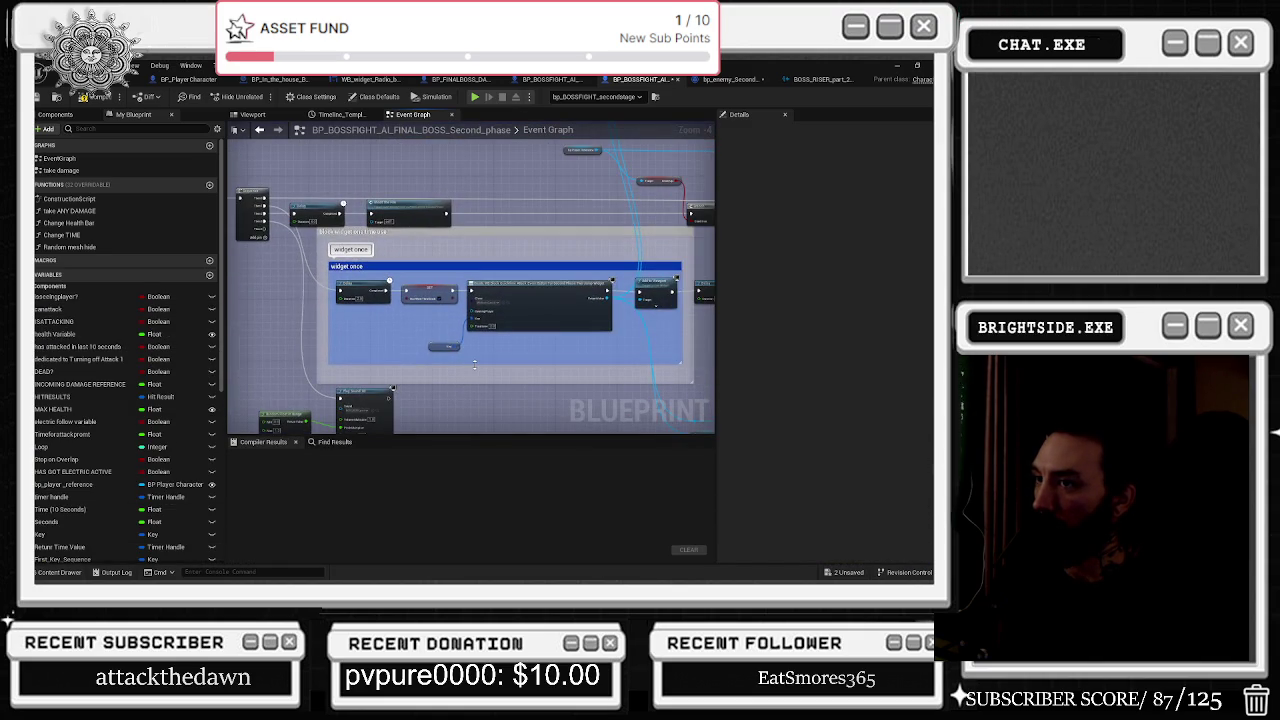
Pan and zoom across the boss graph to the 'if failed' chain's Play Sound 2D node.
{"action": "left_click_drag", "start_coordinate": [474, 365], "coordinate": [248, 378]}
{"action": "mouse_move", "coordinate": [428, 369]}
{"action": "left_mouse_down"}
{"action": "mouse_move", "coordinate": [430, 443]}
{"action": "mouse_move", "coordinate": [706, 442]}
{"action": "left_mouse_up"}
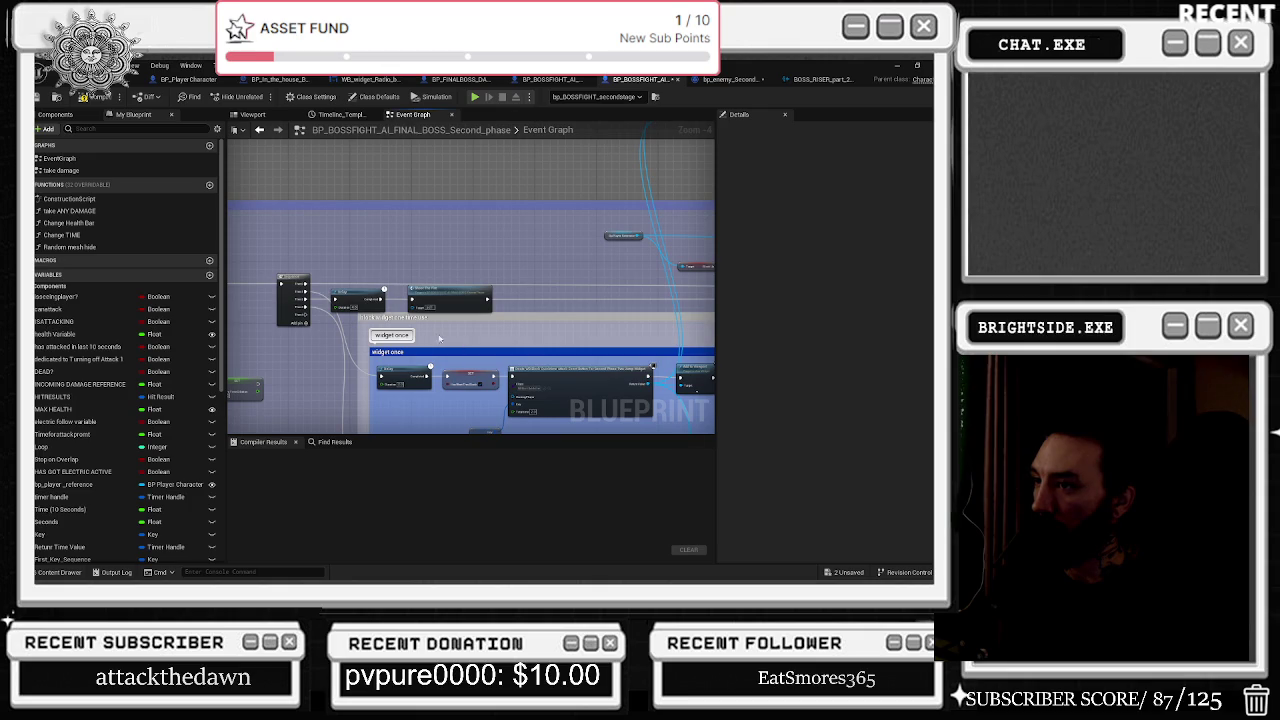
{"action": "mouse_move", "coordinate": [563, 271]}
{"action": "left_mouse_down"}
{"action": "mouse_move", "coordinate": [440, 250]}
{"action": "mouse_move", "coordinate": [529, 277]}
{"action": "mouse_move", "coordinate": [311, 341]}
{"action": "left_mouse_up"}
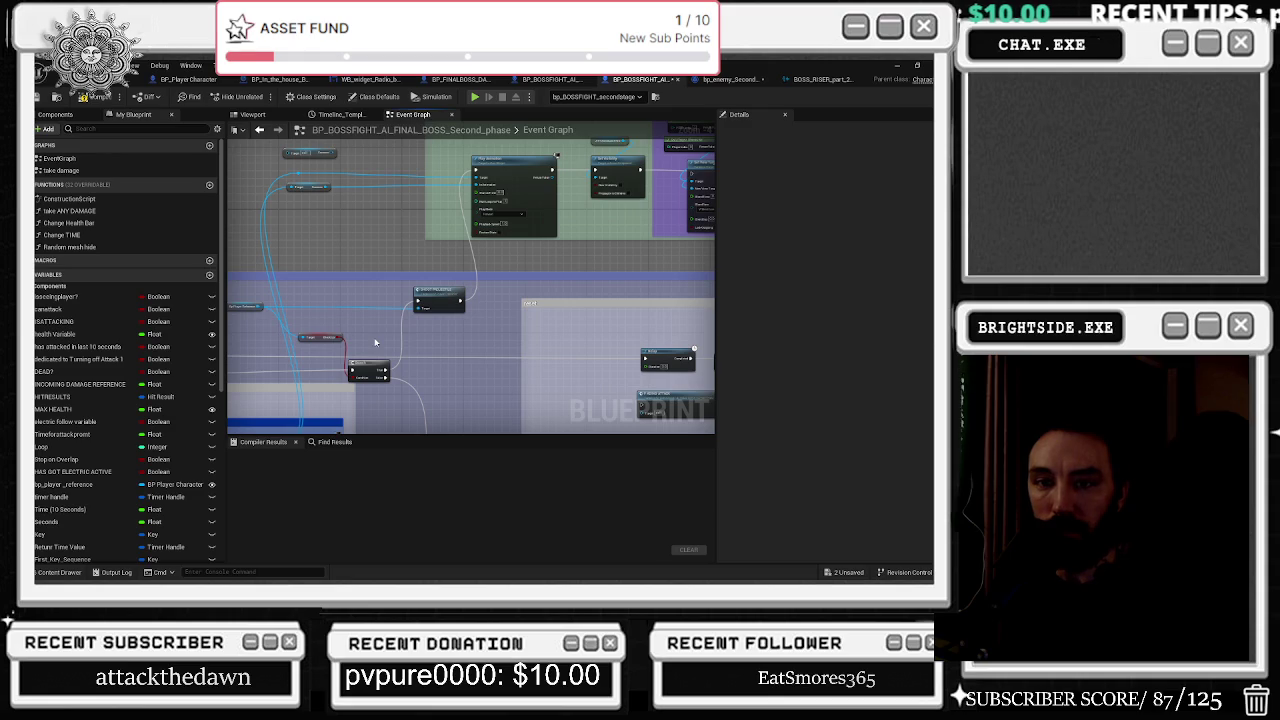
{"action": "mouse_move", "coordinate": [366, 337]}
{"action": "left_mouse_down"}
{"action": "mouse_move", "coordinate": [320, 365]}
{"action": "mouse_move", "coordinate": [337, 370]}
{"action": "left_mouse_up"}
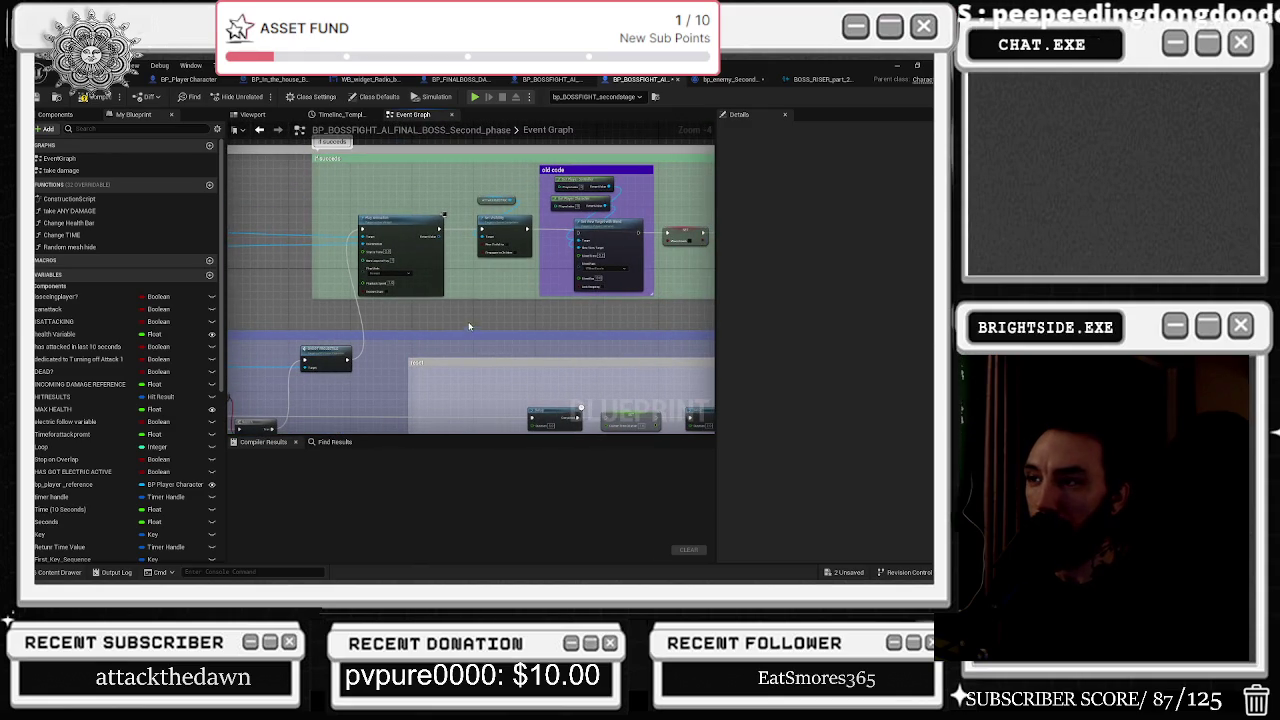
{"action": "left_click_drag", "start_coordinate": [449, 312], "coordinate": [565, 284]}
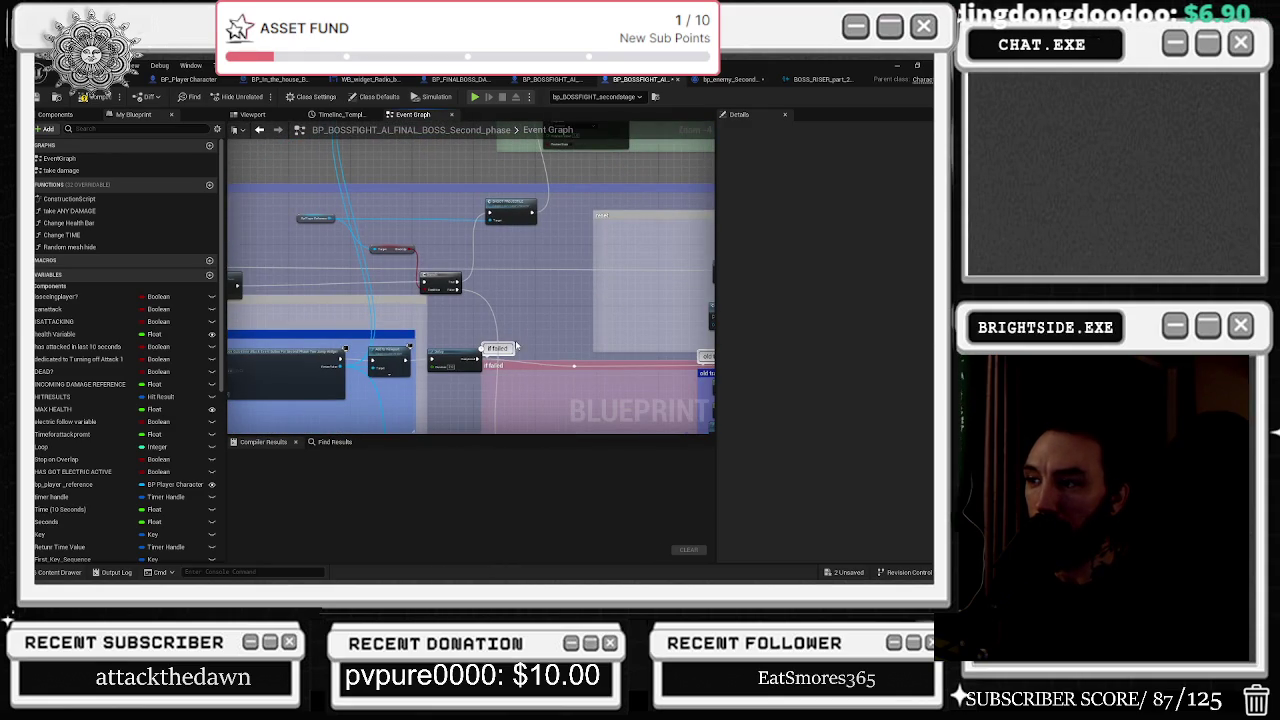
{"action": "scroll", "coordinate": [485, 366], "scroll_direction": "up", "scroll_amount": 3}
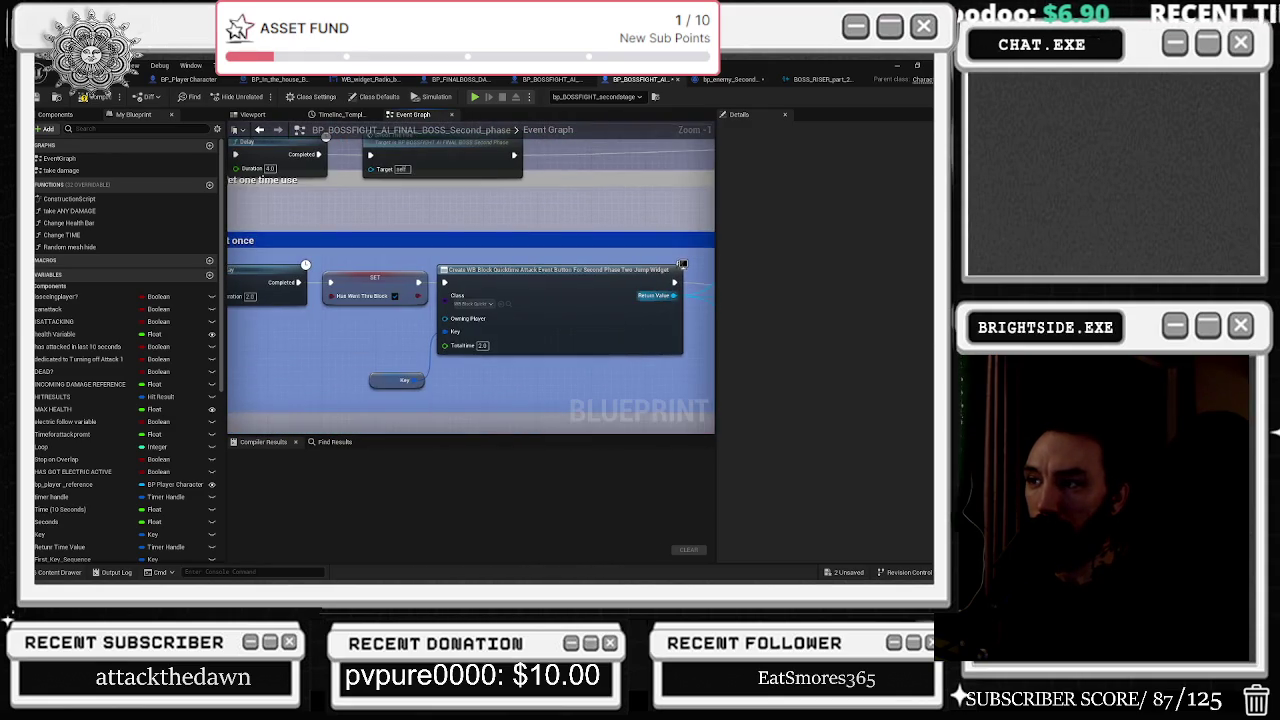
{"action": "left_click_drag", "start_coordinate": [682, 264], "coordinate": [852, 257]}
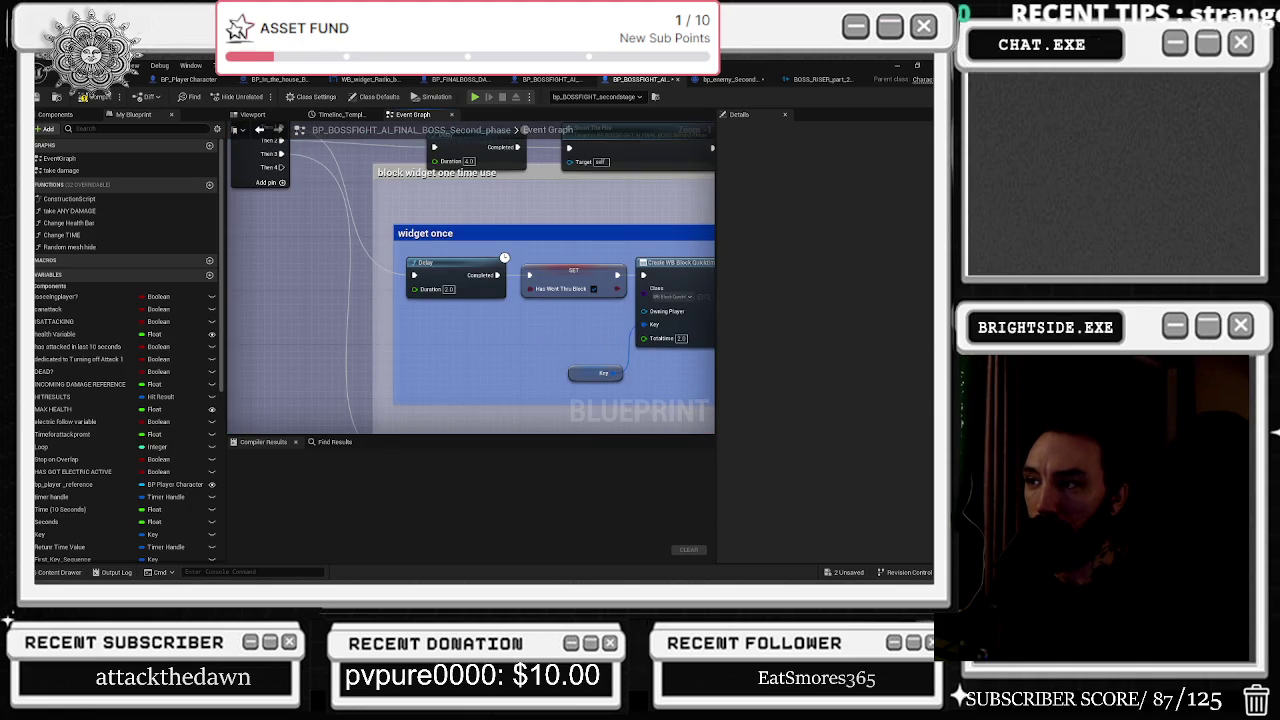
{"action": "scroll", "coordinate": [575, 296], "scroll_direction": "down", "scroll_amount": 6}
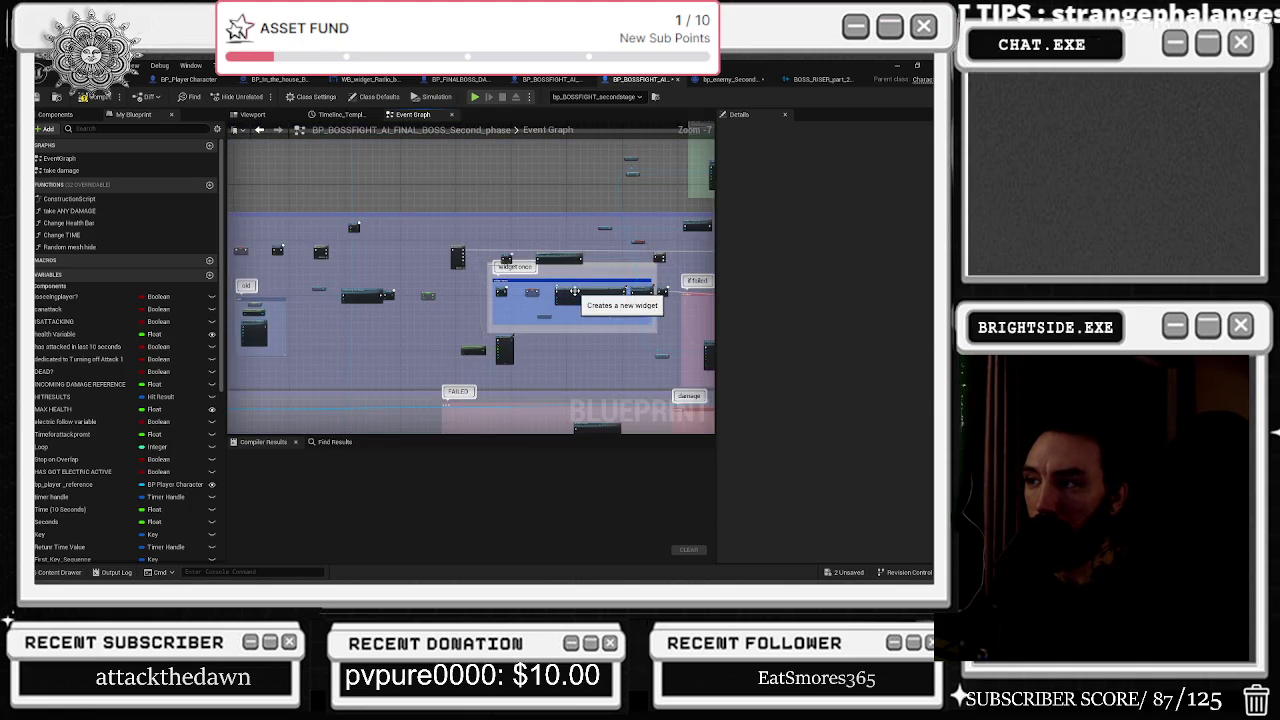
{"action": "left_click_drag", "start_coordinate": [575, 296], "coordinate": [267, 244]}
{"action": "scroll", "coordinate": [565, 283], "scroll_direction": "up", "scroll_amount": 3}
{"action": "scroll", "coordinate": [565, 283], "scroll_direction": "down", "scroll_amount": 3}
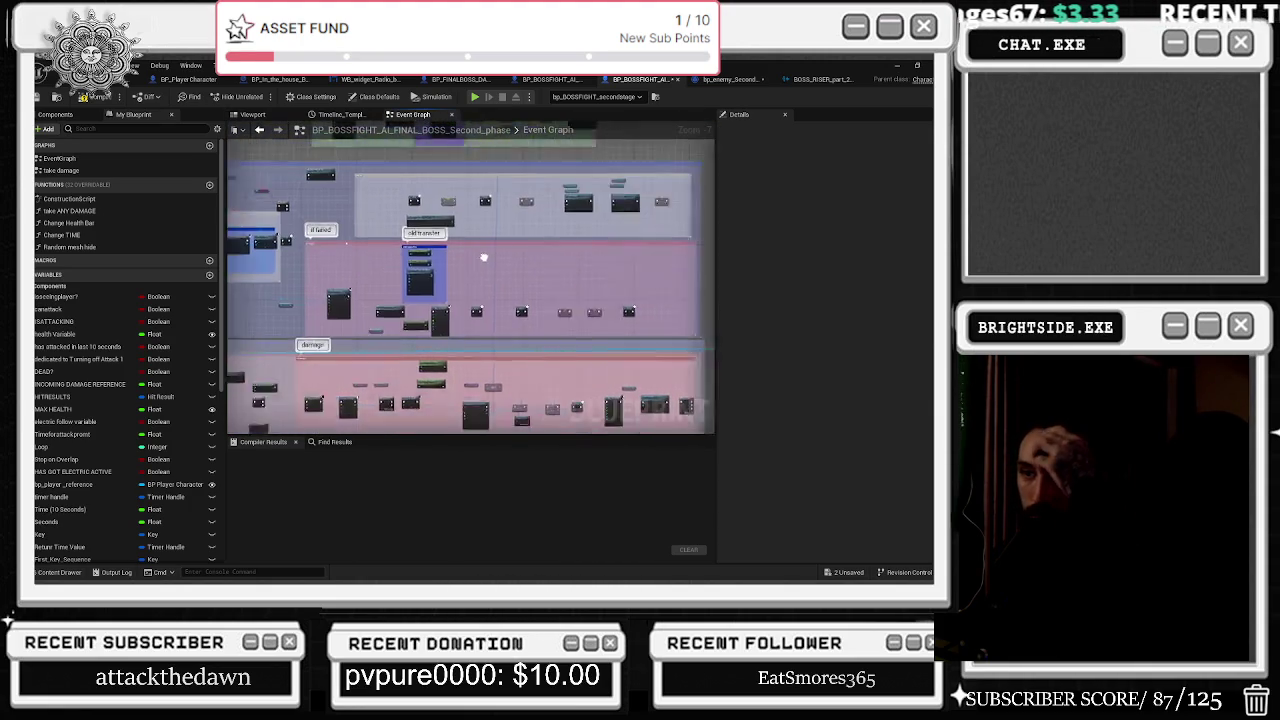
{"action": "scroll", "coordinate": [426, 318], "scroll_direction": "up", "scroll_amount": 5}
{"action": "mouse_move", "coordinate": [465, 297]}
{"action": "left_mouse_down"}
{"action": "mouse_move", "coordinate": [609, 238]}
{"action": "mouse_move", "coordinate": [272, 228]}
{"action": "left_mouse_up"}
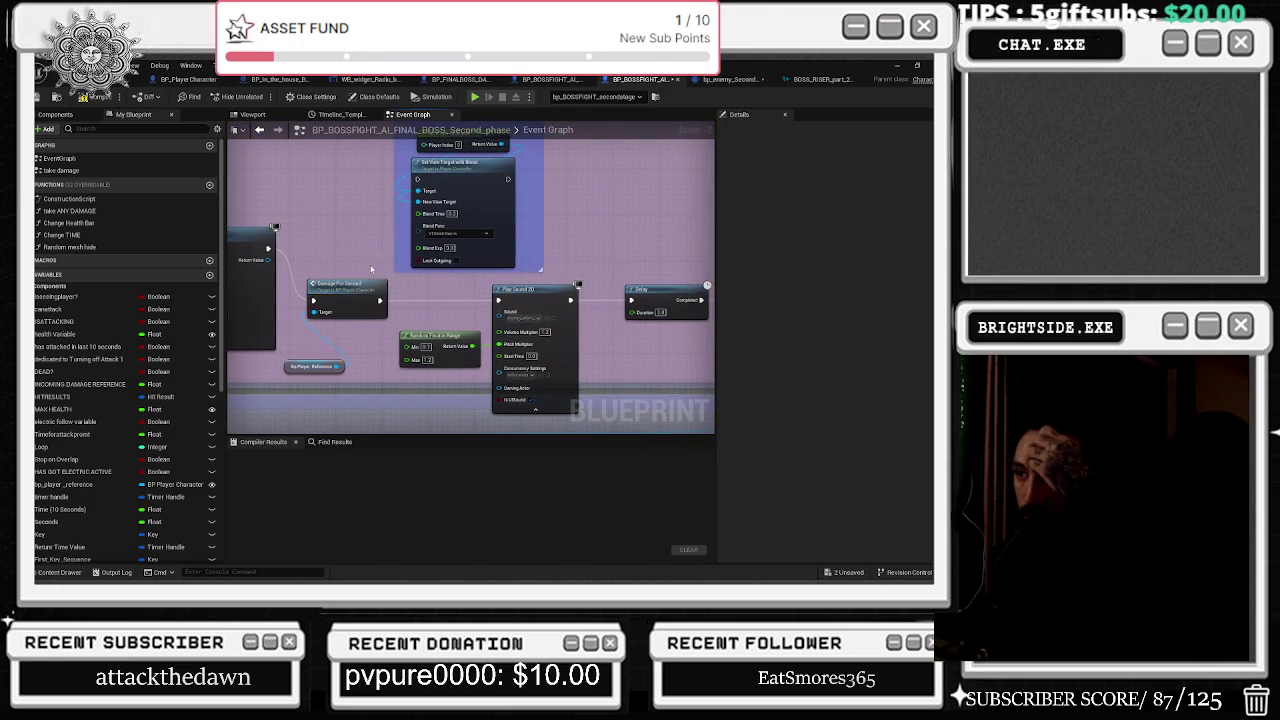
Open the sizzling_effect_getting_hurt sound cue assigned to the Play Sound 2D node.
{"action": "left_click", "coordinate": [530, 318]}
{"action": "left_click", "coordinate": [553, 318]}
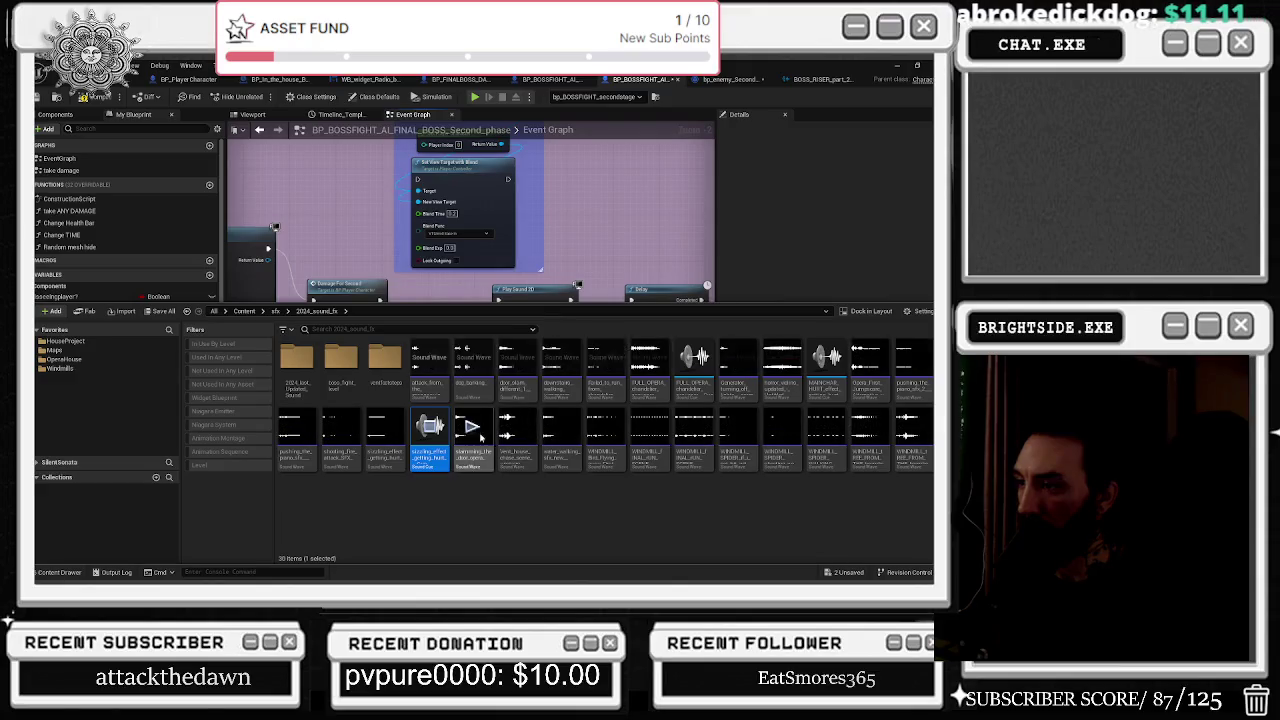
{"action": "double_click", "coordinate": [441, 452]}
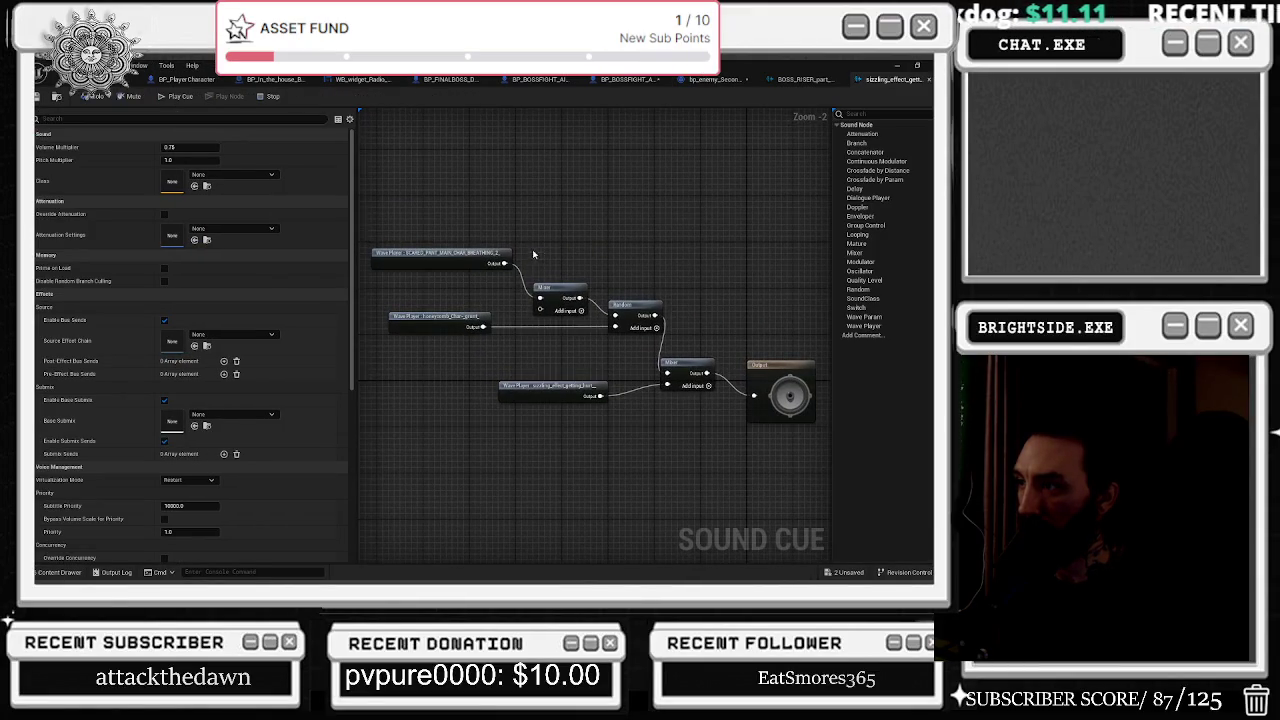
{"action": "left_click", "coordinate": [785, 365]}
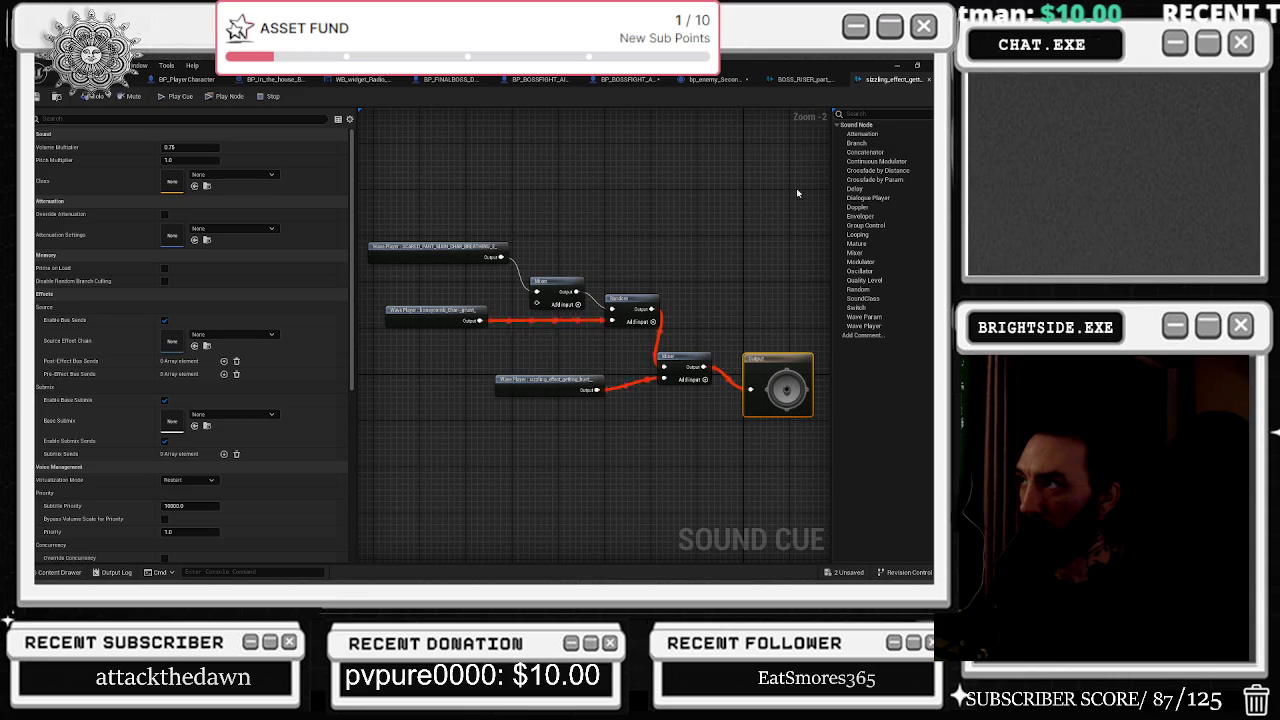
Glance at the BOSS_RISER_part_2_Cue, then show the sizzling cue among the 2024_sound_fx assets.
{"action": "left_click", "coordinate": [805, 79]}
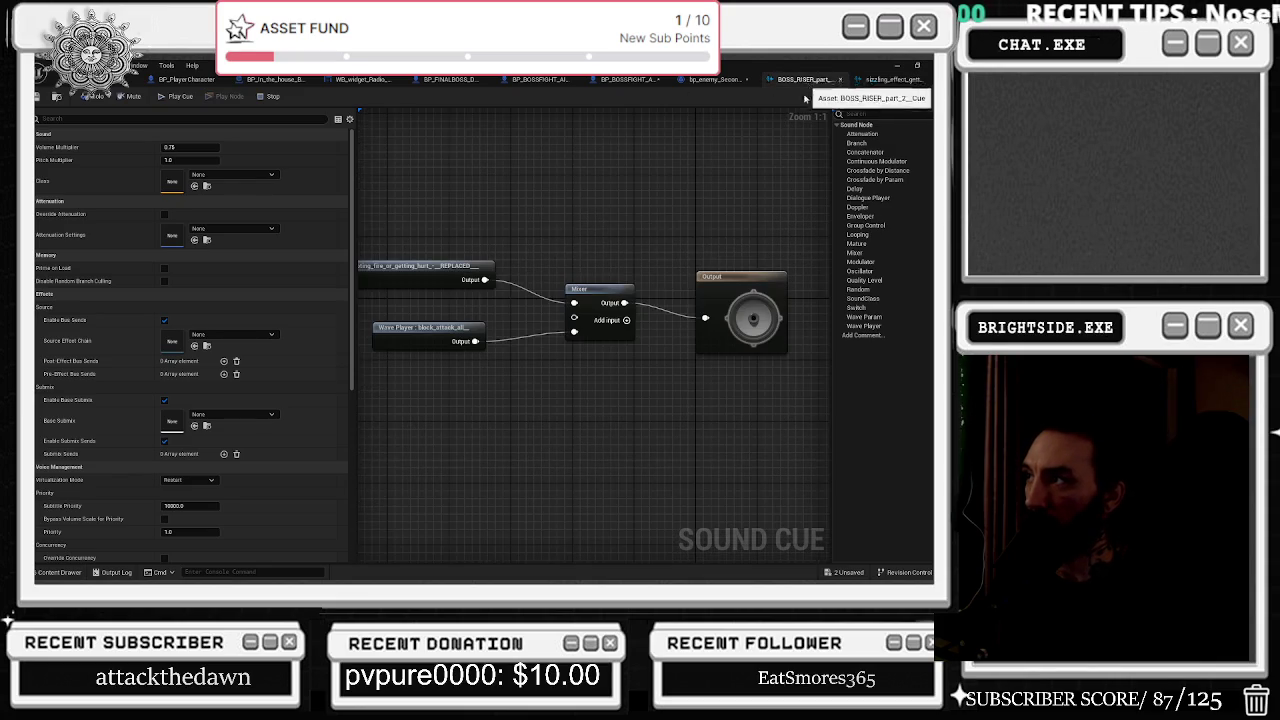
{"action": "left_click", "coordinate": [896, 67]}
{"action": "key", "text": "alt+Tab"}
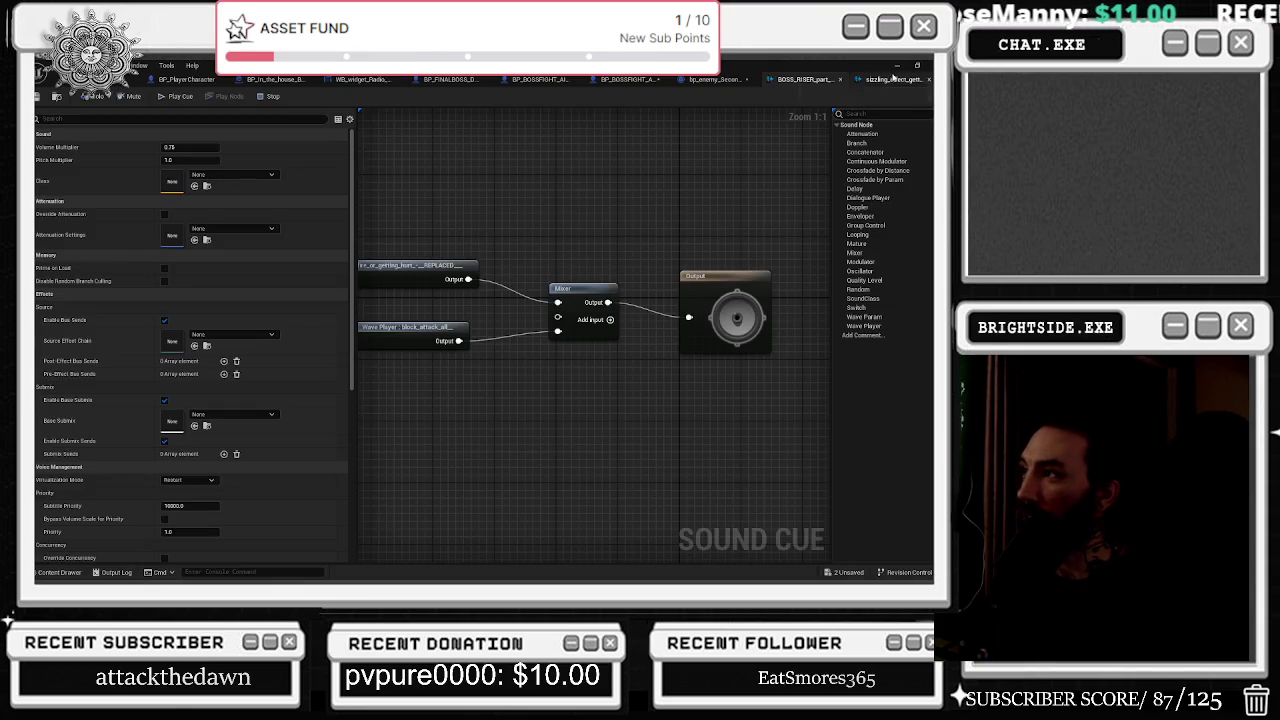
{"action": "left_click", "coordinate": [893, 79]}
{"action": "left_click", "coordinate": [60, 572]}
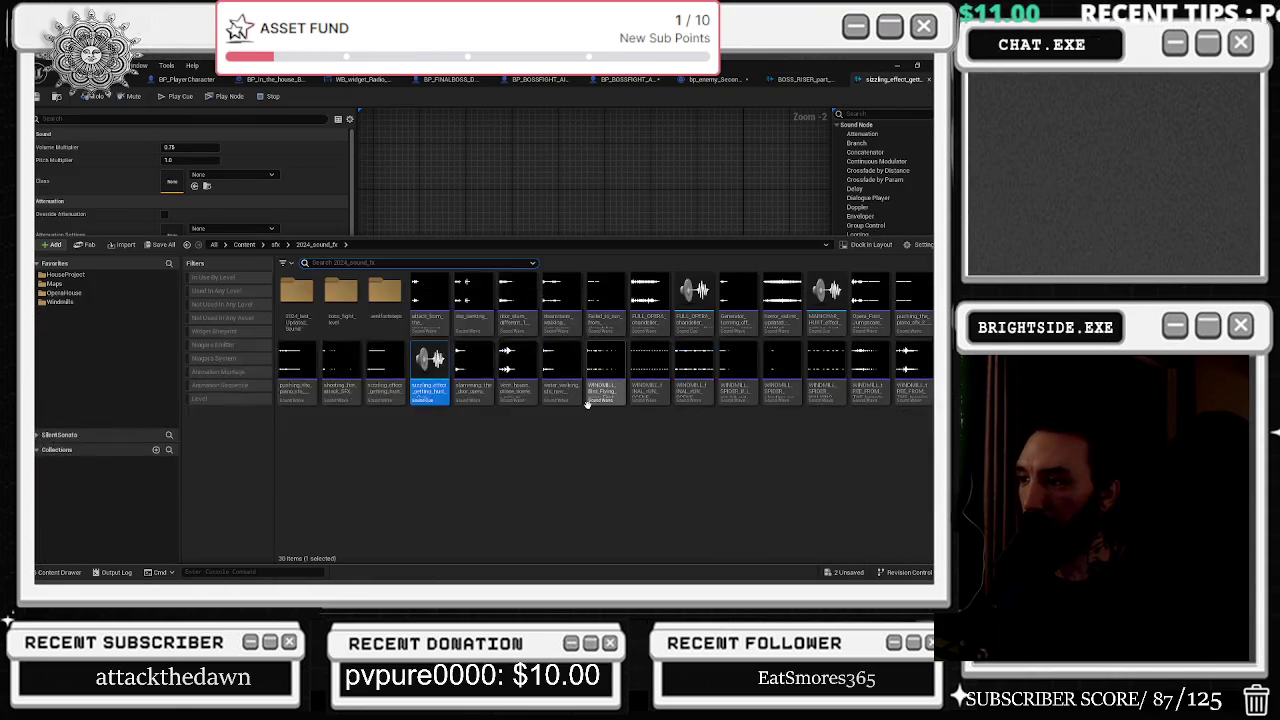
Browse the sfx subfolders and open LAST_IMPORT_SOUND > FINAL_BOSS_REPLACED.
{"action": "left_click", "coordinate": [275, 245]}
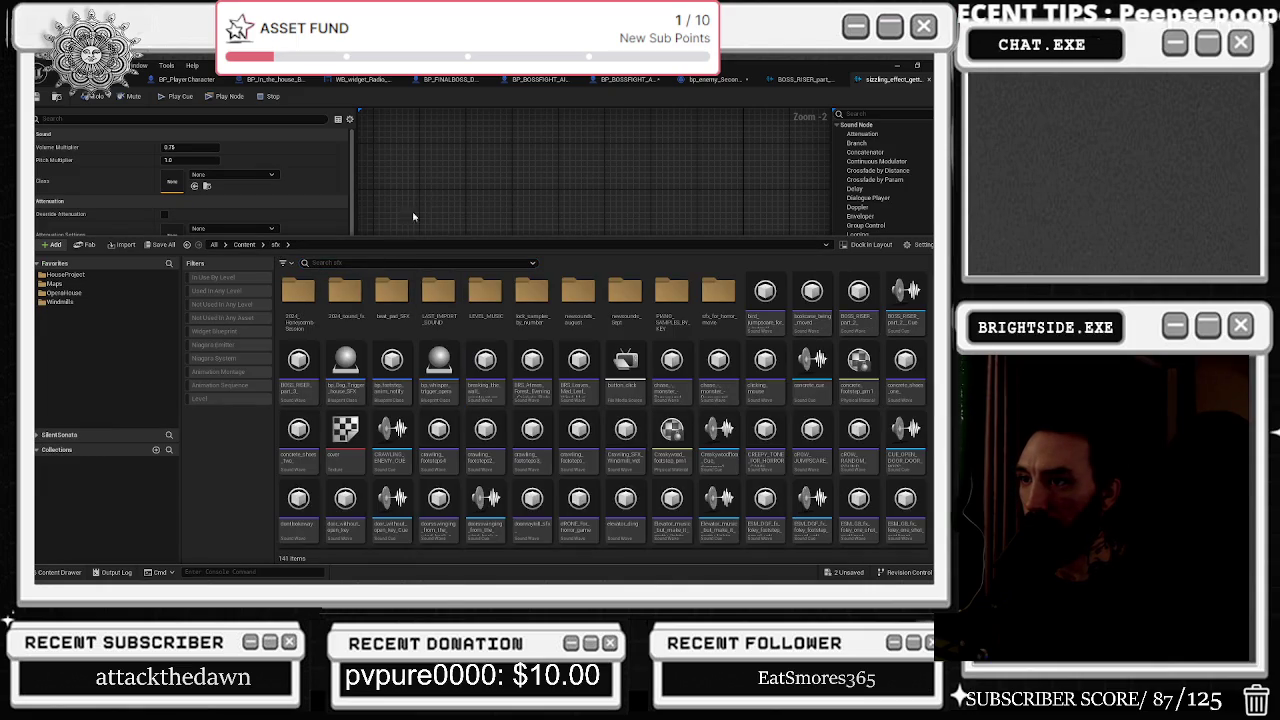
{"action": "double_click", "coordinate": [297, 291]}
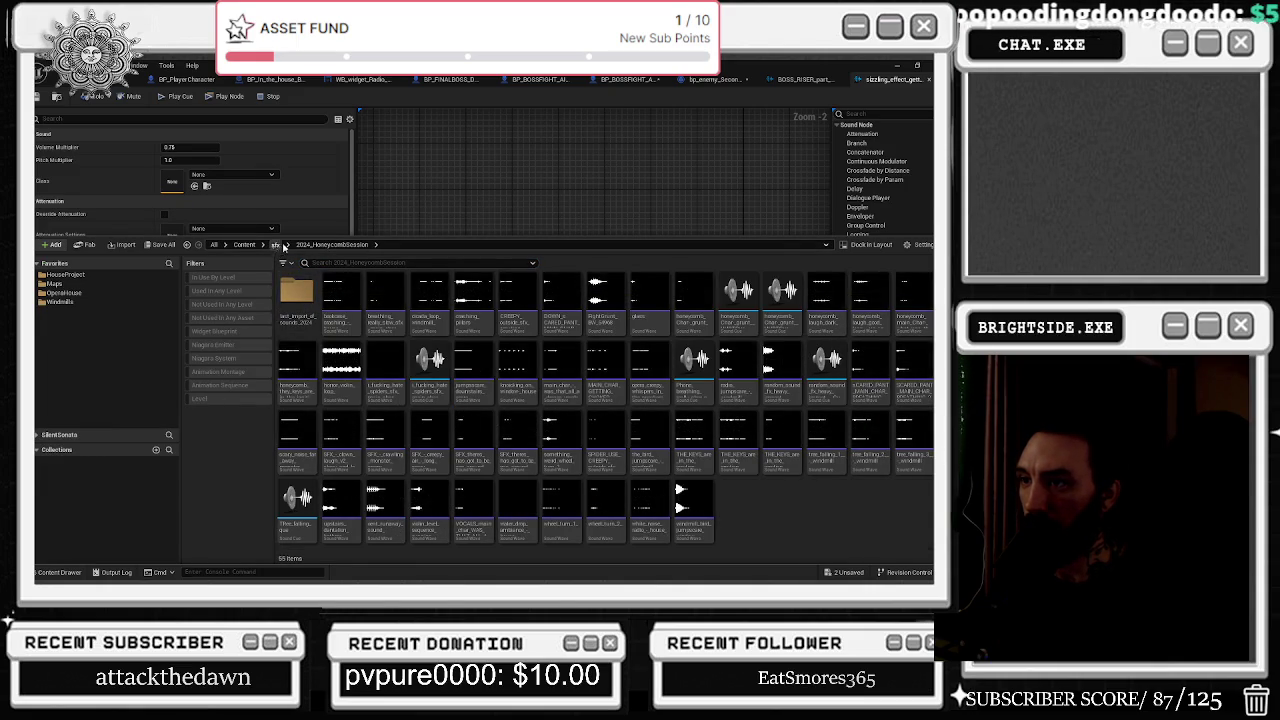
{"action": "left_click", "coordinate": [275, 246]}
{"action": "double_click", "coordinate": [343, 291]}
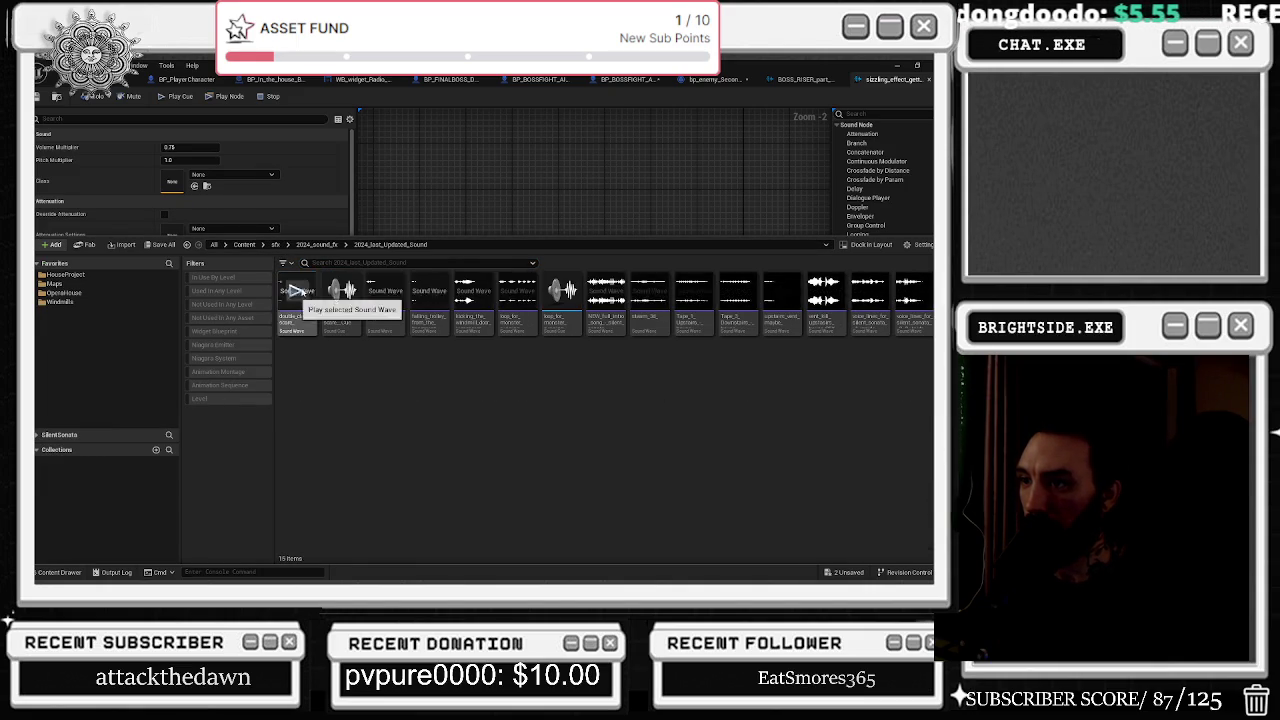
{"action": "left_click", "coordinate": [316, 244]}
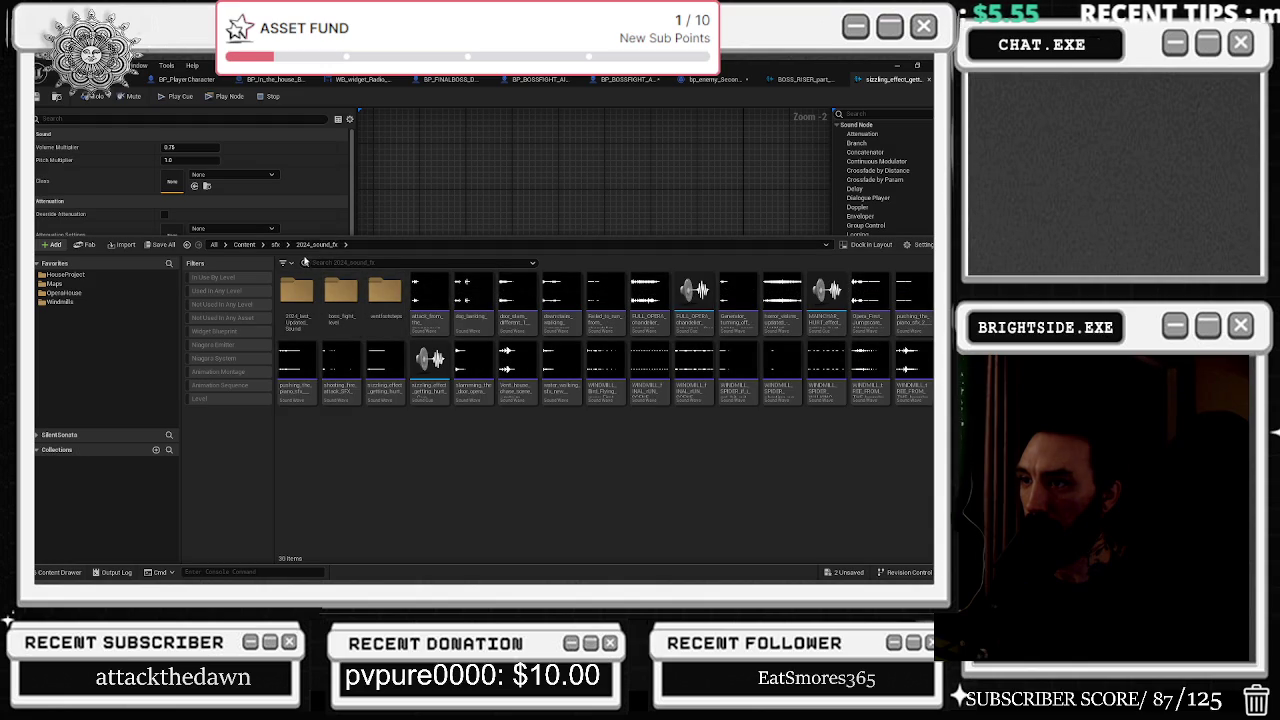
{"action": "left_click", "coordinate": [276, 246]}
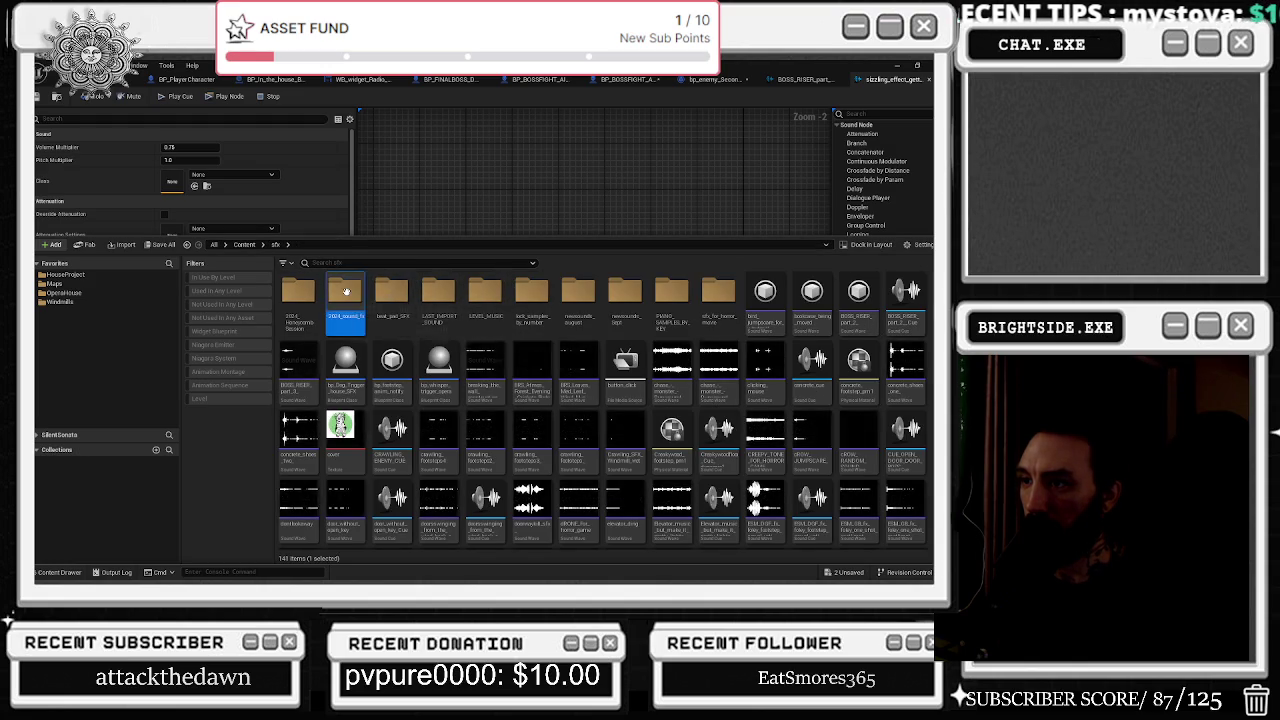
{"action": "double_click", "coordinate": [343, 291]}
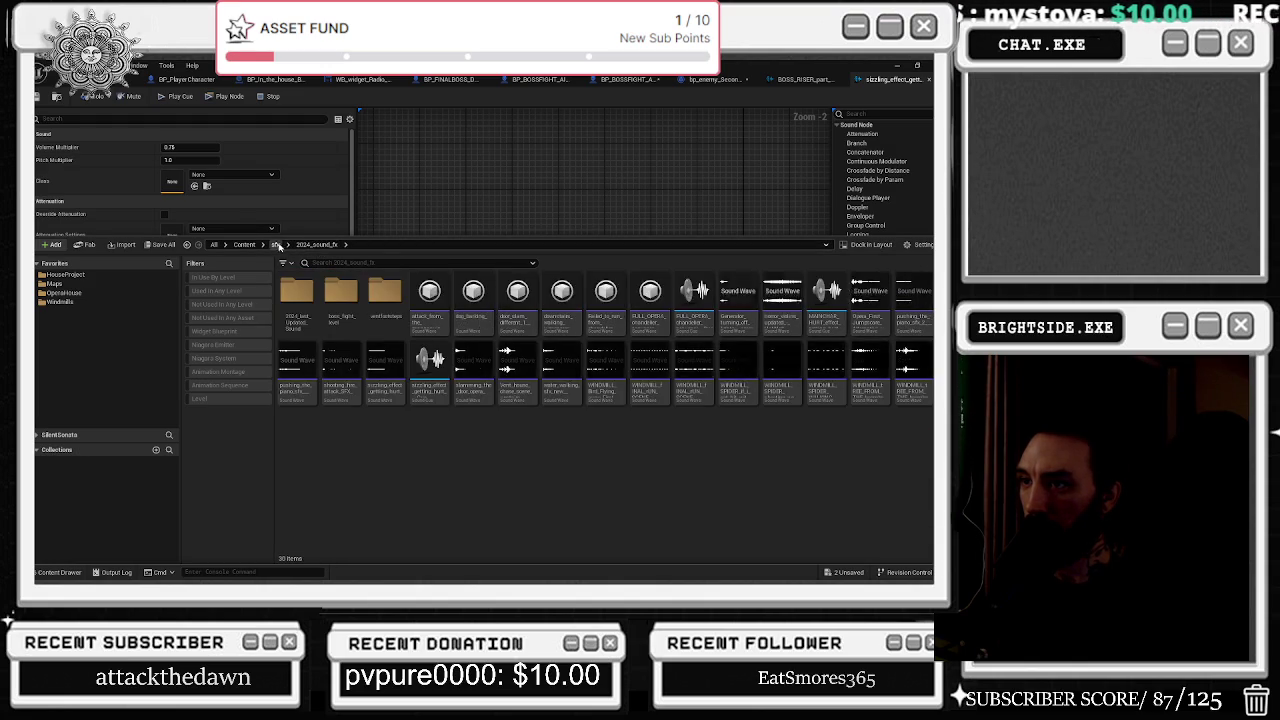
{"action": "left_click", "coordinate": [275, 244]}
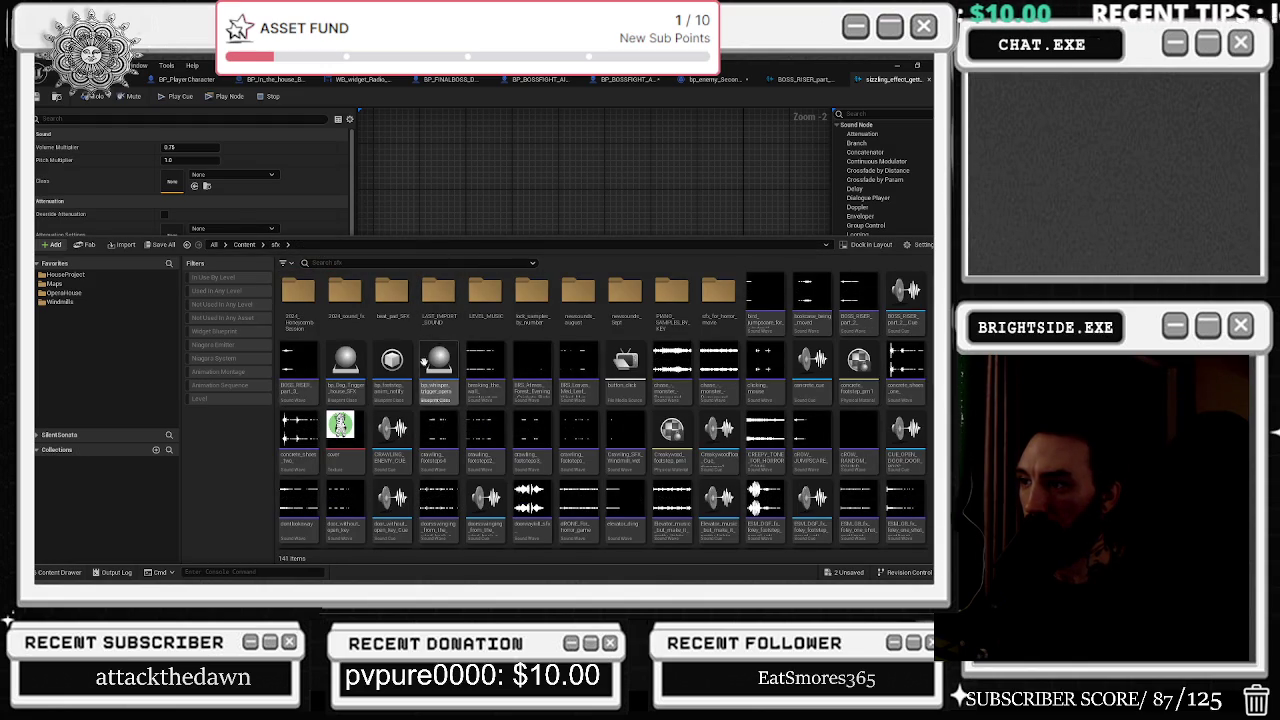
{"action": "double_click", "coordinate": [430, 292]}
{"action": "double_click", "coordinate": [297, 290]}
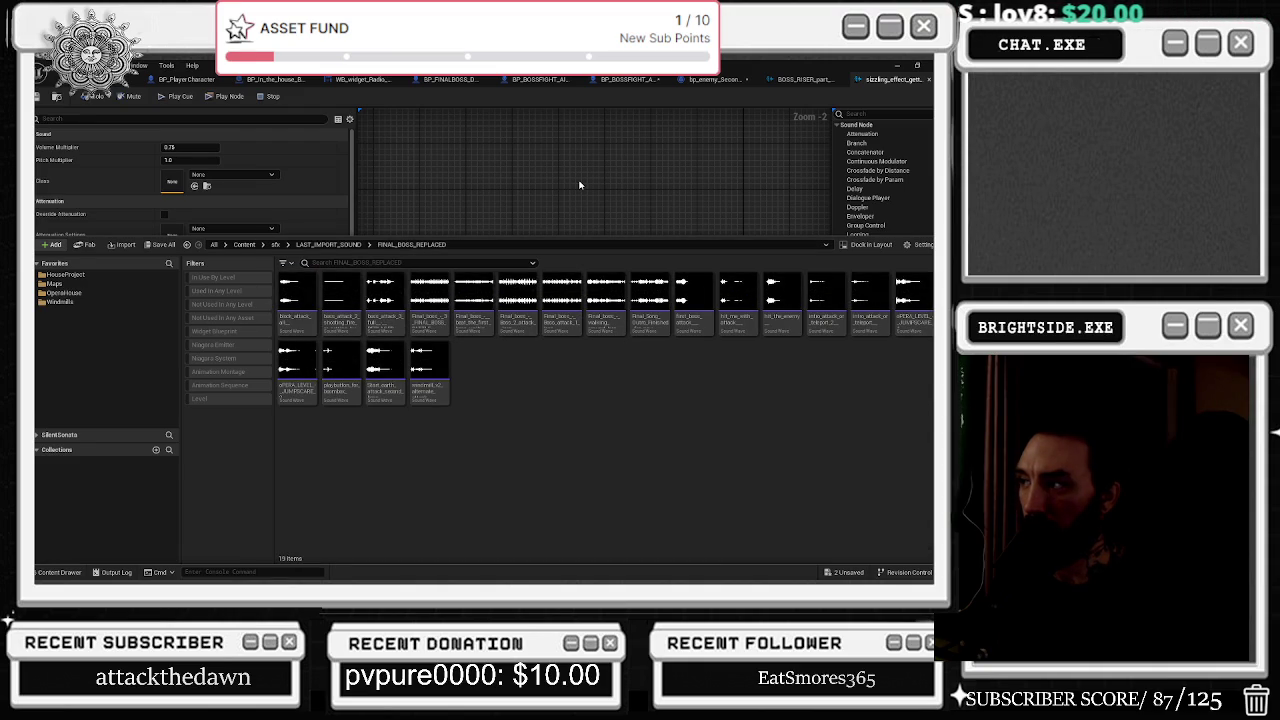
Preview the Short_earth_attack_rewind sound wave from the FINAL_BOSS_REPLACED folder.
{"action": "key", "text": "alt+Tab"}
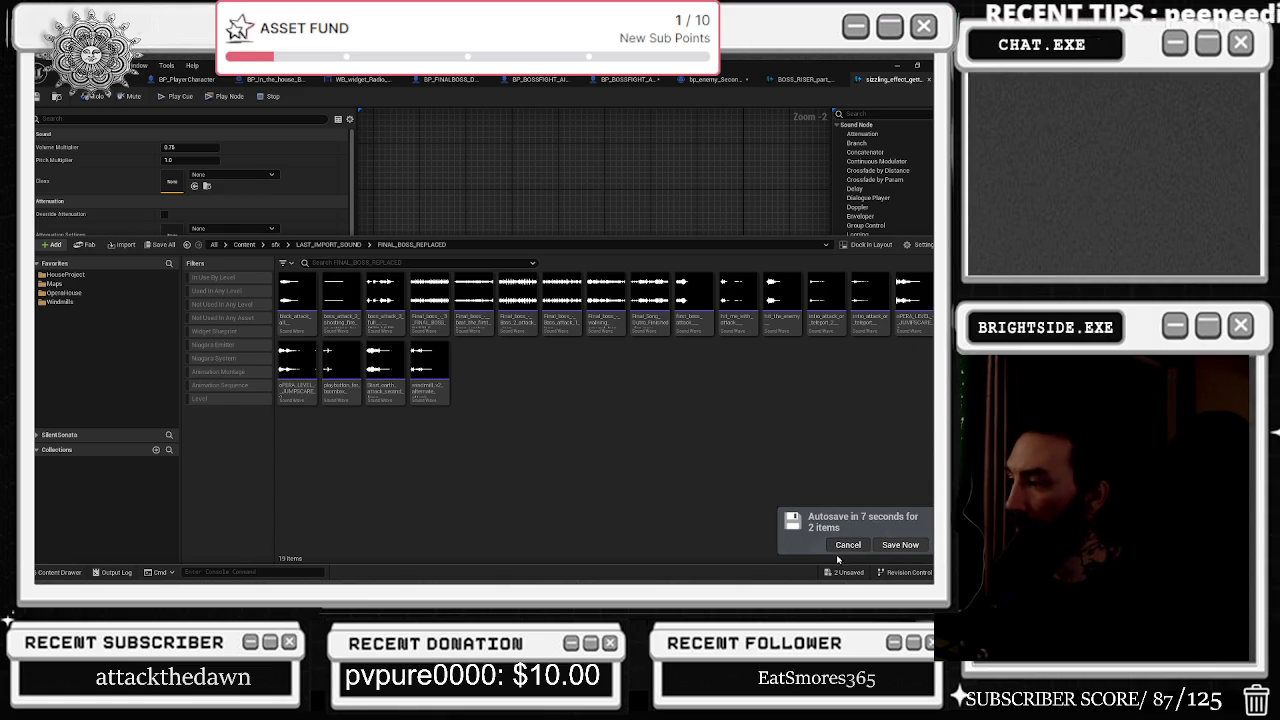
{"action": "left_click", "coordinate": [847, 545]}
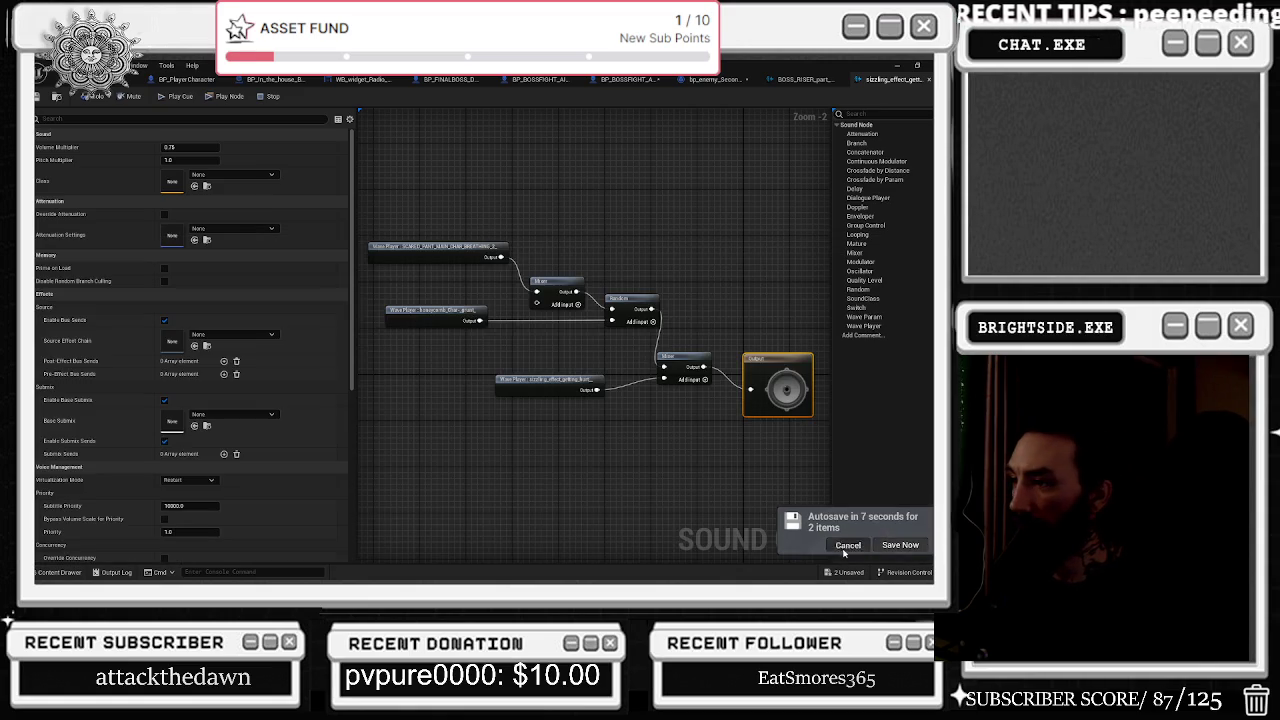
{"action": "left_click", "coordinate": [60, 572]}
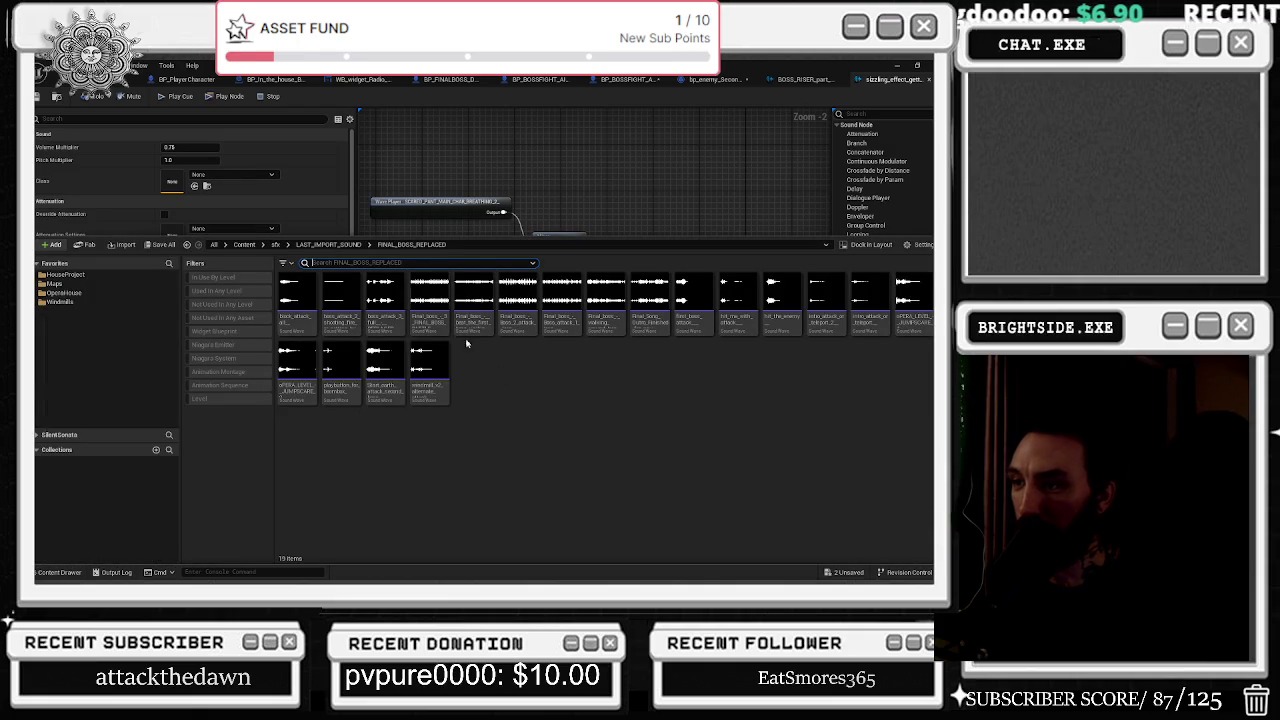
{"action": "mouse_move", "coordinate": [358, 332]}
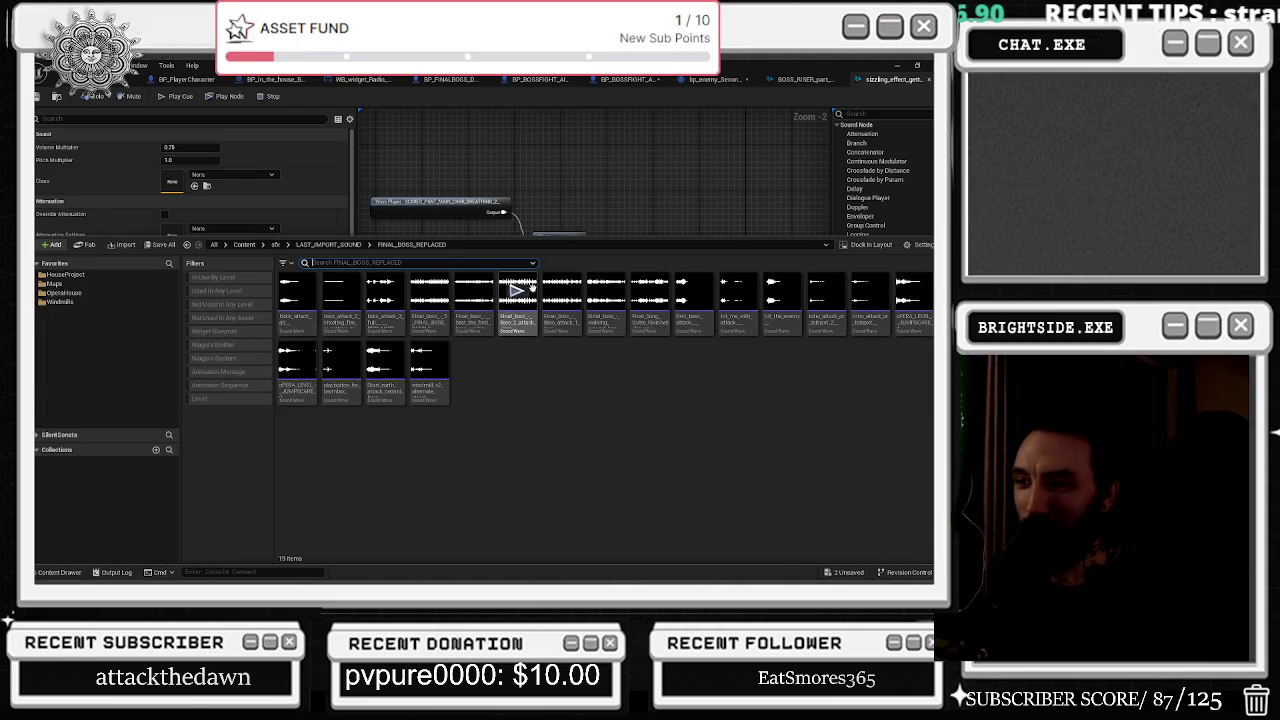
{"action": "left_click", "coordinate": [385, 365]}
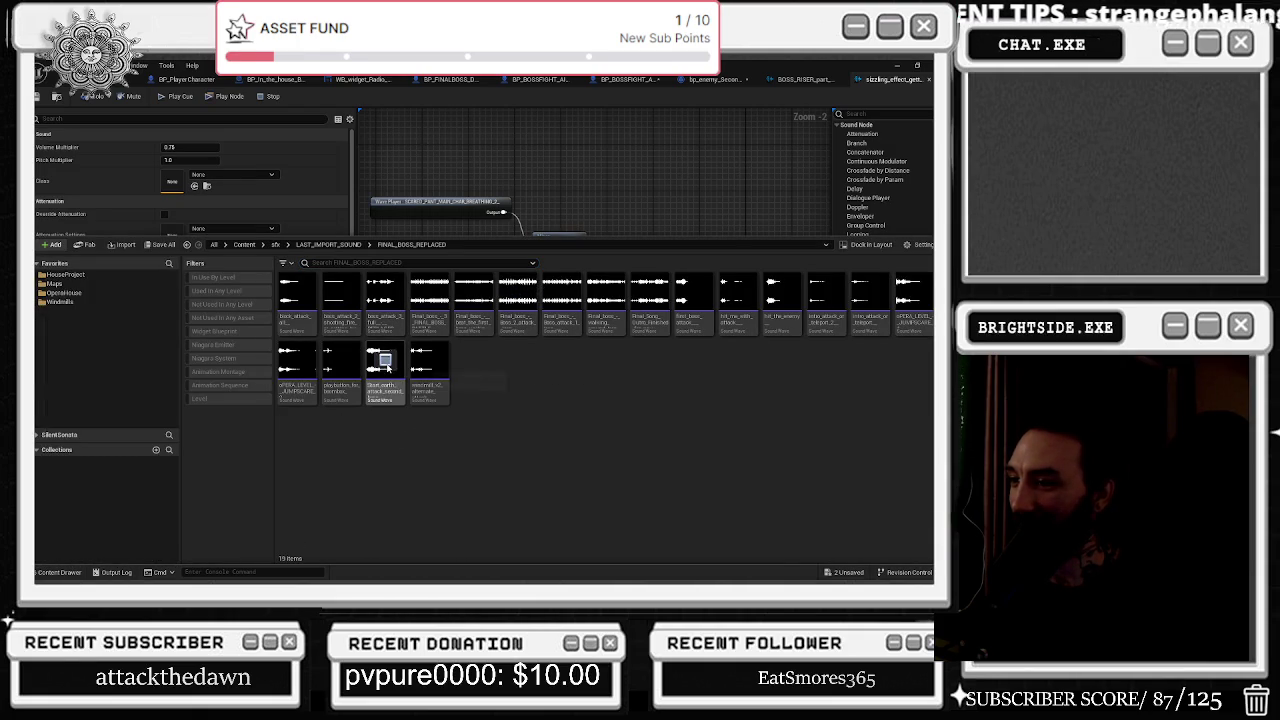
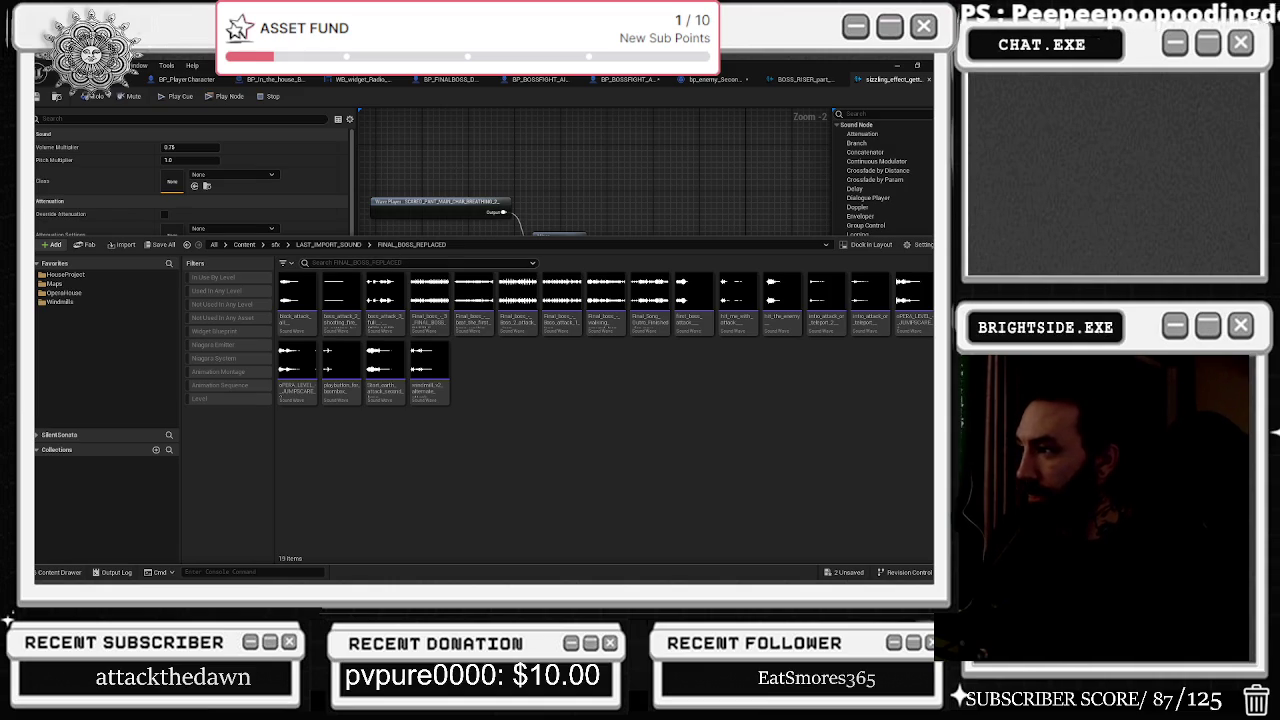
Add the hit_me_with_attack wave and a Mixer node, wiring Random and the wave through it to Output.
{"action": "mouse_move", "coordinate": [722, 335]}
{"action": "left_mouse_down"}
{"action": "mouse_move", "coordinate": [637, 179]}
{"action": "mouse_move", "coordinate": [600, 250]}
{"action": "mouse_move", "coordinate": [540, 290]}
{"action": "left_mouse_up"}
{"action": "scroll", "coordinate": [576, 364], "scroll_direction": "up", "scroll_amount": 1}
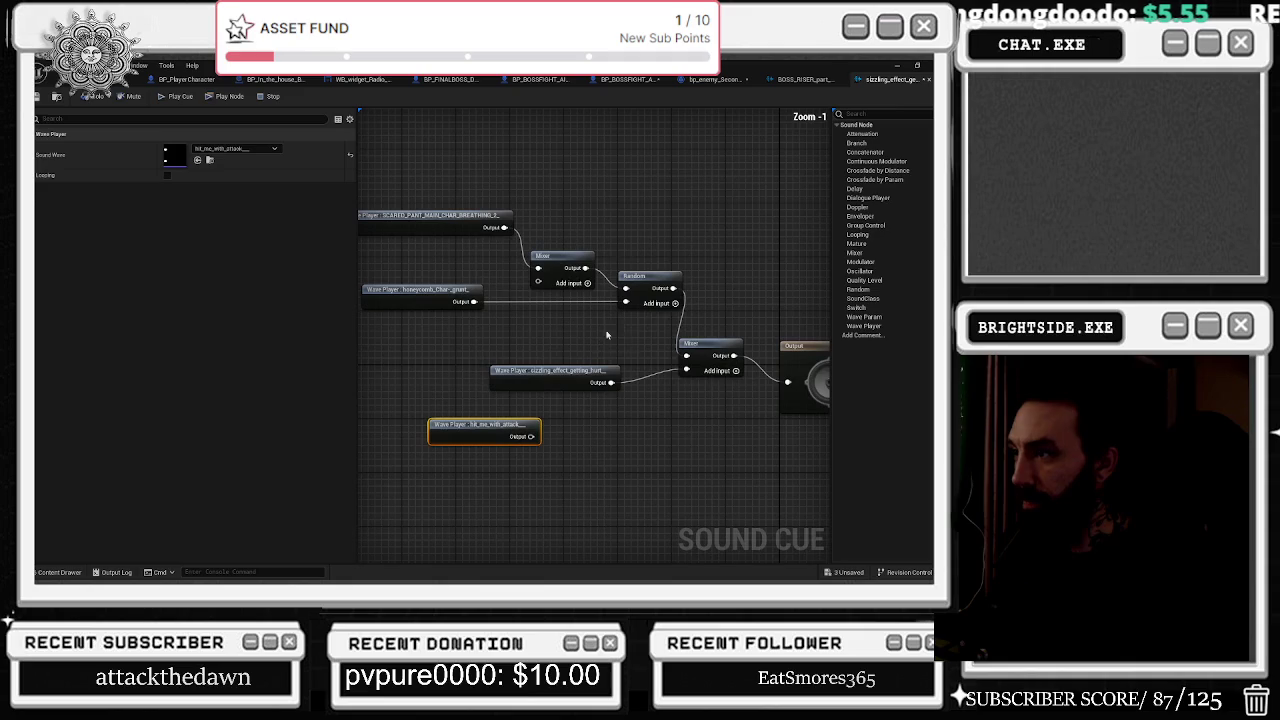
{"action": "mouse_move", "coordinate": [543, 405]}
{"action": "left_mouse_down"}
{"action": "mouse_move", "coordinate": [438, 320]}
{"action": "mouse_move", "coordinate": [740, 310]}
{"action": "mouse_move", "coordinate": [668, 319]}
{"action": "left_mouse_up"}
{"action": "left_click", "coordinate": [691, 464]}
{"action": "left_click_drag", "start_coordinate": [714, 267], "coordinate": [730, 330]}
{"action": "left_click_drag", "start_coordinate": [653, 361], "coordinate": [781, 334]}
{"action": "left_click", "coordinate": [763, 334]}
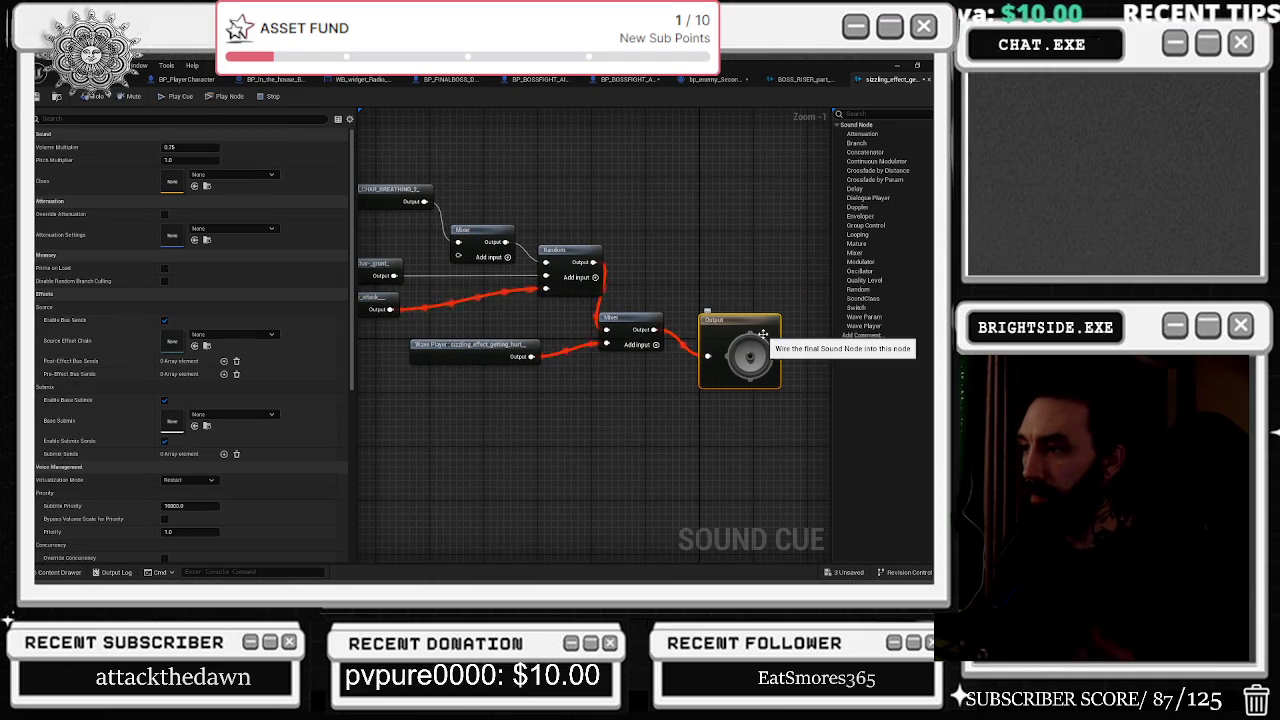
{"action": "left_click_drag", "start_coordinate": [695, 278], "coordinate": [812, 278]}
{"action": "mouse_move", "coordinate": [456, 322]}
{"action": "left_mouse_down"}
{"action": "mouse_move", "coordinate": [718, 290]}
{"action": "mouse_move", "coordinate": [638, 280]}
{"action": "left_mouse_up"}
{"action": "left_click", "coordinate": [412, 281], "text": "alt"}
{"action": "mouse_move", "coordinate": [412, 284]}
{"action": "left_mouse_down"}
{"action": "mouse_move", "coordinate": [550, 294]}
{"action": "mouse_move", "coordinate": [571, 397]}
{"action": "mouse_move", "coordinate": [649, 364]}
{"action": "mouse_move", "coordinate": [648, 330]}
{"action": "left_mouse_up"}
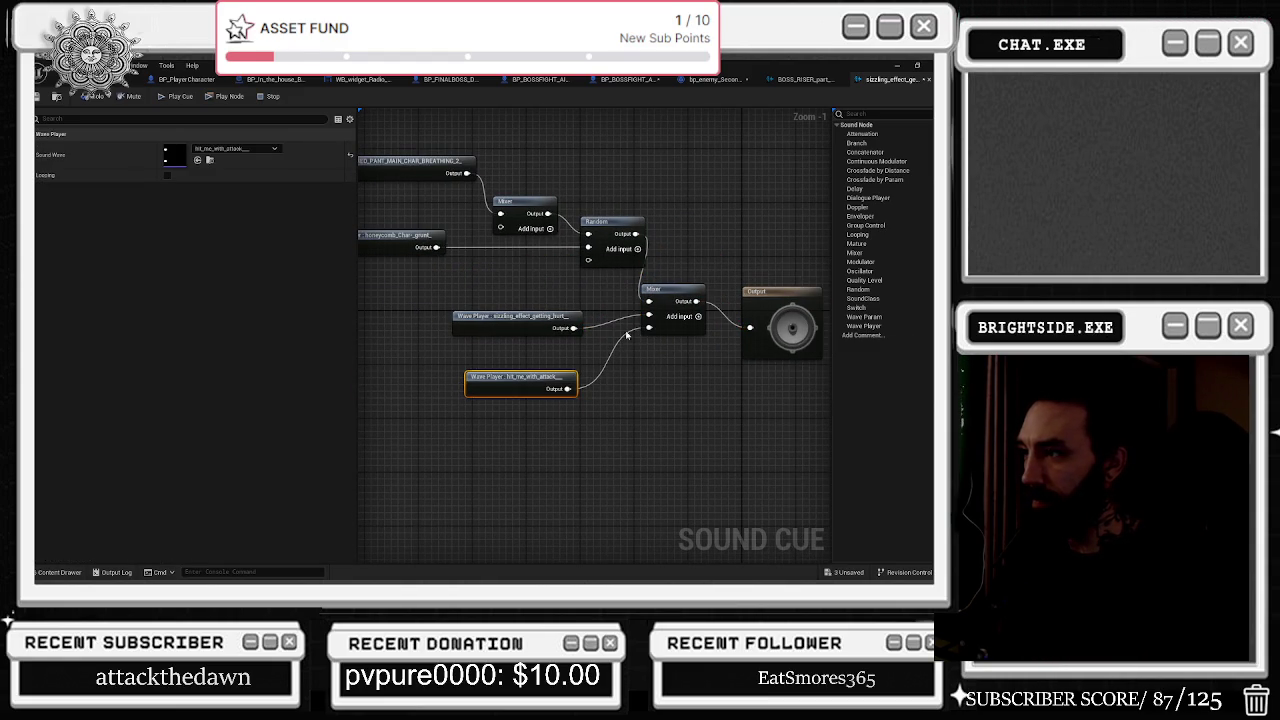
Remove the Random node's unused input and check the mixer's input volumes and the cue settings.
{"action": "left_click", "coordinate": [755, 292]}
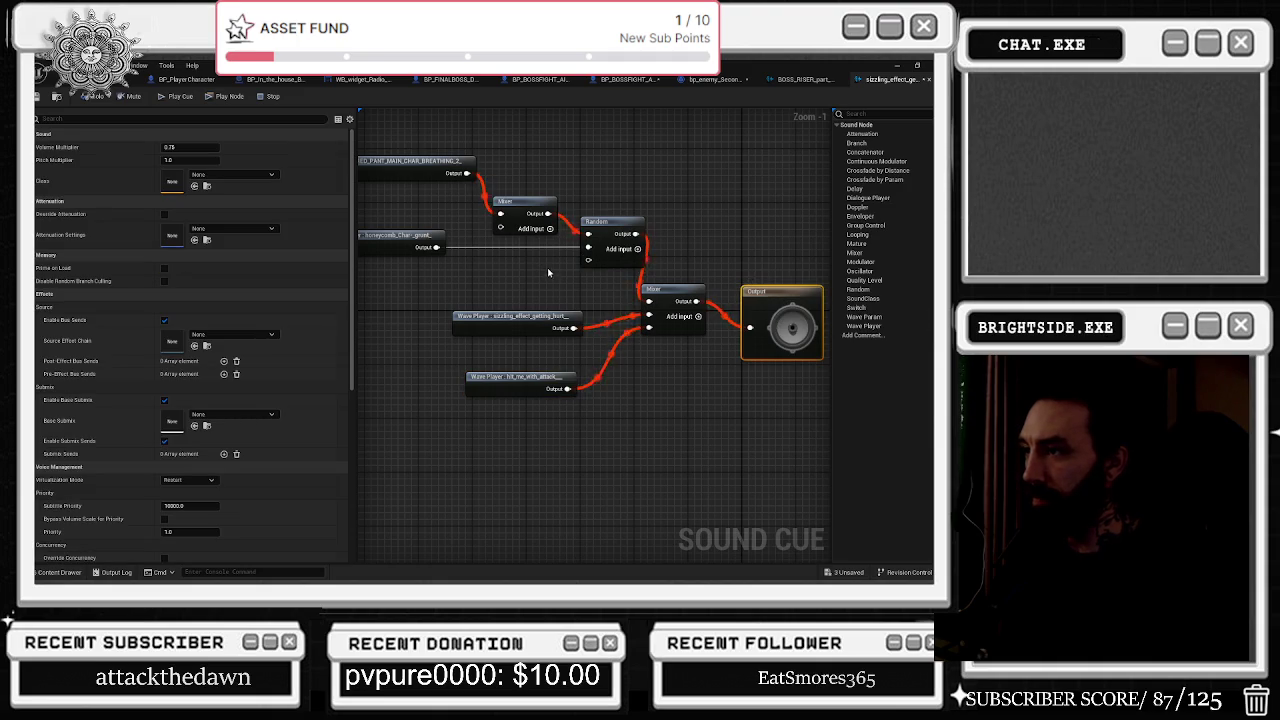
{"action": "left_click", "coordinate": [595, 245]}
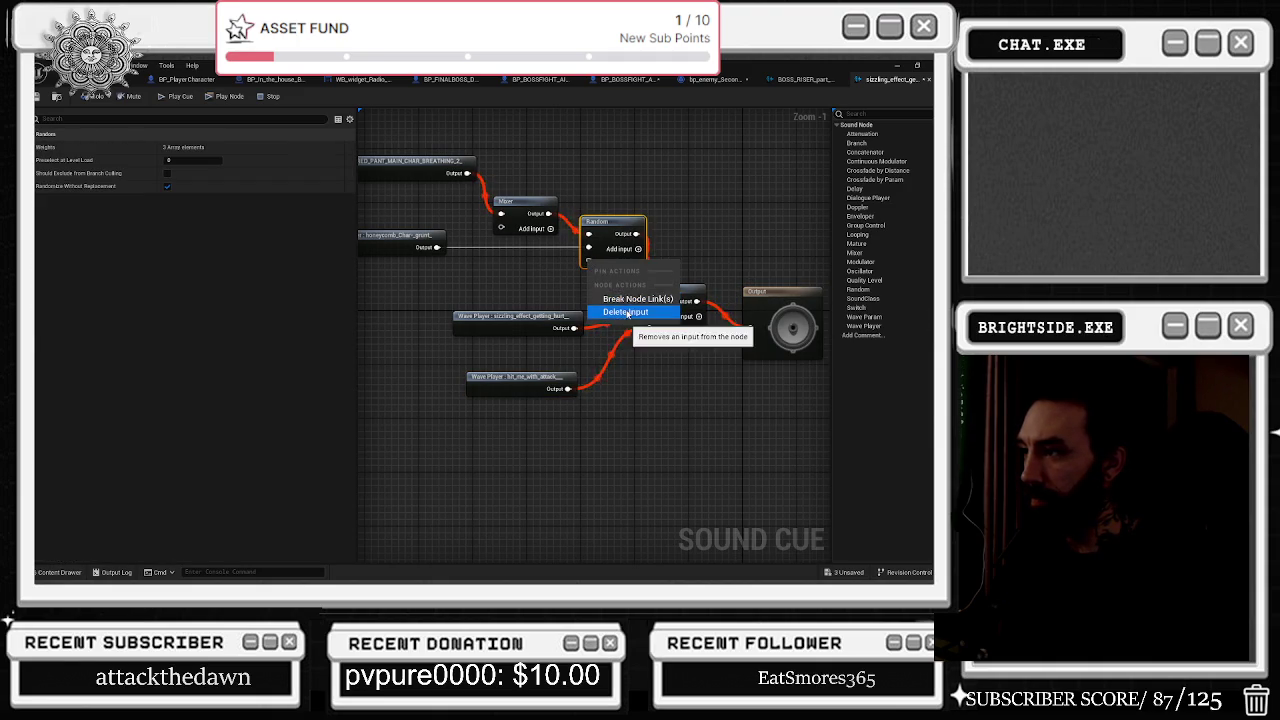
{"action": "left_click", "coordinate": [765, 310]}
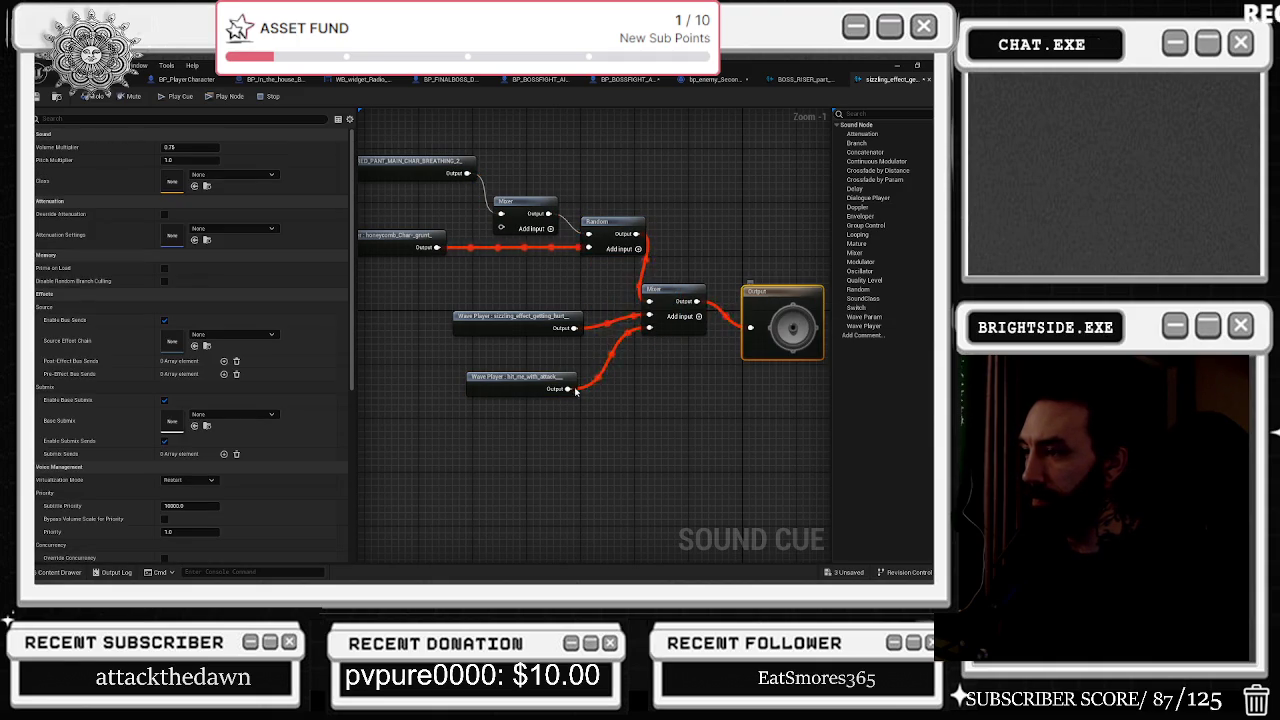
{"action": "left_click", "coordinate": [660, 292]}
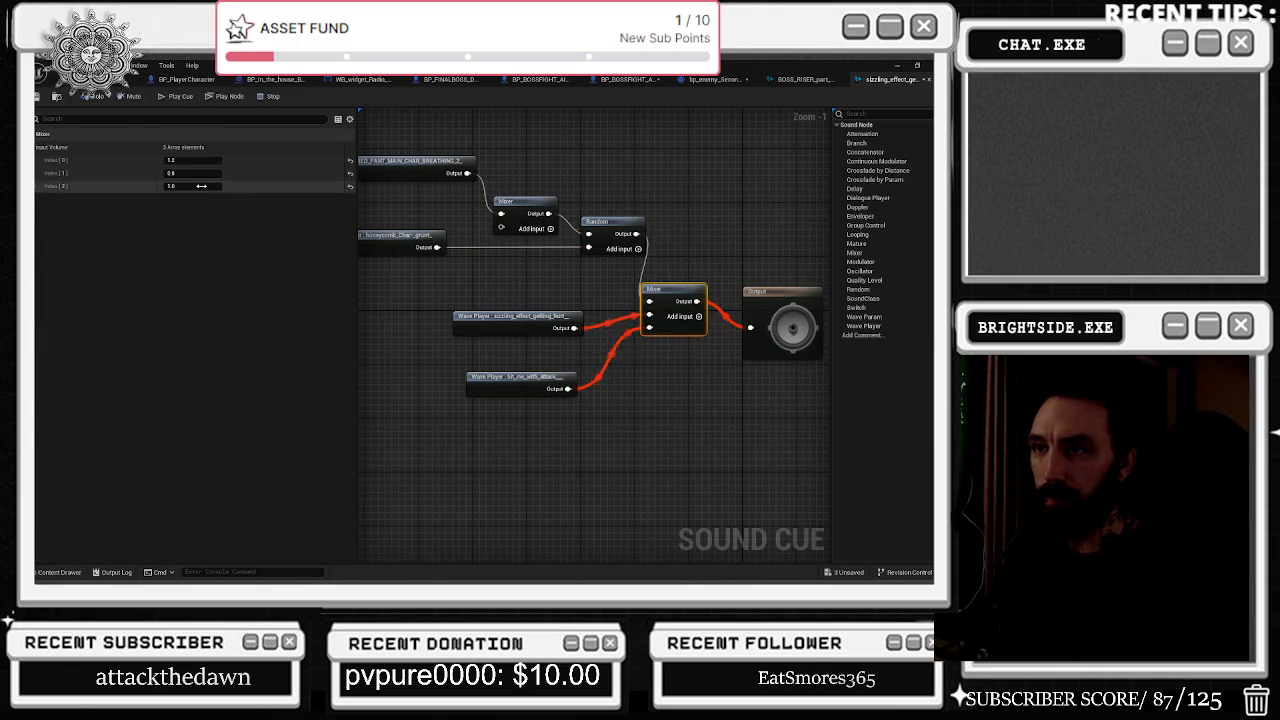
{"action": "left_click", "coordinate": [784, 303]}
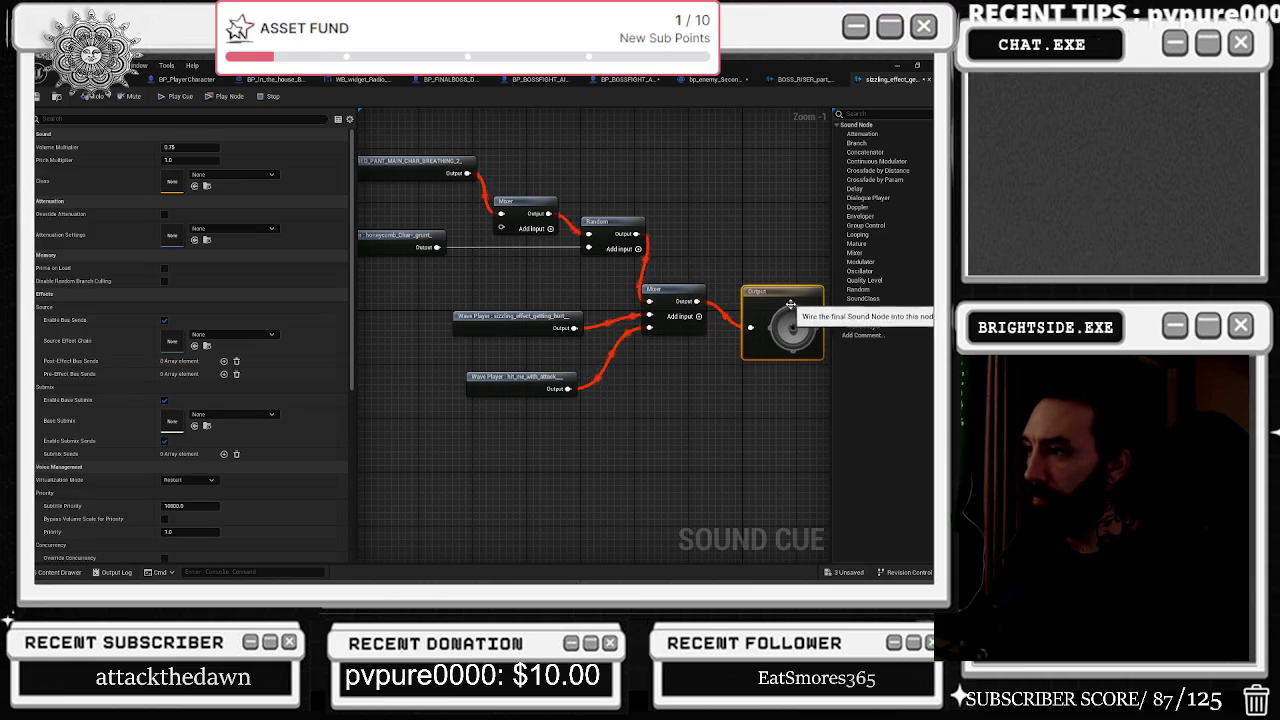
{"action": "left_click_drag", "start_coordinate": [665, 290], "coordinate": [678, 290]}
{"action": "left_click", "coordinate": [780, 290]}
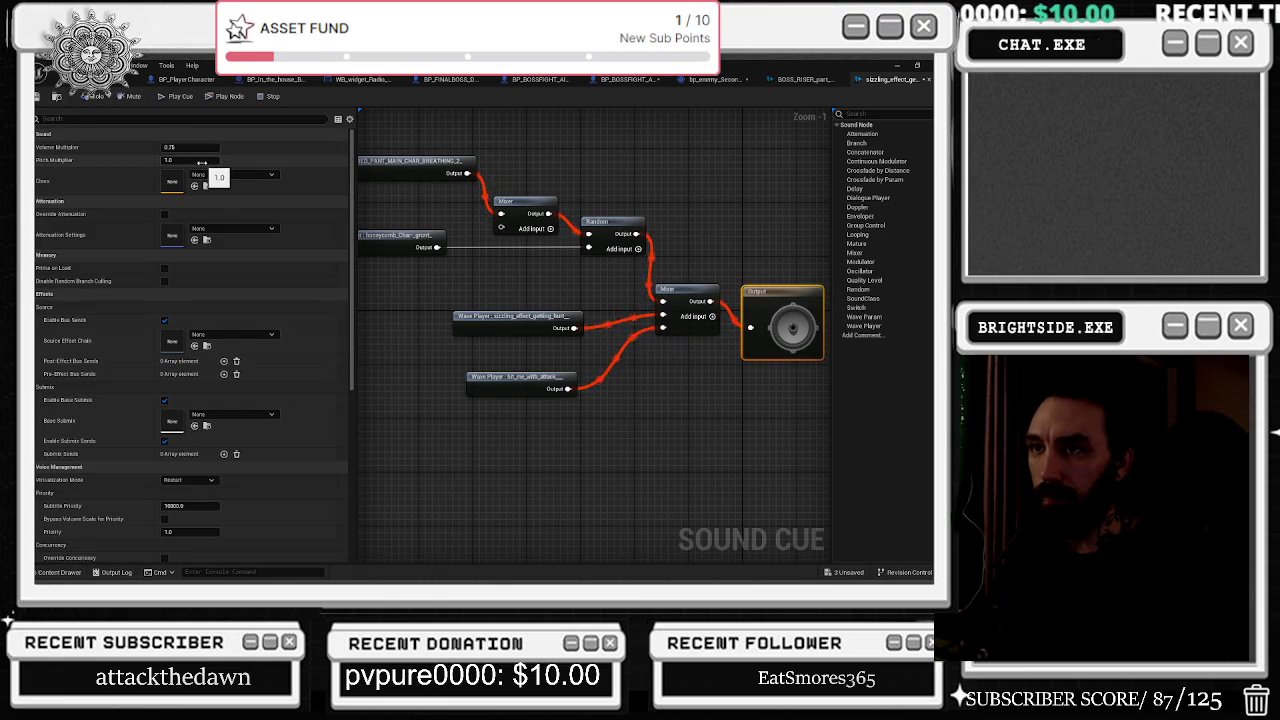
{"action": "left_click", "coordinate": [510, 376]}
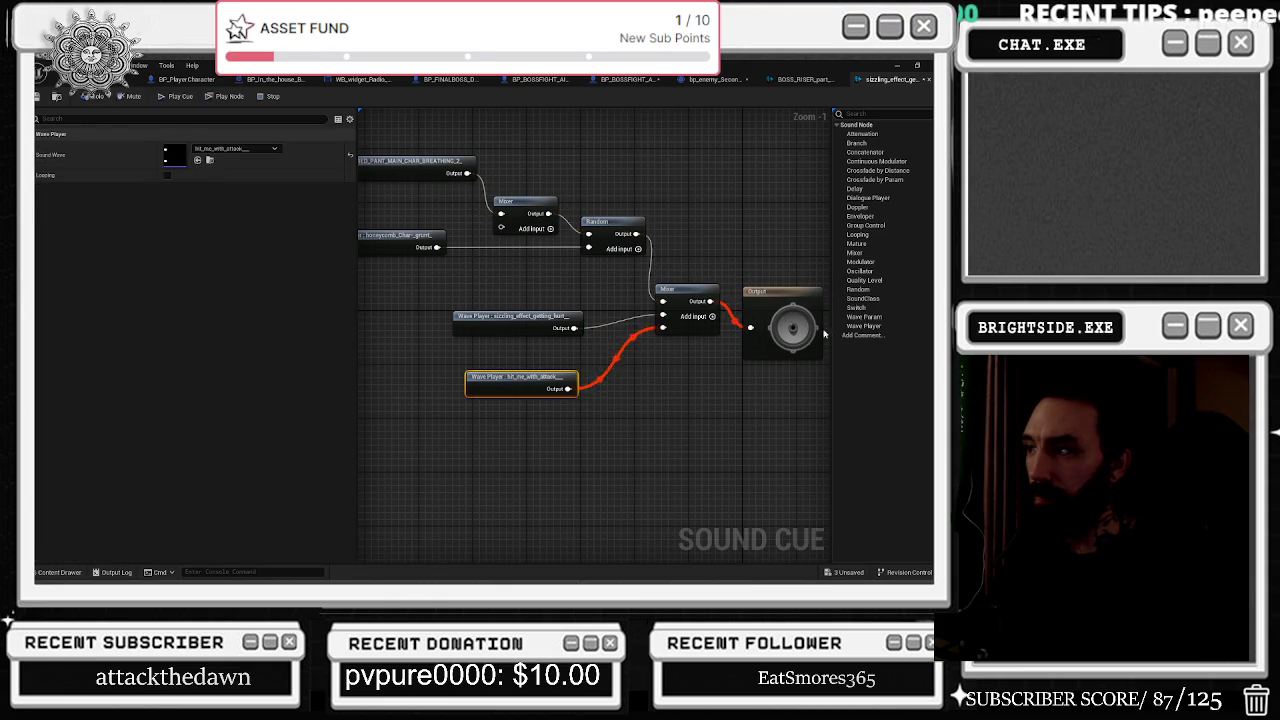
{"action": "left_click", "coordinate": [690, 297]}
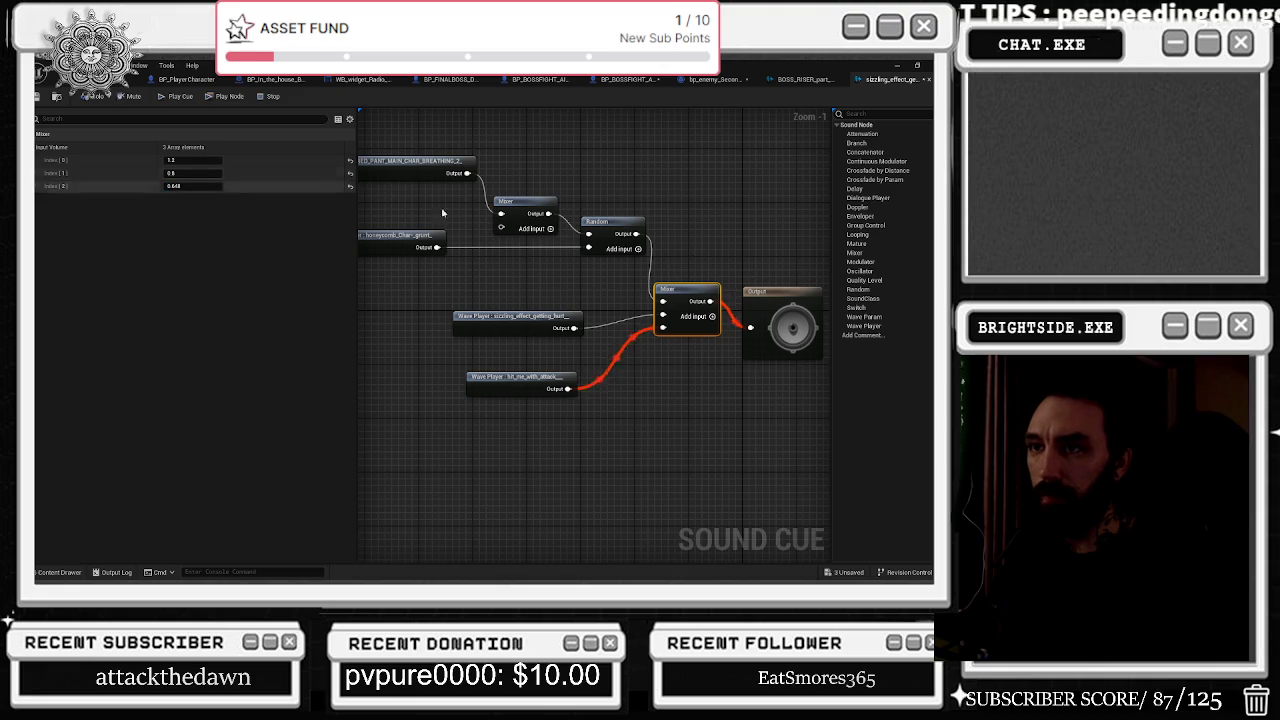
{"action": "left_click", "coordinate": [779, 300]}
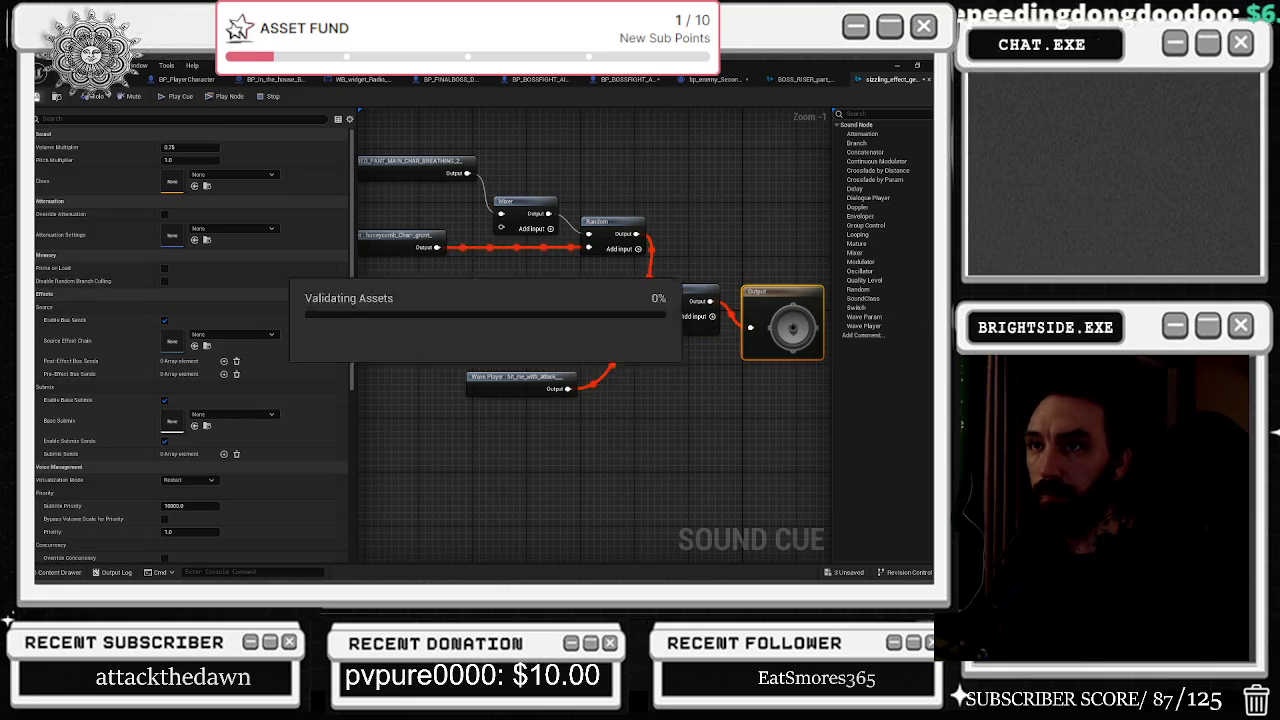
Save the edited sound assets and close the sizzling effect cue.
{"action": "left_click", "coordinate": [820, 572]}
{"action": "left_click", "coordinate": [580, 457]}
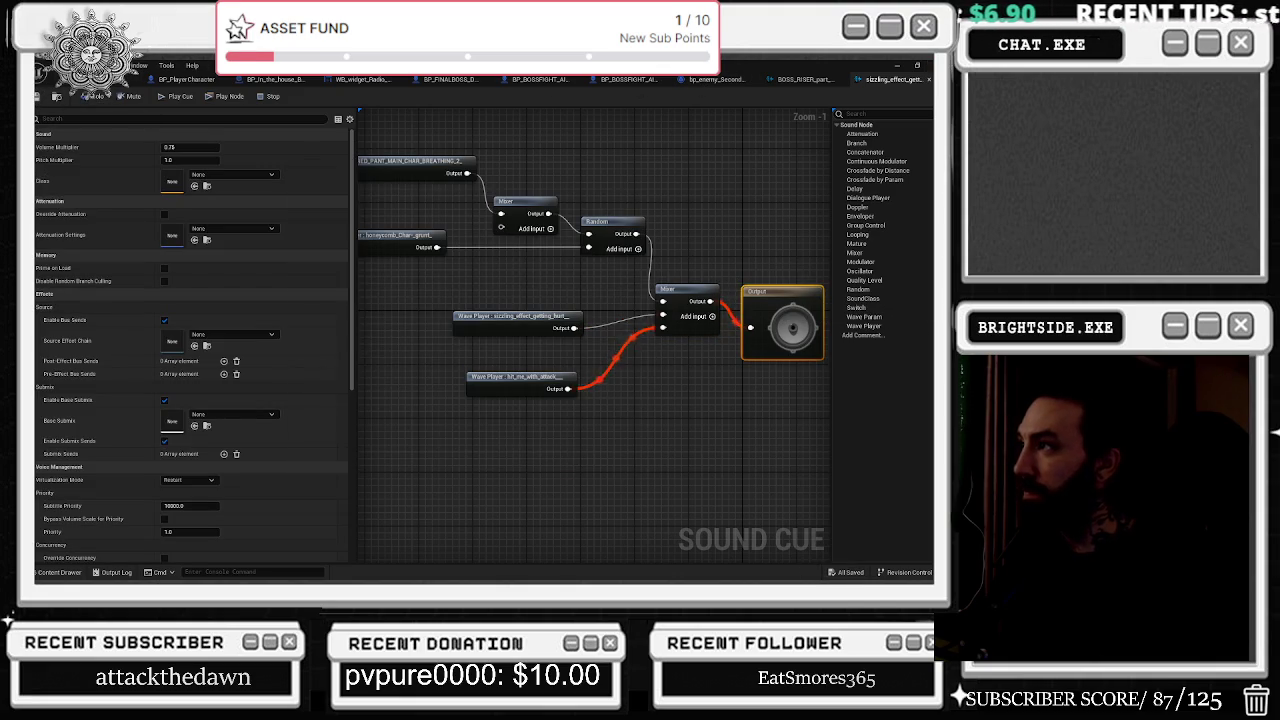
{"action": "left_click", "coordinate": [928, 80]}
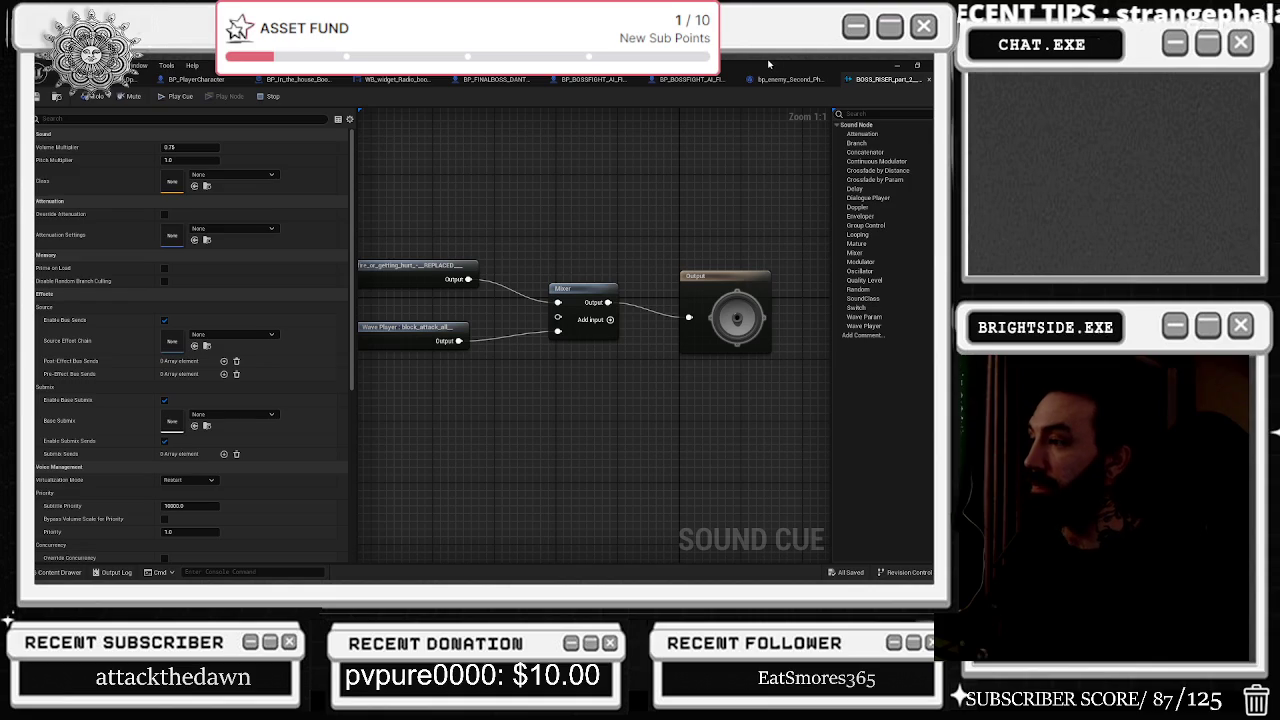
Nudge the Output node, save the BOSS_RISER_part_2 cue and play it as a preview.
{"action": "left_click_drag", "start_coordinate": [697, 302], "coordinate": [721, 294]}
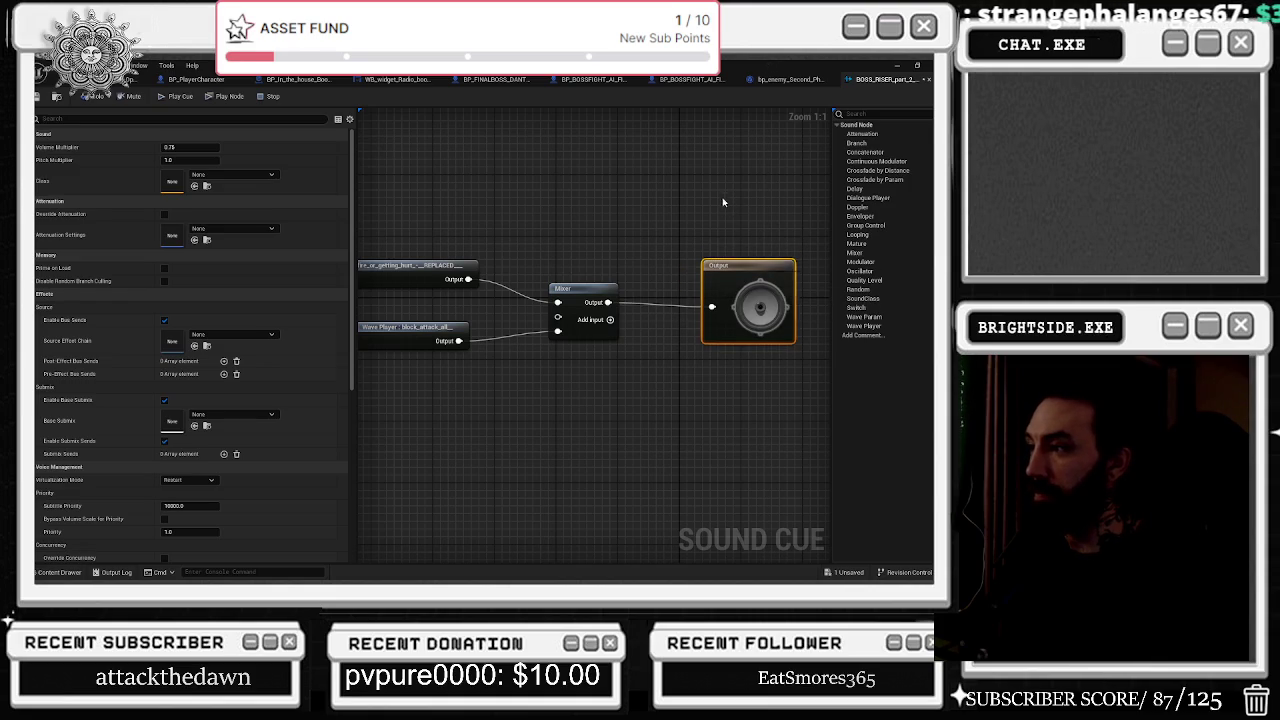
{"action": "key", "text": "ctrl+s"}
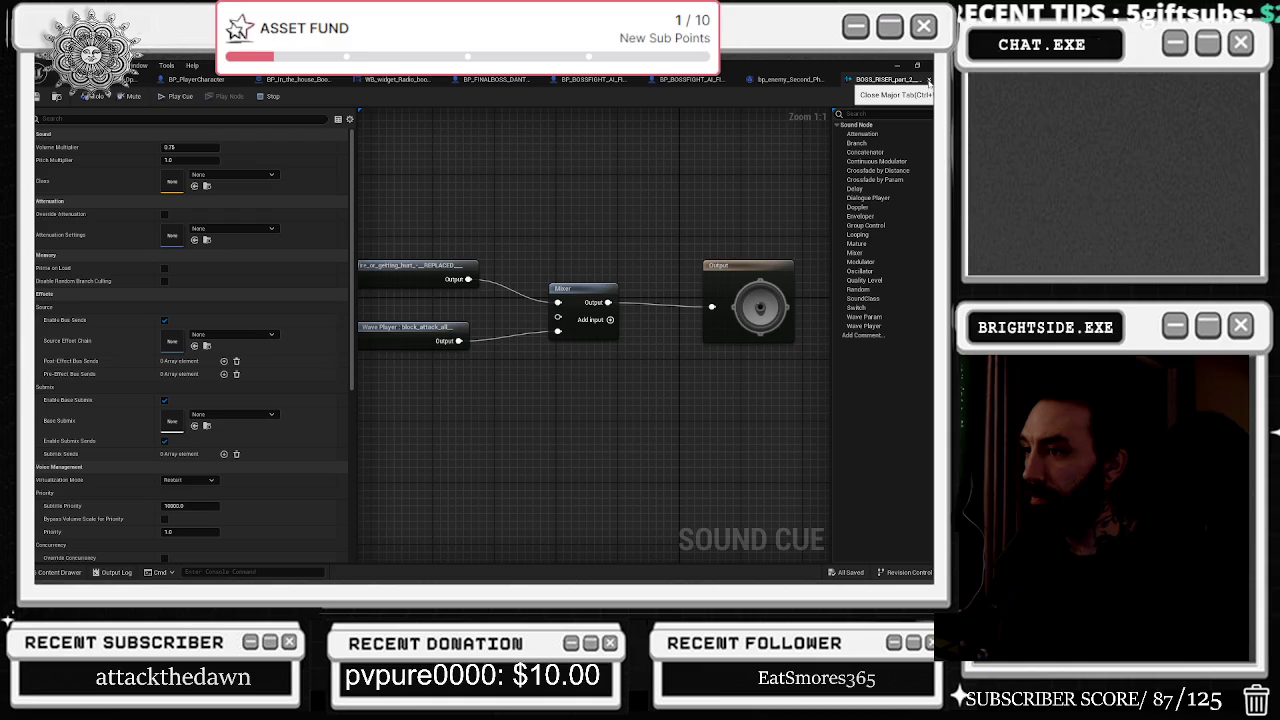
{"action": "key", "text": "space"}
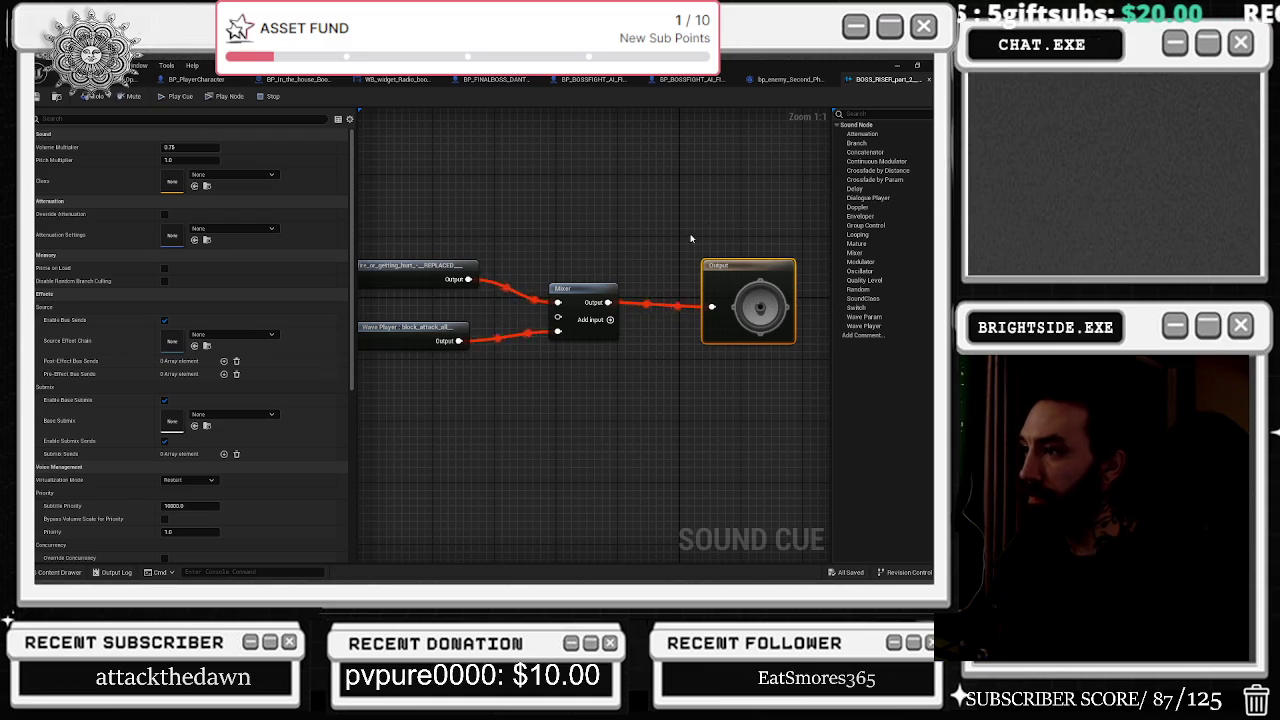
Close the BOSS_RISER_part_2 cue and the second-phase sequence director blueprint.
{"action": "key", "text": "ctrl+w"}
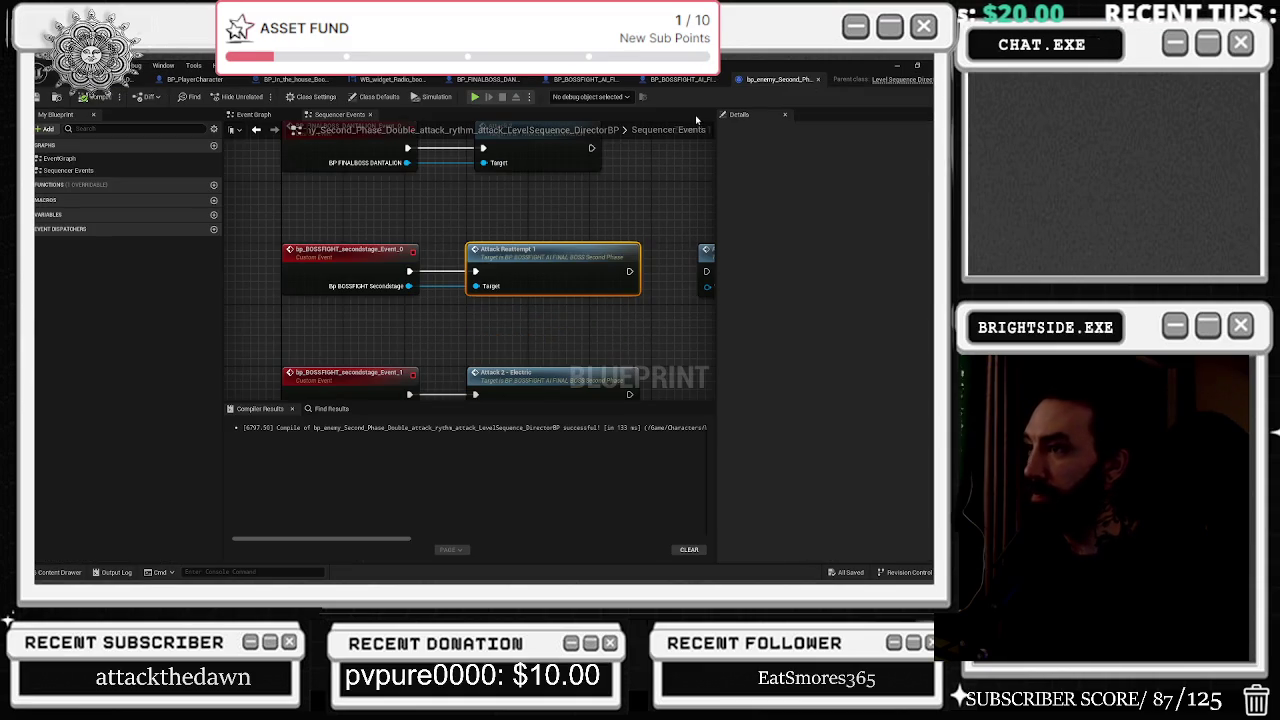
{"action": "scroll", "coordinate": [522, 220], "scroll_direction": "down", "scroll_amount": 1}
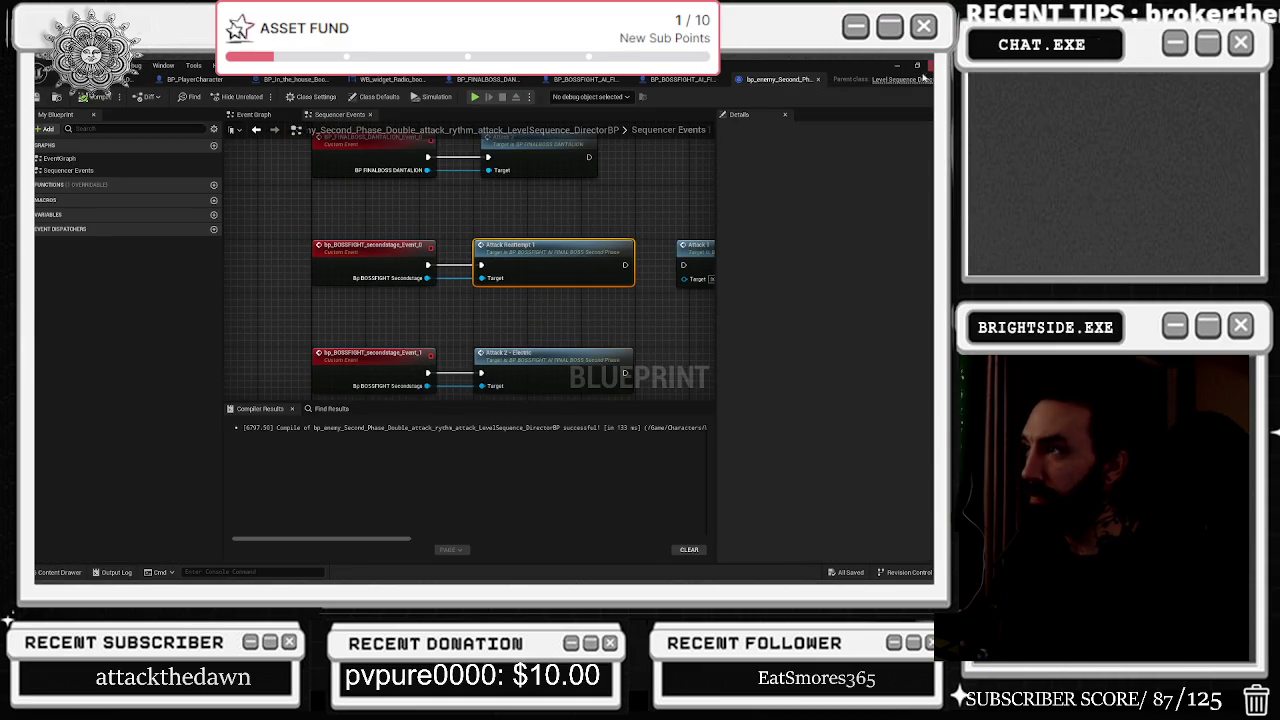
{"action": "left_click", "coordinate": [818, 79]}
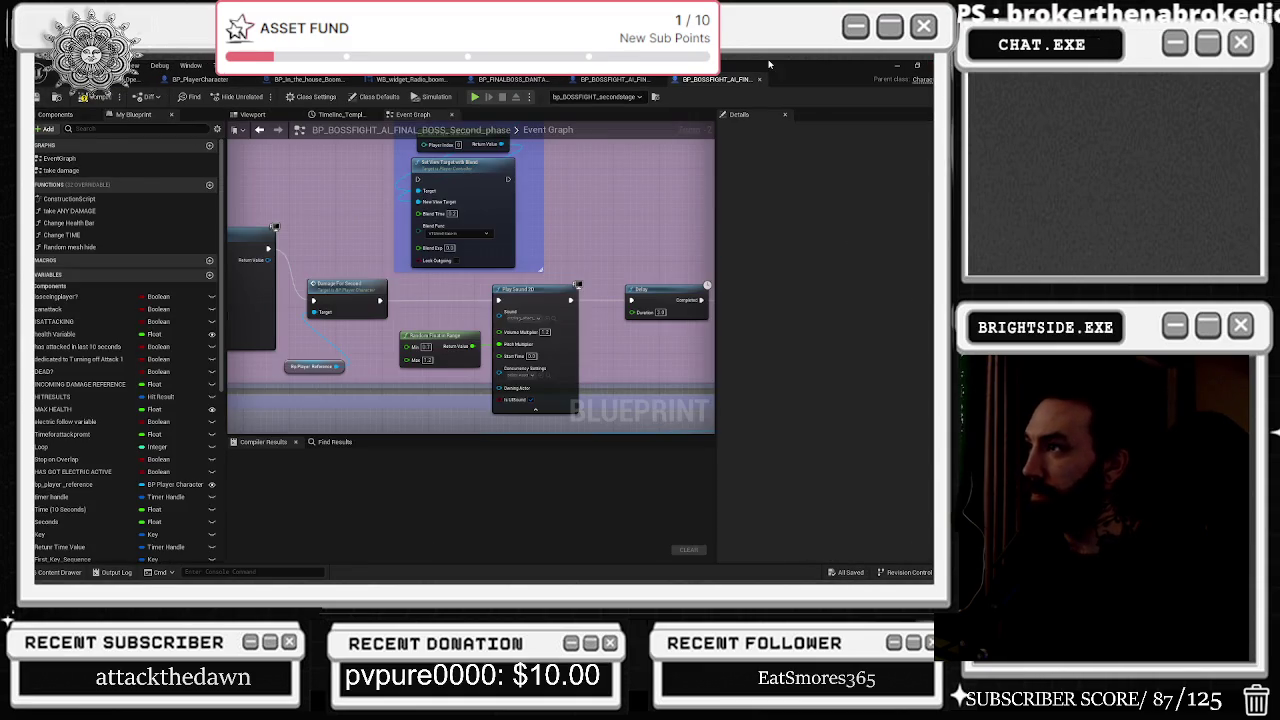
Pan across the Event Graph to find the Play Sound nodes and check their current sound assets.
{"action": "scroll", "coordinate": [586, 264], "scroll_direction": "down", "scroll_amount": 5}
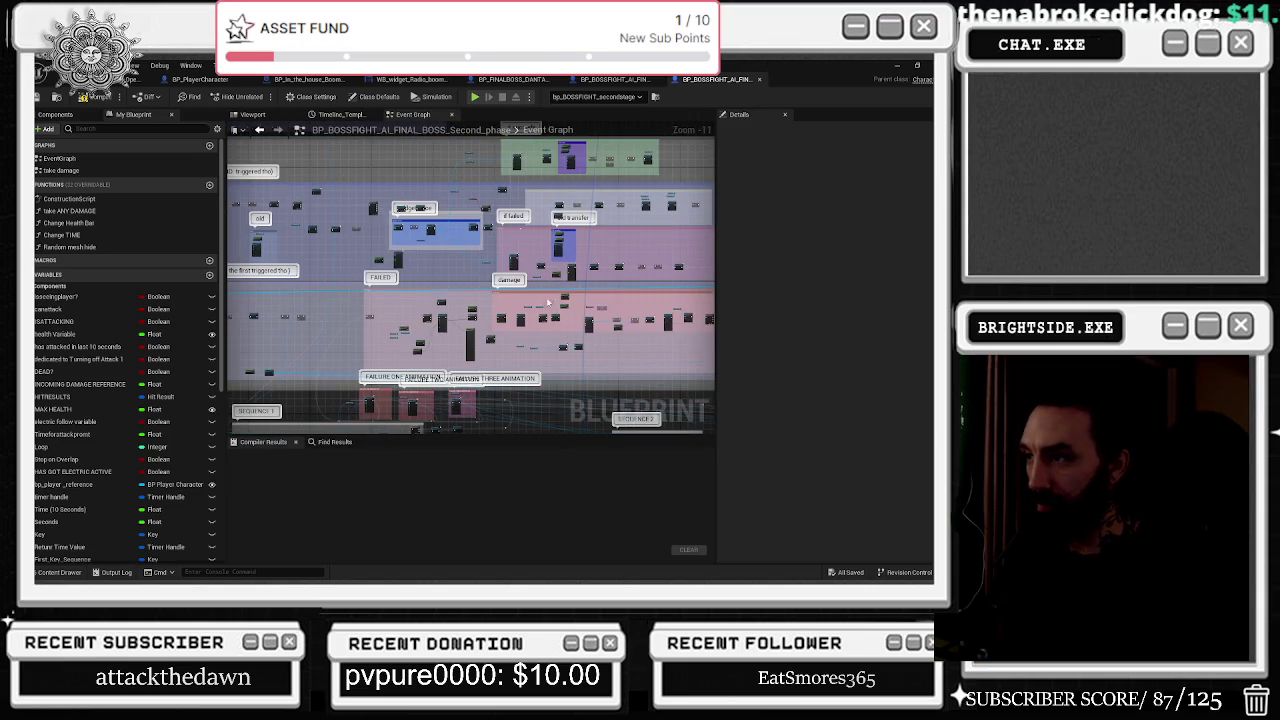
{"action": "scroll", "coordinate": [552, 319], "scroll_direction": "up", "scroll_amount": 6}
{"action": "scroll", "coordinate": [552, 319], "scroll_direction": "down", "scroll_amount": 6}
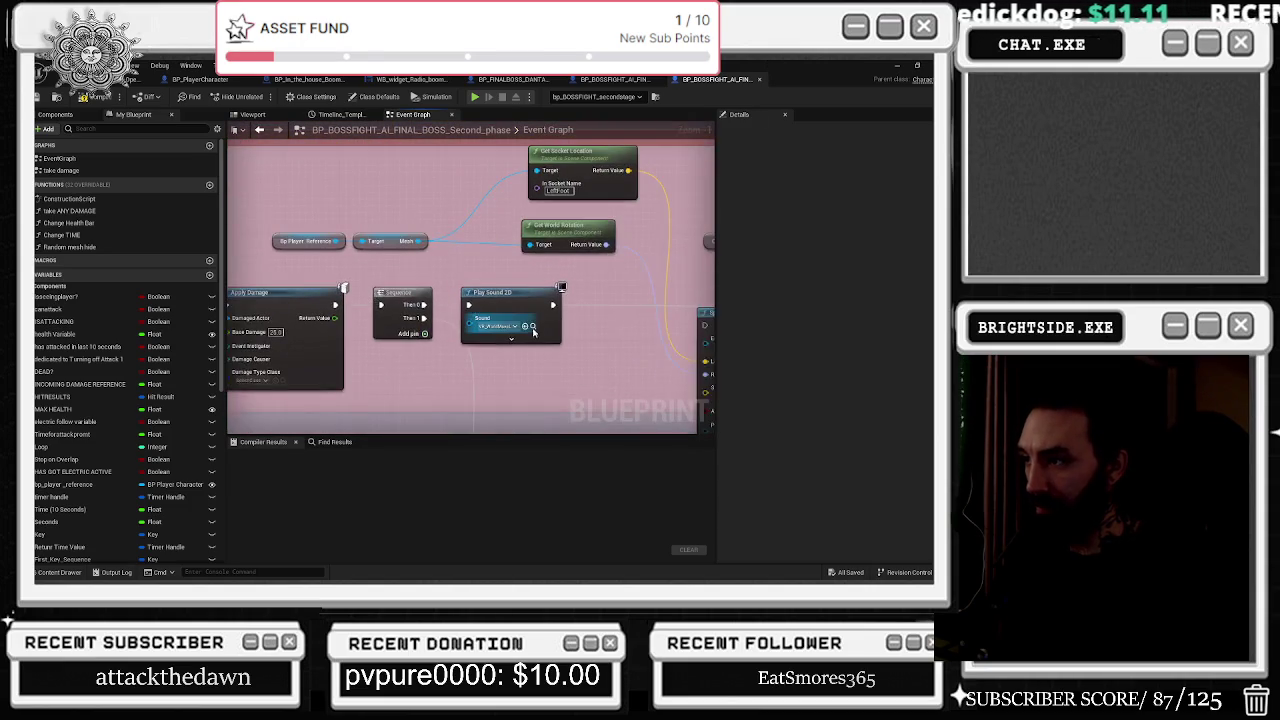
{"action": "scroll", "coordinate": [500, 369], "scroll_direction": "up", "scroll_amount": 5}
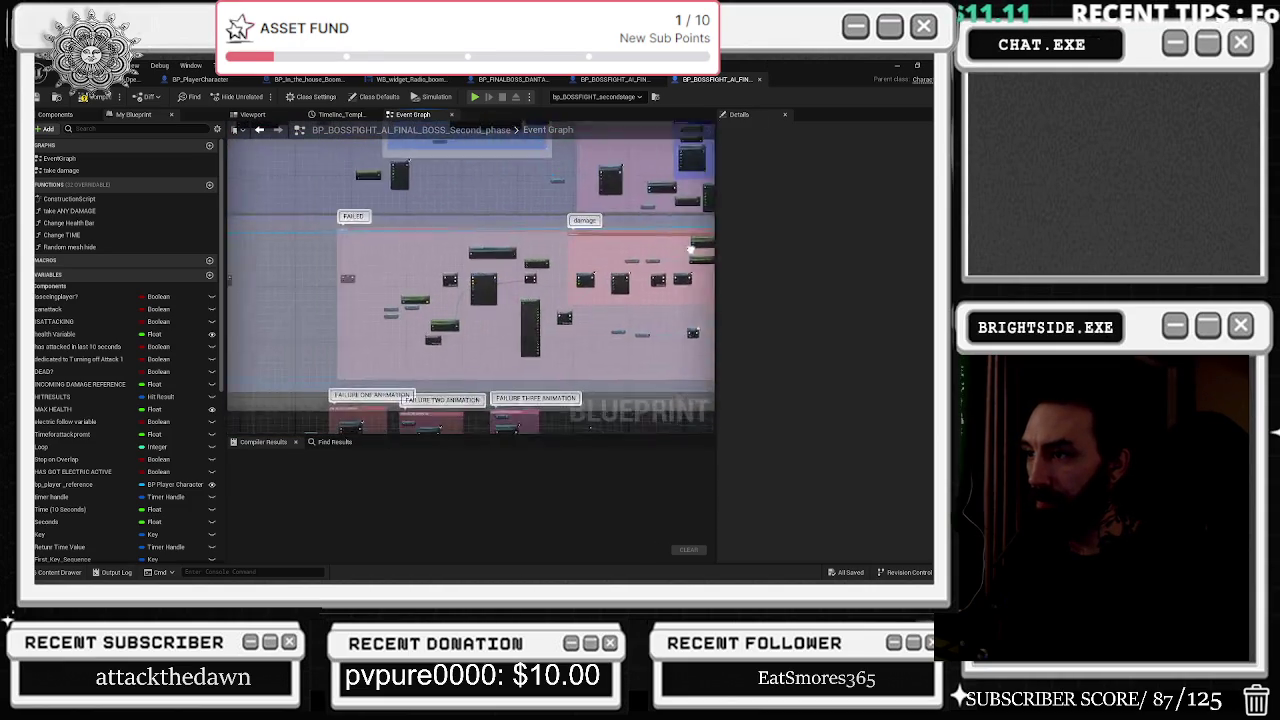
{"action": "mouse_move", "coordinate": [470, 400]}
{"action": "left_mouse_down"}
{"action": "mouse_move", "coordinate": [470, 254]}
{"action": "mouse_move", "coordinate": [445, 165]}
{"action": "mouse_move", "coordinate": [447, 330]}
{"action": "mouse_move", "coordinate": [362, 286]}
{"action": "left_mouse_up"}
{"action": "scroll", "coordinate": [447, 314], "scroll_direction": "up", "scroll_amount": 5}
{"action": "left_click", "coordinate": [494, 259]}
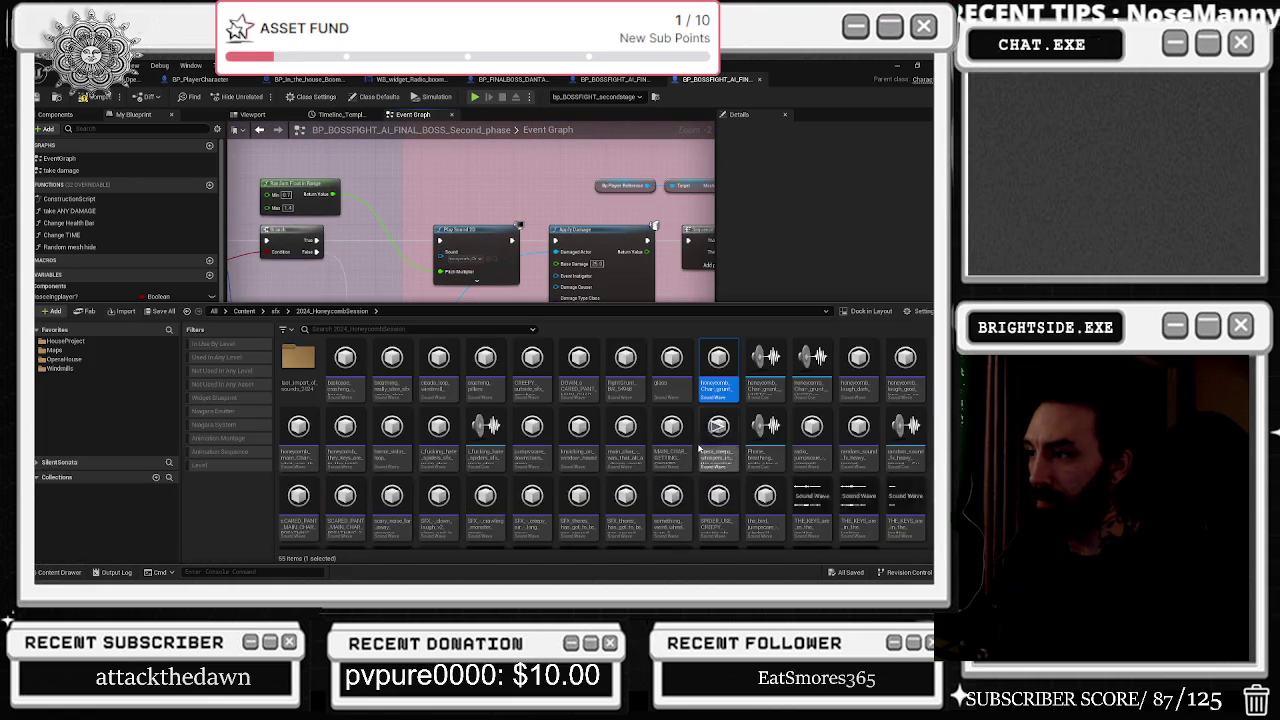
{"action": "left_click", "coordinate": [720, 360]}
{"action": "left_click_drag", "start_coordinate": [700, 260], "coordinate": [550, 253]}
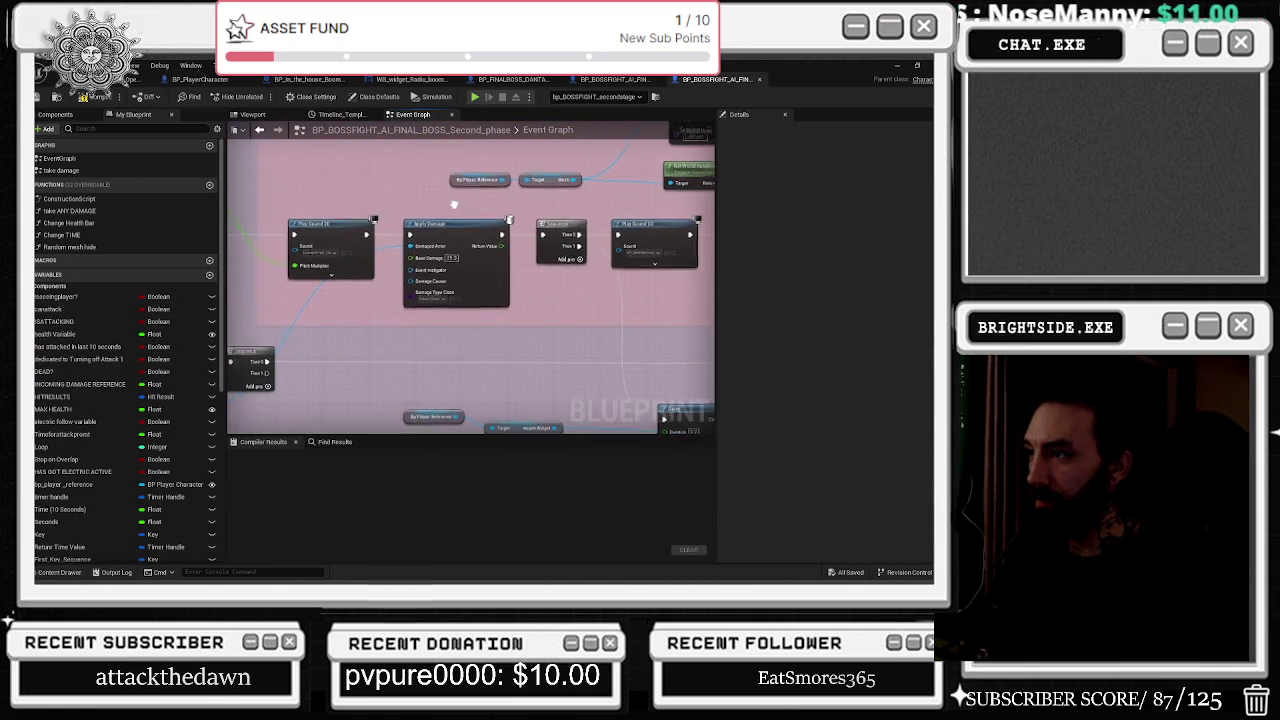
{"action": "mouse_move", "coordinate": [678, 299]}
{"action": "left_mouse_down"}
{"action": "mouse_move", "coordinate": [377, 297]}
{"action": "mouse_move", "coordinate": [805, 320]}
{"action": "mouse_move", "coordinate": [761, 322]}
{"action": "left_mouse_up"}
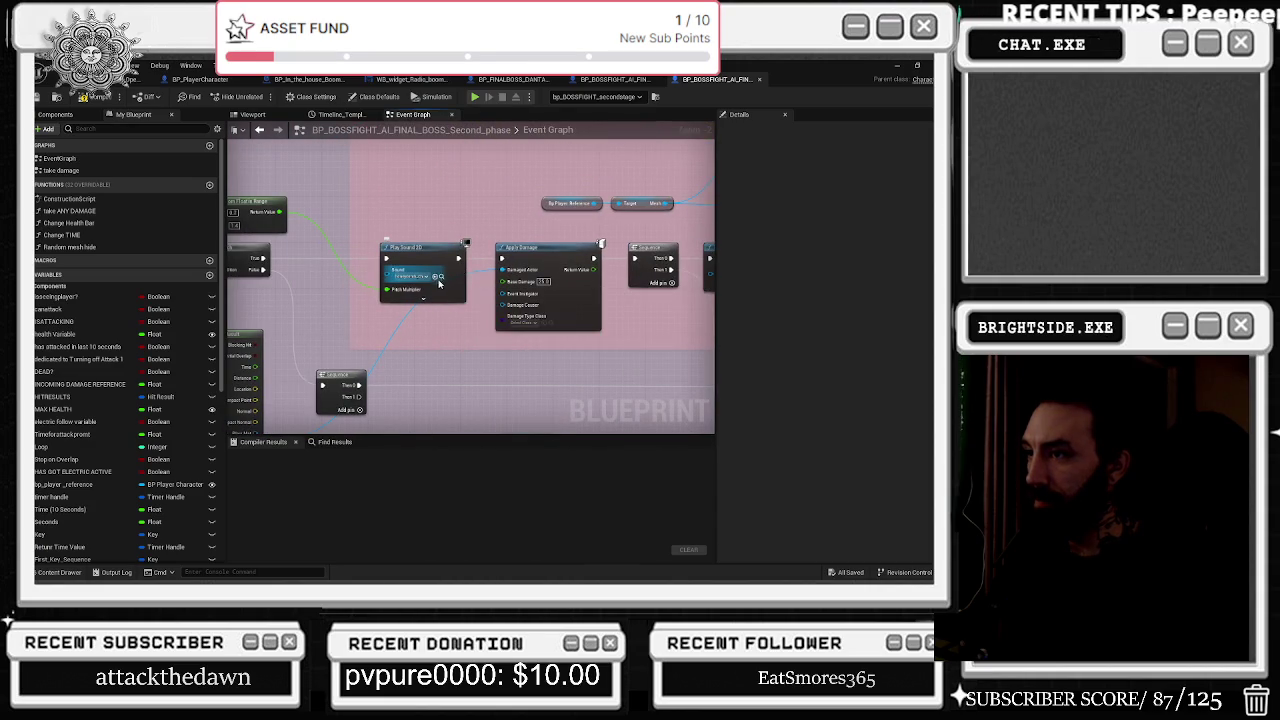
{"action": "left_click", "coordinate": [441, 279]}
{"action": "mouse_move", "coordinate": [600, 300]}
{"action": "left_mouse_down"}
{"action": "mouse_move", "coordinate": [500, 234]}
{"action": "mouse_move", "coordinate": [493, 141]}
{"action": "mouse_move", "coordinate": [477, 181]}
{"action": "left_mouse_up"}
{"action": "left_click_drag", "start_coordinate": [700, 238], "coordinate": [460, 285]}
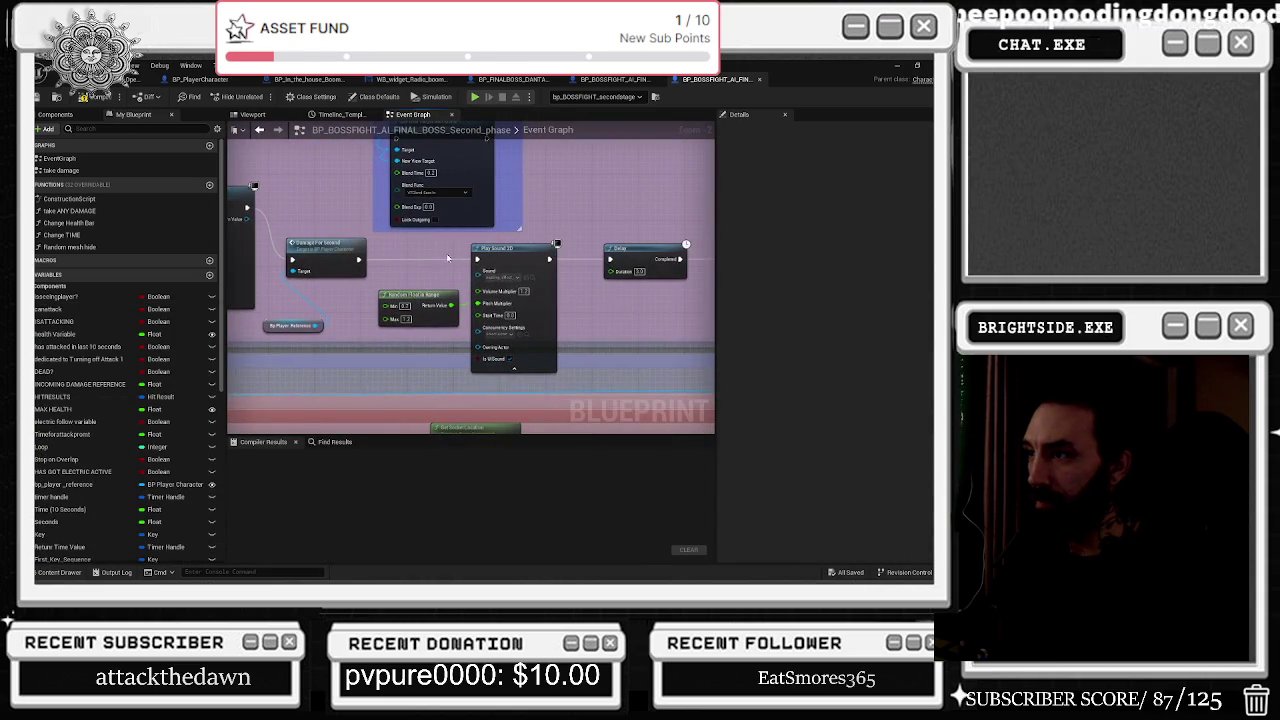
{"action": "left_click", "coordinate": [533, 279]}
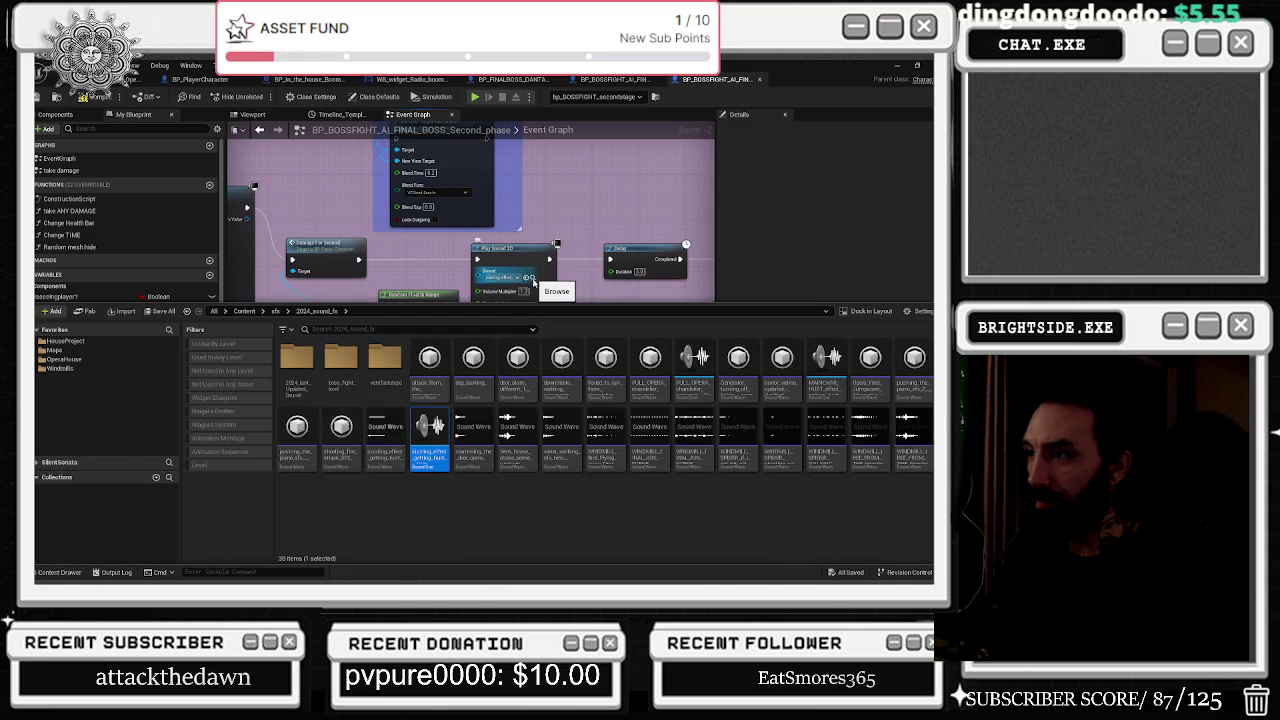
Move Random Float in Range up and expand the damage Play Sound 2D node's advanced inputs.
{"action": "mouse_move", "coordinate": [524, 224]}
{"action": "left_mouse_down"}
{"action": "mouse_move", "coordinate": [636, 244]}
{"action": "mouse_move", "coordinate": [437, 331]}
{"action": "left_mouse_up"}
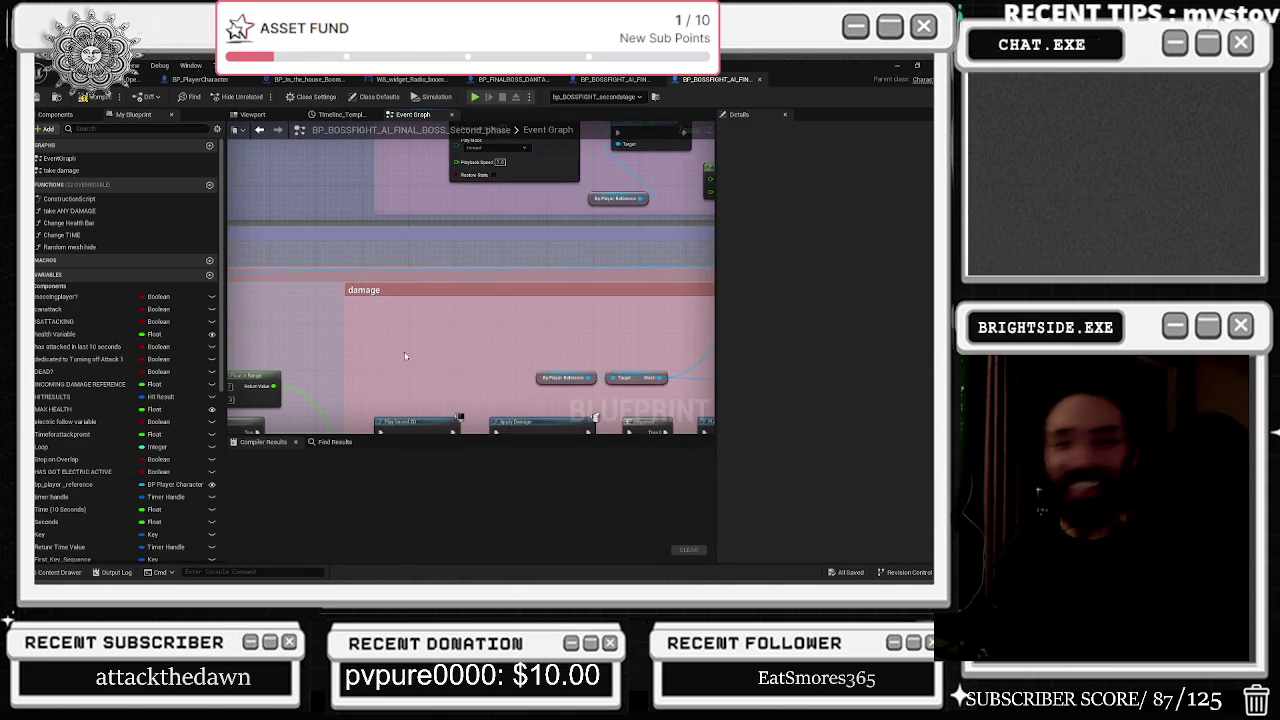
{"action": "scroll", "coordinate": [403, 357], "scroll_direction": "up", "scroll_amount": 2}
{"action": "left_click_drag", "start_coordinate": [463, 329], "coordinate": [613, 318]}
{"action": "left_click_drag", "start_coordinate": [358, 258], "coordinate": [372, 196]}
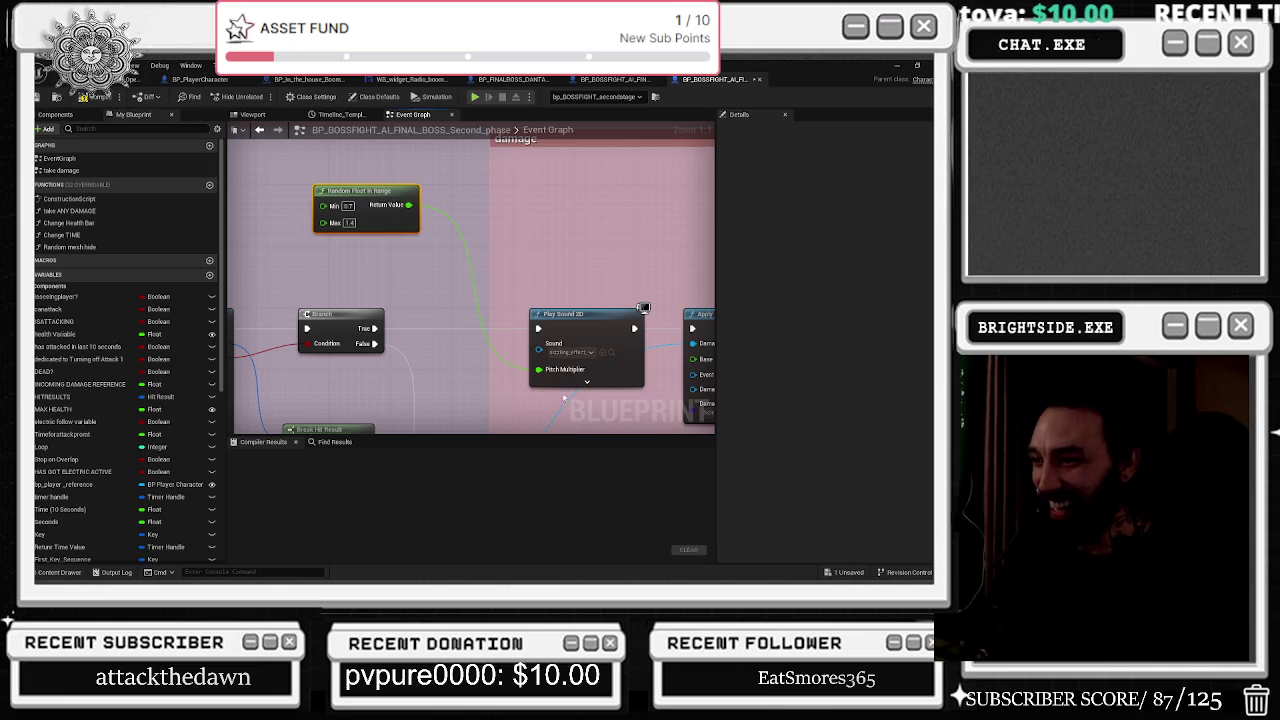
{"action": "left_click", "coordinate": [587, 381]}
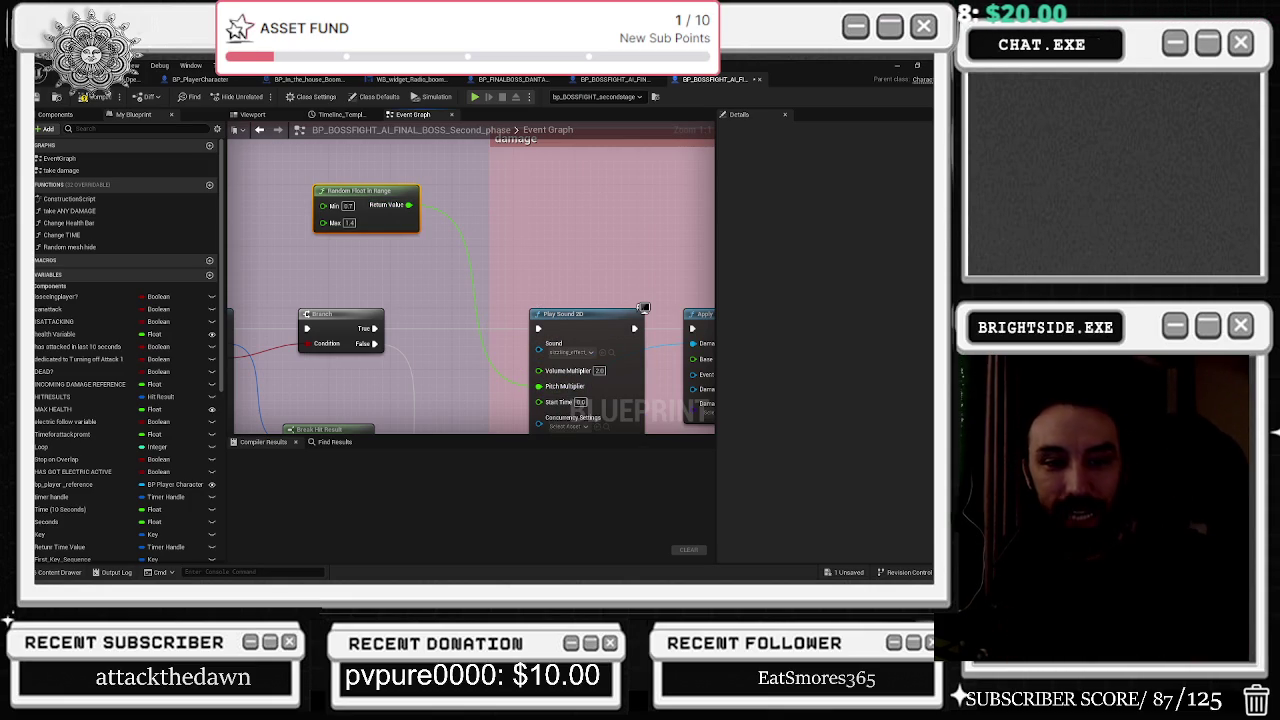
Search 'the king in yellow', maximize the Edge window, and expand the full key elements list.
{"action": "type", "text": "the king in yellow"}
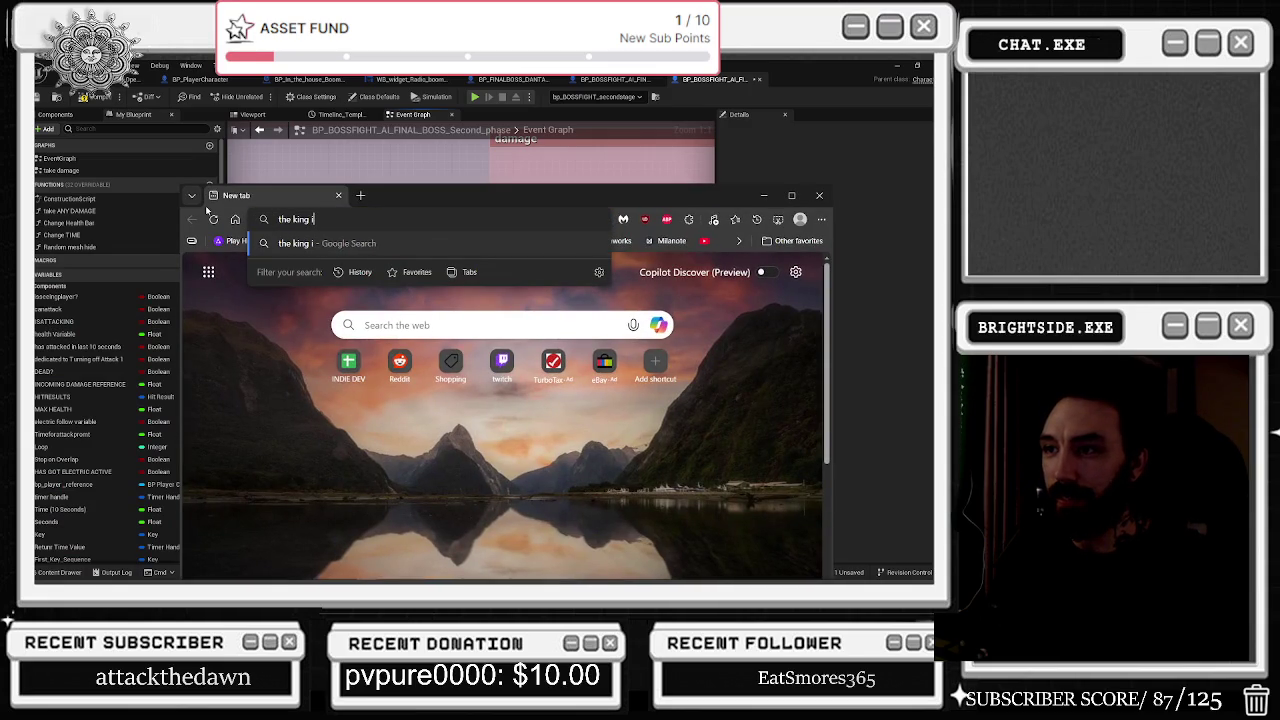
{"action": "key", "text": "Return"}
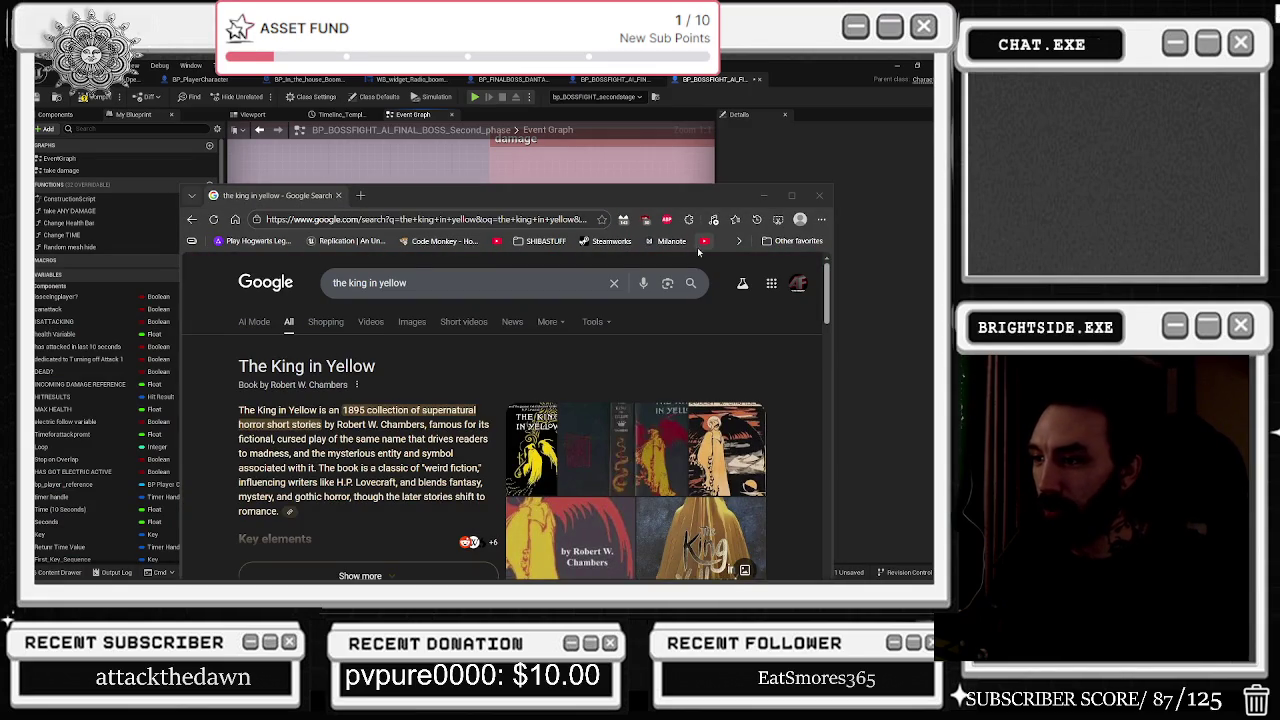
{"action": "left_click", "coordinate": [791, 195]}
{"action": "mouse_move", "coordinate": [162, 287]}
{"action": "left_mouse_down"}
{"action": "mouse_move", "coordinate": [330, 322]}
{"action": "mouse_move", "coordinate": [378, 301]}
{"action": "mouse_move", "coordinate": [290, 355]}
{"action": "mouse_move", "coordinate": [181, 329]}
{"action": "mouse_move", "coordinate": [330, 316]}
{"action": "left_mouse_up"}
{"action": "left_click", "coordinate": [304, 452]}
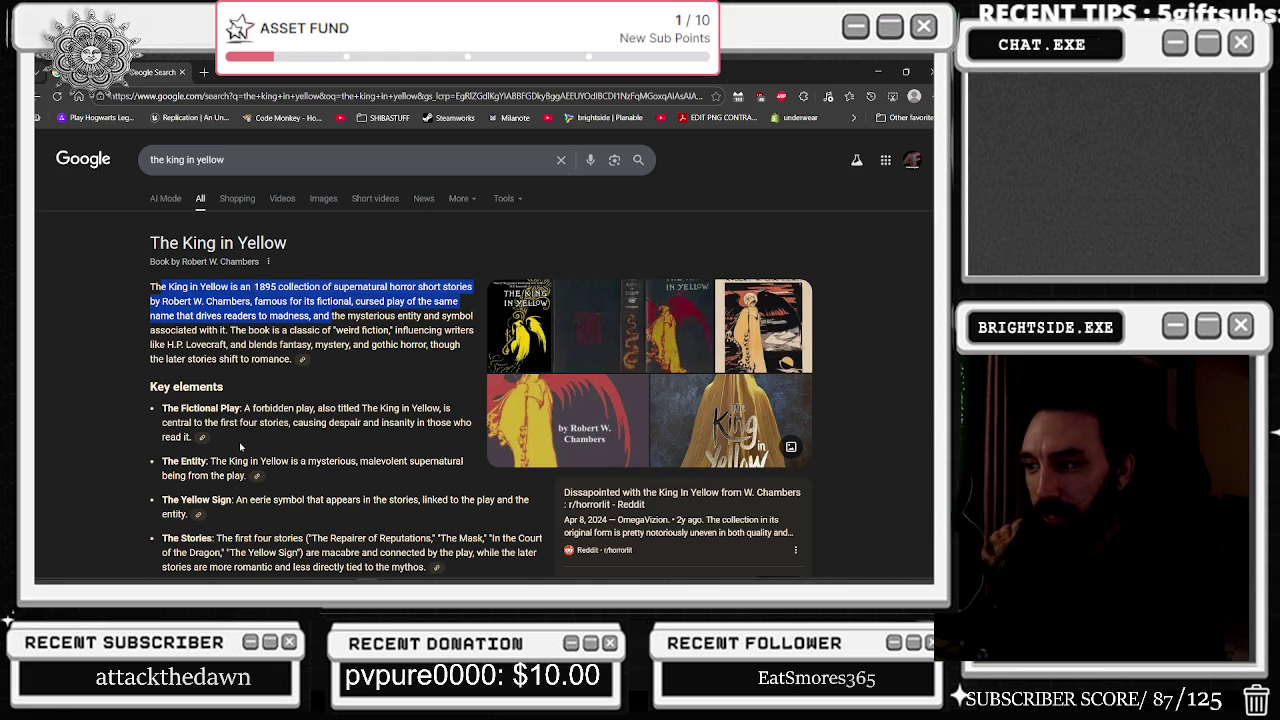
Select the word 'macabre' in the book summary and browse its right-click options.
{"action": "scroll", "coordinate": [239, 442], "scroll_direction": "down", "scroll_amount": 1}
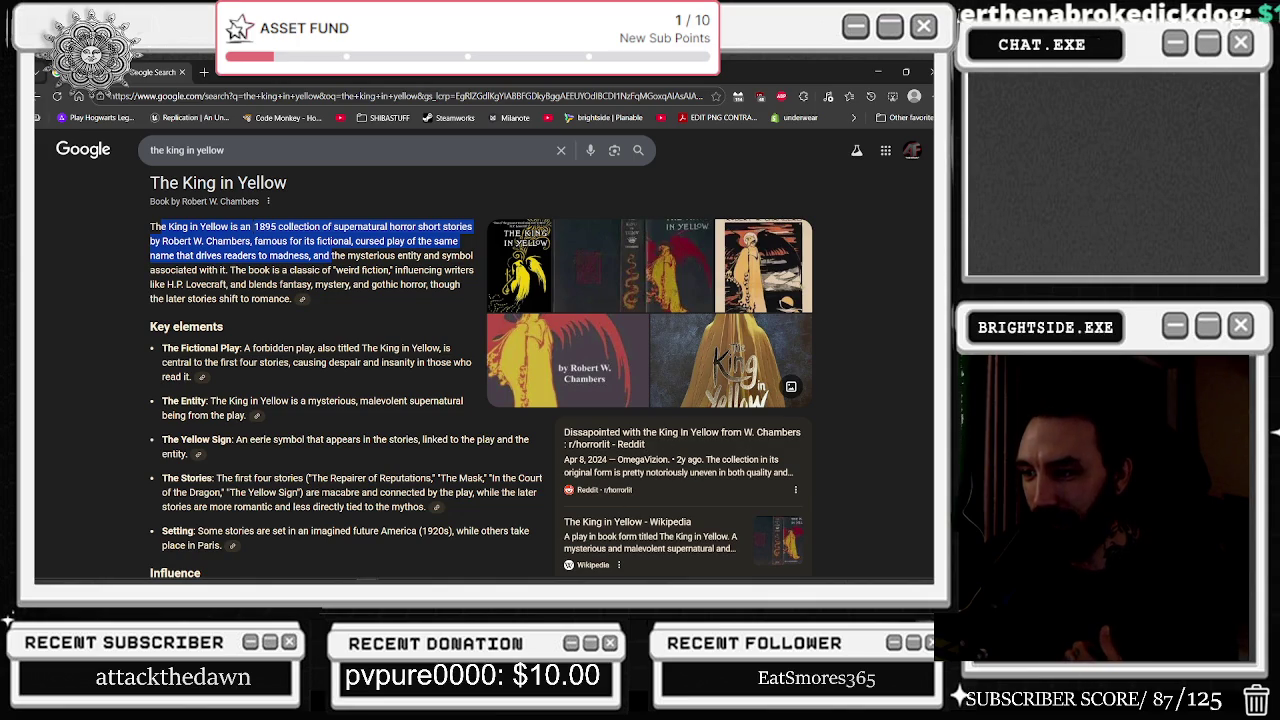
{"action": "double_click", "coordinate": [340, 492]}
{"action": "right_click", "coordinate": [350, 492]}
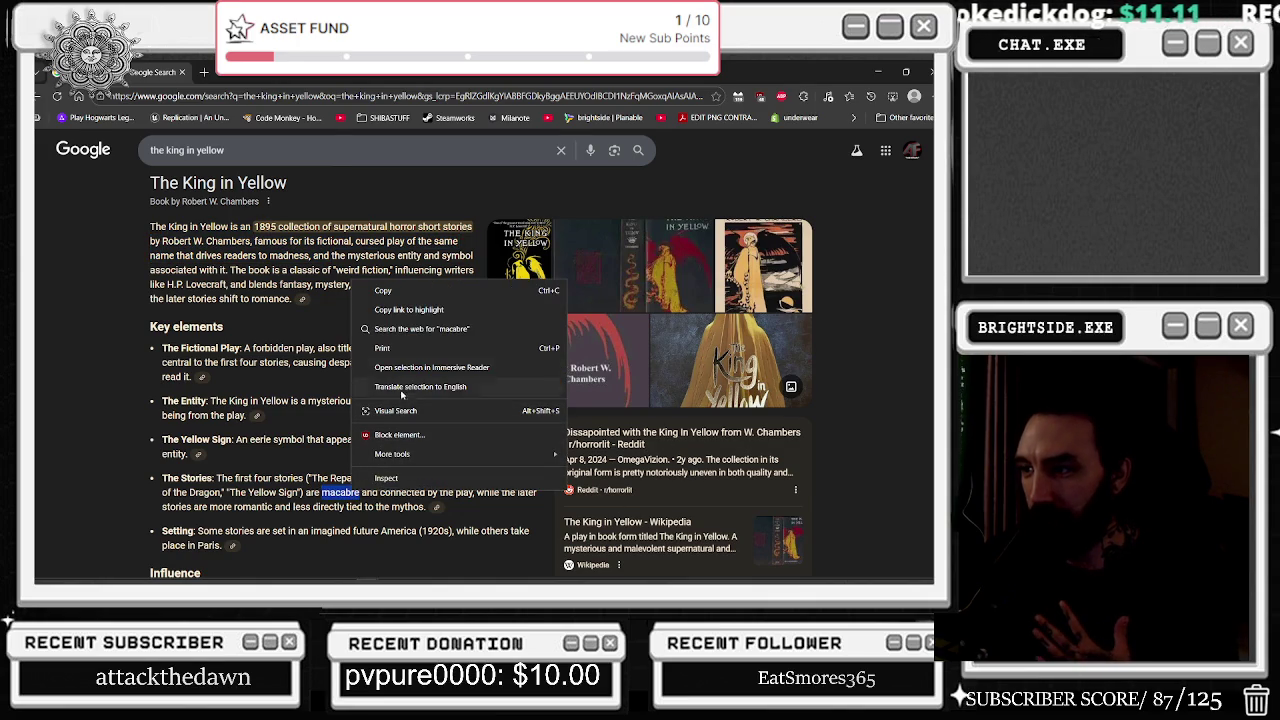
{"action": "mouse_move", "coordinate": [545, 455]}
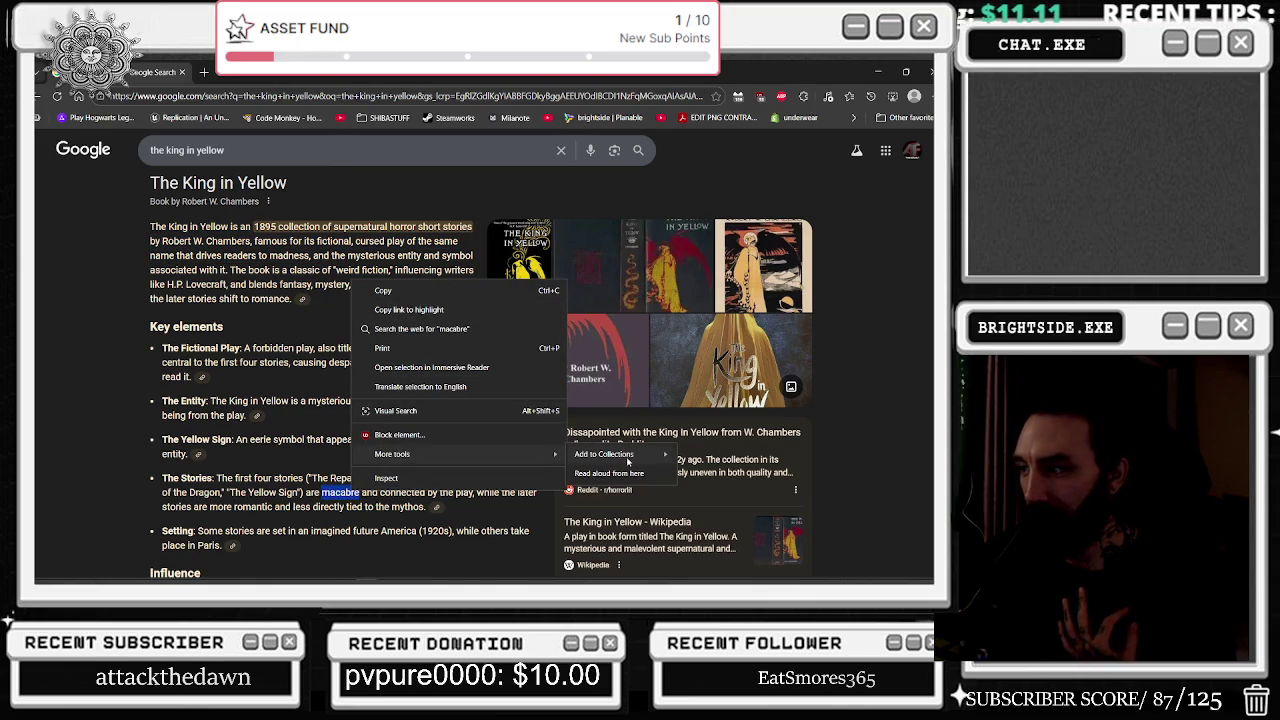
{"action": "left_click", "coordinate": [406, 390]}
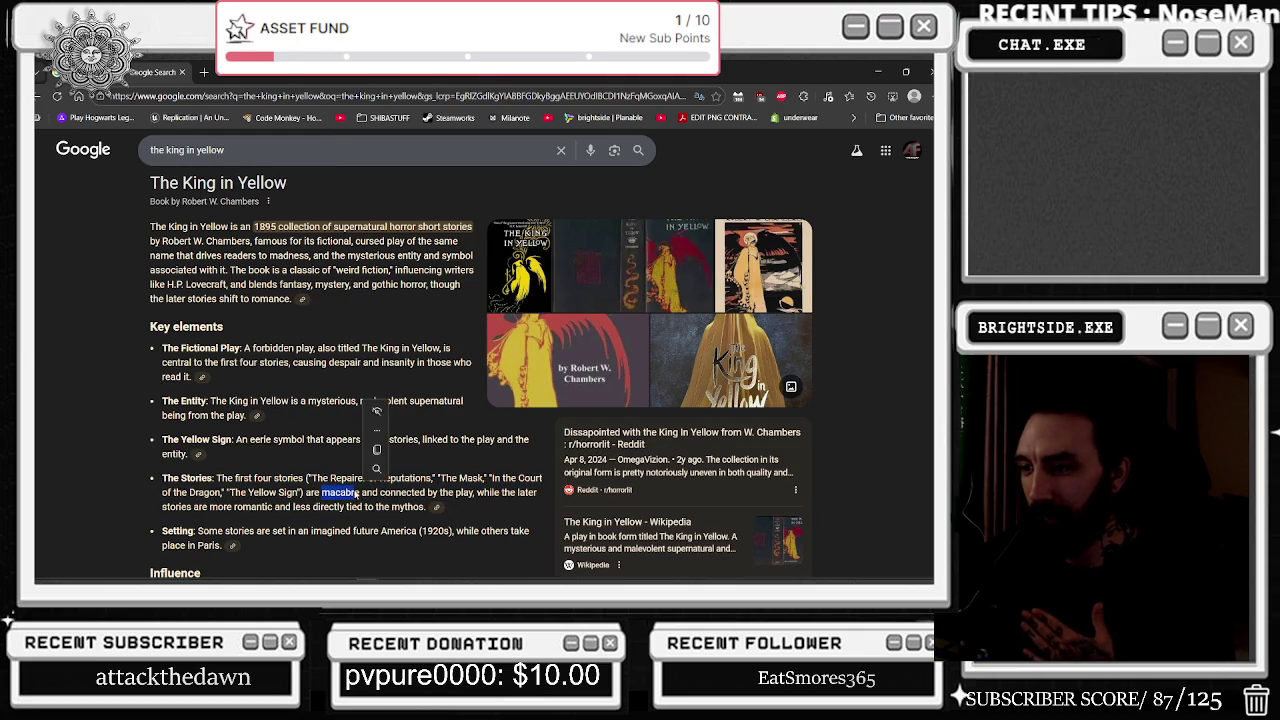
{"action": "left_click_drag", "start_coordinate": [321, 492], "coordinate": [355, 492]}
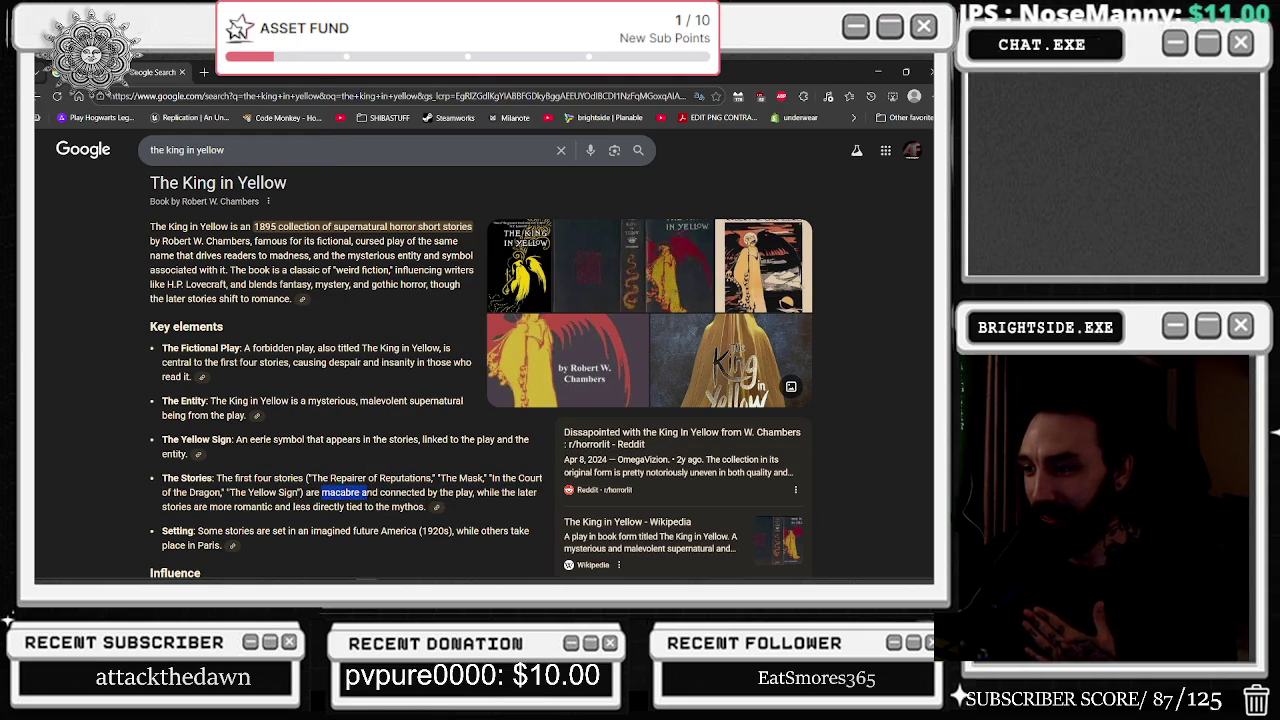
{"action": "right_click", "coordinate": [346, 494]}
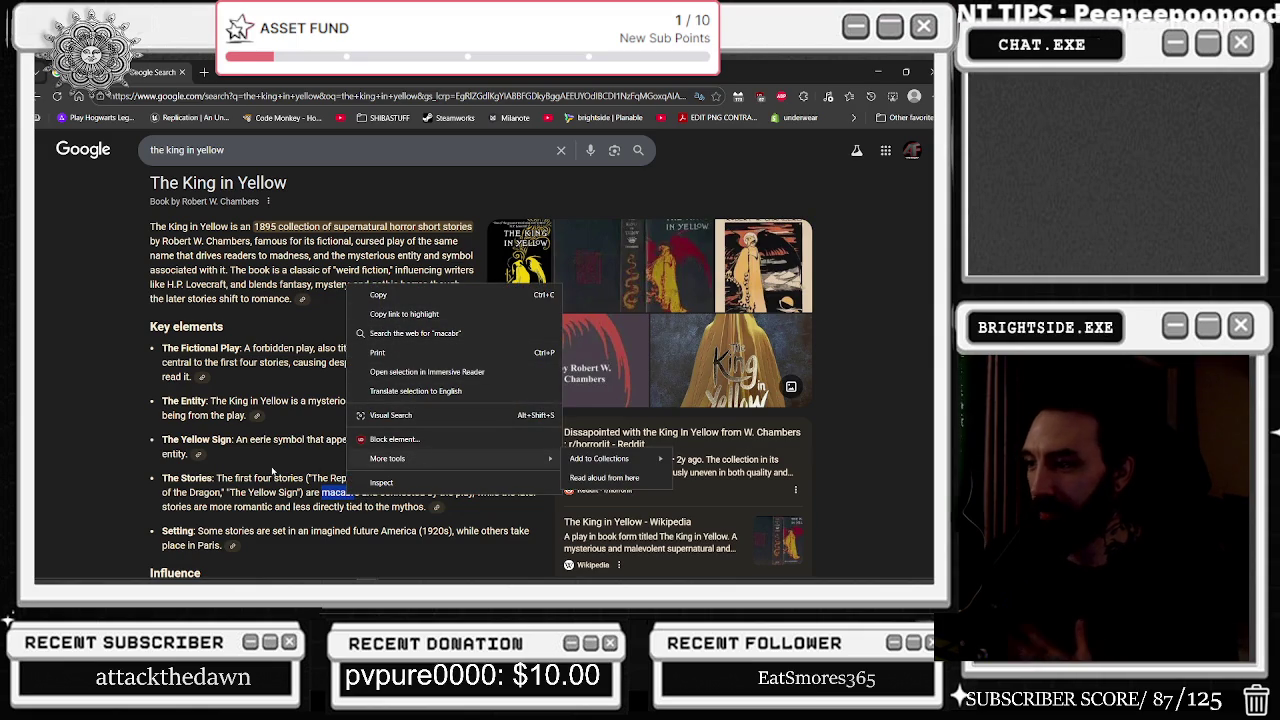
{"action": "left_click", "coordinate": [272, 472]}
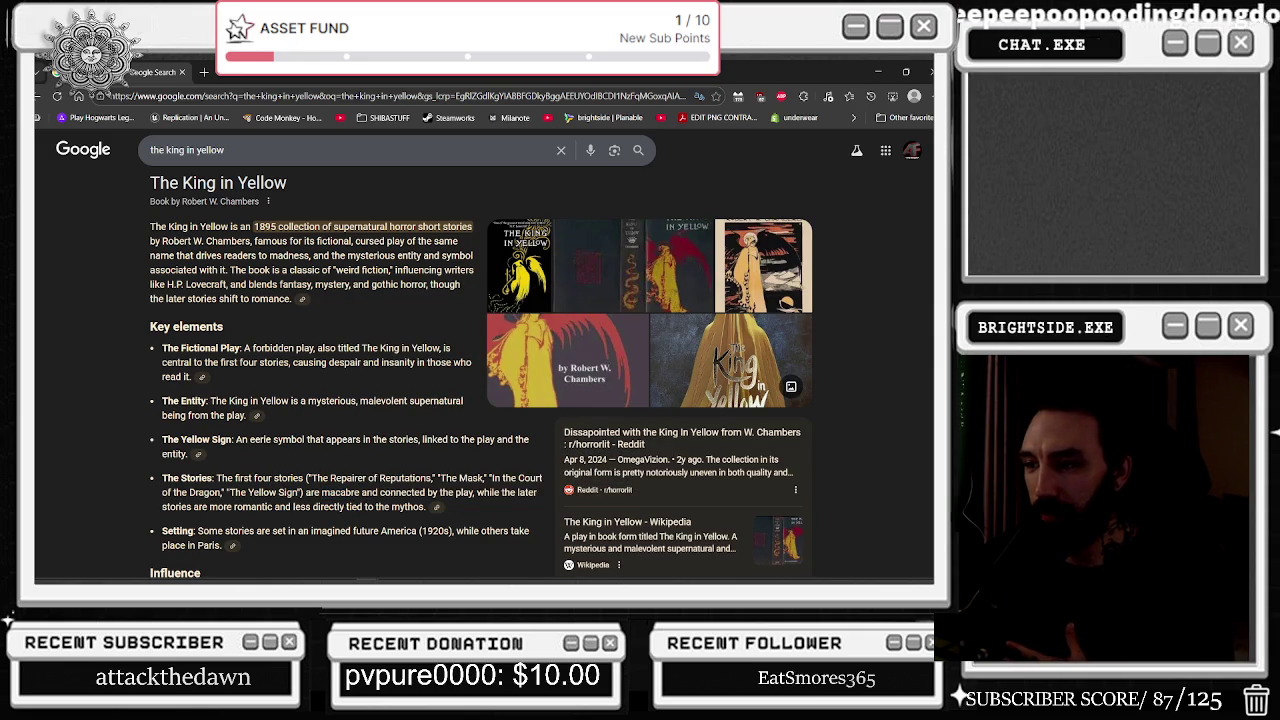
Have Edge read aloud from 'The Yellow Sign', then stop the playback.
{"action": "left_click_drag", "start_coordinate": [222, 492], "coordinate": [300, 493]}
{"action": "right_click", "coordinate": [300, 496]}
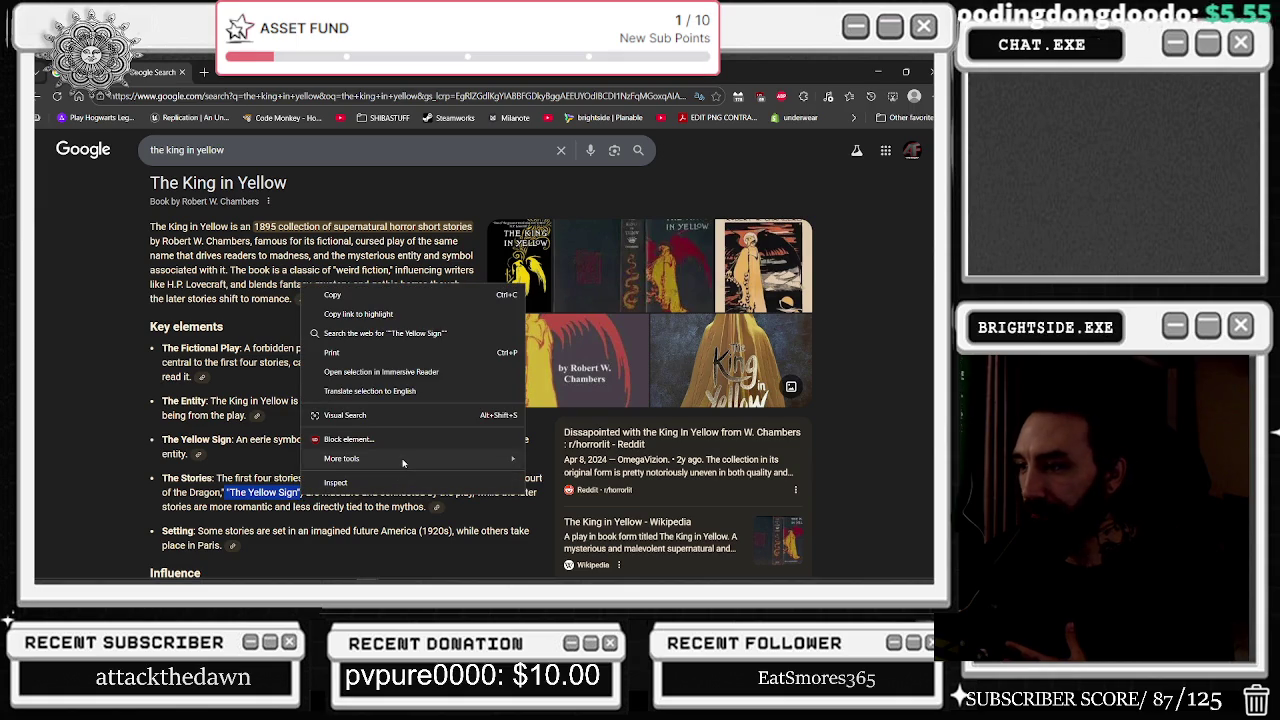
{"action": "mouse_move", "coordinate": [403, 462]}
{"action": "left_click", "coordinate": [563, 479]}
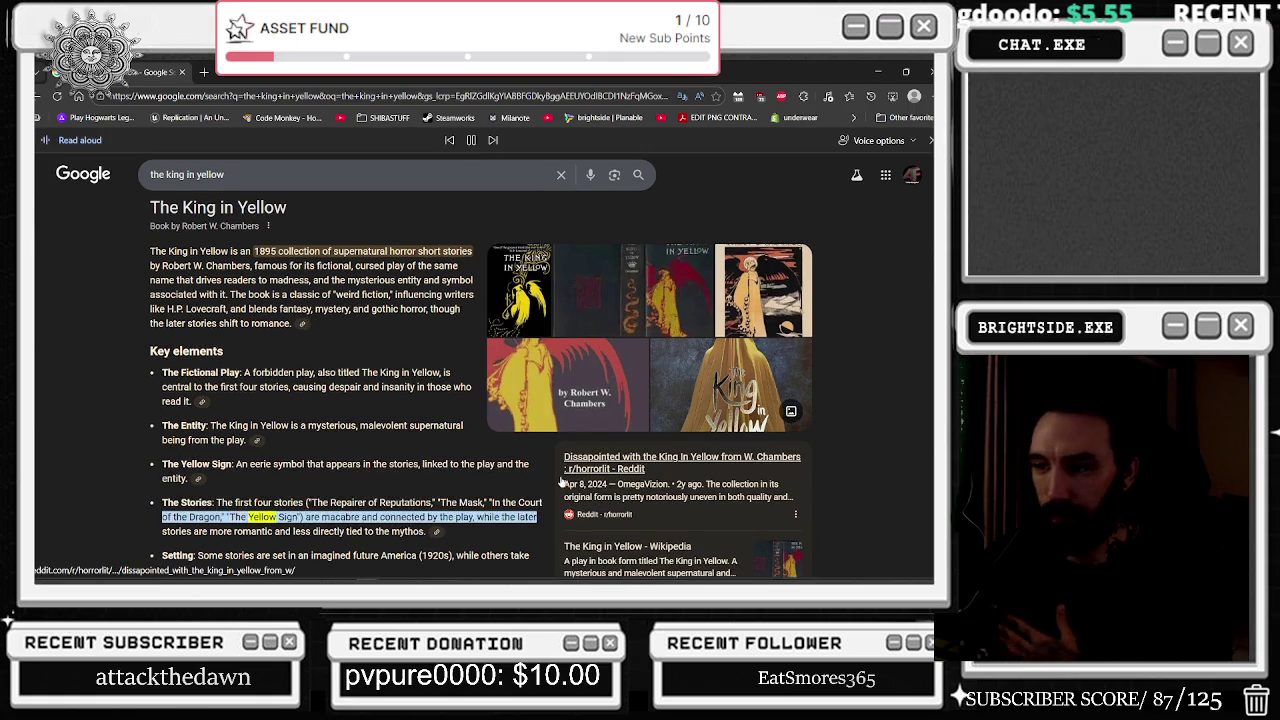
{"action": "key", "text": "ctrl+shift+u"}
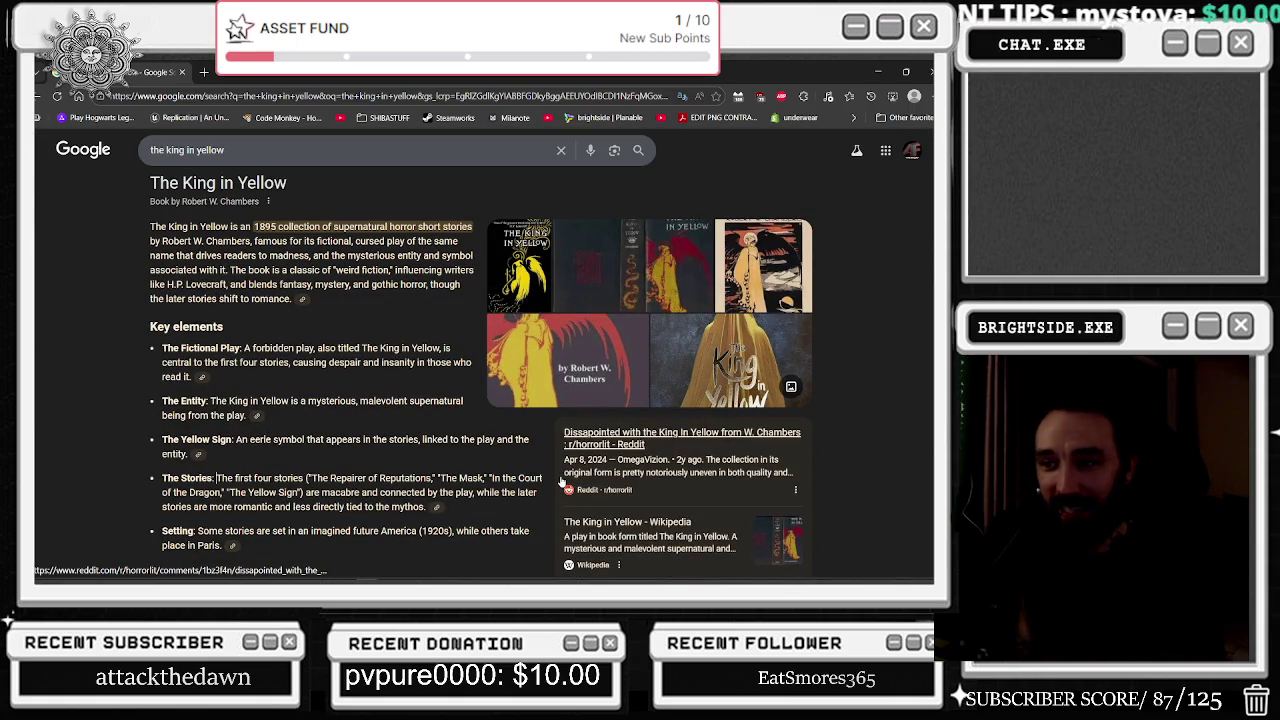
Read aloud the sentence about the later stories and mythos, scroll the results, and close the browser.
{"action": "left_click_drag", "start_coordinate": [306, 492], "coordinate": [425, 507]}
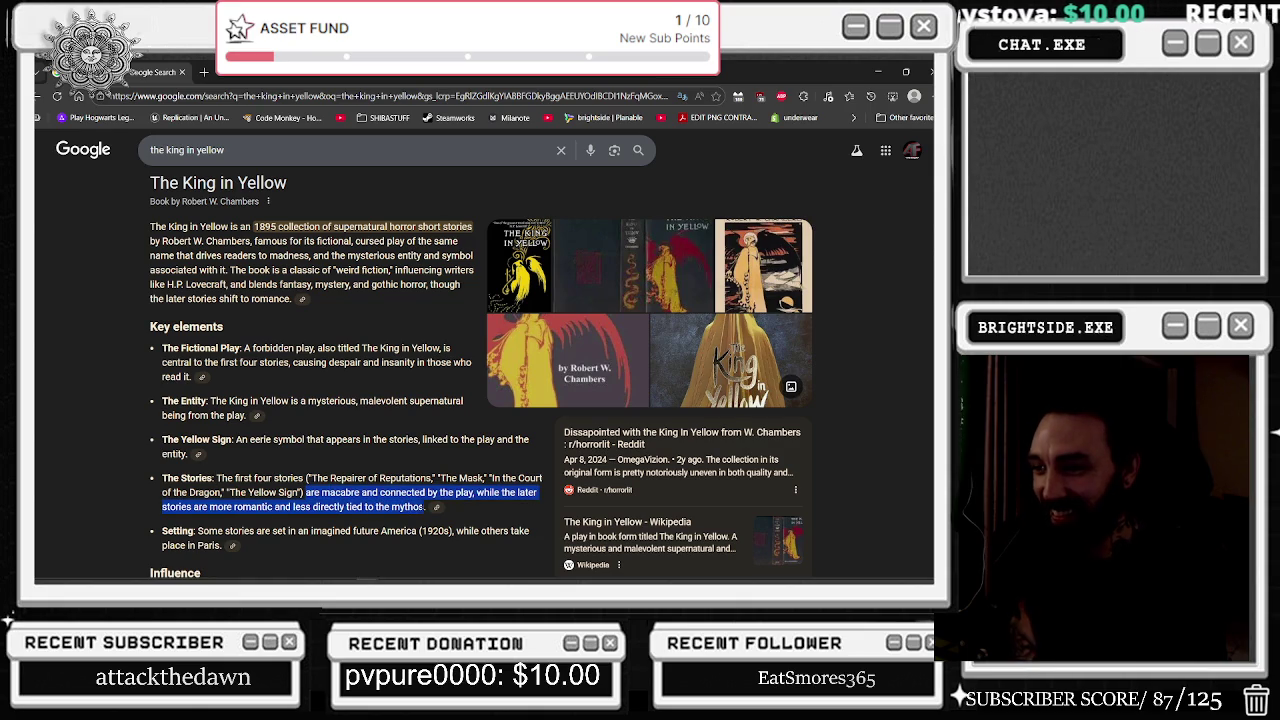
{"action": "right_click", "coordinate": [312, 502]}
{"action": "mouse_move", "coordinate": [378, 458]}
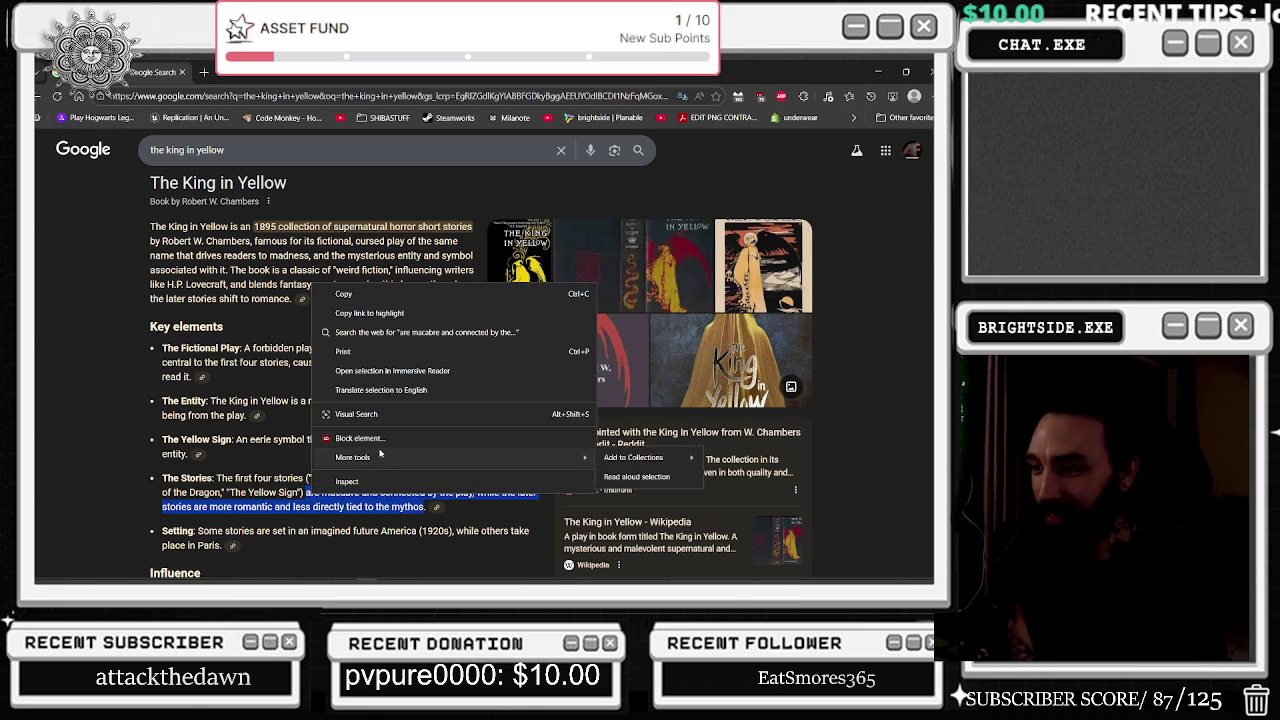
{"action": "left_click", "coordinate": [640, 483]}
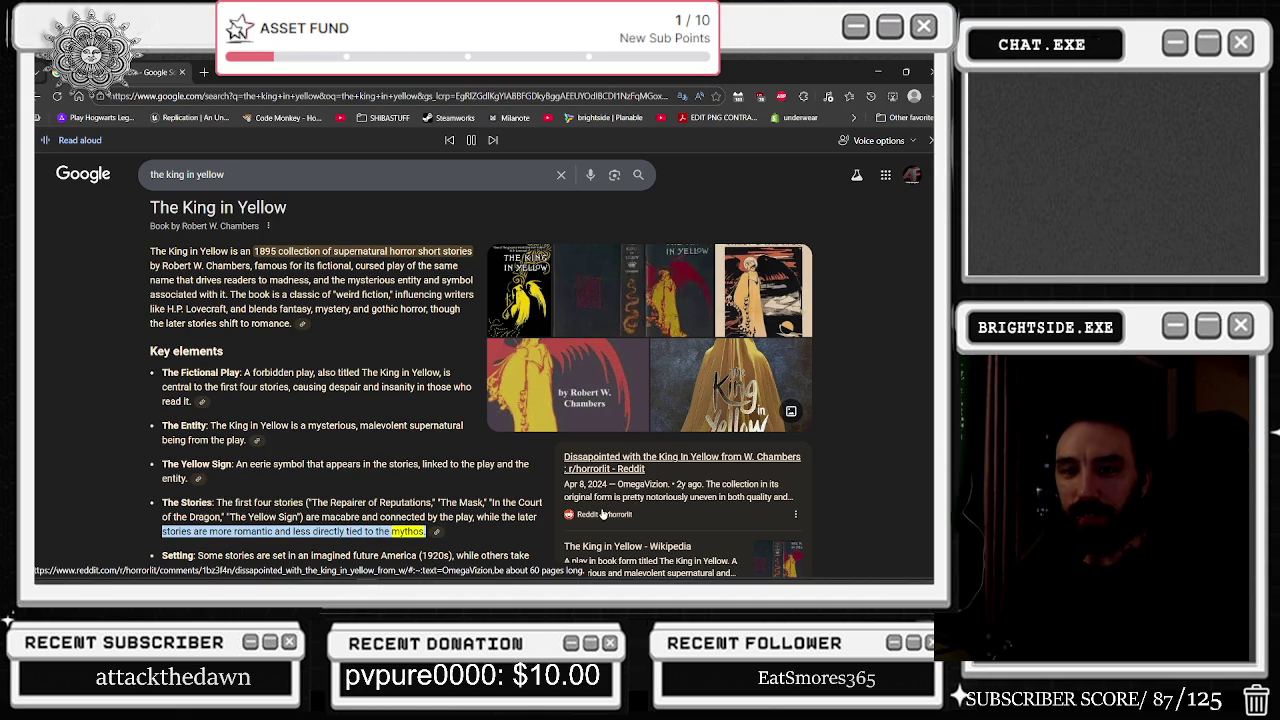
{"action": "scroll", "coordinate": [474, 460], "scroll_direction": "down", "scroll_amount": 1}
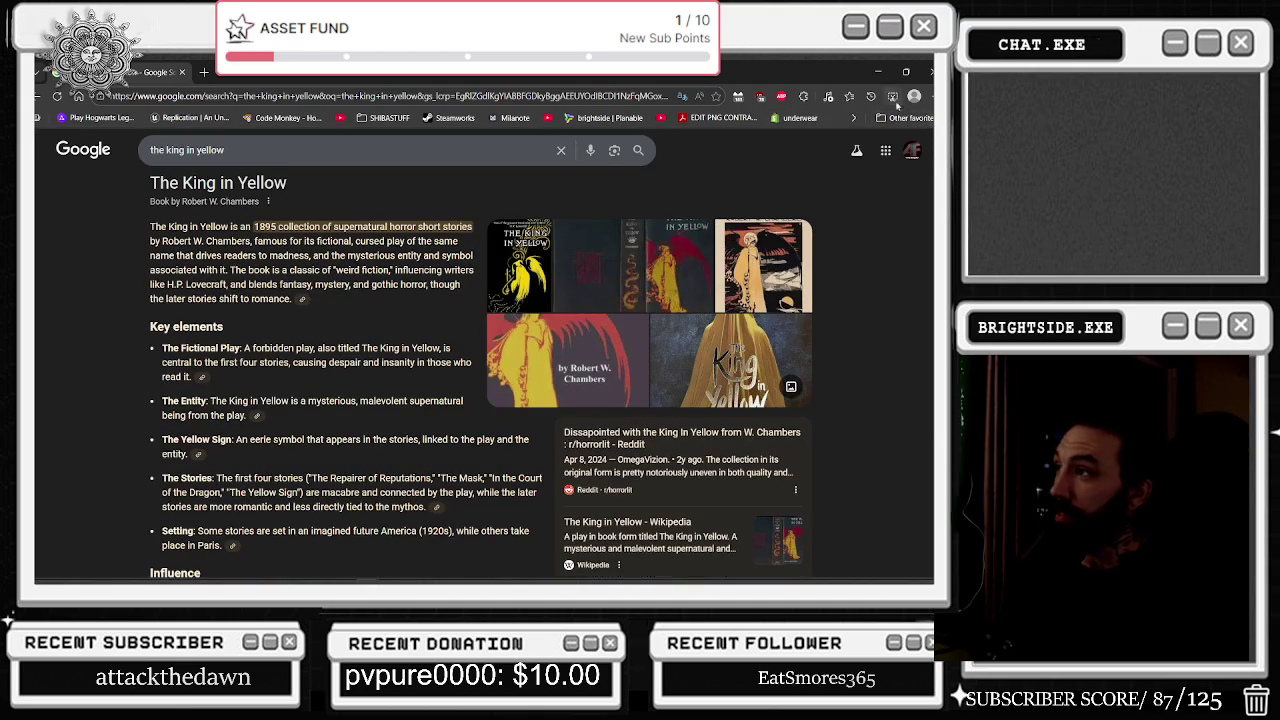
{"action": "scroll", "coordinate": [474, 460], "scroll_direction": "down", "scroll_amount": 1}
{"action": "scroll", "coordinate": [474, 460], "scroll_direction": "down", "scroll_amount": 3}
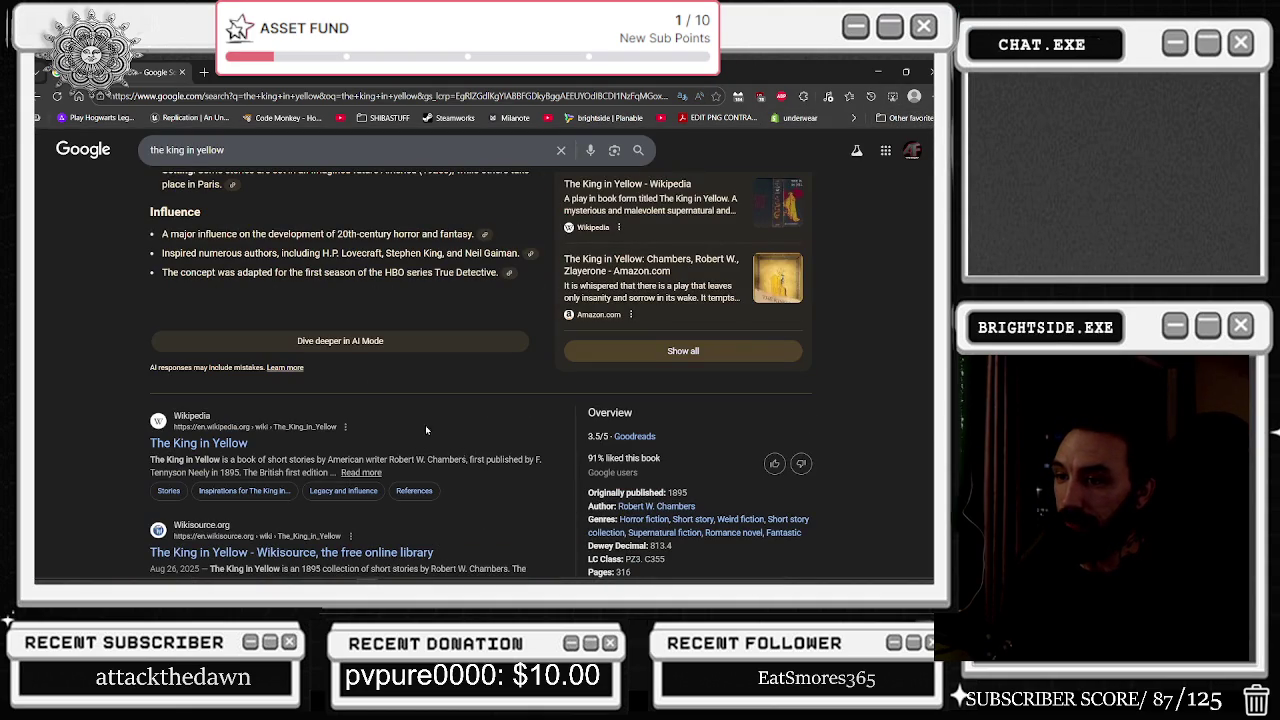
{"action": "left_click", "coordinate": [182, 72]}
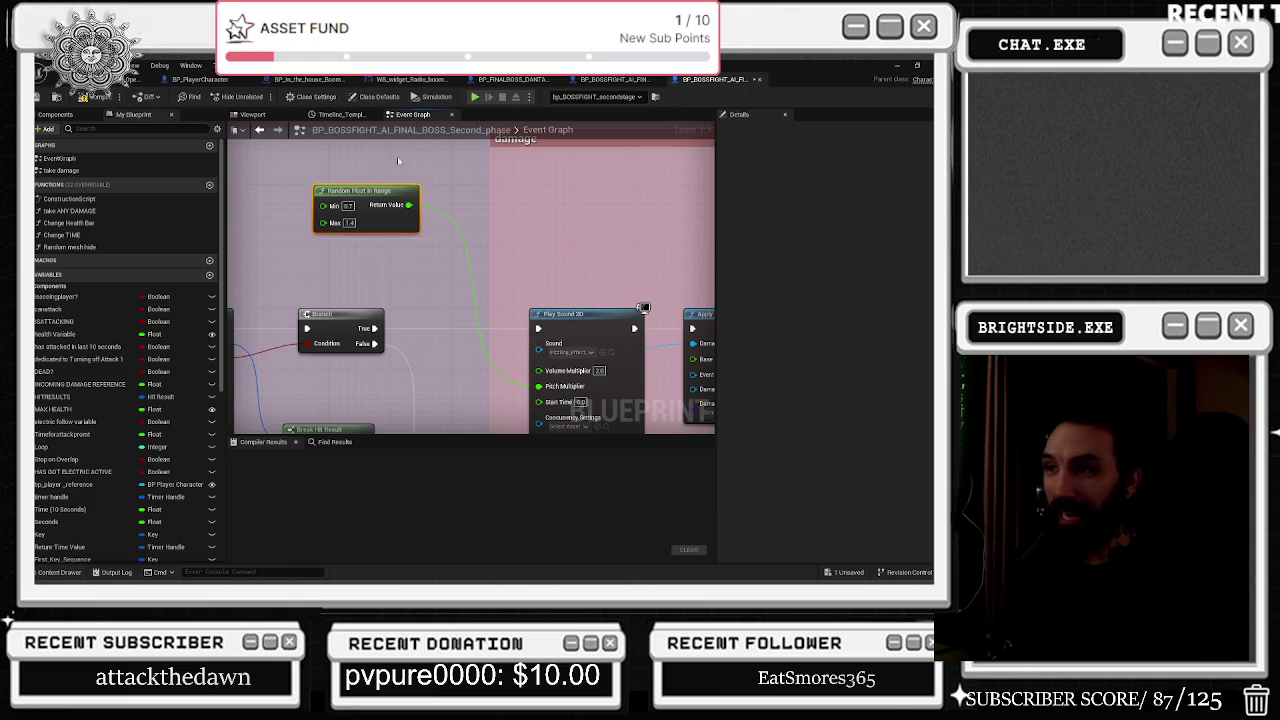
Nudge Random Float in Range into place and find Play Sound 2D's sizzling effect asset in 2024_sound_fx.
{"action": "left_click_drag", "start_coordinate": [368, 194], "coordinate": [360, 232]}
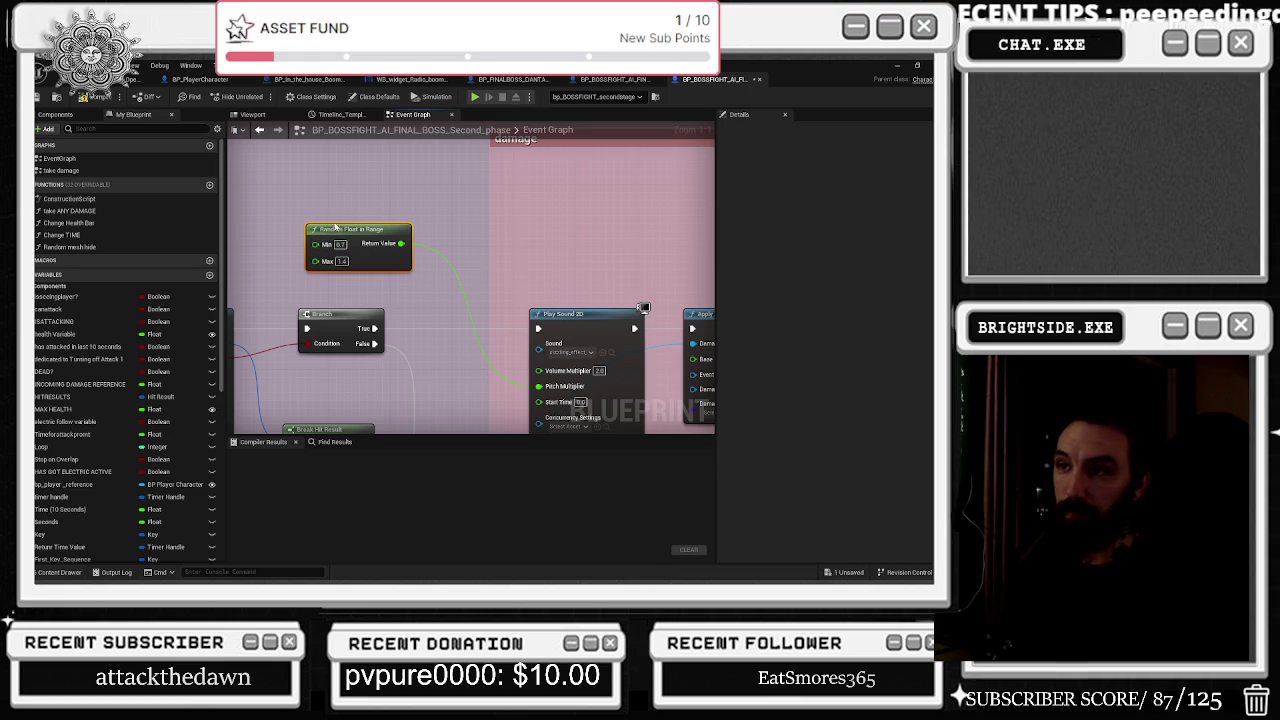
{"action": "left_click_drag", "start_coordinate": [335, 229], "coordinate": [328, 237]}
{"action": "mouse_move", "coordinate": [454, 285]}
{"action": "left_mouse_down"}
{"action": "mouse_move", "coordinate": [398, 266]}
{"action": "mouse_move", "coordinate": [492, 255]}
{"action": "left_mouse_up"}
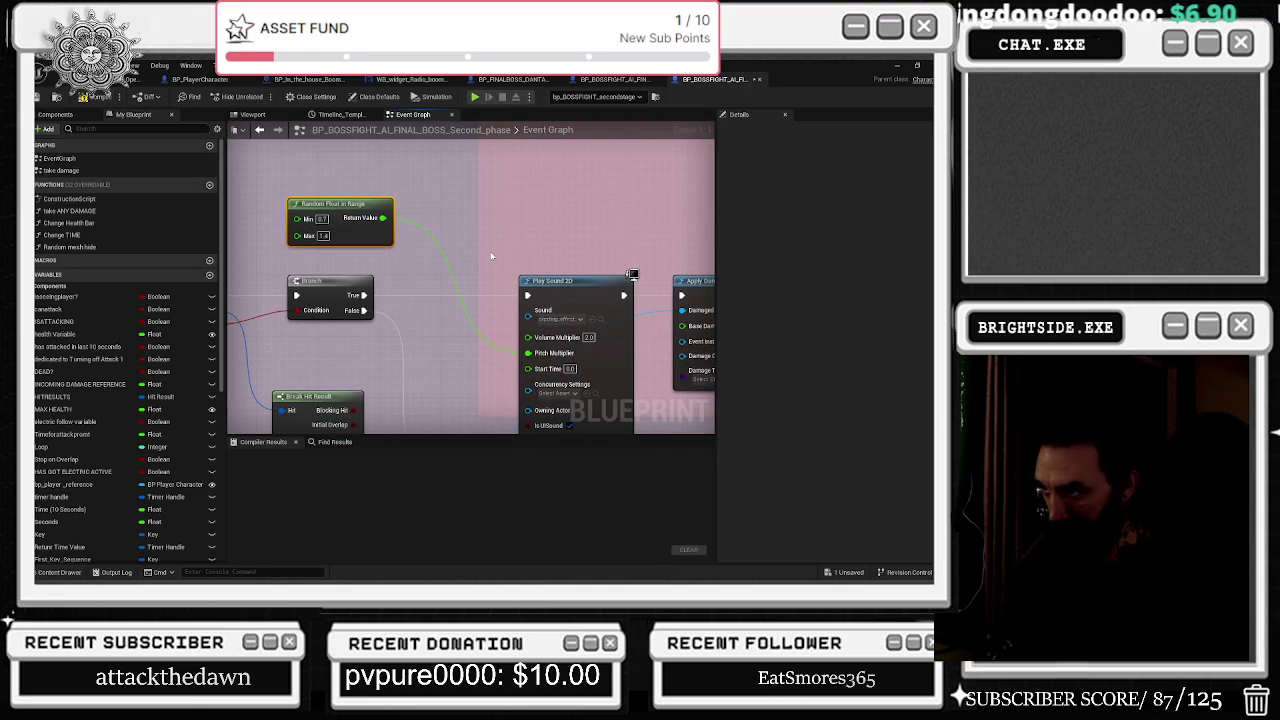
{"action": "left_click", "coordinate": [597, 319]}
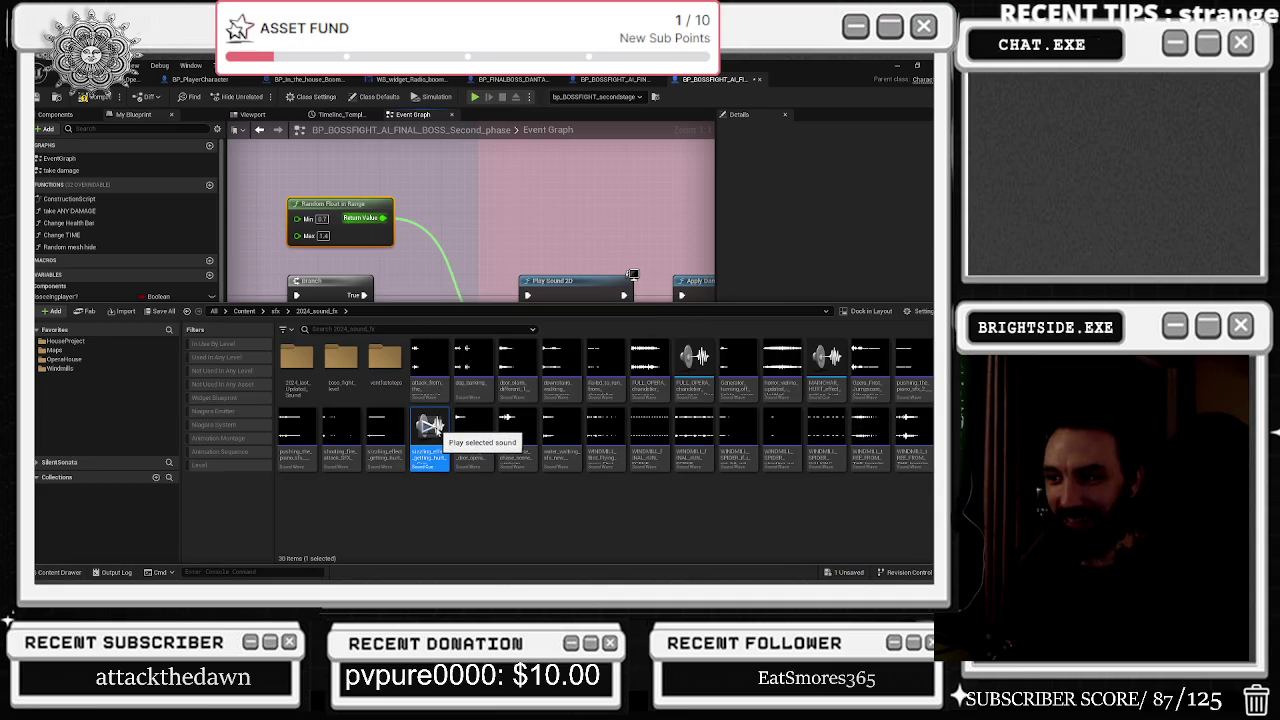
{"action": "scroll", "coordinate": [519, 240], "scroll_direction": "down", "scroll_amount": 6}
{"action": "scroll", "coordinate": [519, 240], "scroll_direction": "down", "scroll_amount": 4}
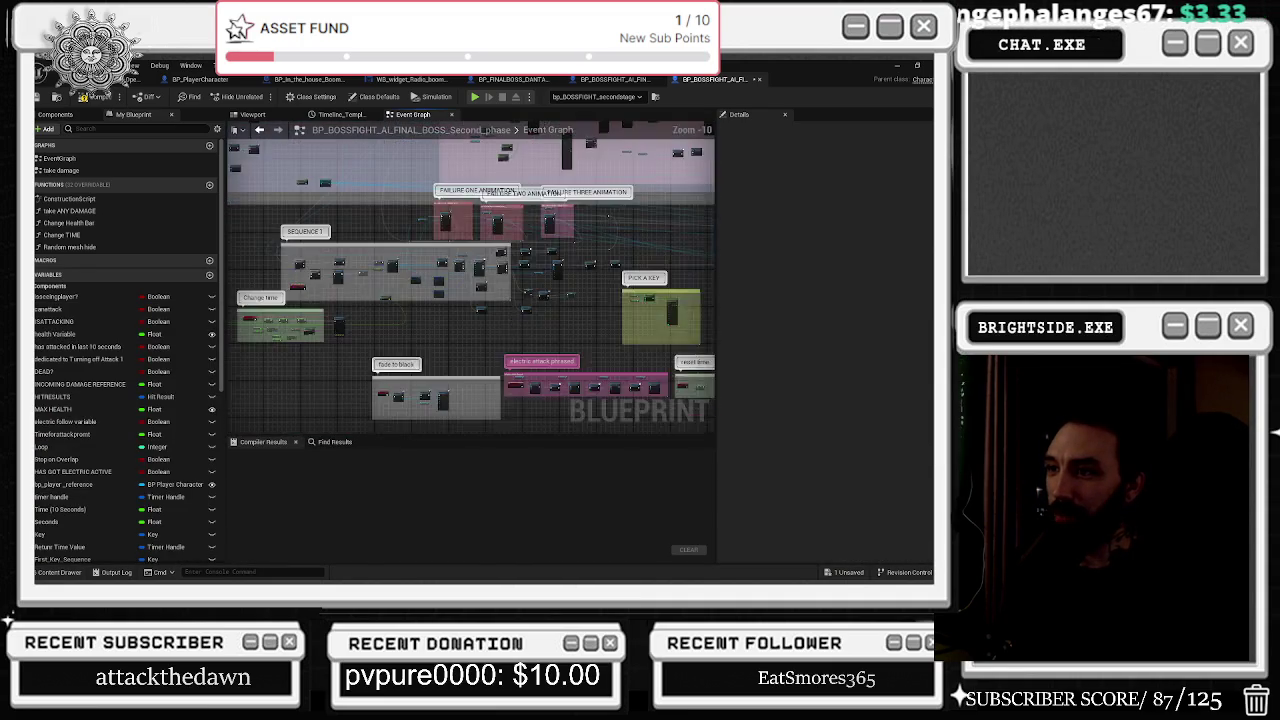
{"action": "left_click_drag", "start_coordinate": [629, 391], "coordinate": [527, 419]}
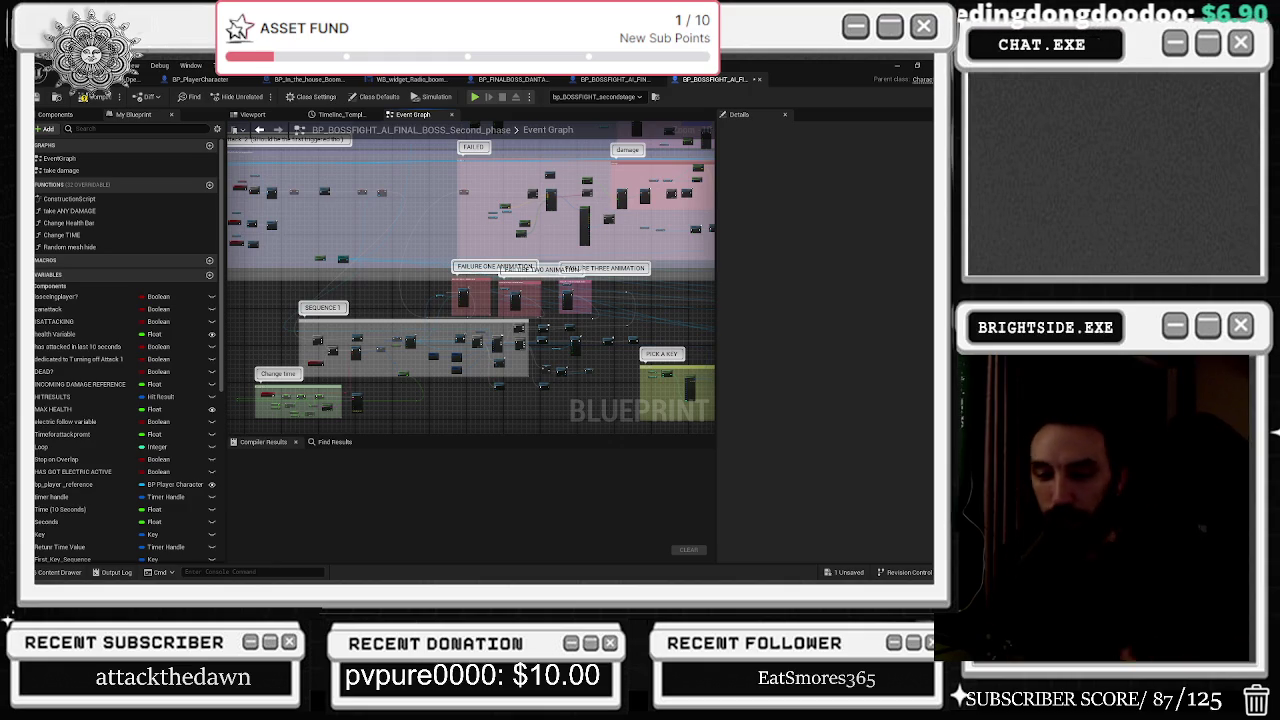
Pan and zoom the boss Event Graph onto the ATTACK PLAYER event and Sequence node, then switch to the level.
{"action": "left_click_drag", "start_coordinate": [309, 231], "coordinate": [455, 320]}
{"action": "mouse_move", "coordinate": [394, 247]}
{"action": "left_mouse_down"}
{"action": "mouse_move", "coordinate": [440, 340]}
{"action": "mouse_move", "coordinate": [434, 374]}
{"action": "mouse_move", "coordinate": [576, 297]}
{"action": "left_mouse_up"}
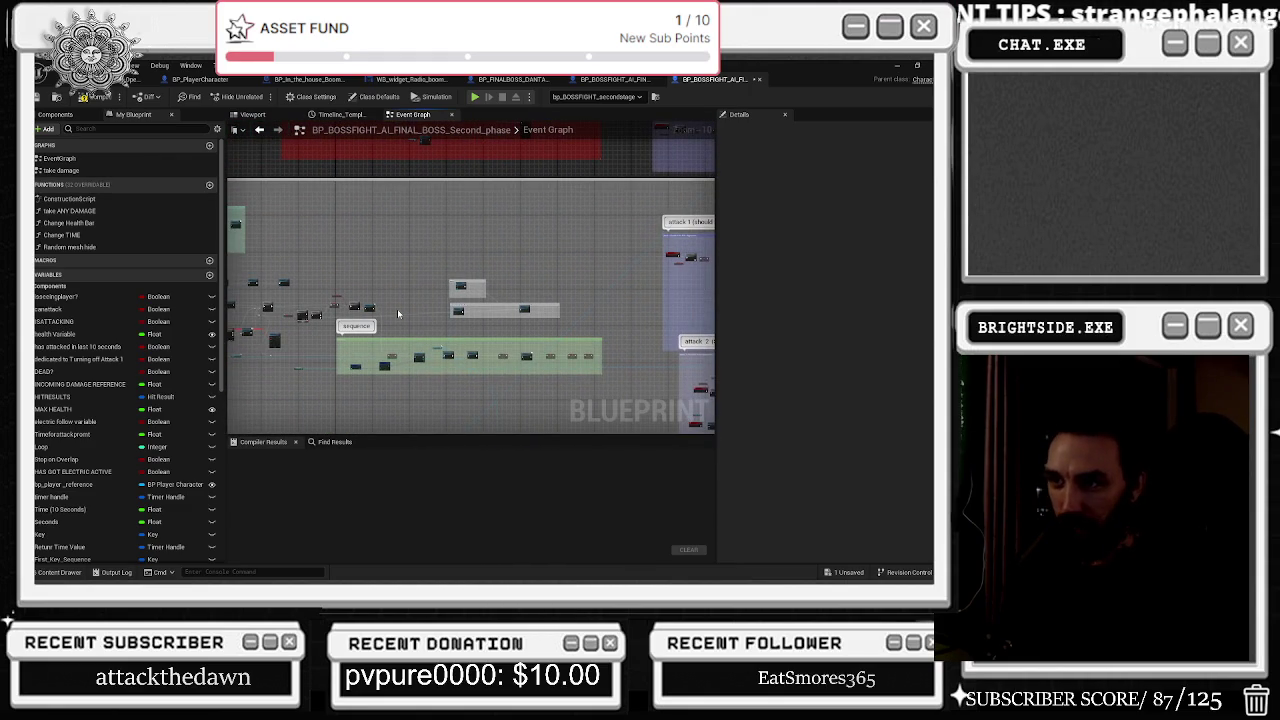
{"action": "mouse_move", "coordinate": [397, 314]}
{"action": "left_mouse_down"}
{"action": "mouse_move", "coordinate": [477, 354]}
{"action": "mouse_move", "coordinate": [349, 206]}
{"action": "left_mouse_up"}
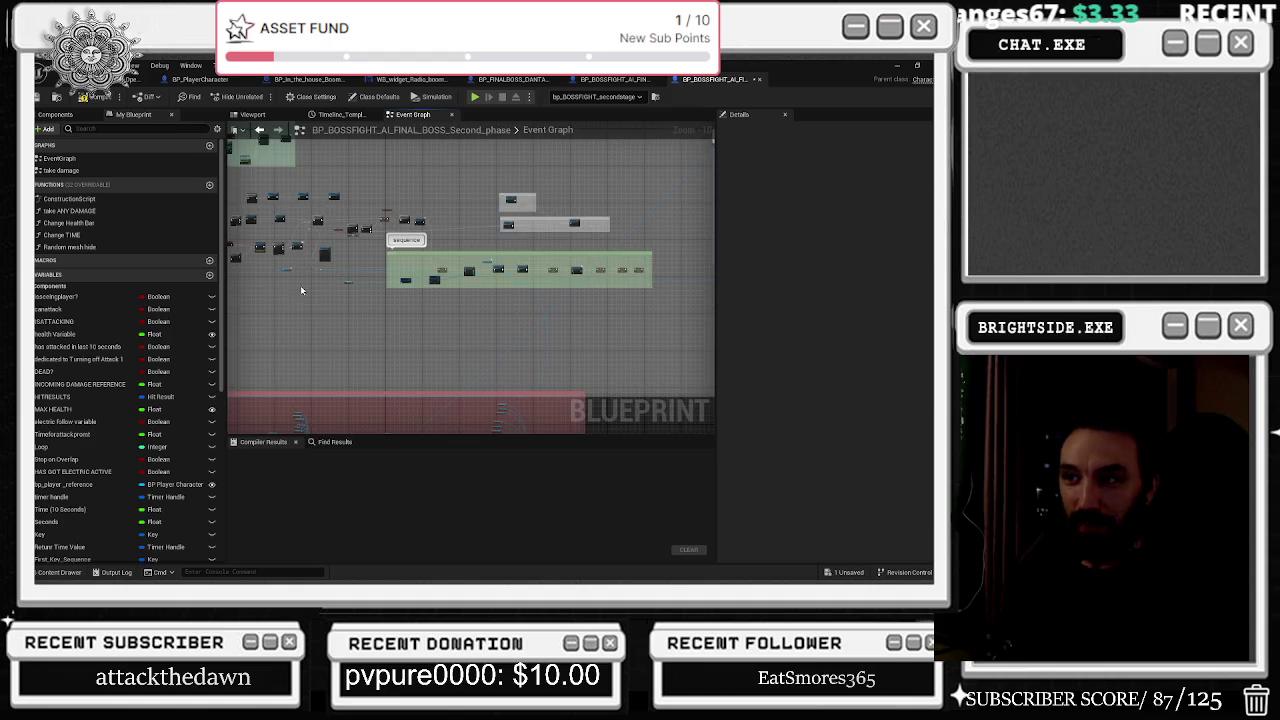
{"action": "scroll", "coordinate": [304, 260], "scroll_direction": "up", "scroll_amount": 2}
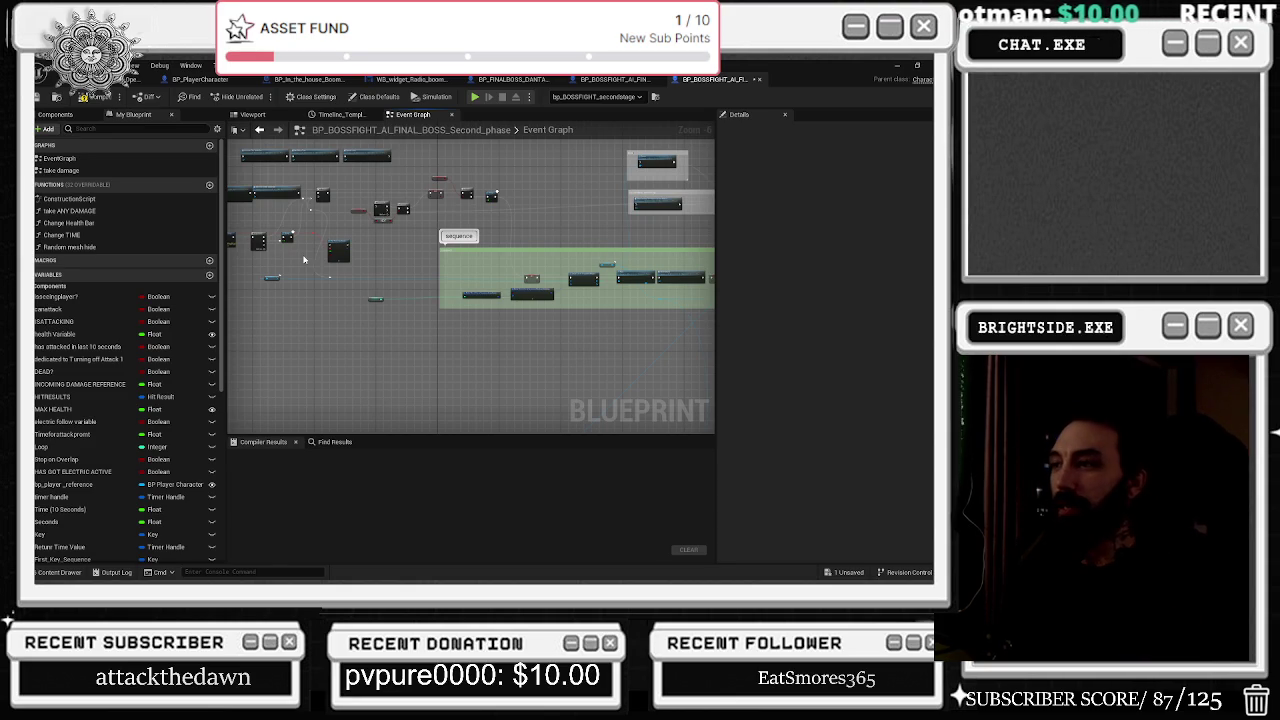
{"action": "left_click_drag", "start_coordinate": [305, 260], "coordinate": [406, 381]}
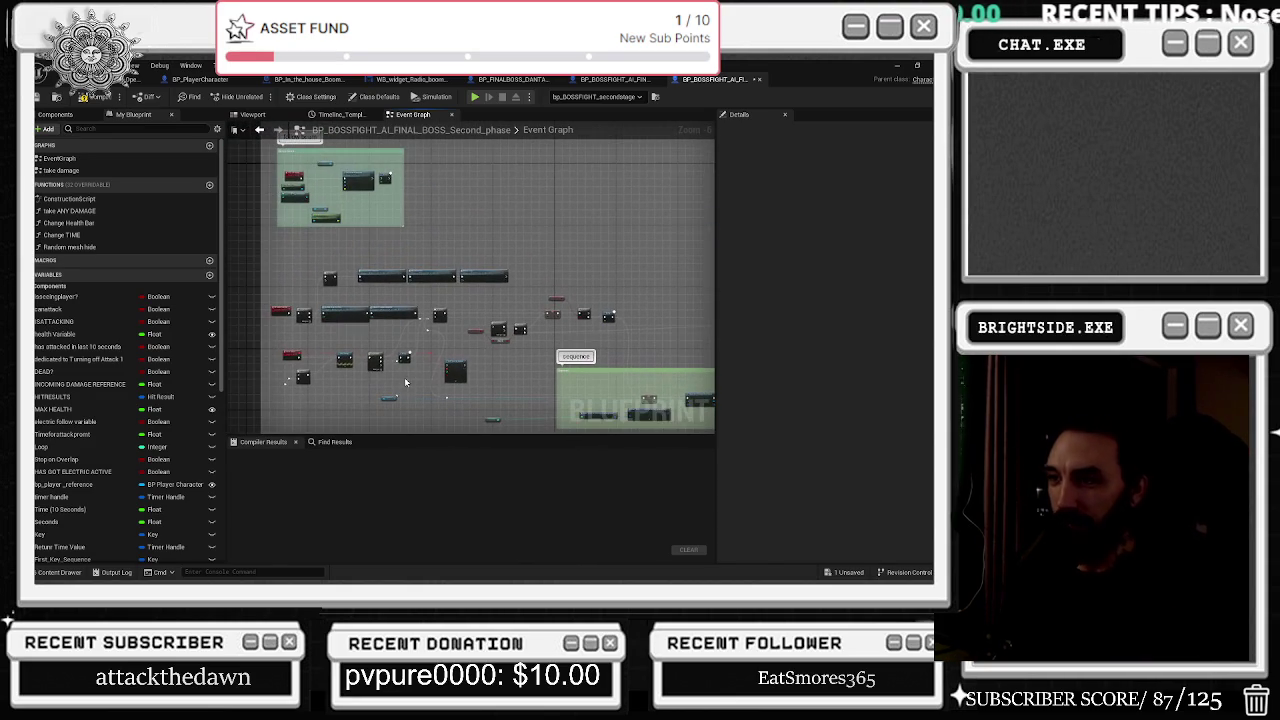
{"action": "scroll", "coordinate": [368, 352], "scroll_direction": "up", "scroll_amount": 8}
{"action": "mouse_move", "coordinate": [449, 299]}
{"action": "left_mouse_down"}
{"action": "mouse_move", "coordinate": [464, 256]}
{"action": "mouse_move", "coordinate": [538, 237]}
{"action": "left_mouse_up"}
{"action": "key", "text": "ctrl+Tab"}
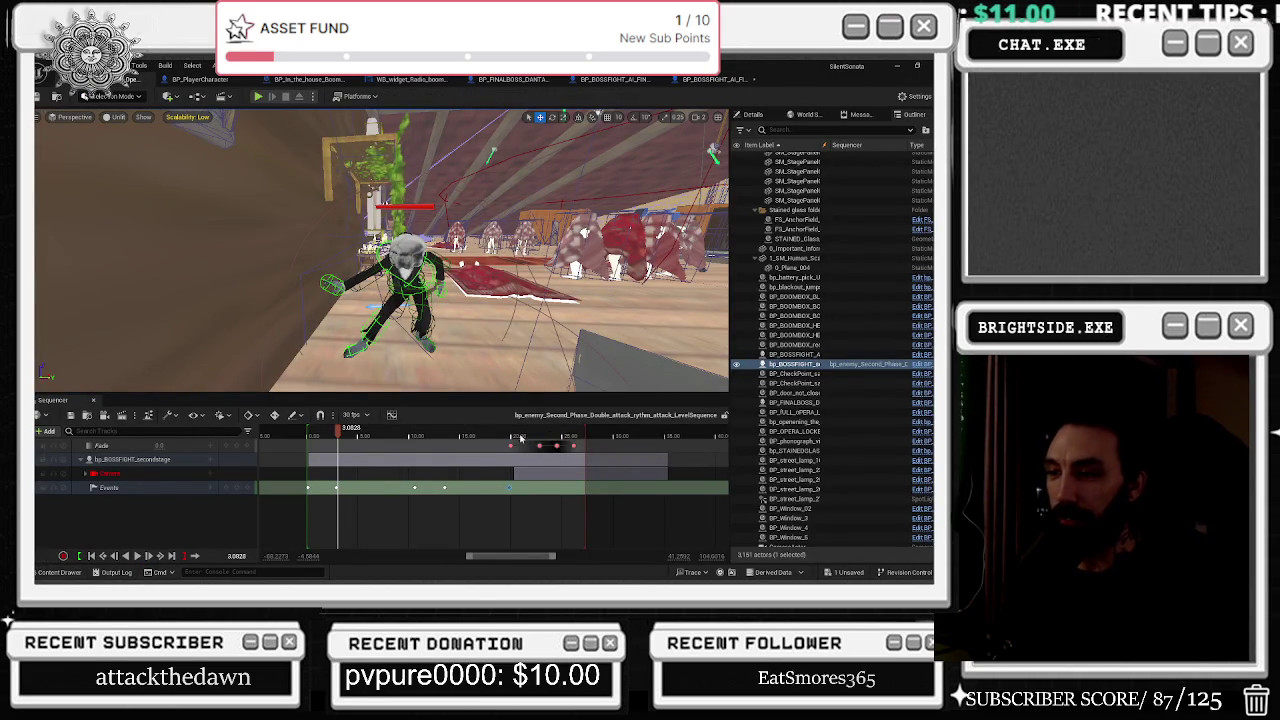
Return to the boss blueprint and pan across the Delay, Sequence, Branch and SET nodes.
{"action": "key", "text": "ctrl+Tab"}
{"action": "scroll", "coordinate": [484, 313], "scroll_direction": "up", "scroll_amount": 3}
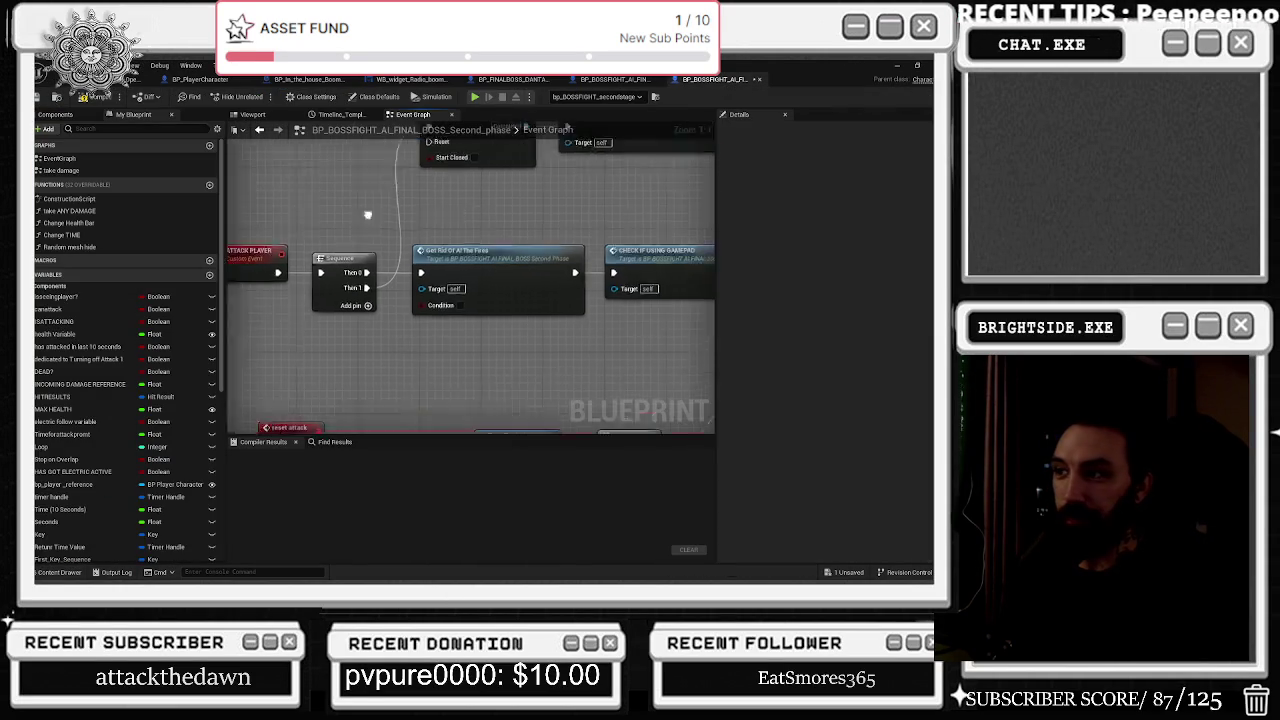
{"action": "scroll", "coordinate": [491, 321], "scroll_direction": "down", "scroll_amount": 1}
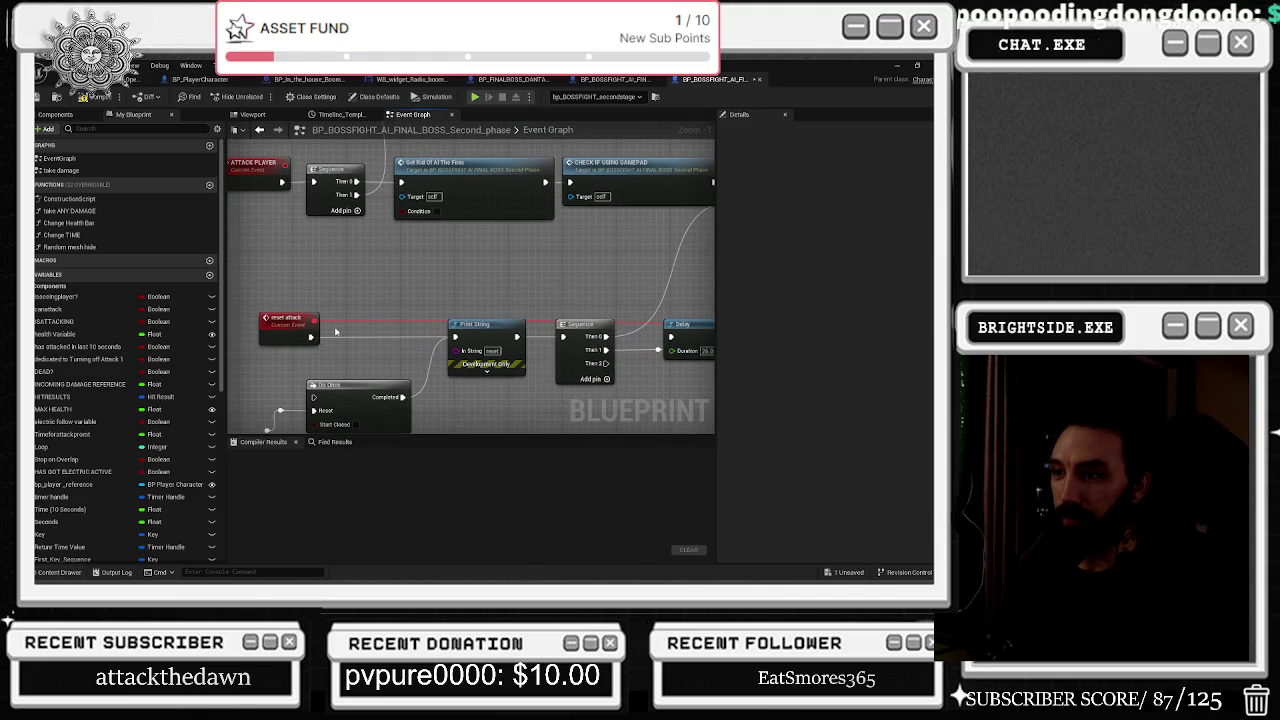
{"action": "mouse_move", "coordinate": [408, 342]}
{"action": "left_mouse_down"}
{"action": "mouse_move", "coordinate": [393, 296]}
{"action": "mouse_move", "coordinate": [153, 295]}
{"action": "left_mouse_up"}
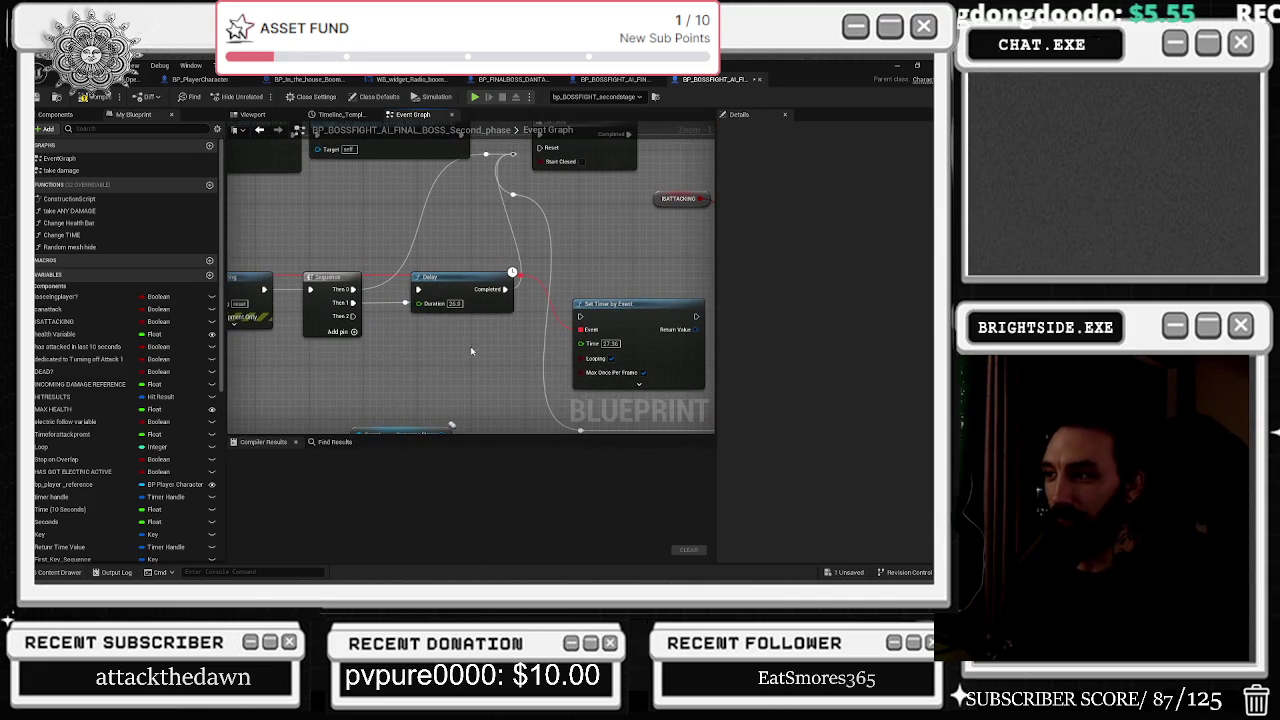
{"action": "mouse_move", "coordinate": [460, 348]}
{"action": "left_mouse_down"}
{"action": "mouse_move", "coordinate": [315, 405]}
{"action": "mouse_move", "coordinate": [194, 413]}
{"action": "left_mouse_up"}
{"action": "left_click_drag", "start_coordinate": [439, 322], "coordinate": [329, 323]}
{"action": "left_click_drag", "start_coordinate": [602, 306], "coordinate": [474, 334]}
{"action": "mouse_move", "coordinate": [600, 355]}
{"action": "left_mouse_down"}
{"action": "mouse_move", "coordinate": [558, 369]}
{"action": "mouse_move", "coordinate": [487, 312]}
{"action": "mouse_move", "coordinate": [266, 217]}
{"action": "left_mouse_up"}
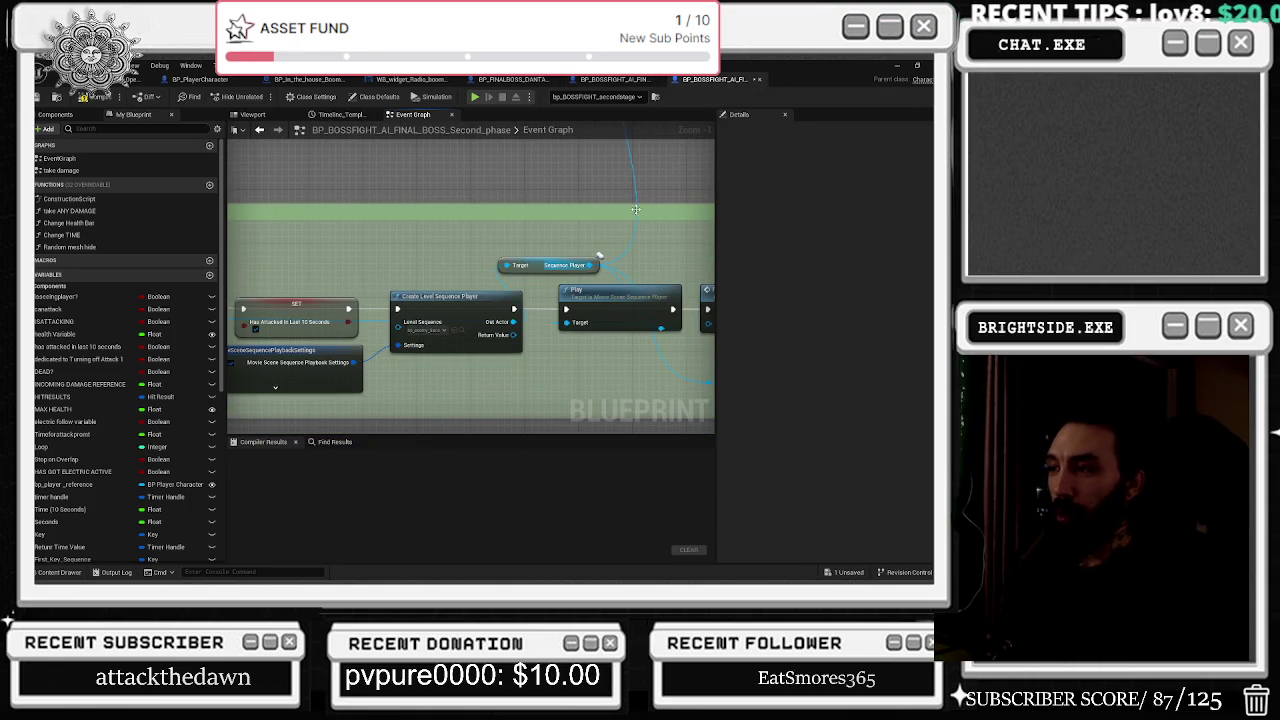
Zoom onto Play Sound 2D and locate its sizzling-effect sound asset in the 2024_sound_fx folder.
{"action": "scroll", "coordinate": [572, 237], "scroll_direction": "down", "scroll_amount": 11}
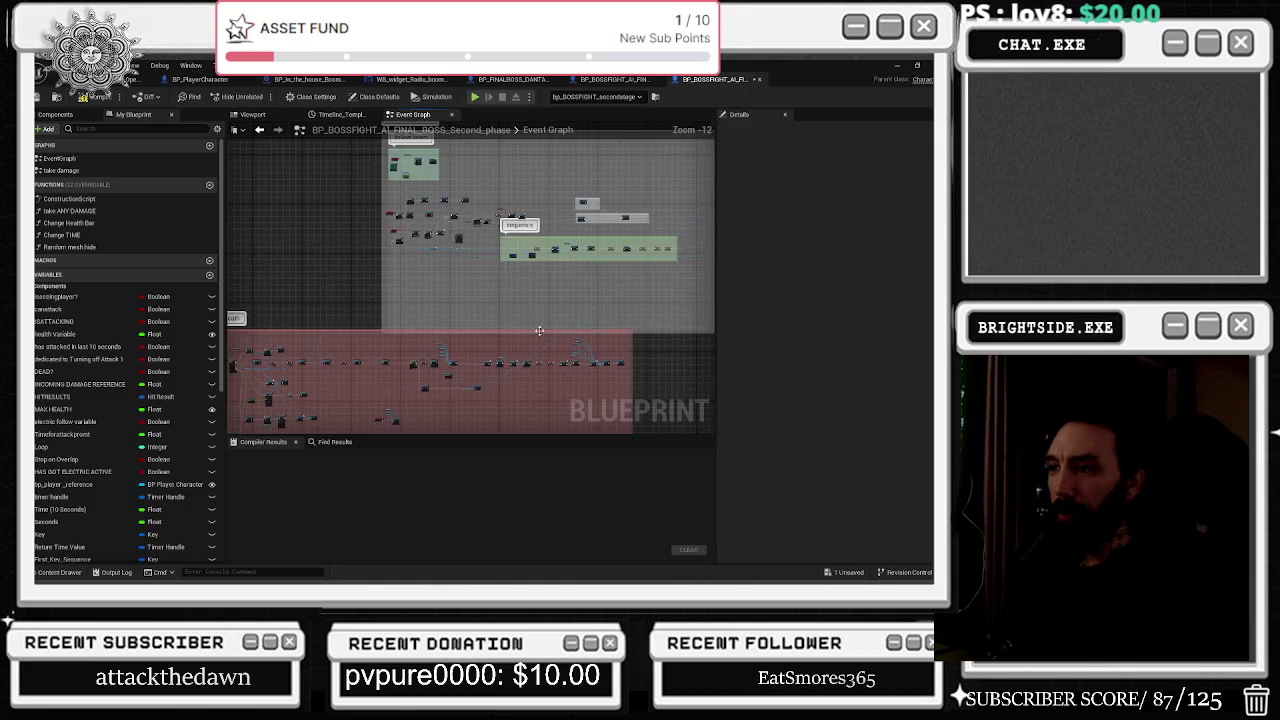
{"action": "left_click_drag", "start_coordinate": [529, 352], "coordinate": [339, 332]}
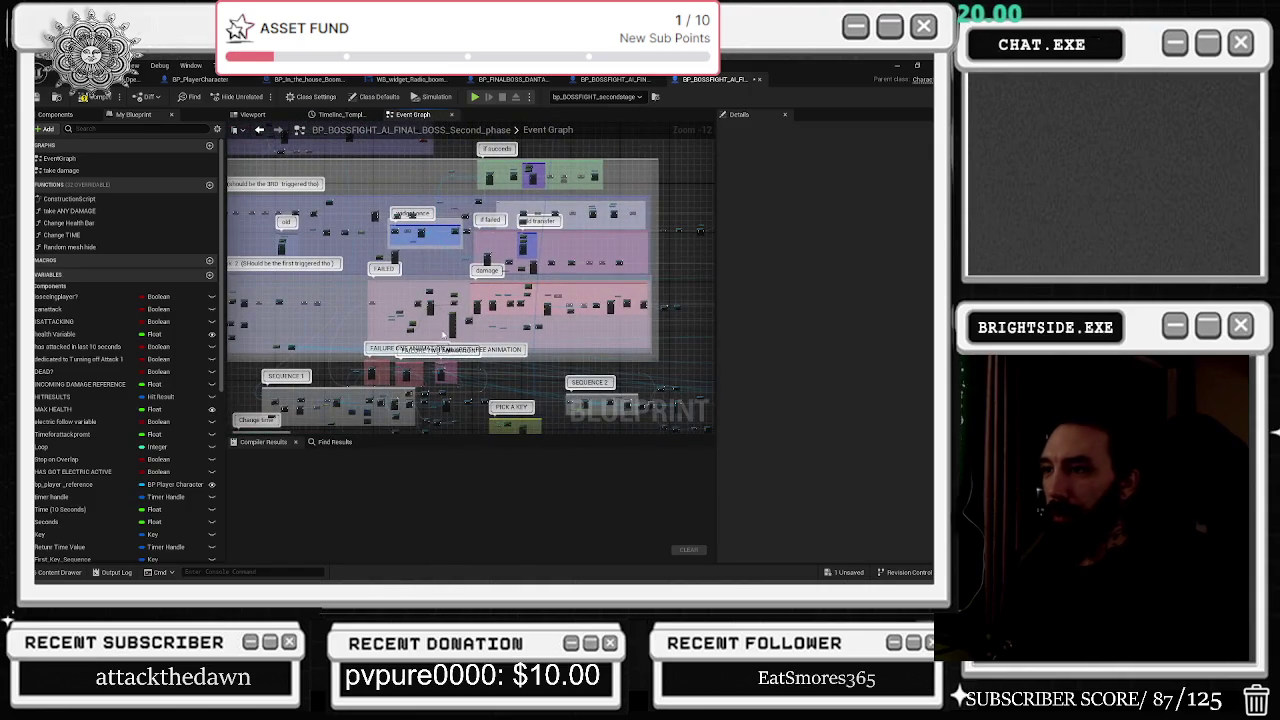
{"action": "scroll", "coordinate": [443, 334], "scroll_direction": "up", "scroll_amount": 9}
{"action": "scroll", "coordinate": [409, 280], "scroll_direction": "up", "scroll_amount": 2}
{"action": "scroll", "coordinate": [502, 207], "scroll_direction": "up", "scroll_amount": 2}
{"action": "left_click", "coordinate": [492, 213]}
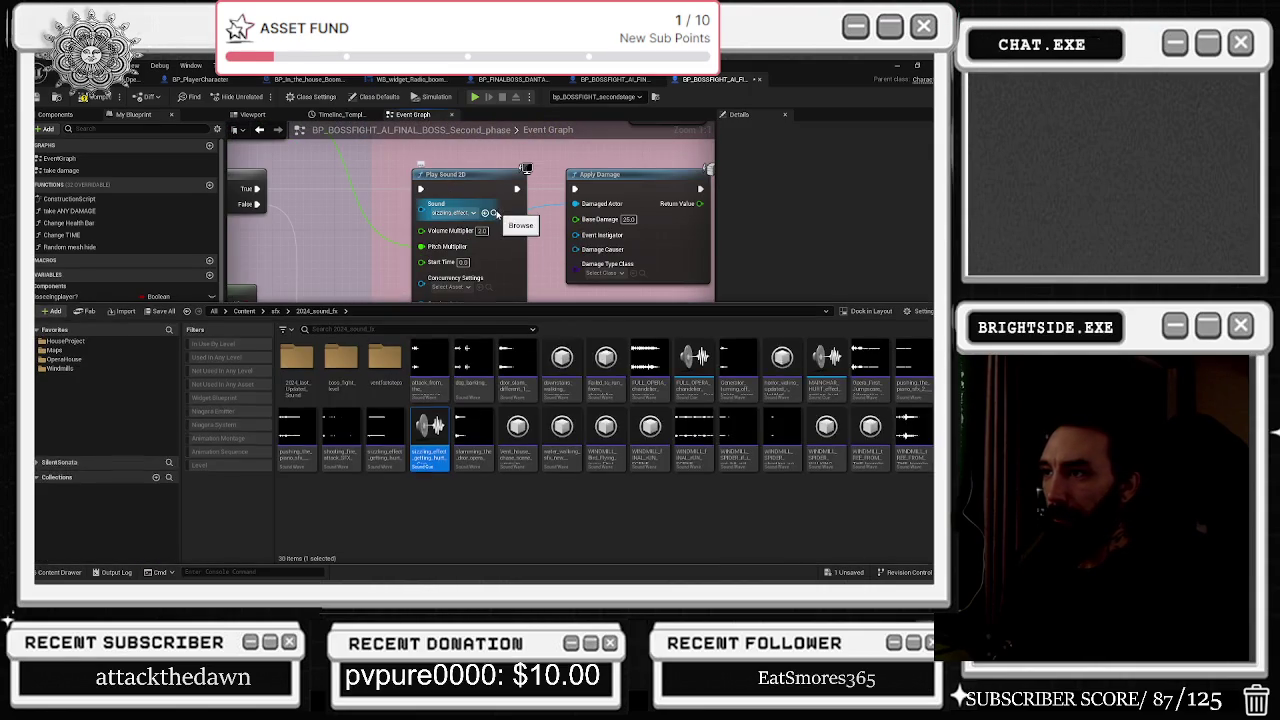
Inspect the sizzling sound cue, then compile BP_BOSSFIGHT_AI_FINAL_BOSS_Second_phase successfully.
{"action": "double_click", "coordinate": [429, 460]}
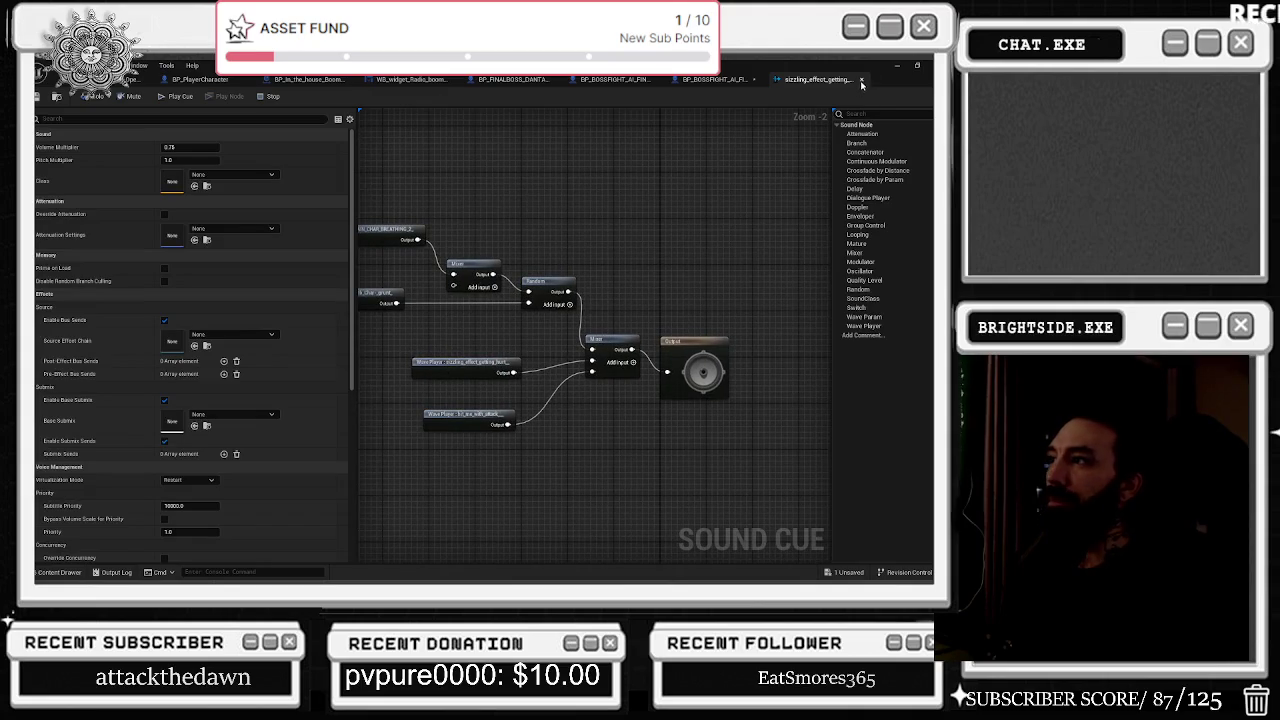
{"action": "left_click", "coordinate": [861, 80]}
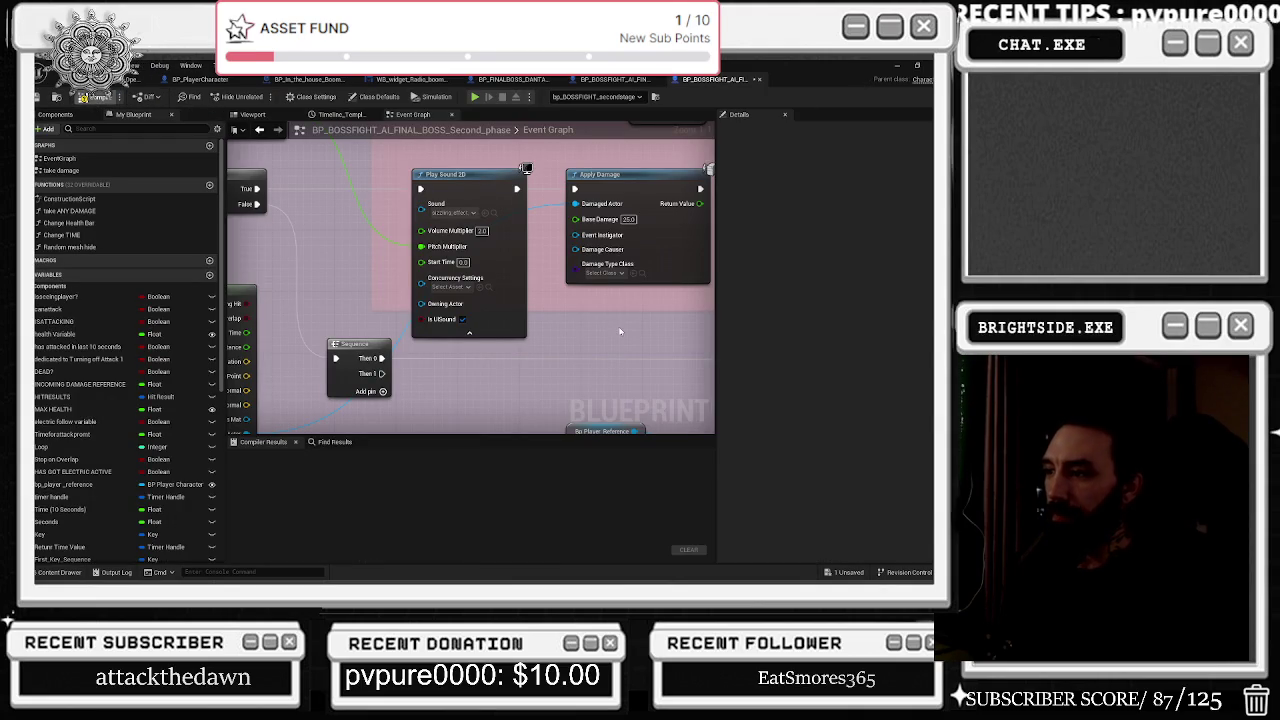
{"action": "scroll", "coordinate": [620, 331], "scroll_direction": "down", "scroll_amount": 5}
{"action": "right_click", "coordinate": [495, 325]}
{"action": "left_click", "coordinate": [463, 308]}
{"action": "scroll", "coordinate": [463, 308], "scroll_direction": "down", "scroll_amount": 3}
{"action": "left_click_drag", "start_coordinate": [380, 384], "coordinate": [468, 294]}
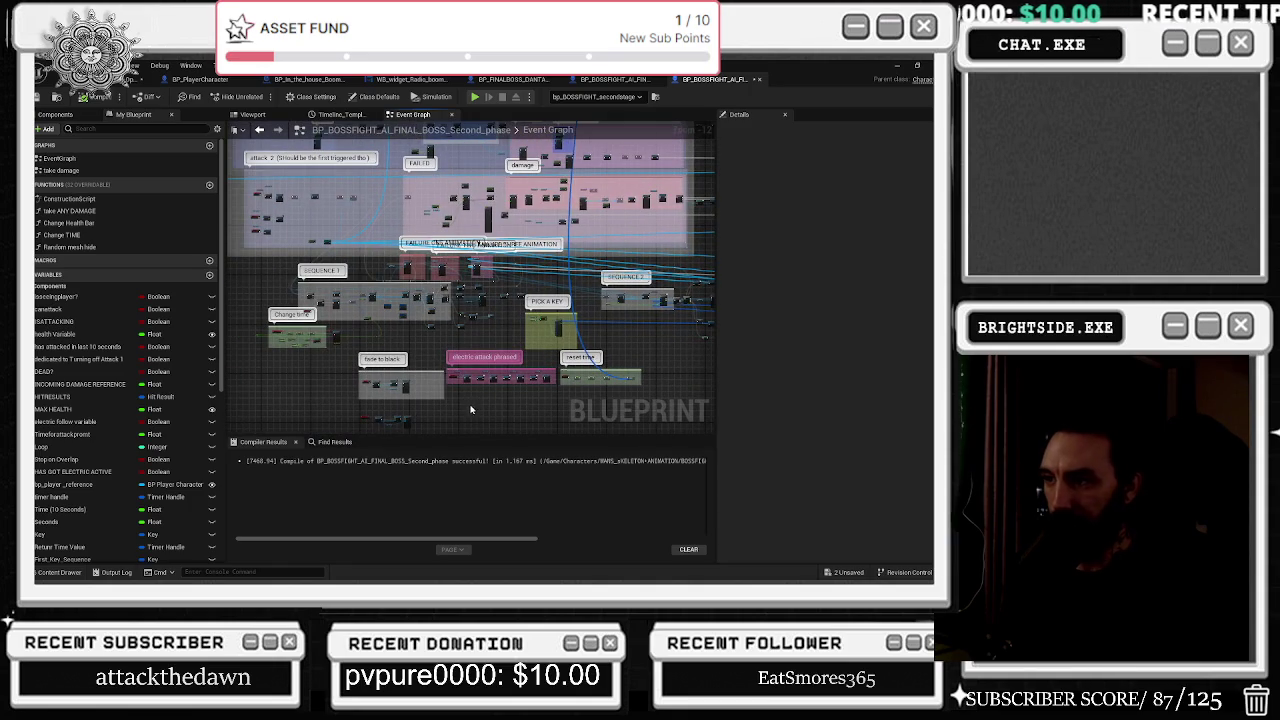
Assign a new sound, filtered by 'rt', to the damage Play Sound 2D node with volume multiplier 0.4.
{"action": "mouse_move", "coordinate": [463, 392]}
{"action": "left_mouse_down"}
{"action": "mouse_move", "coordinate": [440, 250]}
{"action": "mouse_move", "coordinate": [445, 290]}
{"action": "mouse_move", "coordinate": [398, 374]}
{"action": "mouse_move", "coordinate": [628, 414]}
{"action": "left_mouse_up"}
{"action": "mouse_move", "coordinate": [400, 300]}
{"action": "left_mouse_down"}
{"action": "mouse_move", "coordinate": [460, 250]}
{"action": "mouse_move", "coordinate": [634, 280]}
{"action": "left_mouse_up"}
{"action": "mouse_move", "coordinate": [500, 300]}
{"action": "left_mouse_down"}
{"action": "mouse_move", "coordinate": [310, 270]}
{"action": "mouse_move", "coordinate": [250, 200]}
{"action": "left_mouse_up"}
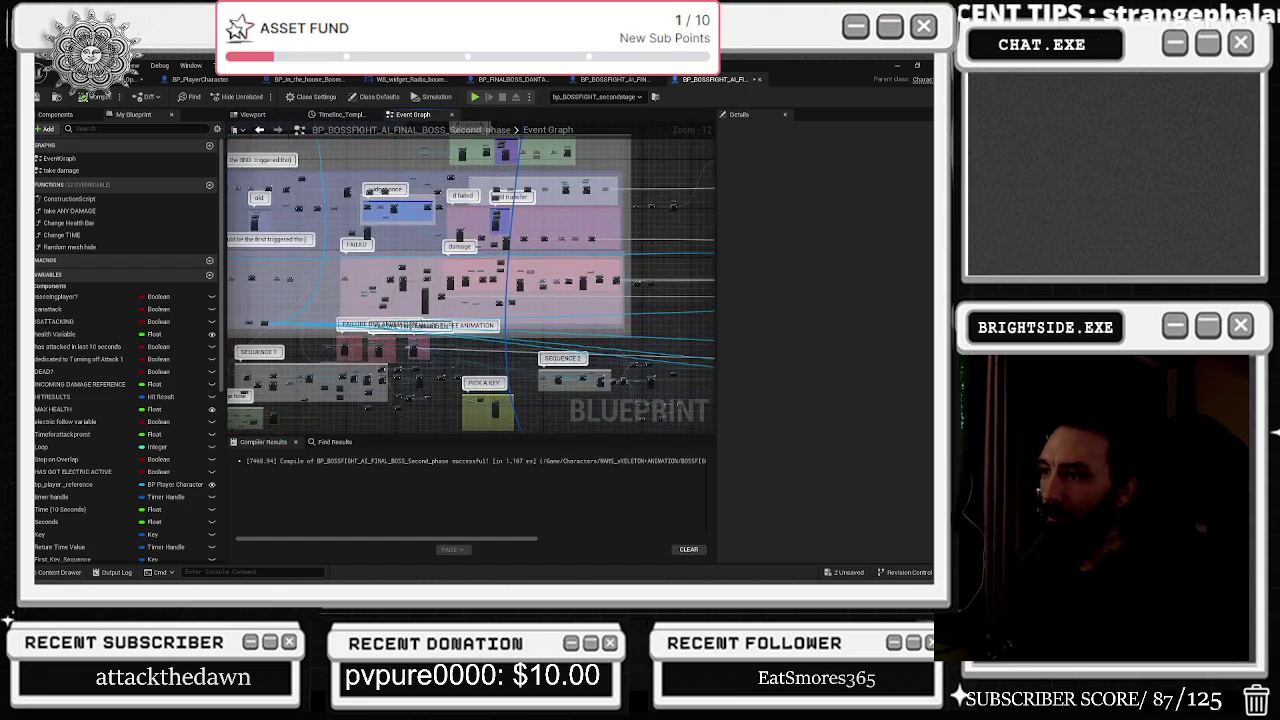
{"action": "mouse_move", "coordinate": [641, 410]}
{"action": "left_mouse_down"}
{"action": "mouse_move", "coordinate": [560, 340]}
{"action": "mouse_move", "coordinate": [520, 330]}
{"action": "mouse_move", "coordinate": [672, 428]}
{"action": "mouse_move", "coordinate": [507, 371]}
{"action": "left_mouse_up"}
{"action": "scroll", "coordinate": [507, 318], "scroll_direction": "up", "scroll_amount": 10}
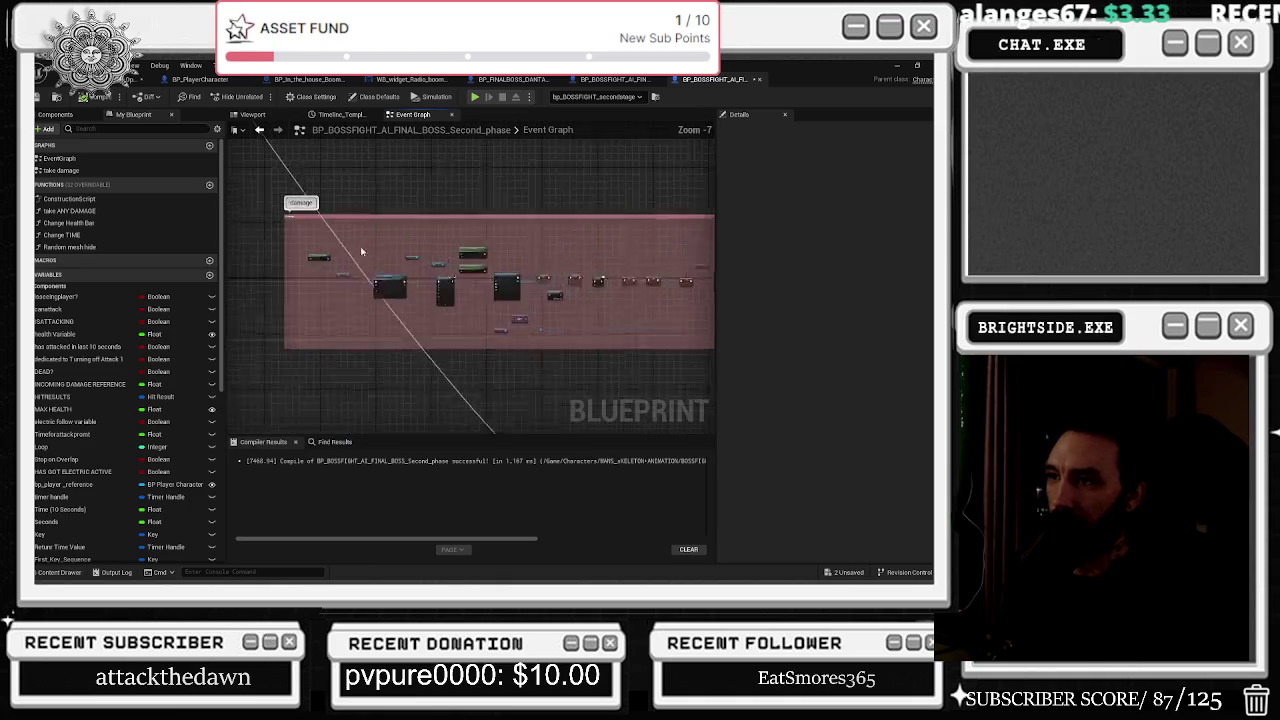
{"action": "scroll", "coordinate": [508, 318], "scroll_direction": "up", "scroll_amount": 2}
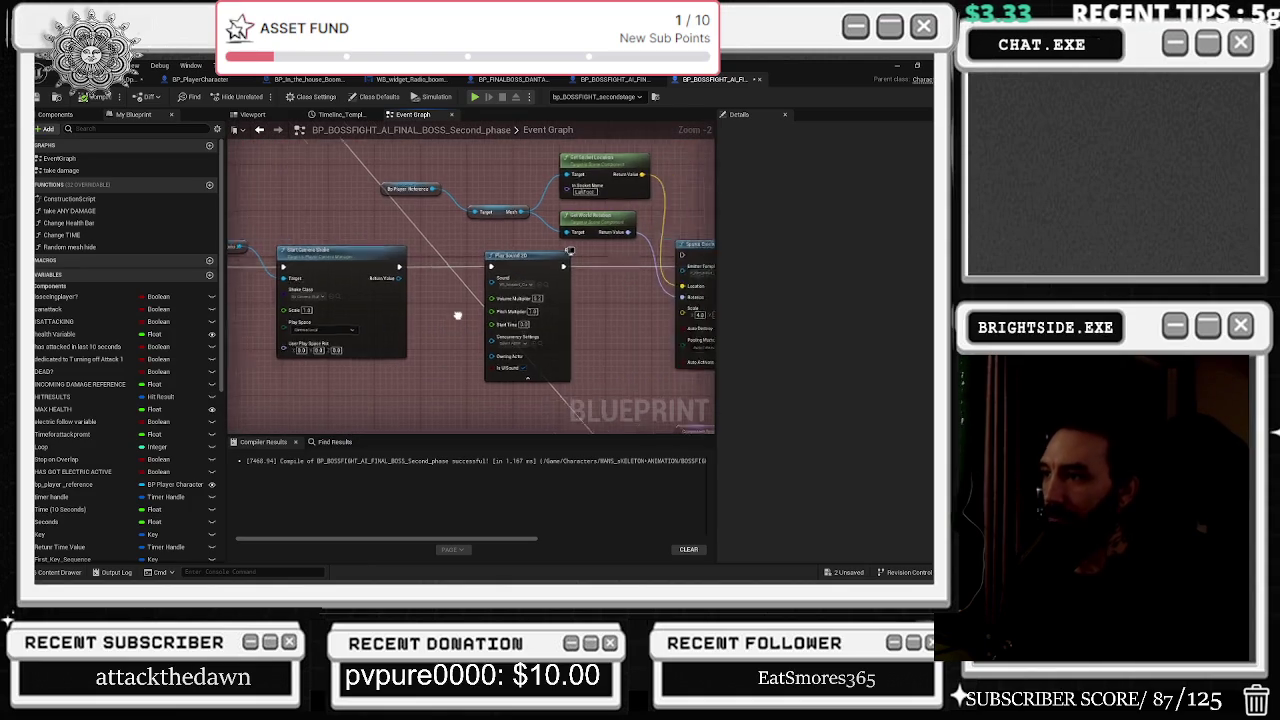
{"action": "left_click", "coordinate": [483, 283]}
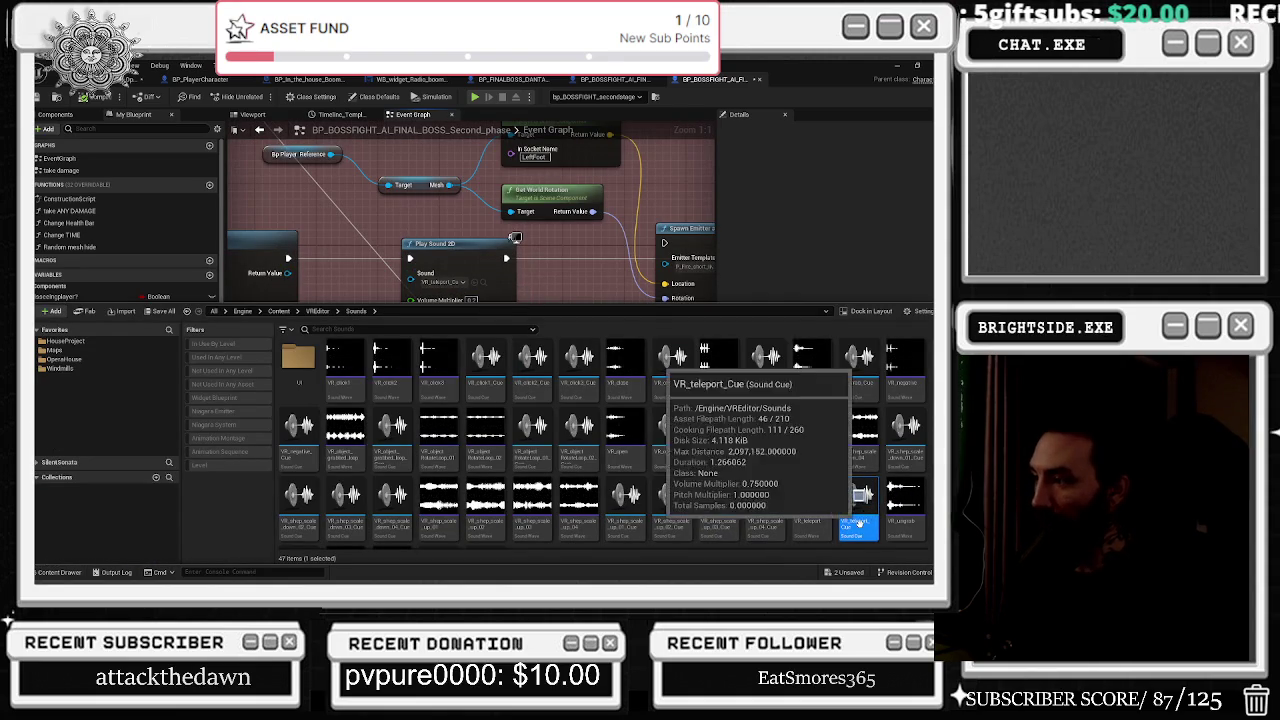
{"action": "left_click", "coordinate": [481, 283]}
{"action": "left_click", "coordinate": [457, 284]}
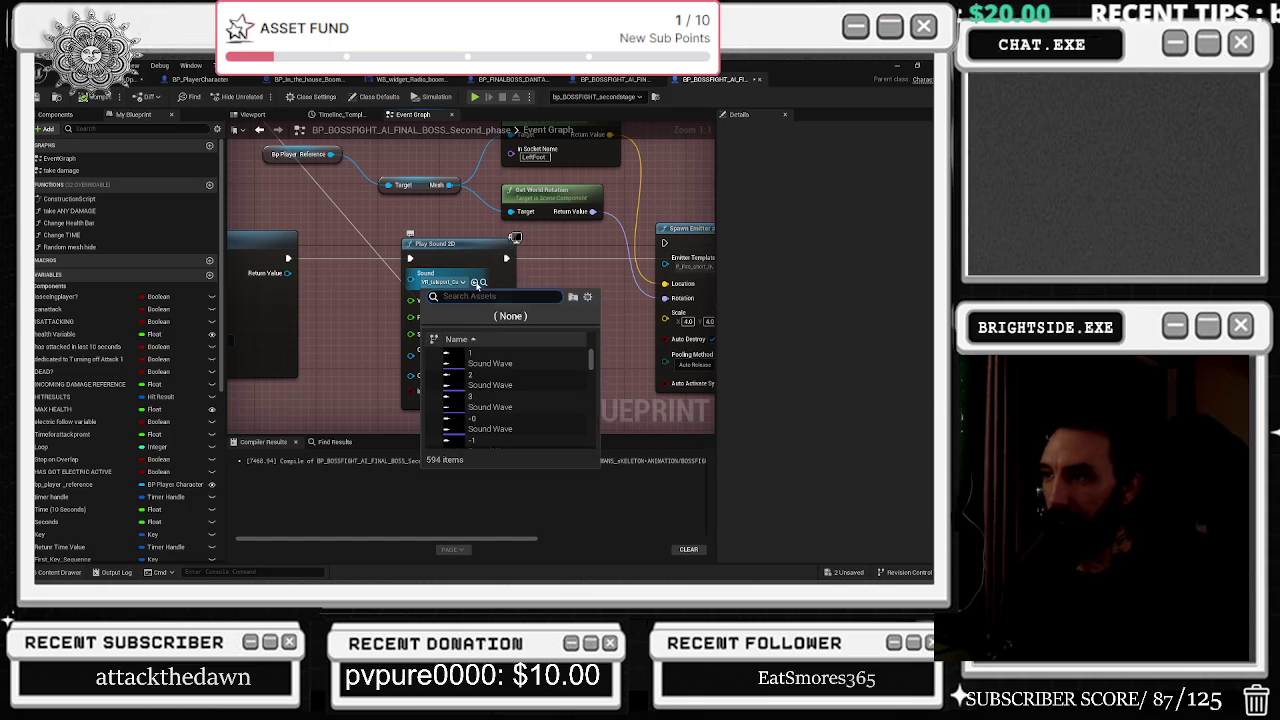
{"action": "type", "text": "teleport"}
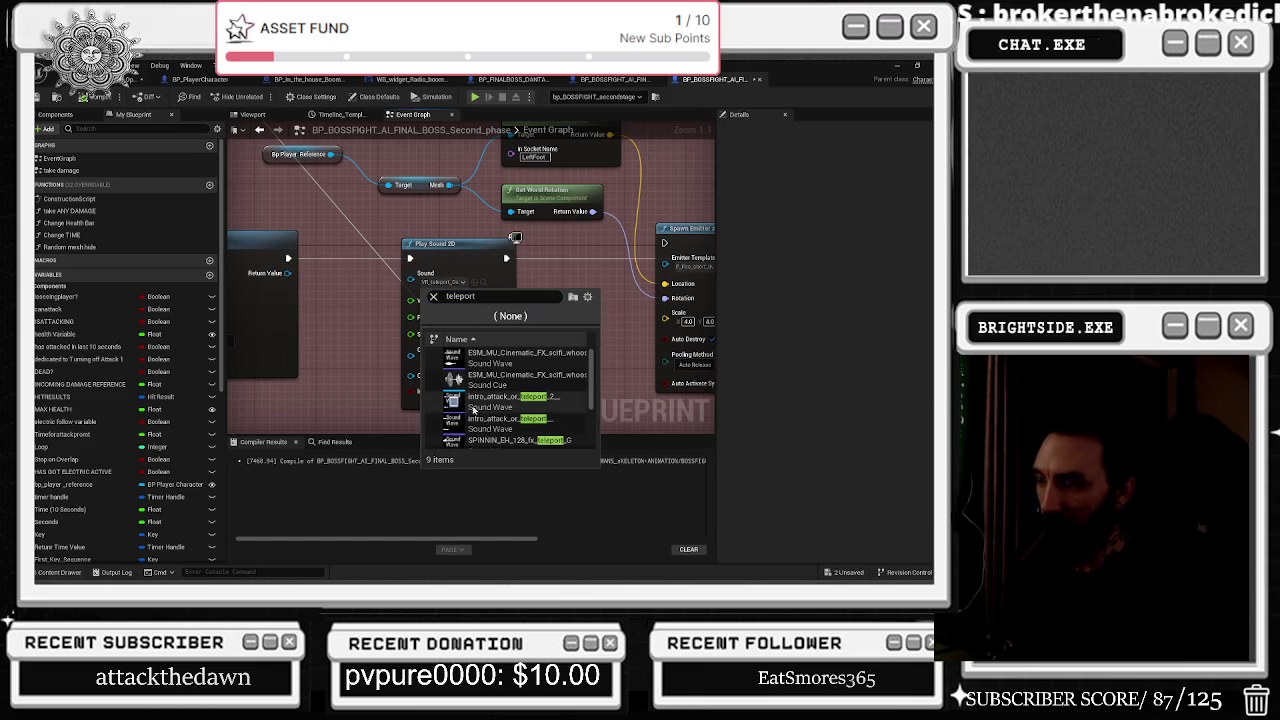
{"action": "left_click", "coordinate": [505, 400]}
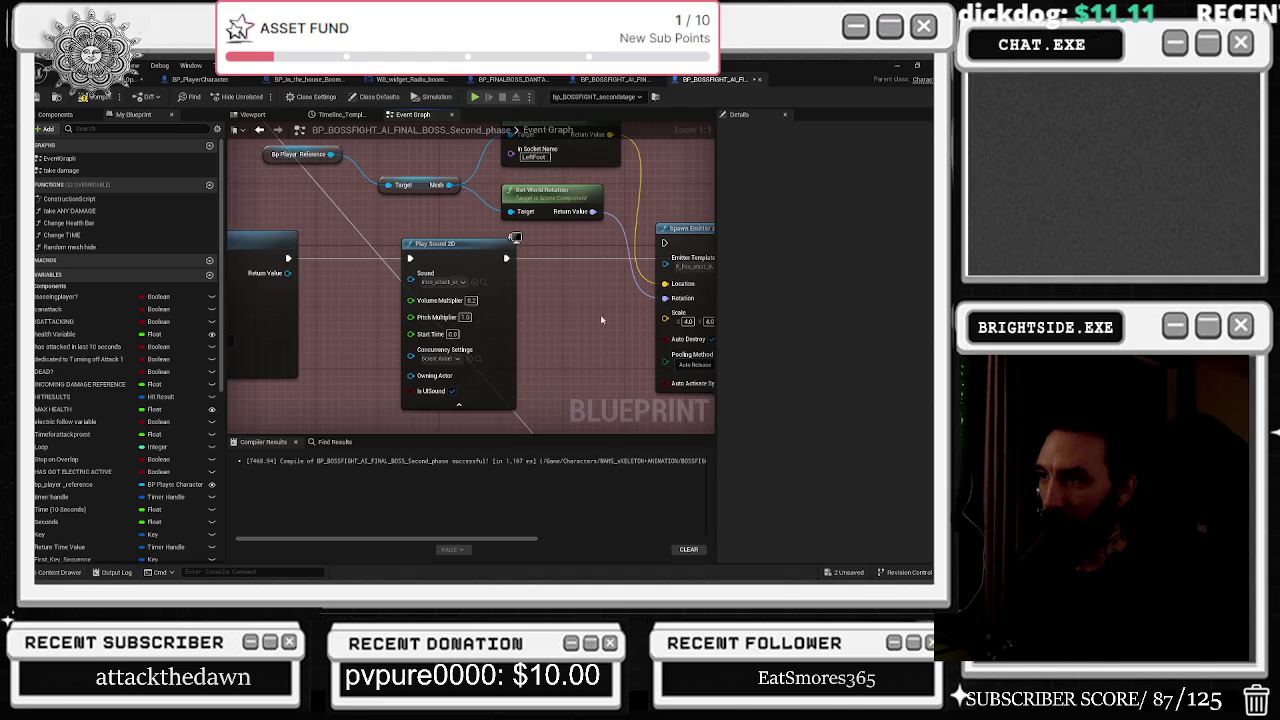
{"action": "left_click_drag", "start_coordinate": [602, 318], "coordinate": [465, 327]}
{"action": "mouse_move", "coordinate": [313, 306]}
{"action": "left_mouse_down"}
{"action": "mouse_move", "coordinate": [373, 323]}
{"action": "mouse_move", "coordinate": [181, 355]}
{"action": "mouse_move", "coordinate": [215, 359]}
{"action": "mouse_move", "coordinate": [60, 330]}
{"action": "left_mouse_up"}
Pan through the killed-by-second-boss, Stop node and Sequence SET chain sections of the graph.
{"action": "right_click", "coordinate": [634, 251]}
{"action": "left_click", "coordinate": [480, 215]}
{"action": "left_click_drag", "start_coordinate": [480, 215], "coordinate": [258, 202]}
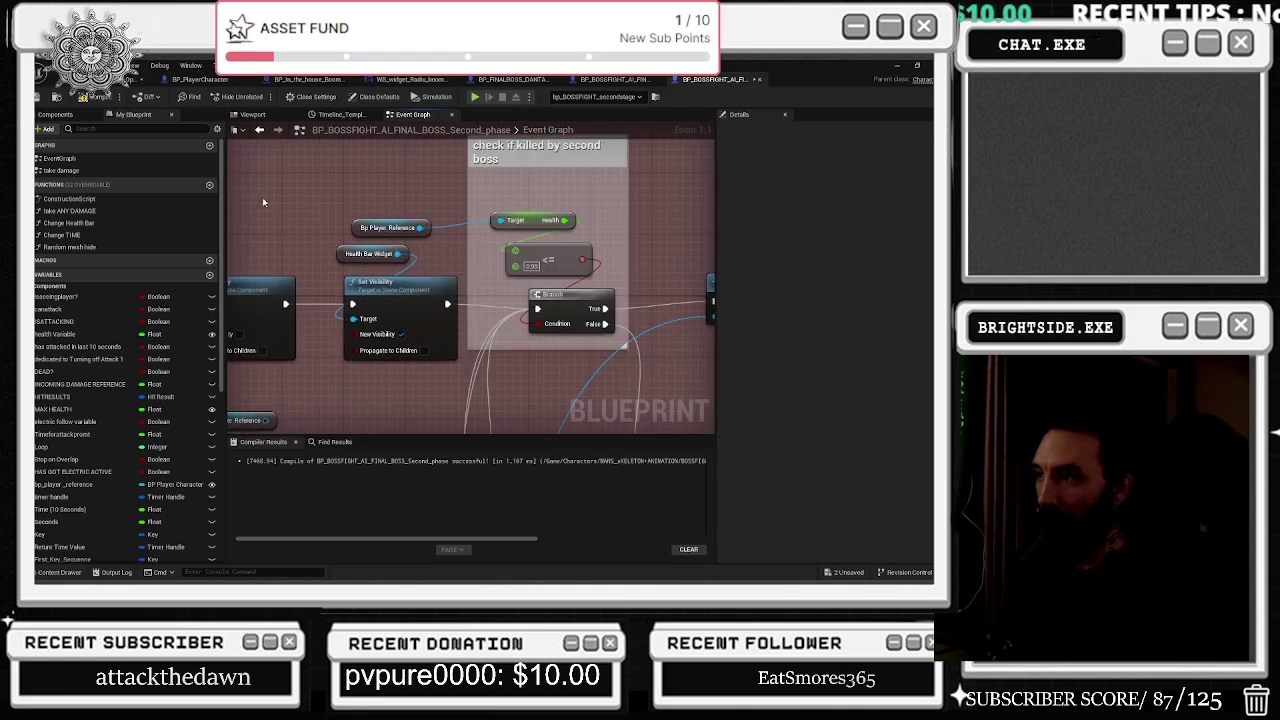
{"action": "left_click_drag", "start_coordinate": [467, 190], "coordinate": [316, 201]}
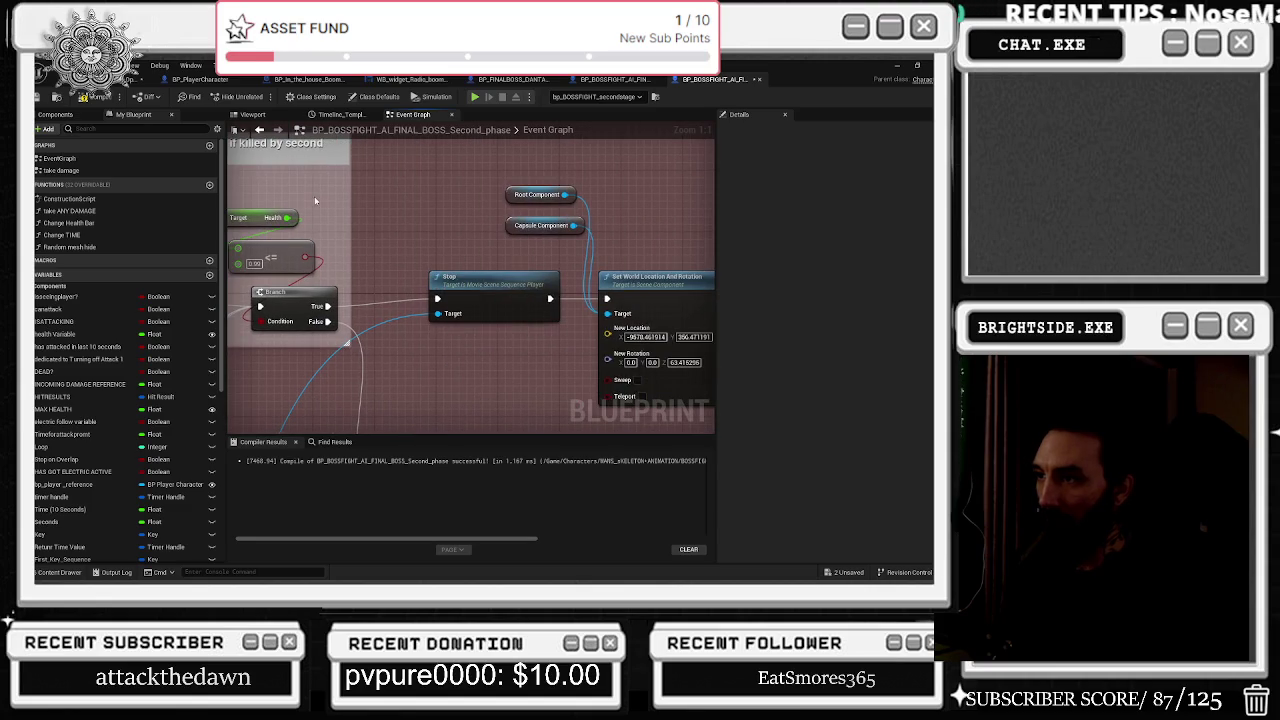
{"action": "left_click", "coordinate": [482, 270]}
{"action": "mouse_move", "coordinate": [683, 235]}
{"action": "left_mouse_down"}
{"action": "mouse_move", "coordinate": [503, 218]}
{"action": "mouse_move", "coordinate": [297, 236]}
{"action": "left_mouse_up"}
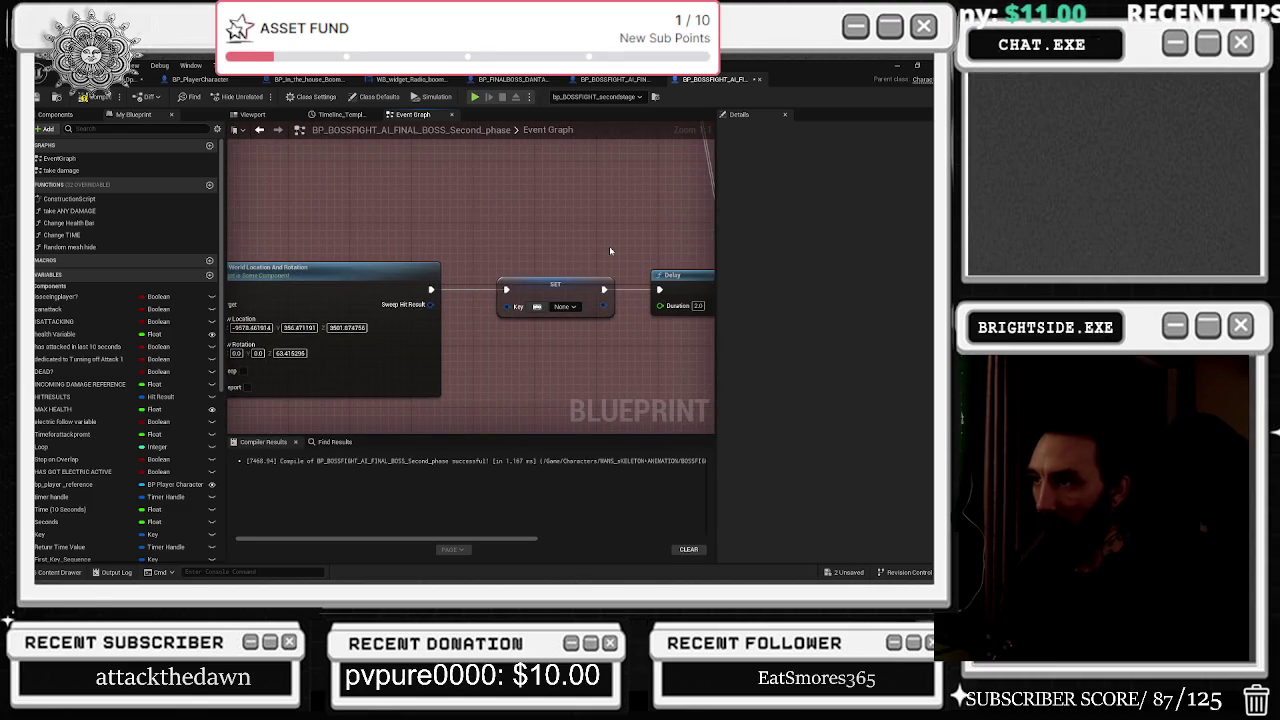
{"action": "left_click_drag", "start_coordinate": [610, 251], "coordinate": [429, 235]}
{"action": "left_click_drag", "start_coordinate": [544, 235], "coordinate": [369, 249]}
{"action": "scroll", "coordinate": [369, 249], "scroll_direction": "down", "scroll_amount": 2}
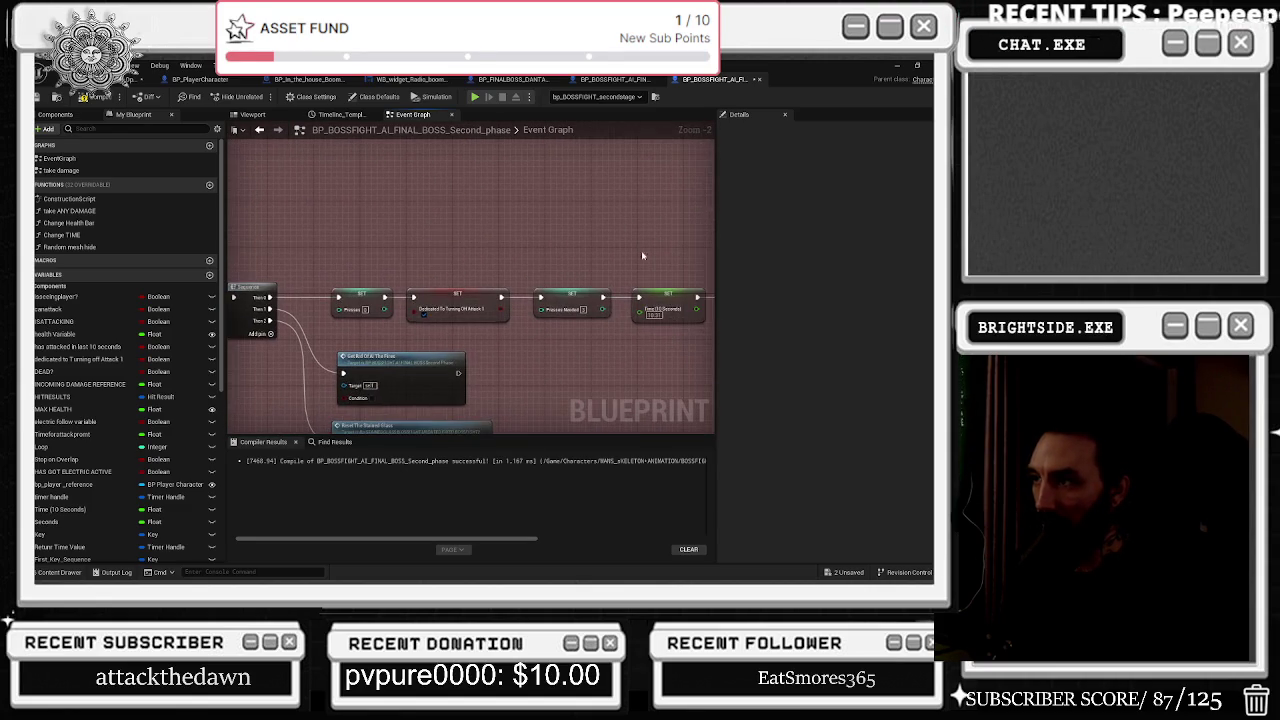
{"action": "scroll", "coordinate": [647, 255], "scroll_direction": "down", "scroll_amount": 7}
{"action": "left_click", "coordinate": [90, 128]}
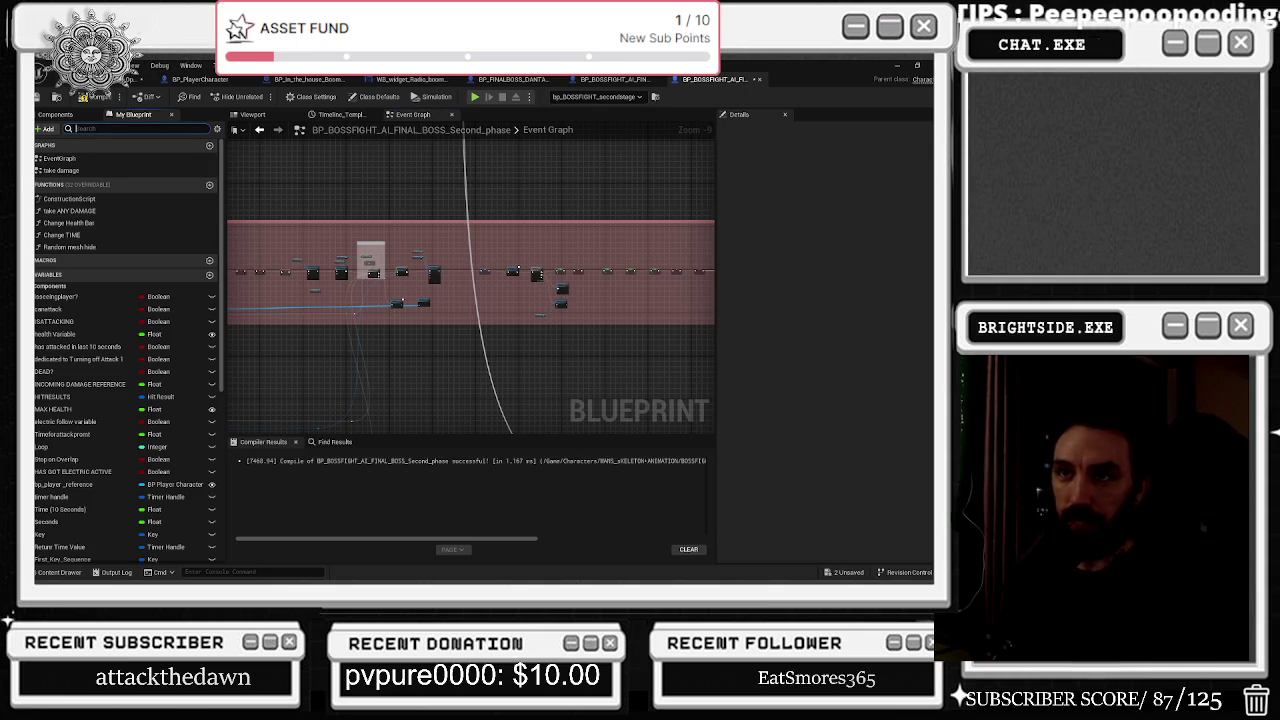
Filter My Blueprint by 'health' and inspect MAX HEALTH, Health Variable and the health bar widget.
{"action": "type", "text": "health"}
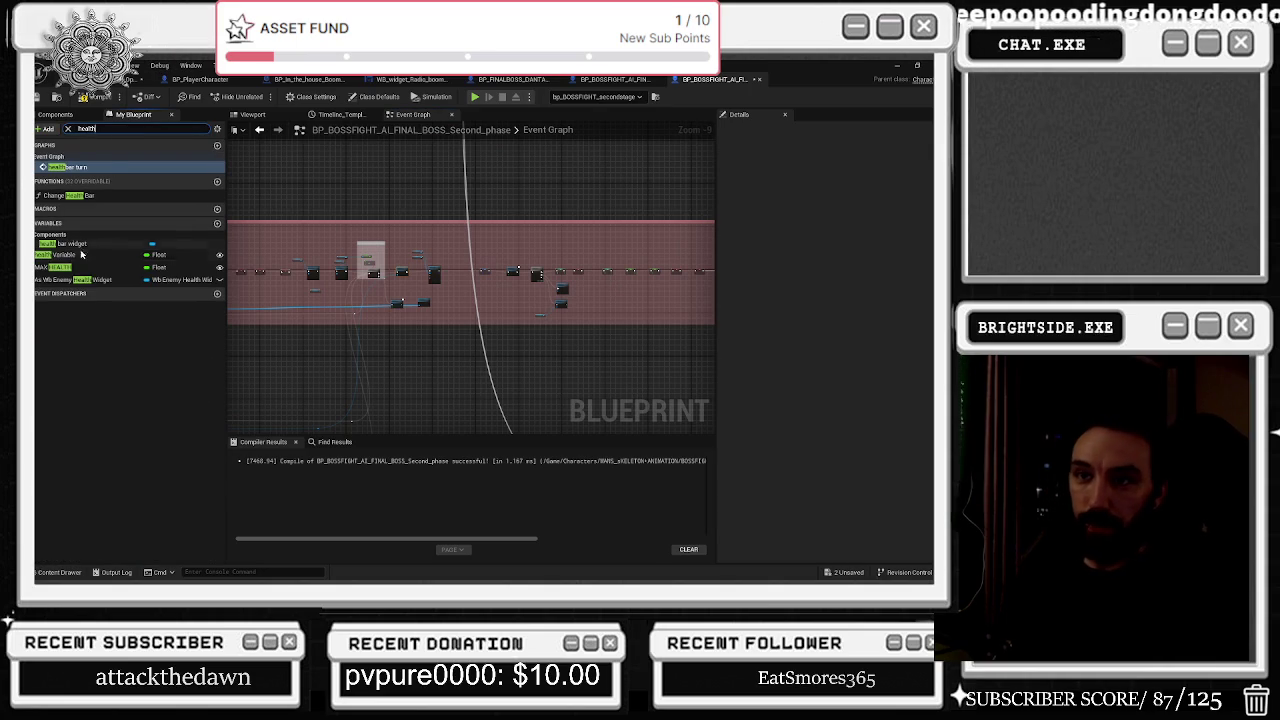
{"action": "left_click", "coordinate": [87, 267]}
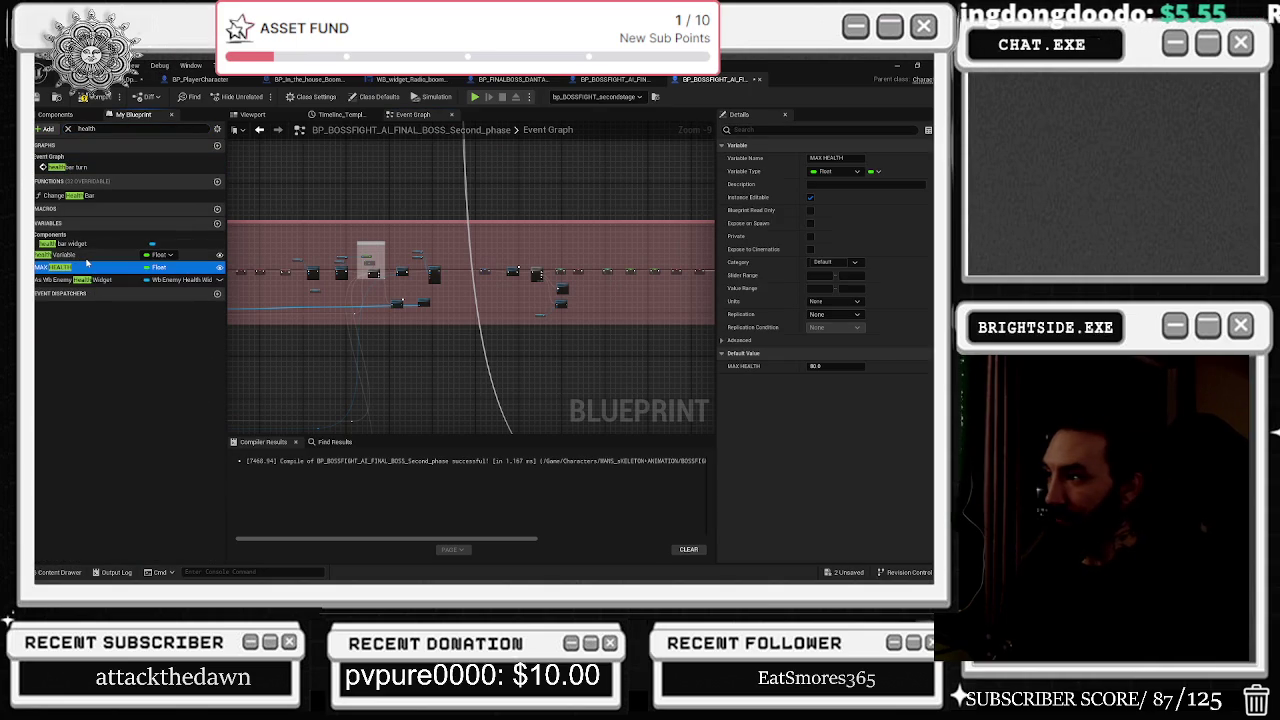
{"action": "left_click", "coordinate": [87, 255]}
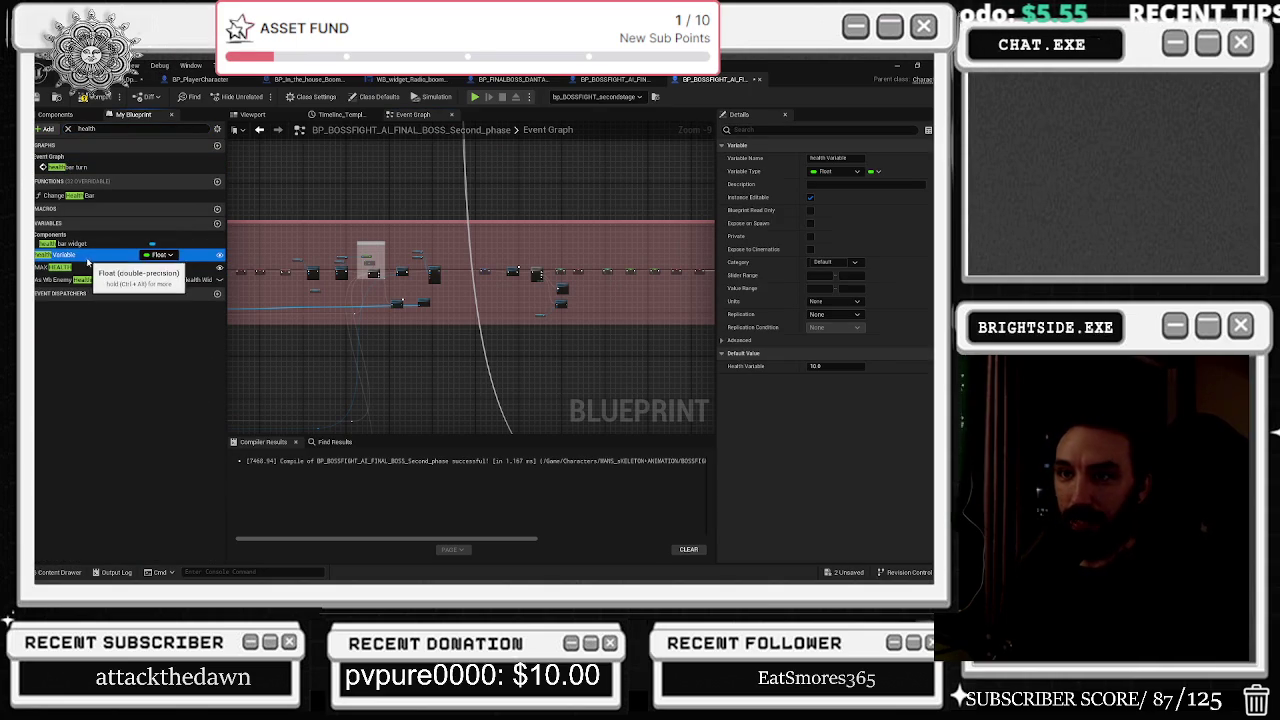
{"action": "left_click", "coordinate": [849, 366]}
{"action": "type", "text": "80"}
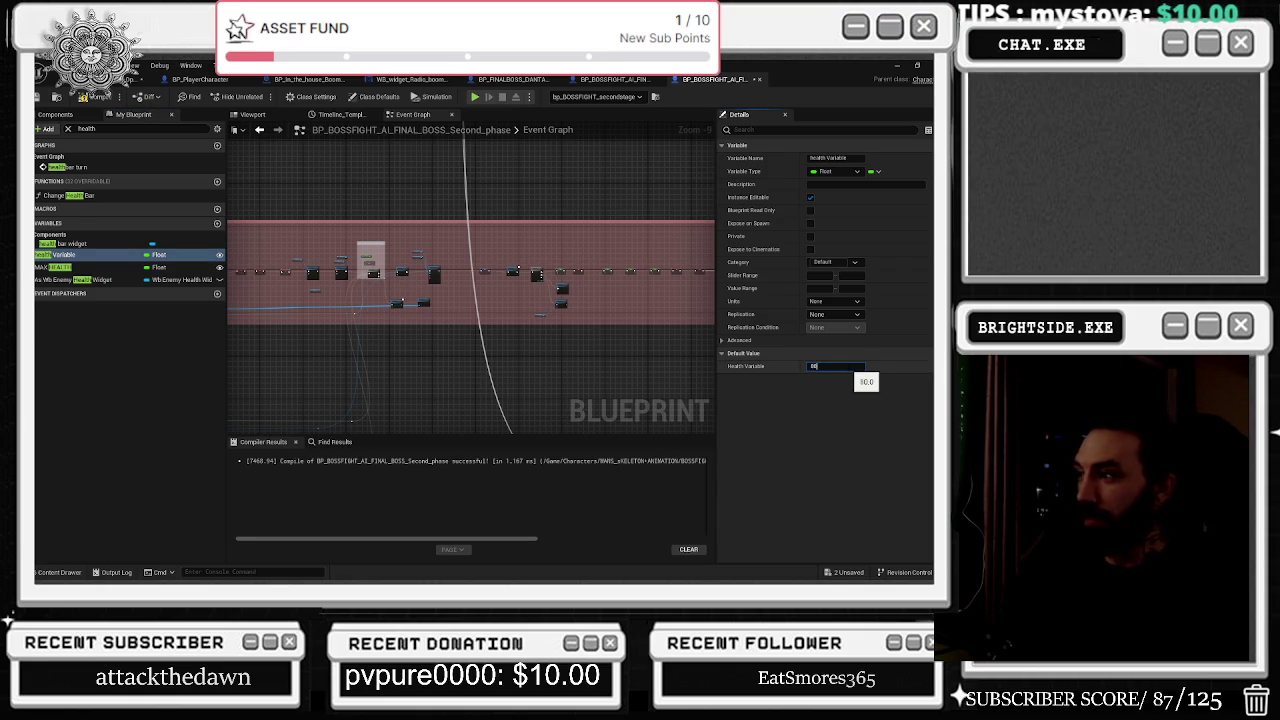
{"action": "left_click", "coordinate": [60, 244]}
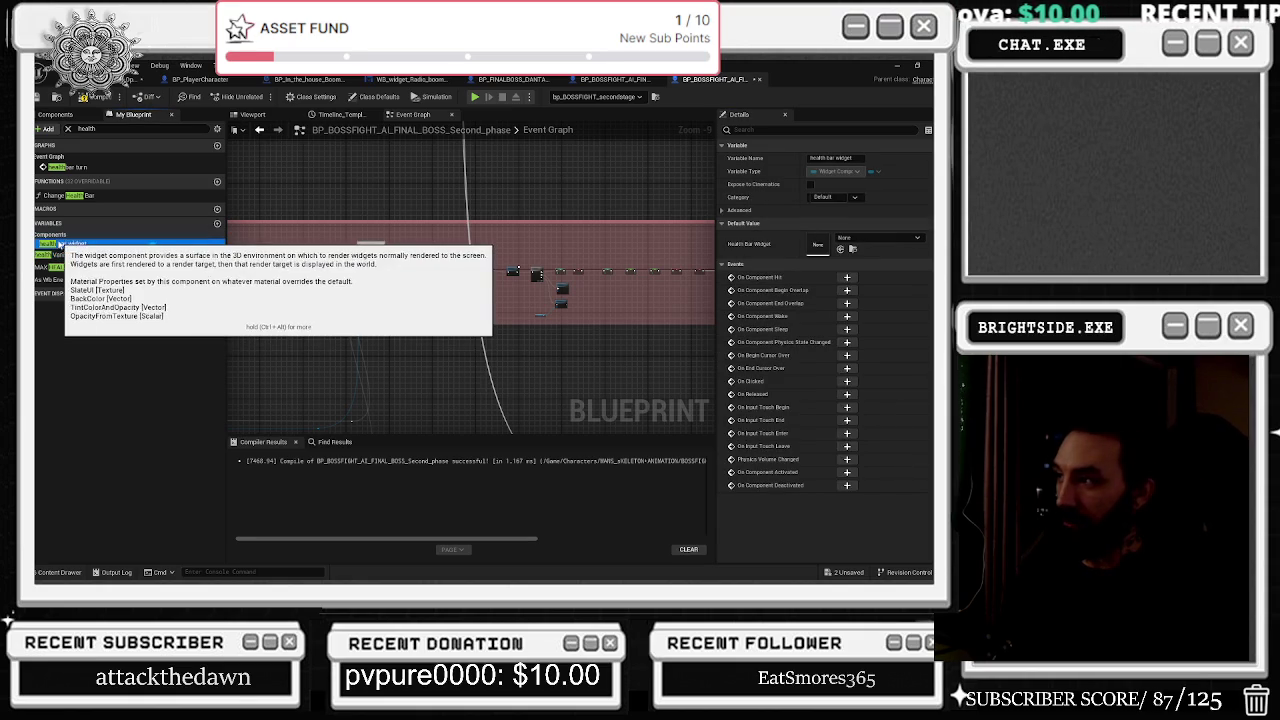
Check the As Wb Enemy Health Widget variable, compile Second_phase, and list the unsaved content.
{"action": "left_click", "coordinate": [103, 281]}
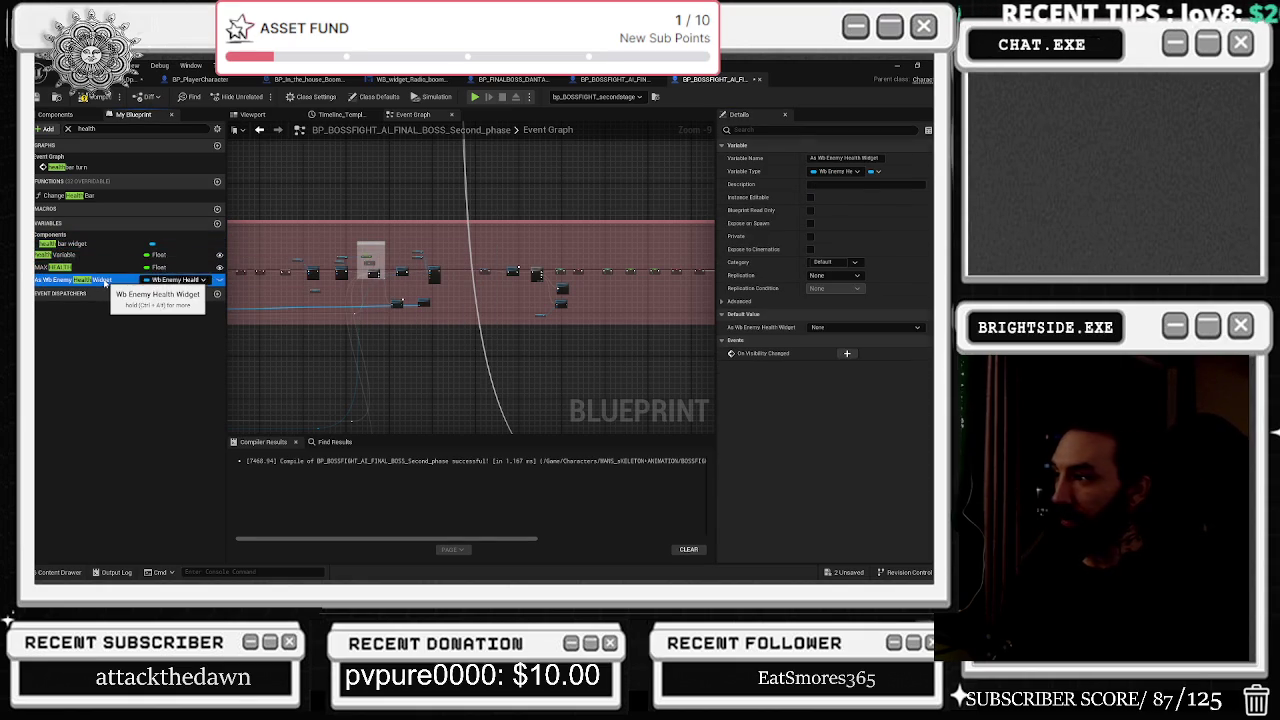
{"action": "left_click", "coordinate": [36, 100]}
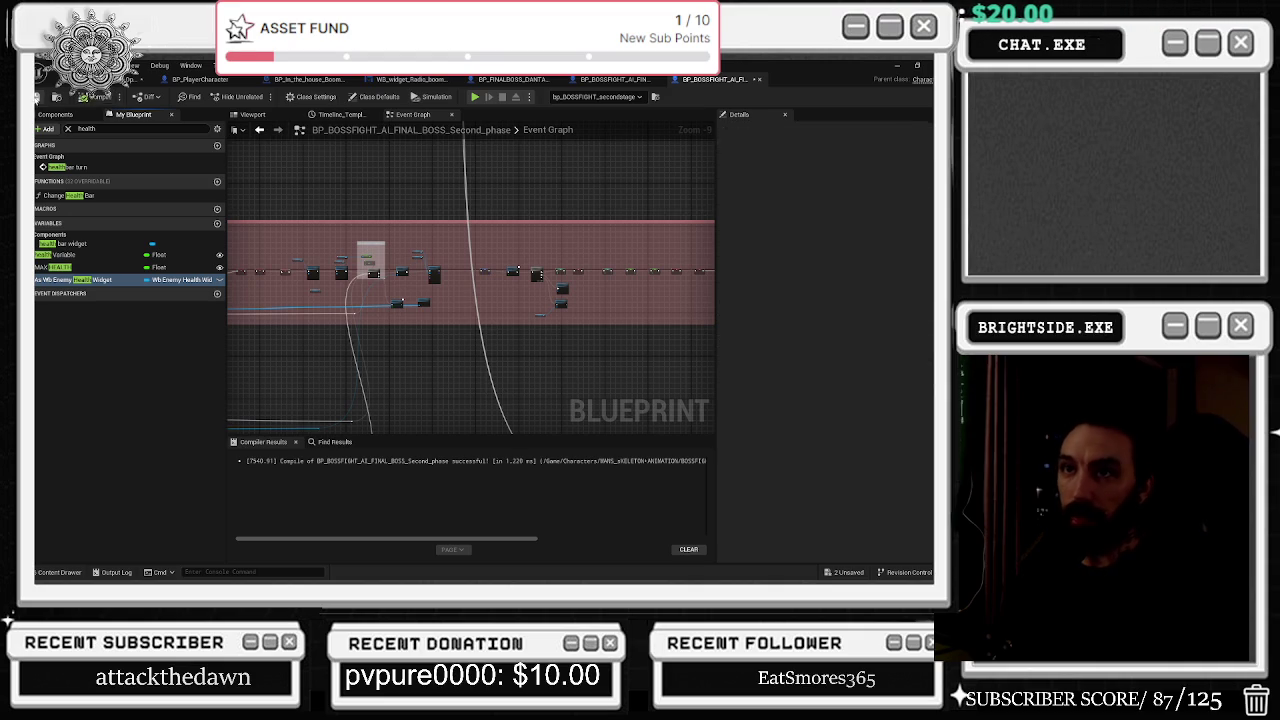
{"action": "left_click", "coordinate": [851, 573]}
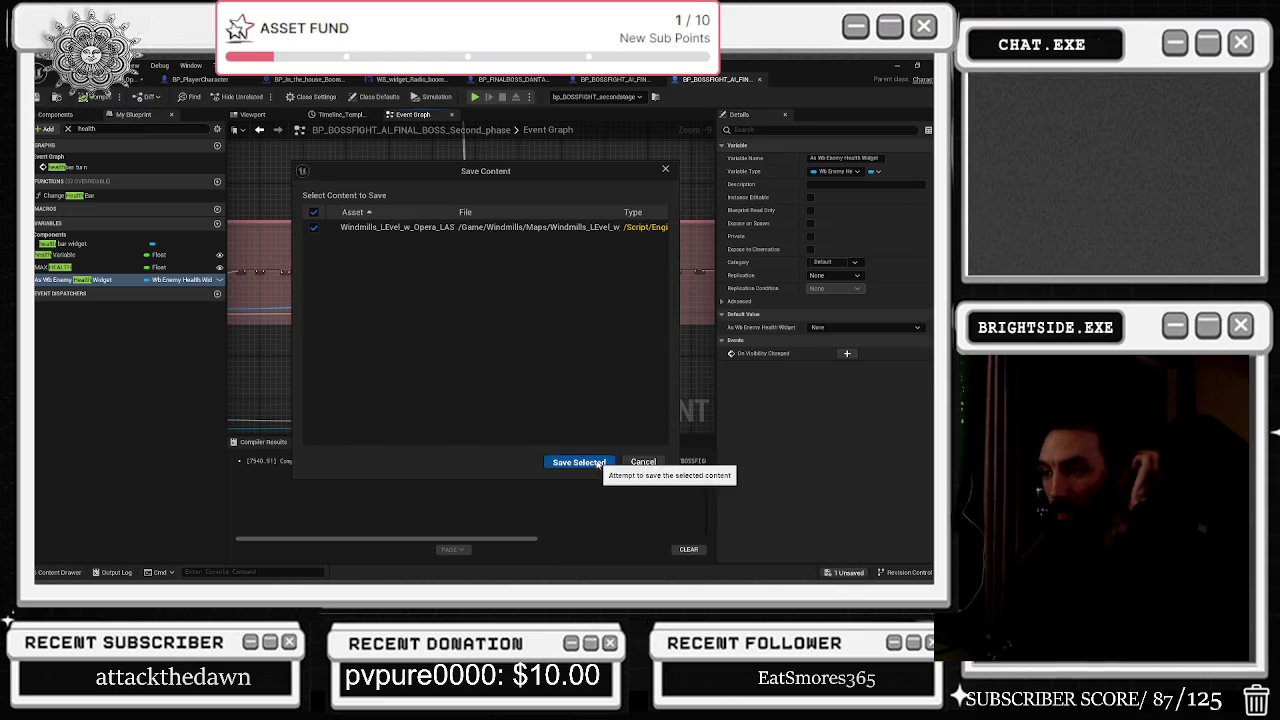
Save the Windmills level and open the BP_FINALBOSS_DANTALION blueprint from the barn interior.
{"action": "left_click", "coordinate": [580, 463]}
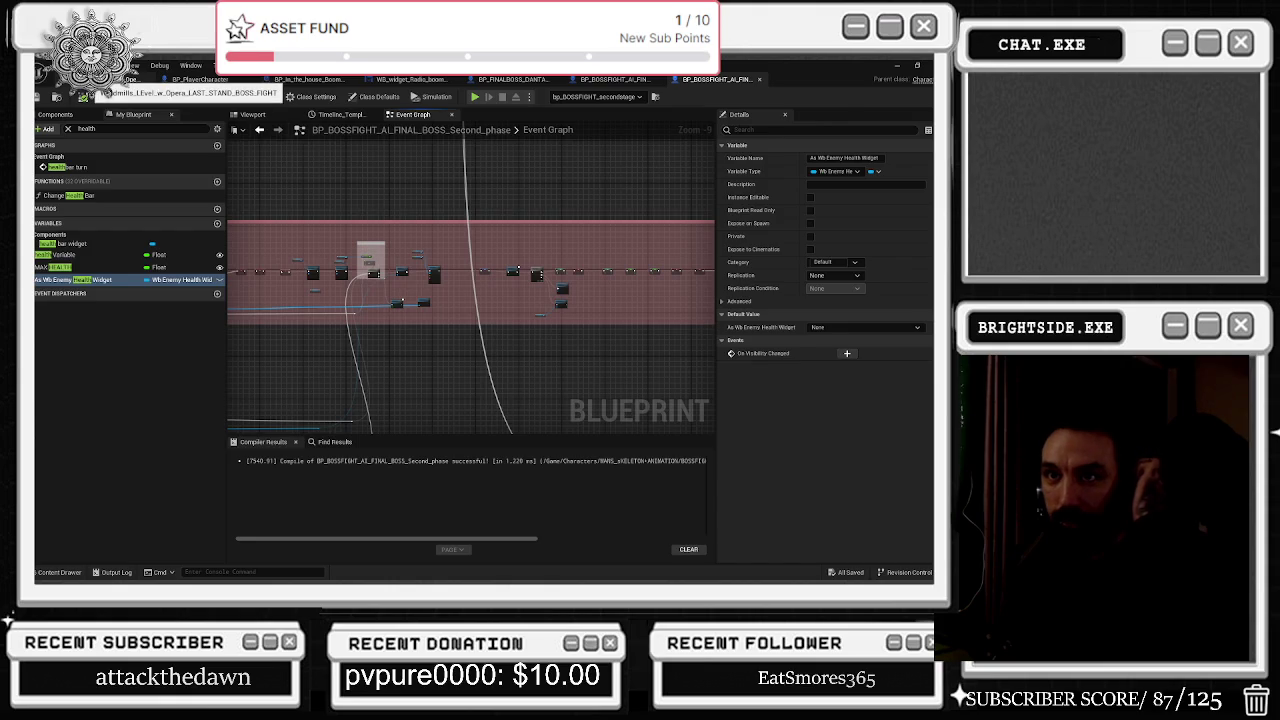
{"action": "left_click", "coordinate": [100, 79]}
{"action": "key", "text": "f"}
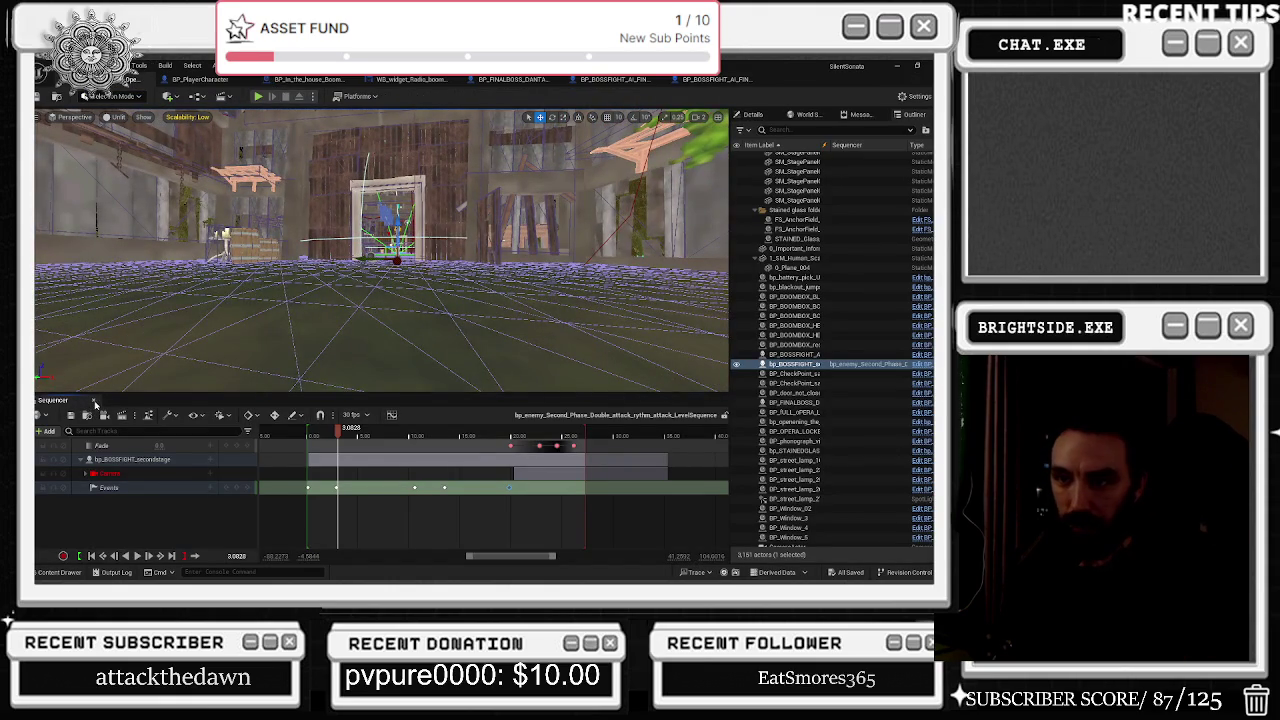
{"action": "mouse_move", "coordinate": [380, 330]}
{"action": "left_mouse_down"}
{"action": "mouse_move", "coordinate": [440, 320]}
{"action": "mouse_move", "coordinate": [440, 360]}
{"action": "mouse_move", "coordinate": [400, 330]}
{"action": "mouse_move", "coordinate": [420, 330]}
{"action": "mouse_move", "coordinate": [440, 335]}
{"action": "mouse_move", "coordinate": [380, 345]}
{"action": "left_mouse_up"}
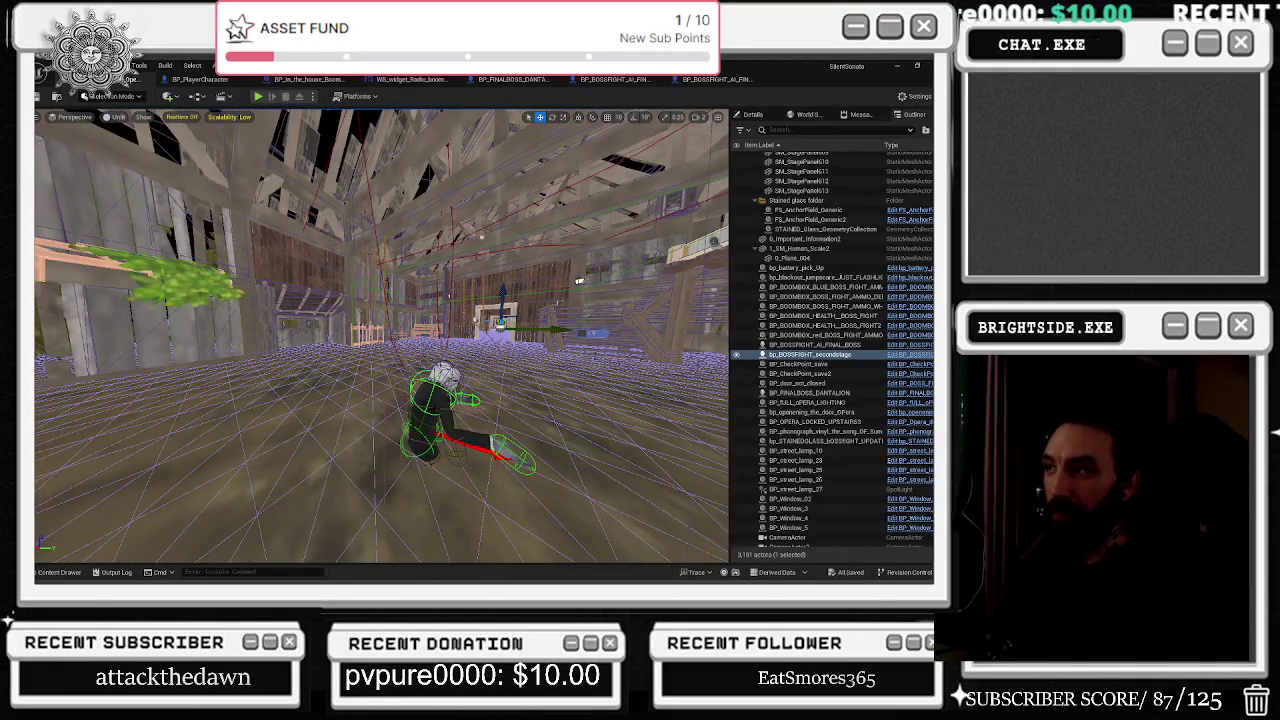
{"action": "double_click", "coordinate": [440, 399]}
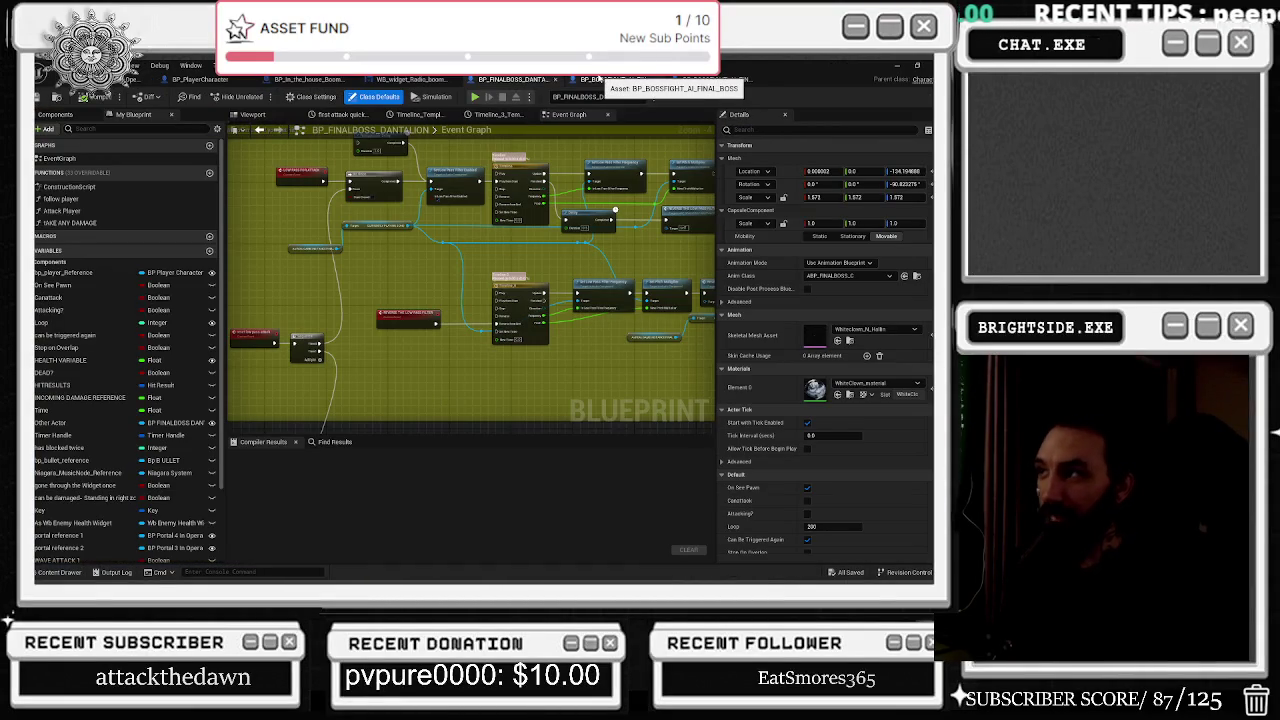
Close the BP_BOSSFIGHT_AI_FINAL_BOSS, Second_phase and other extra boss blueprint tabs.
{"action": "left_click", "coordinate": [603, 80]}
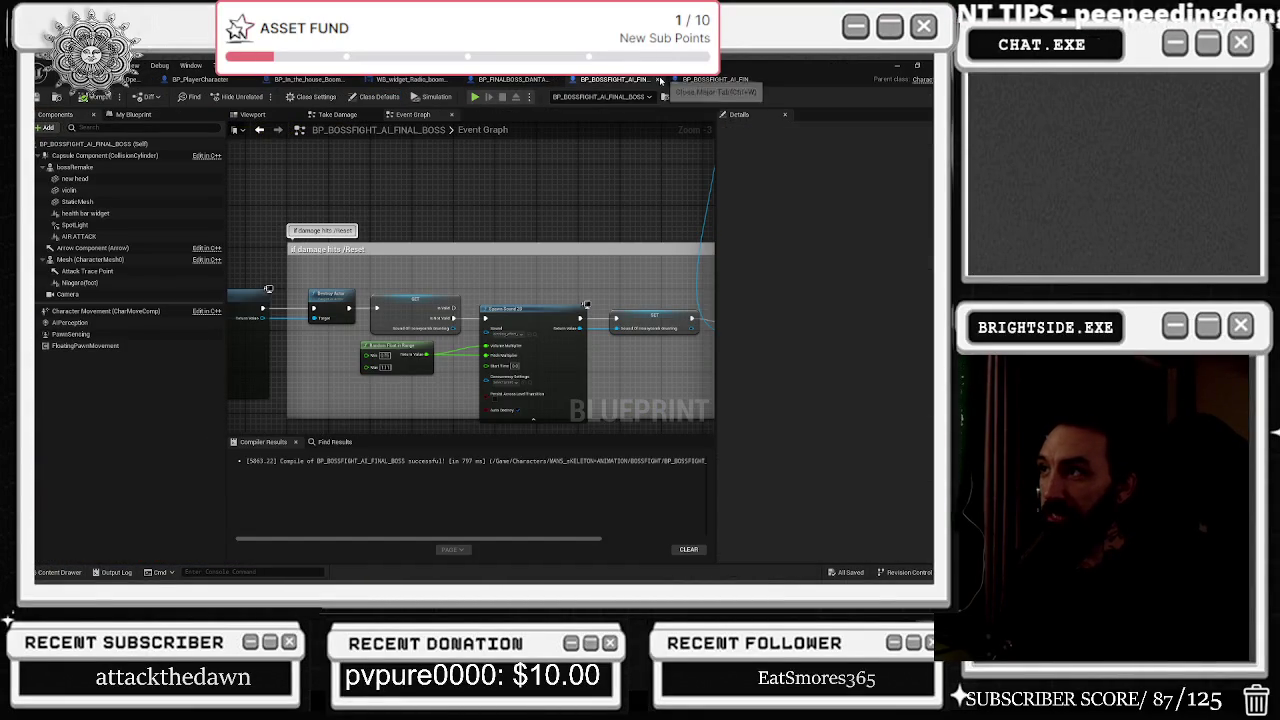
{"action": "left_click", "coordinate": [659, 80]}
{"action": "left_click", "coordinate": [659, 81]}
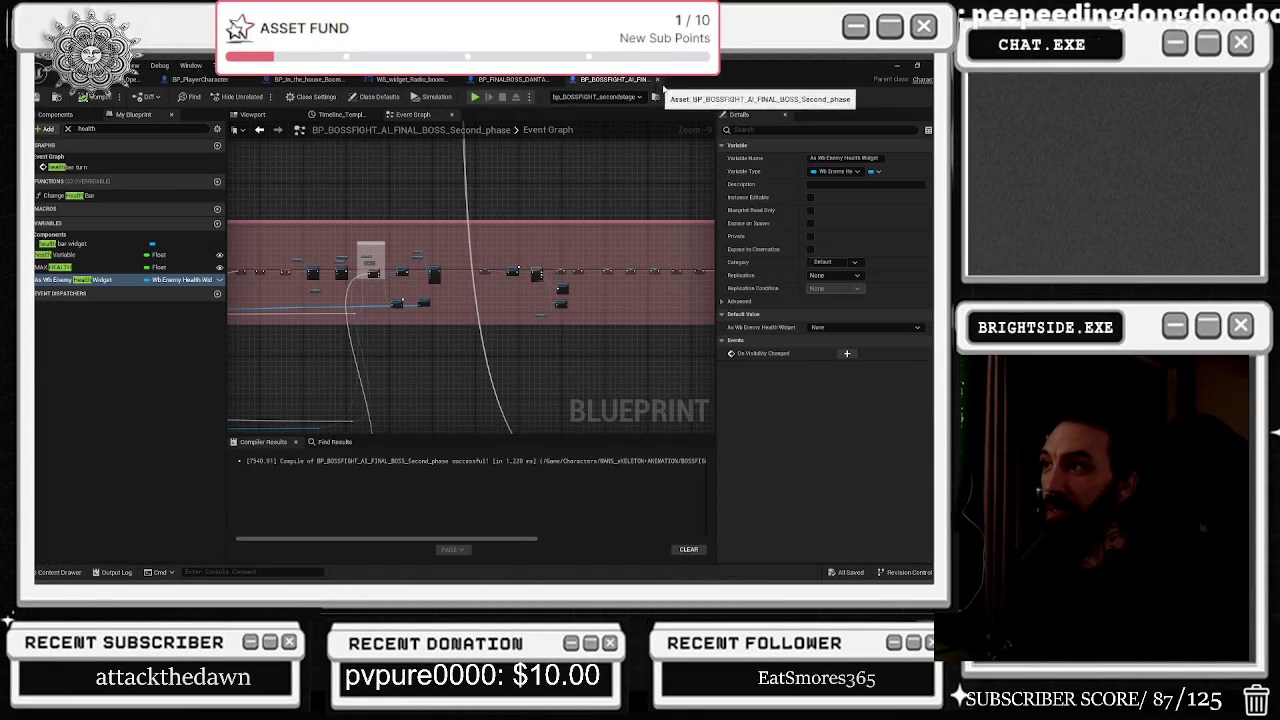
{"action": "left_click", "coordinate": [659, 81]}
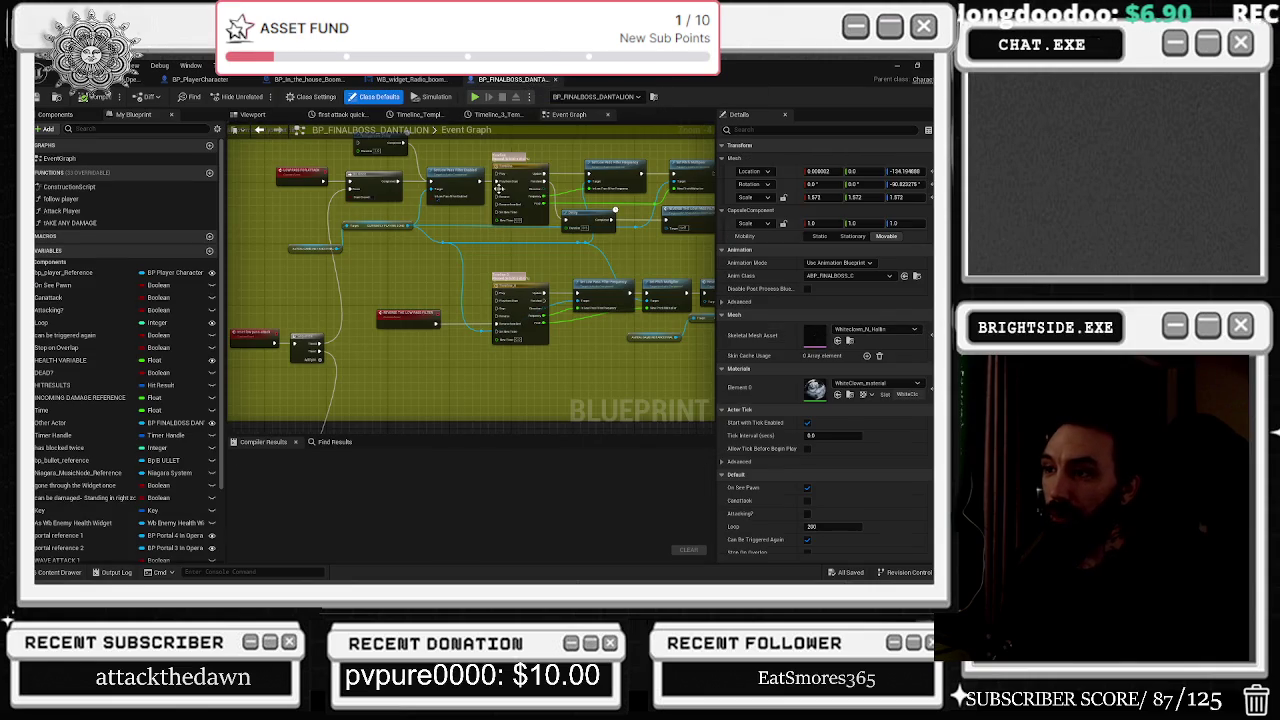
{"action": "scroll", "coordinate": [503, 170], "scroll_direction": "down", "scroll_amount": 10}
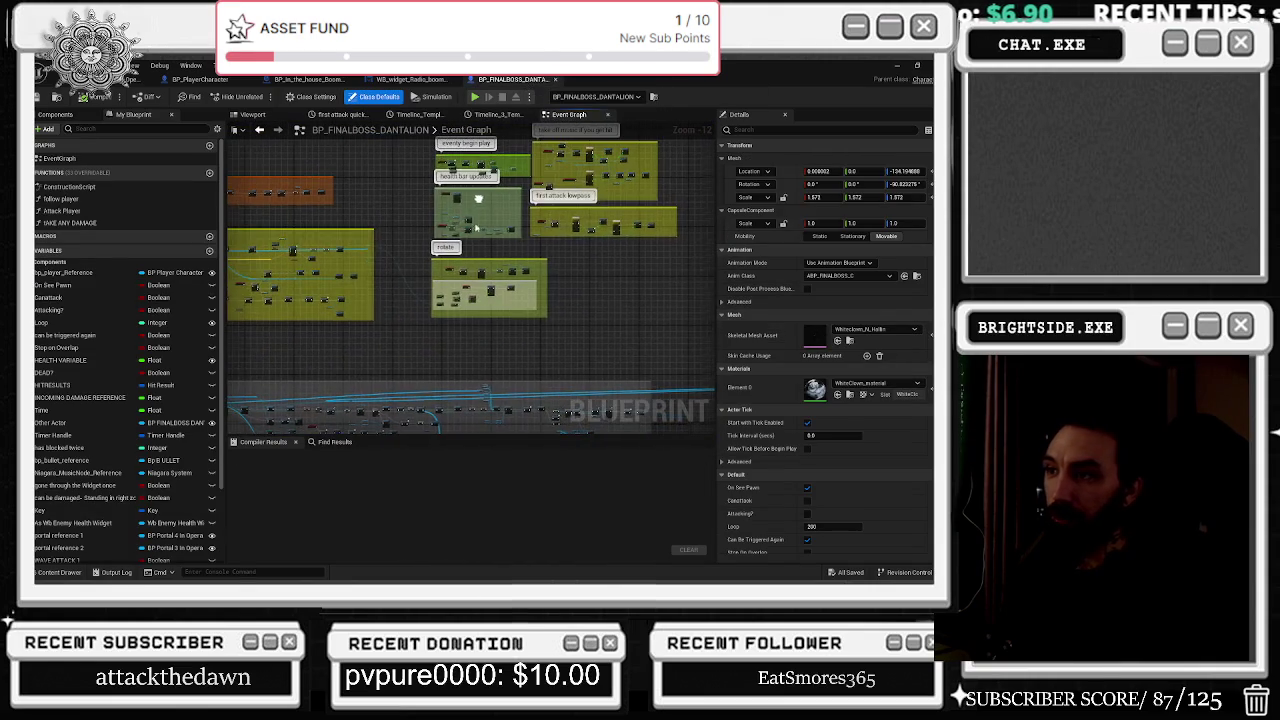
Find 'level' in the graph and open the bp_enemy_rythm_attack level sequence from Create Level Sequence Player.
{"action": "key", "text": "ctrl+f"}
{"action": "type", "text": "level"}
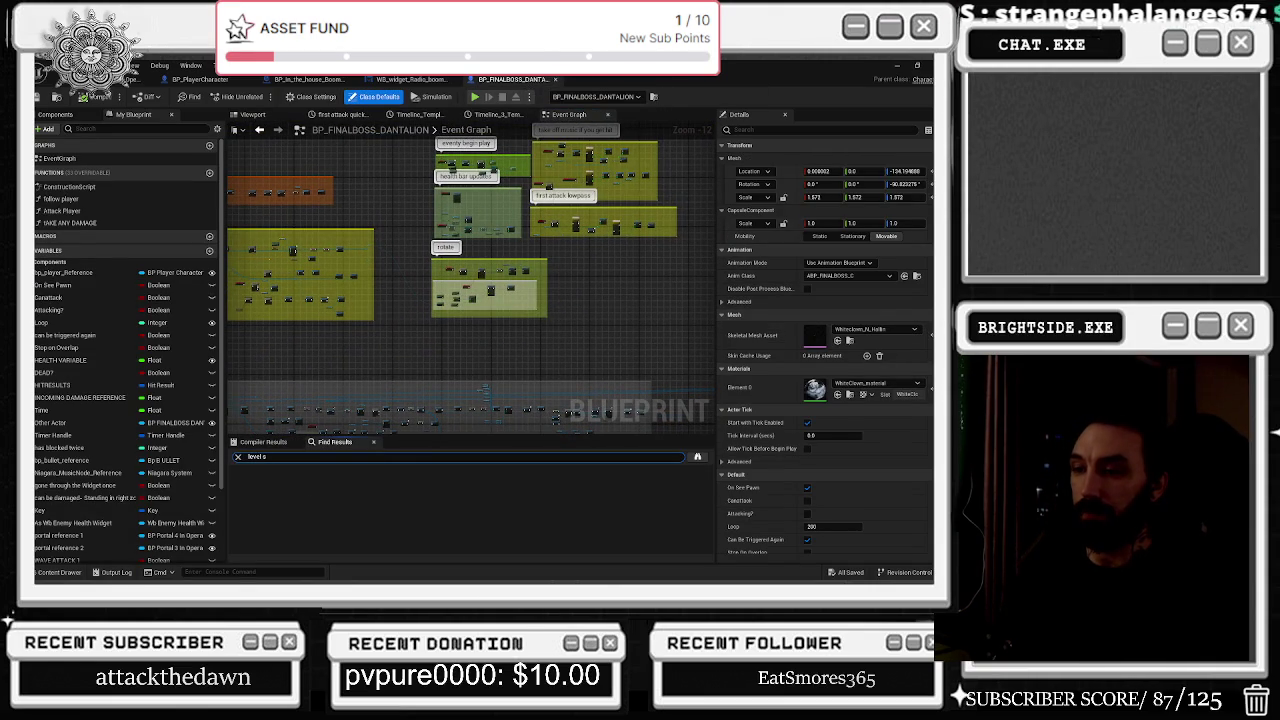
{"action": "key", "text": "Return"}
{"action": "double_click", "coordinate": [295, 500]}
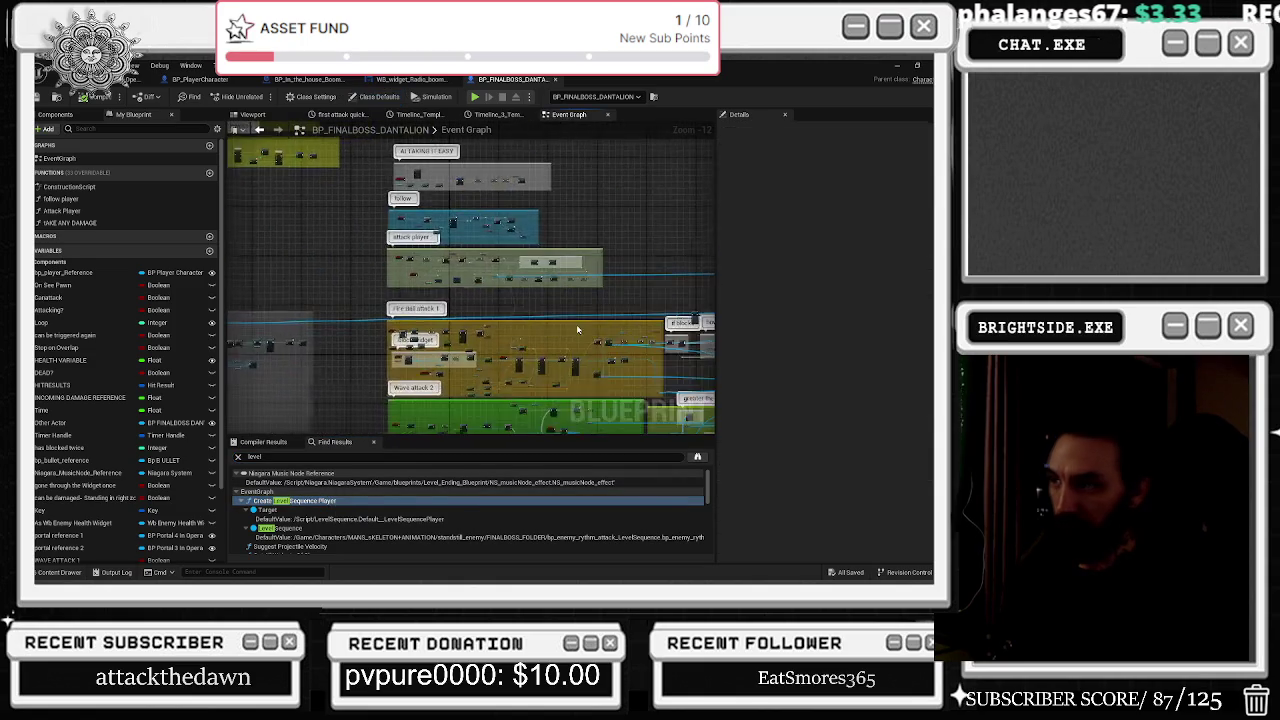
{"action": "left_click", "coordinate": [476, 288]}
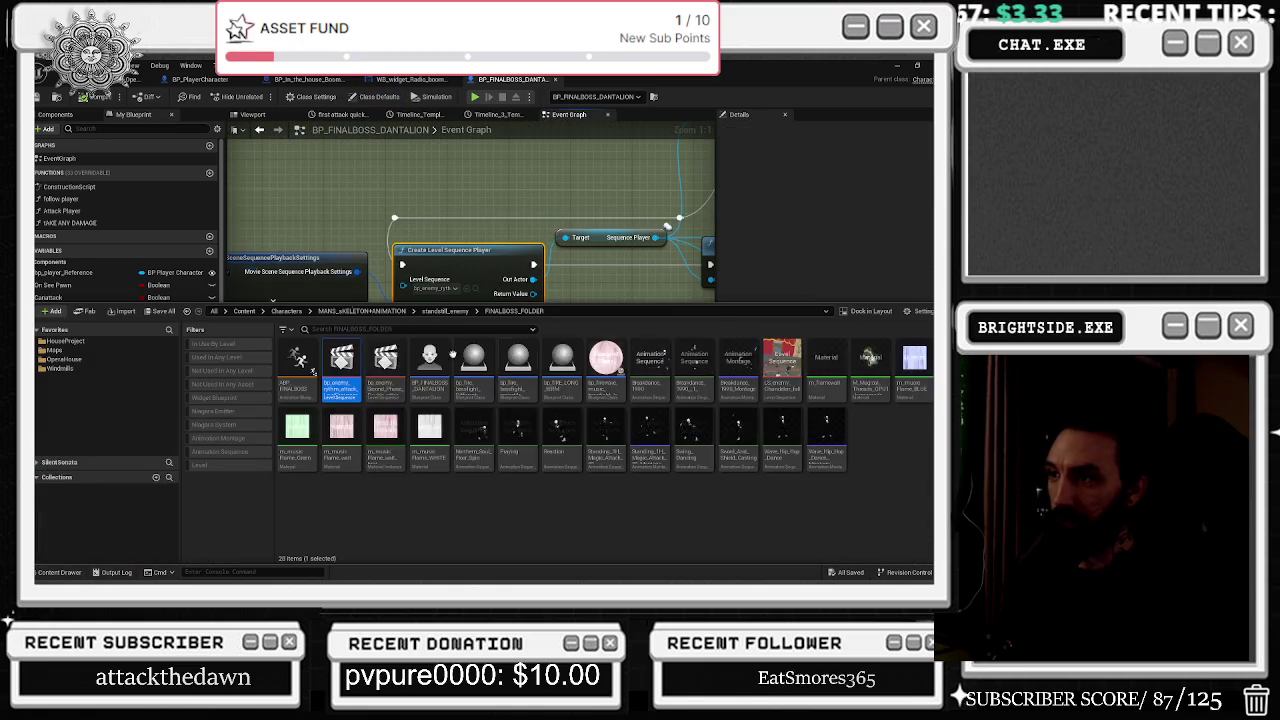
{"action": "double_click", "coordinate": [347, 384]}
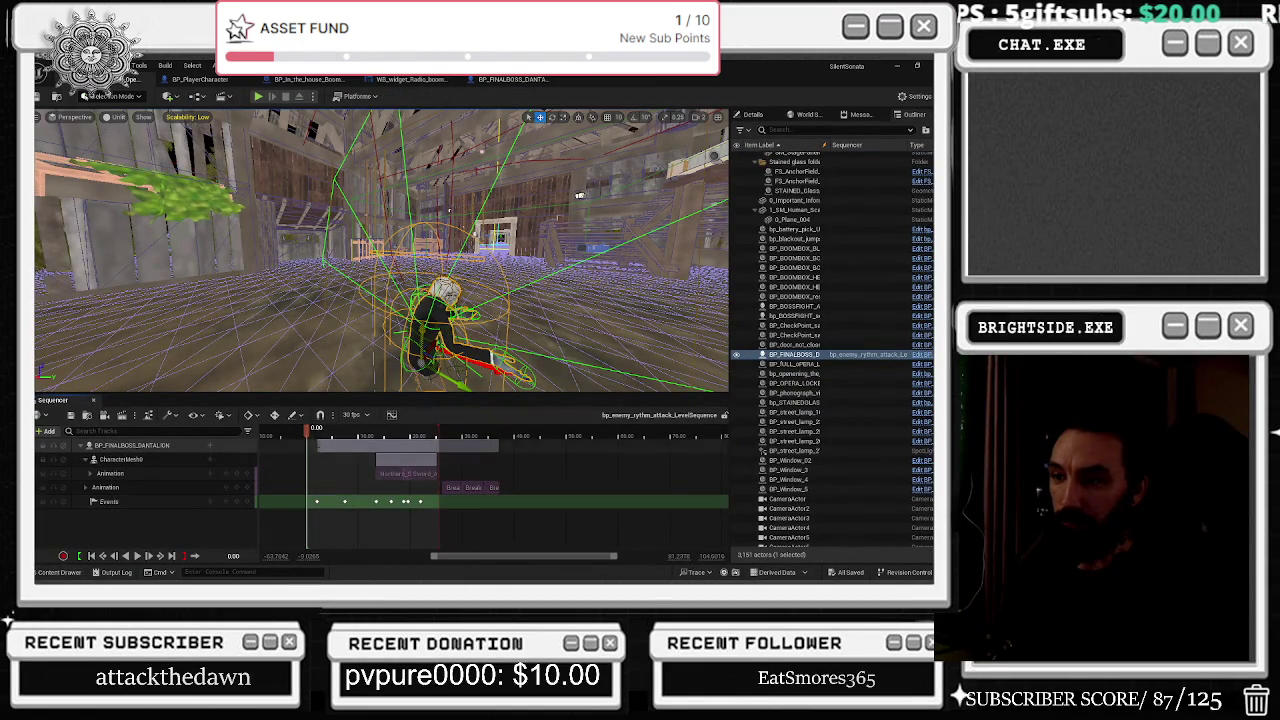
Scrub the sequence around one to two seconds and park the playhead on the first event key.
{"action": "scroll", "coordinate": [317, 521], "scroll_direction": "up", "scroll_amount": 3}
{"action": "left_click_drag", "start_coordinate": [317, 438], "coordinate": [321, 433]}
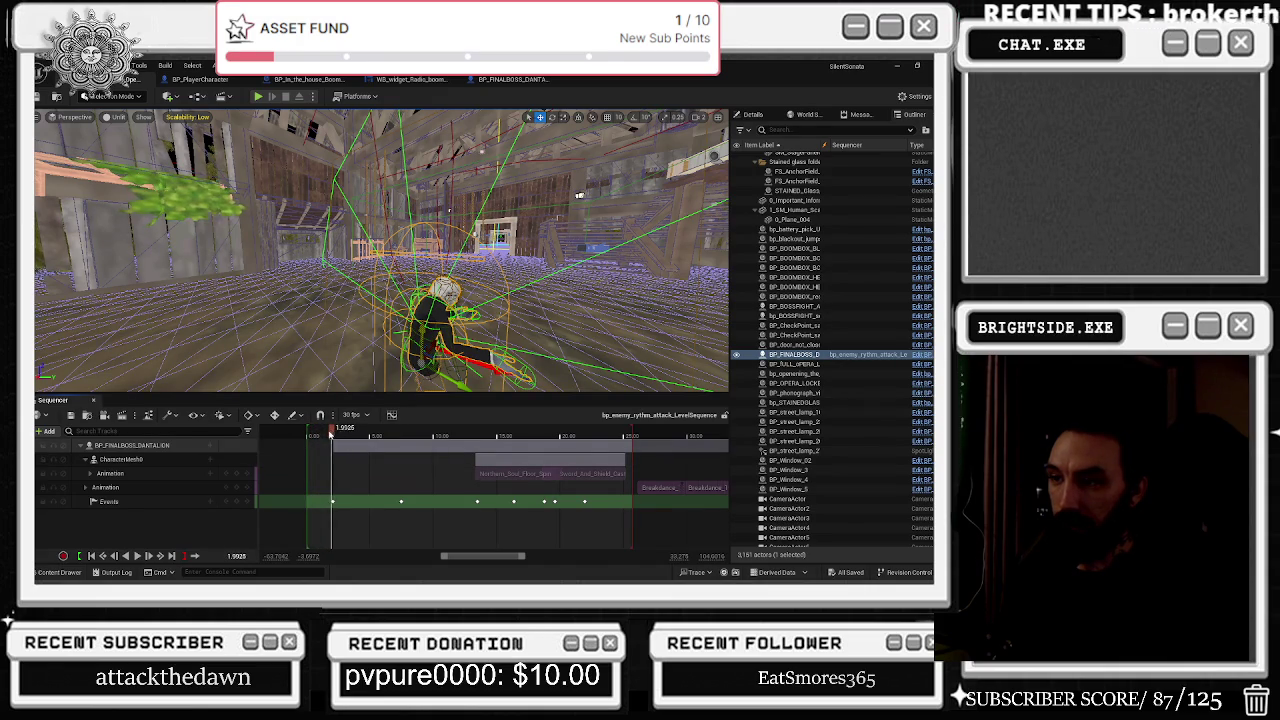
{"action": "left_click_drag", "start_coordinate": [311, 435], "coordinate": [312, 433]}
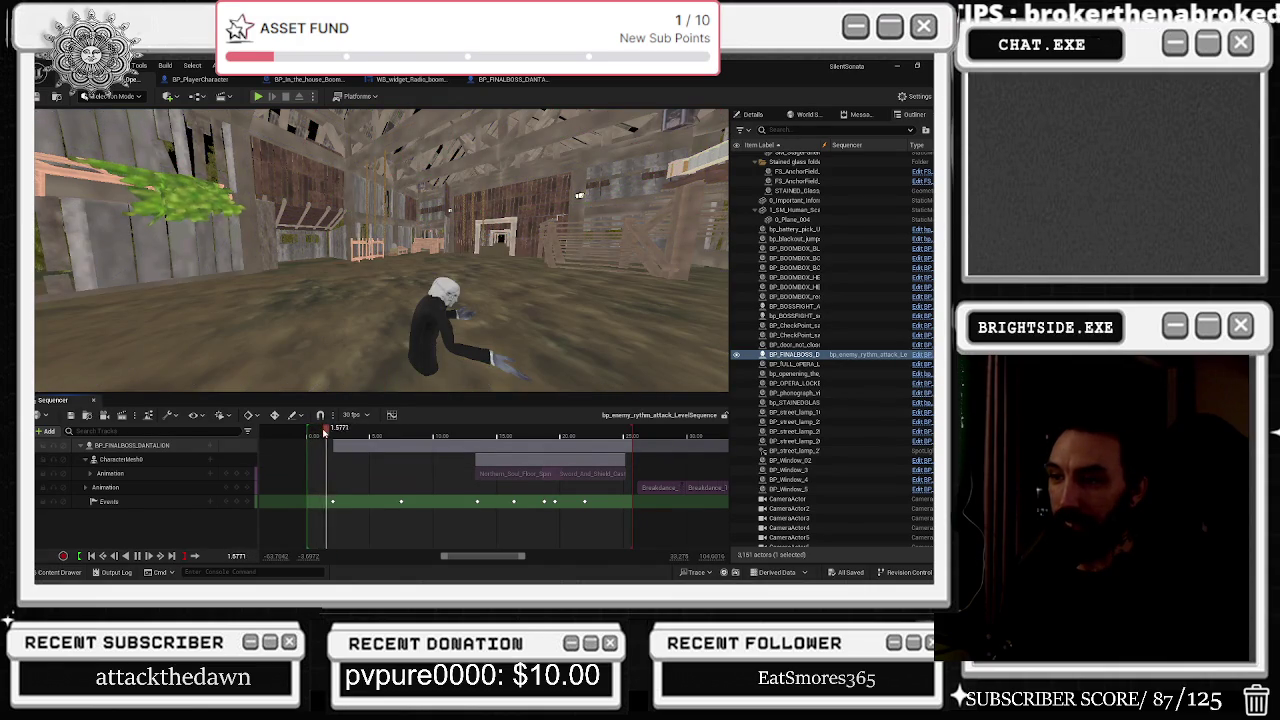
{"action": "left_click_drag", "start_coordinate": [339, 433], "coordinate": [334, 432]}
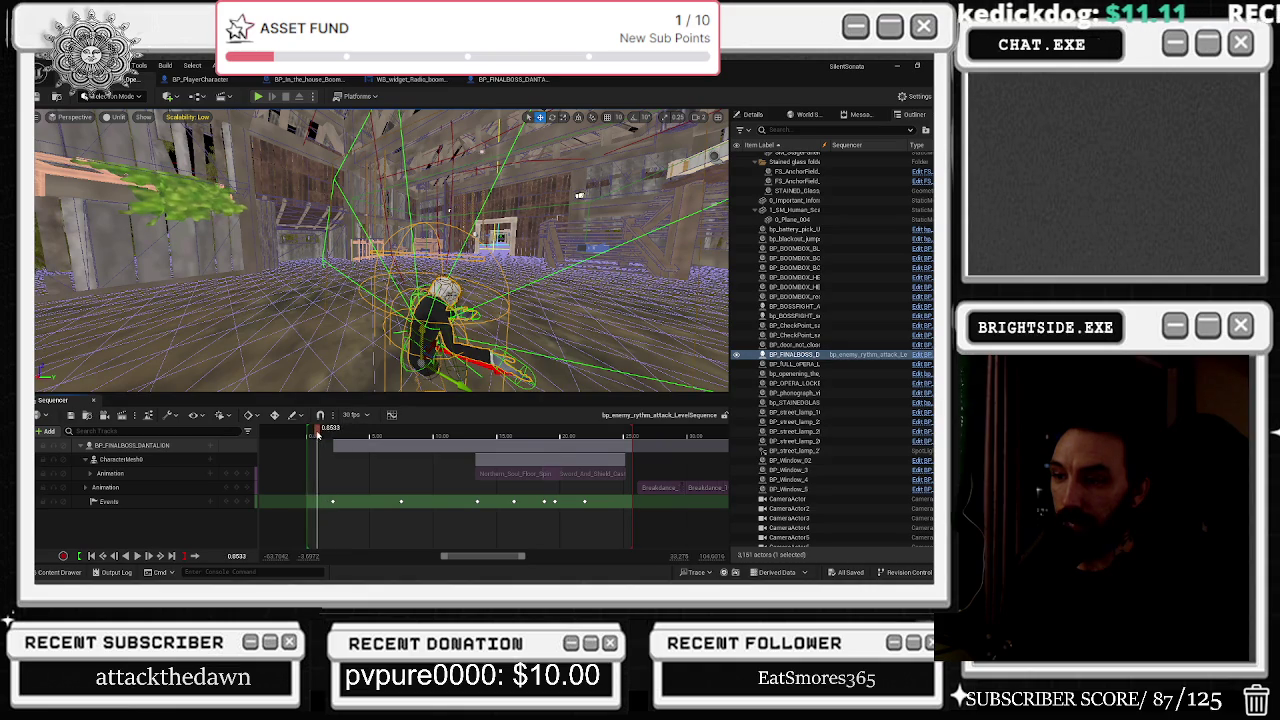
{"action": "left_click_drag", "start_coordinate": [314, 433], "coordinate": [316, 433]}
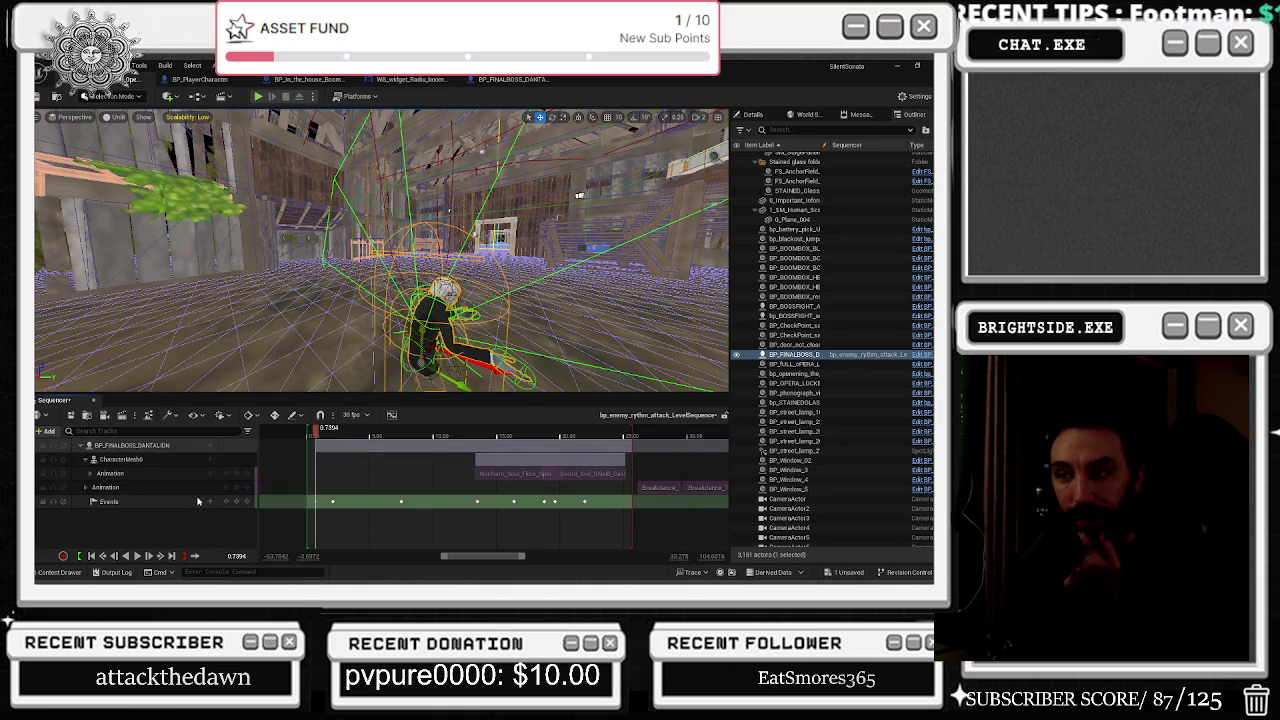
Create a new endpoint, BP_FINALBOSS_DANTALION_Event_3, from the first event key's Properties menu.
{"action": "right_click", "coordinate": [316, 501]}
{"action": "mouse_move", "coordinate": [430, 405]}
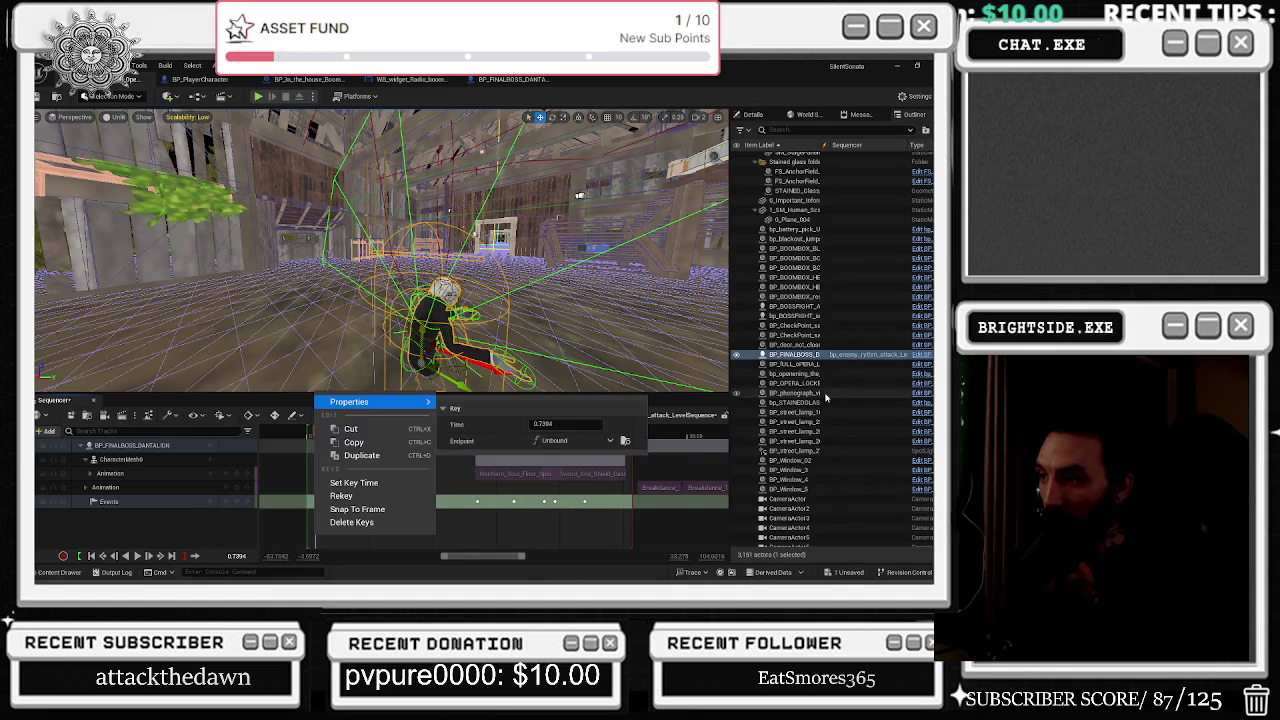
{"action": "left_click", "coordinate": [595, 440]}
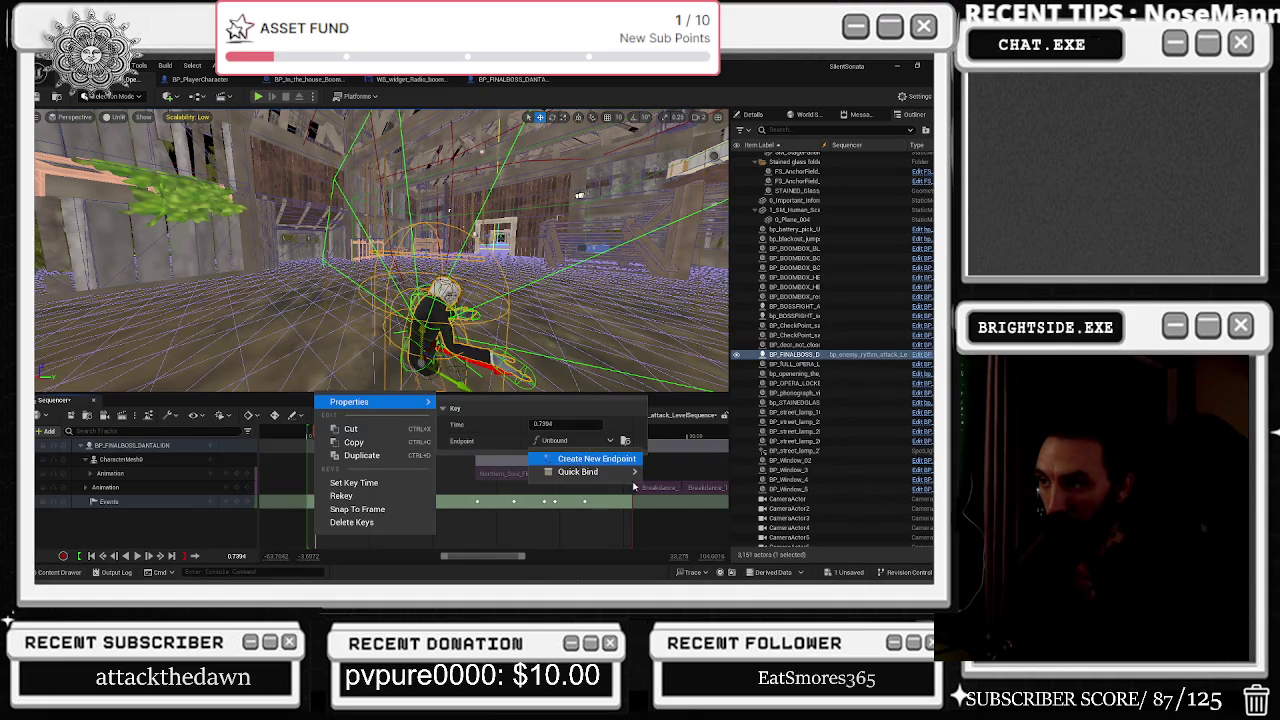
{"action": "mouse_move", "coordinate": [610, 472]}
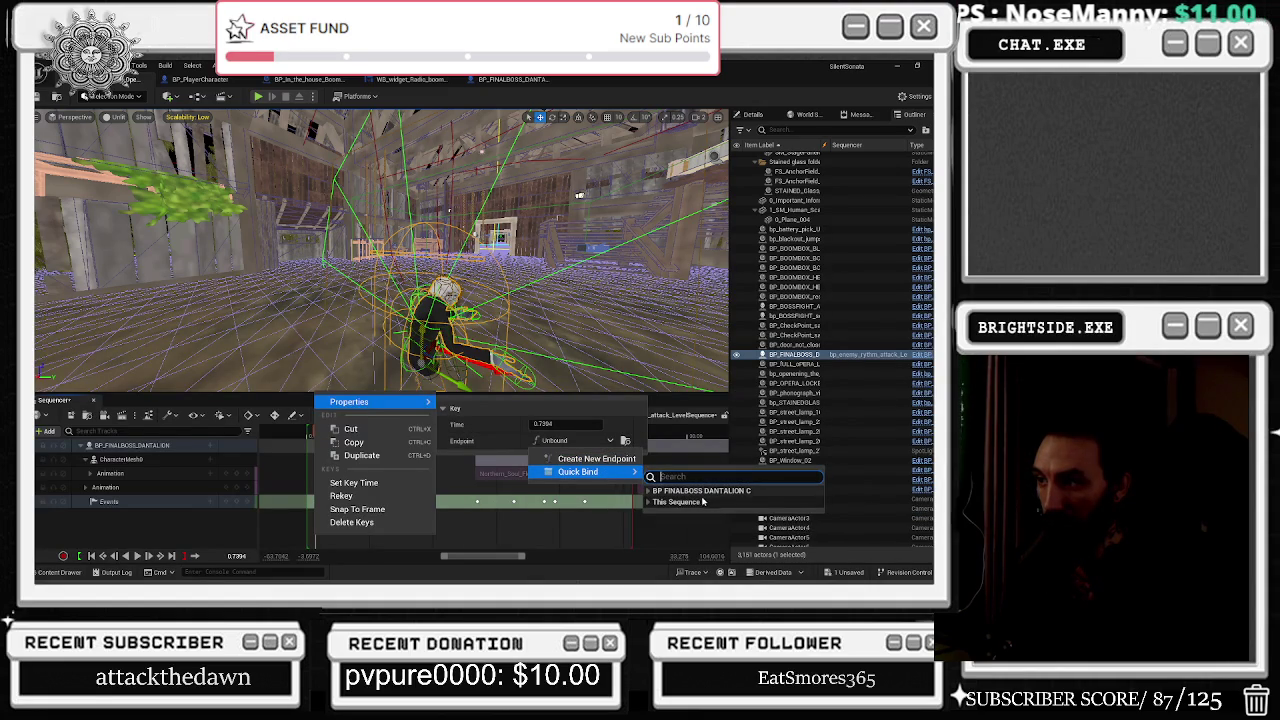
{"action": "left_click", "coordinate": [598, 462]}
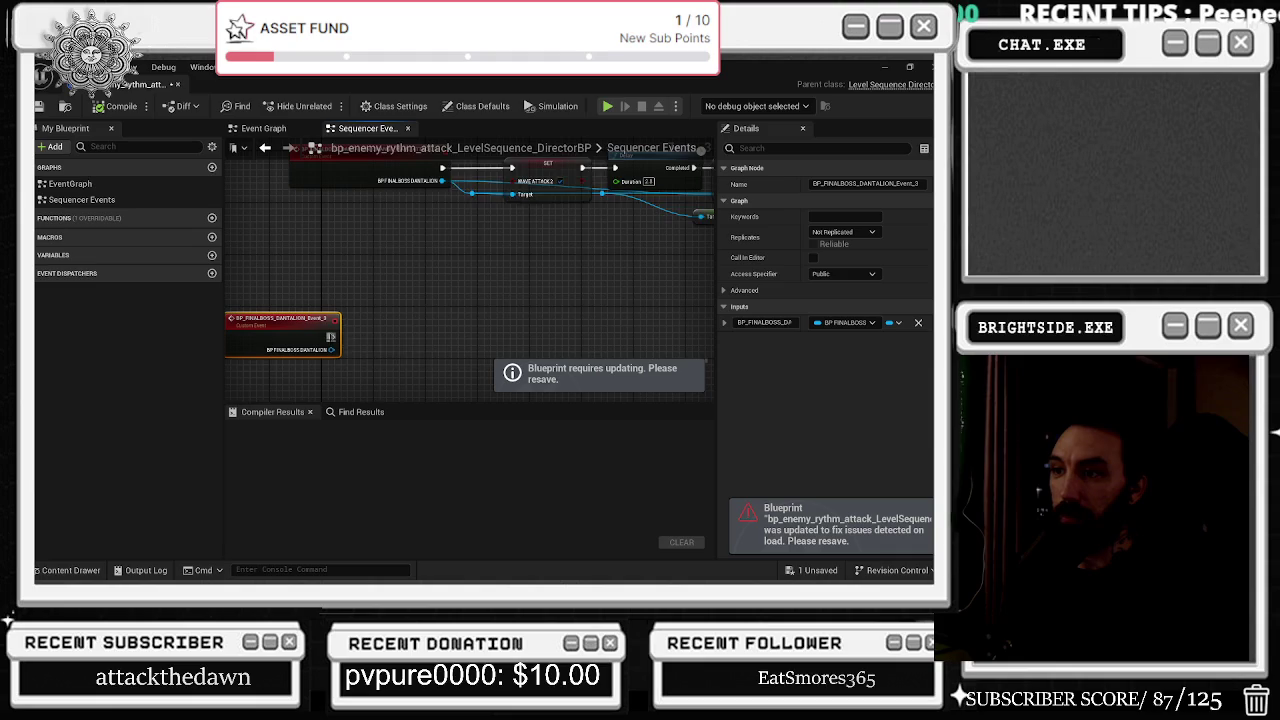
Wire a Play Sound 2D node to the new event's execution output.
{"action": "left_click_drag", "start_coordinate": [331, 337], "coordinate": [370, 339]}
{"action": "type", "text": "play"}
{"action": "key", "text": "Escape"}
{"action": "key", "text": "Return"}
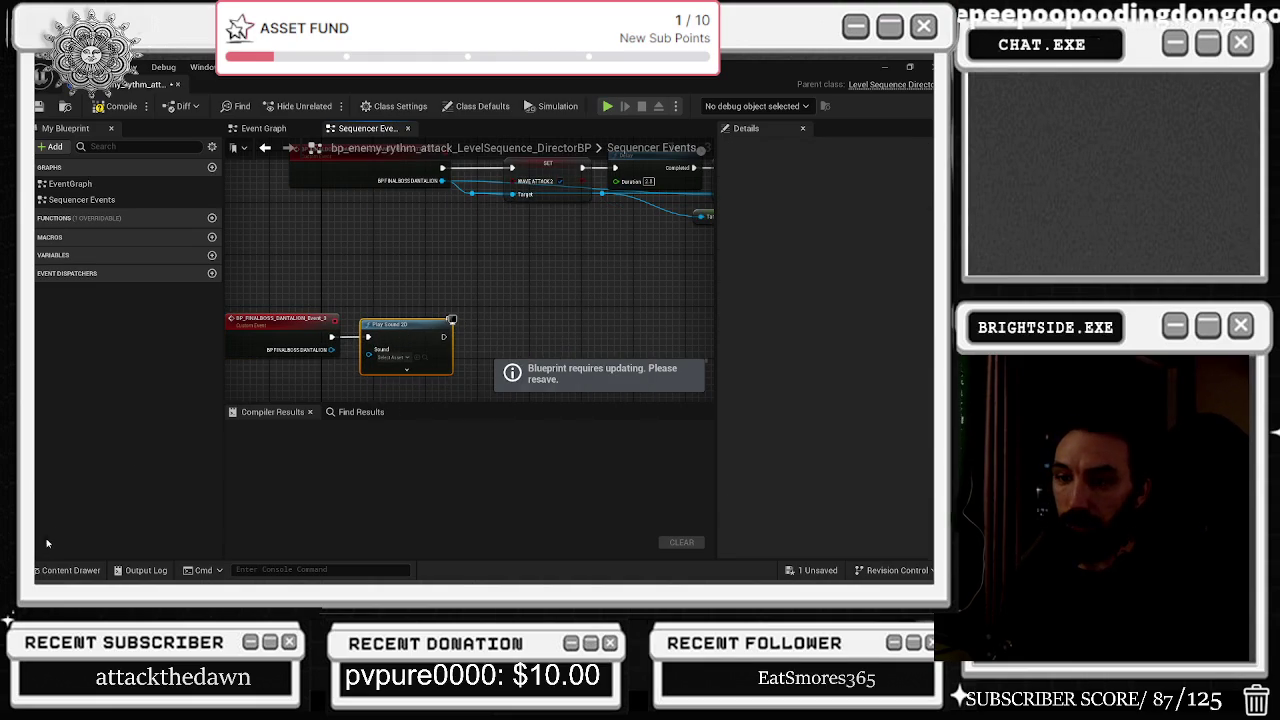
In the content browser, expand the SilentSonata folder tree and enter the Characters folder.
{"action": "left_click", "coordinate": [68, 570]}
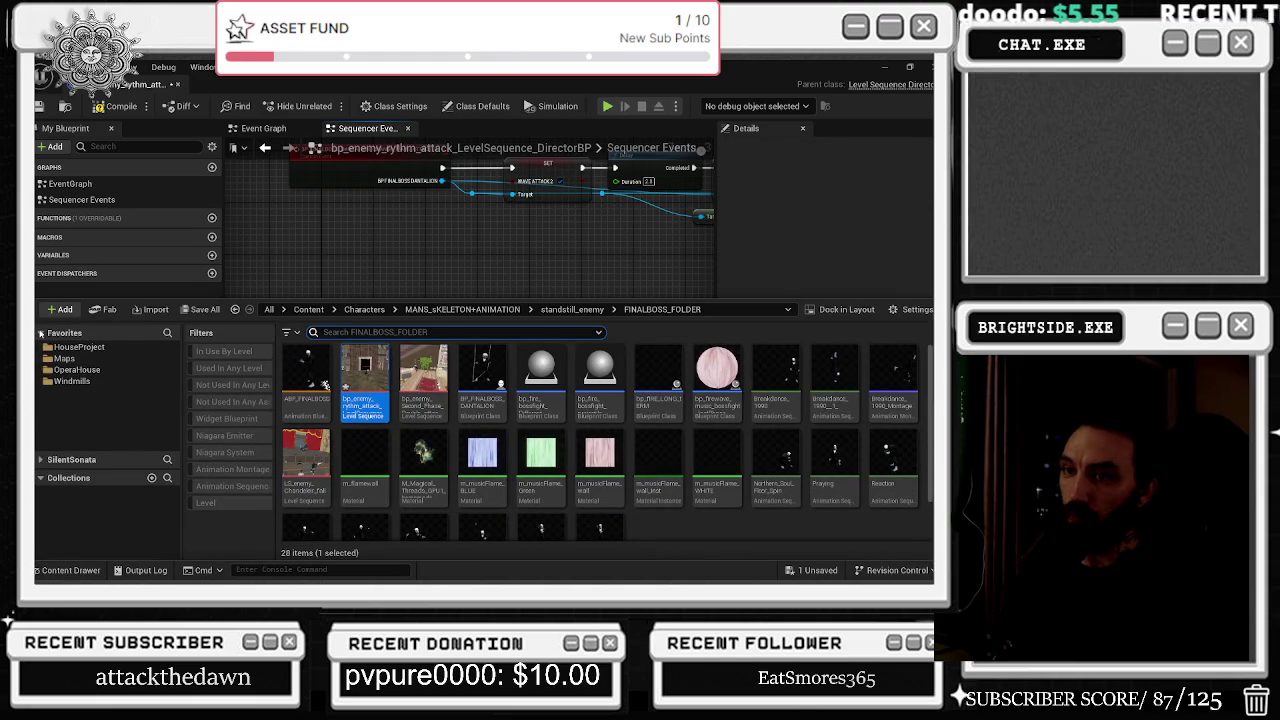
{"action": "left_click", "coordinate": [41, 333]}
{"action": "left_click", "coordinate": [42, 351]}
{"action": "left_click_drag", "start_coordinate": [175, 402], "coordinate": [107, 386]}
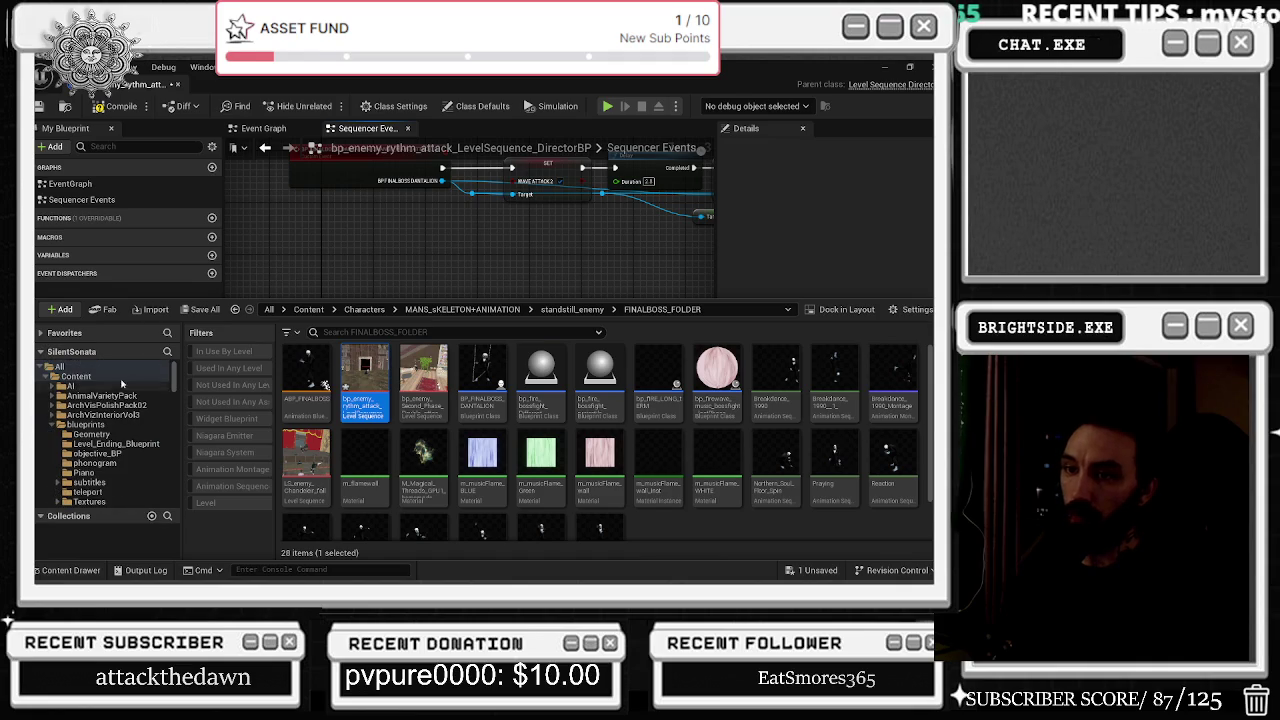
{"action": "left_click", "coordinate": [53, 426]}
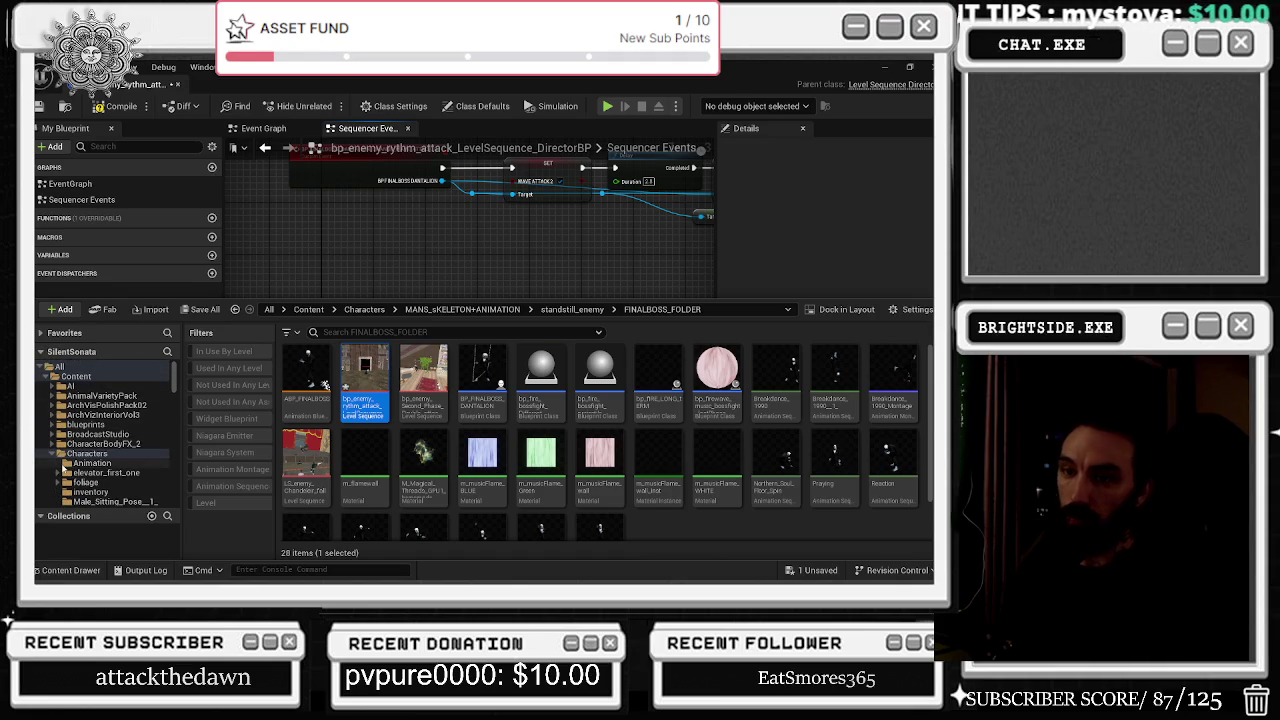
{"action": "double_click", "coordinate": [80, 454]}
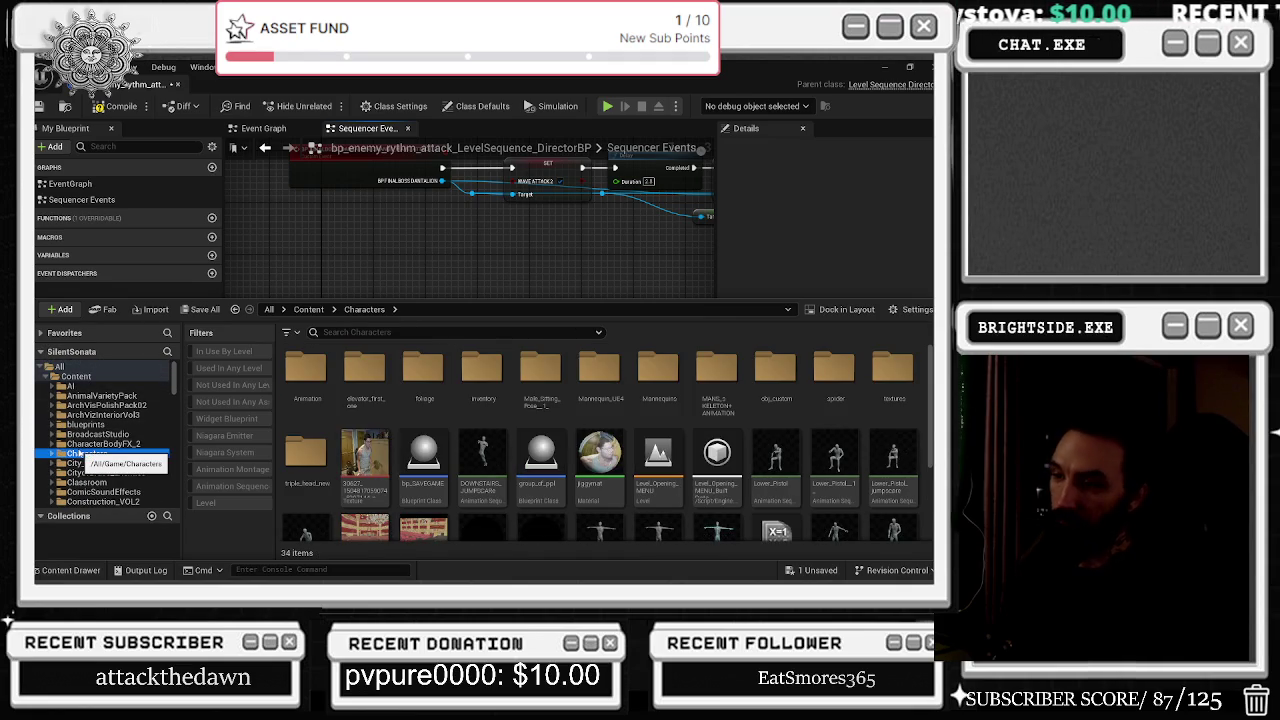
Browse sfx > LAST_IMPORT_SOUND > FINAL_BOSS_REPLACED and preview the boss_attack_3_full sound.
{"action": "scroll", "coordinate": [115, 421], "scroll_direction": "down", "scroll_amount": 10}
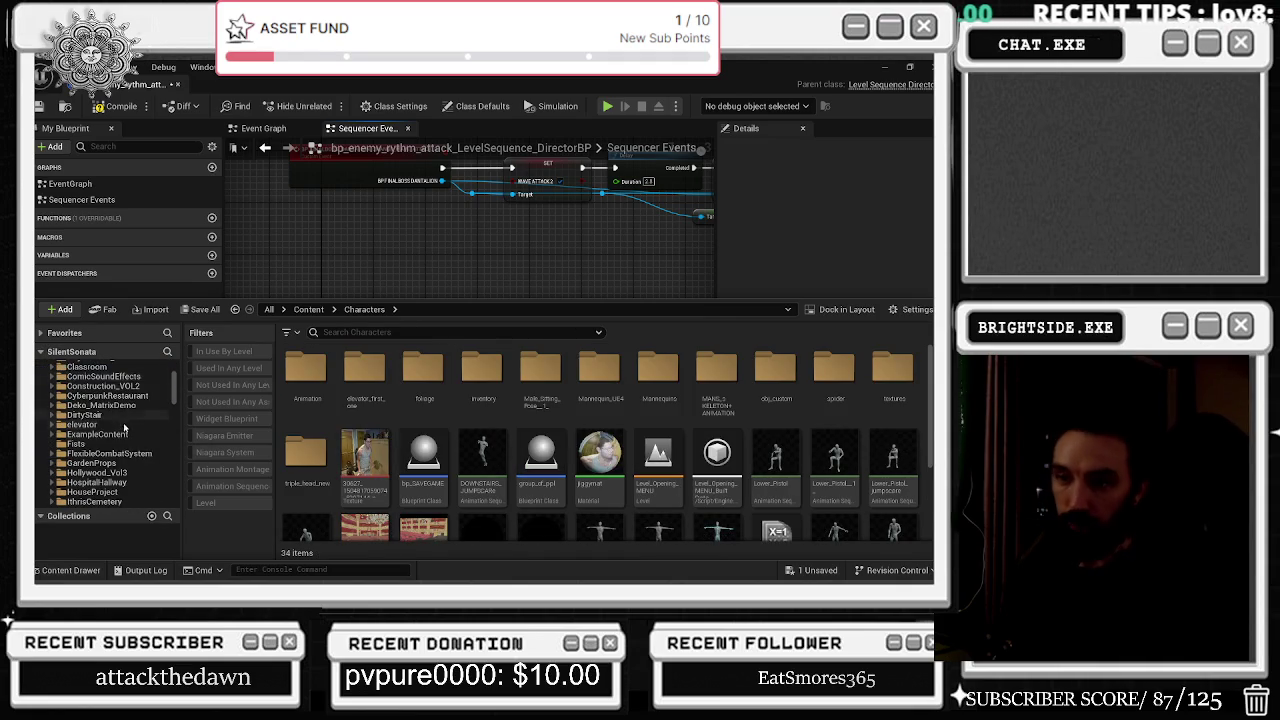
{"action": "scroll", "coordinate": [124, 451], "scroll_direction": "down", "scroll_amount": 5}
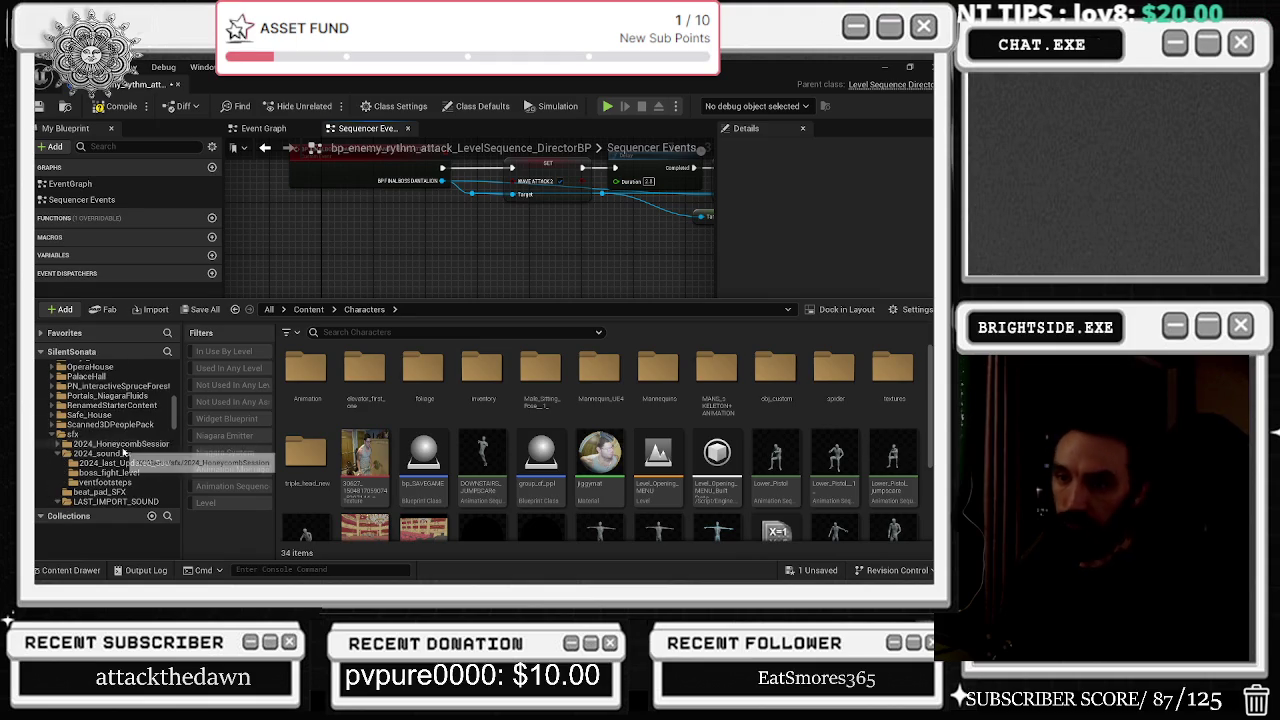
{"action": "double_click", "coordinate": [72, 434]}
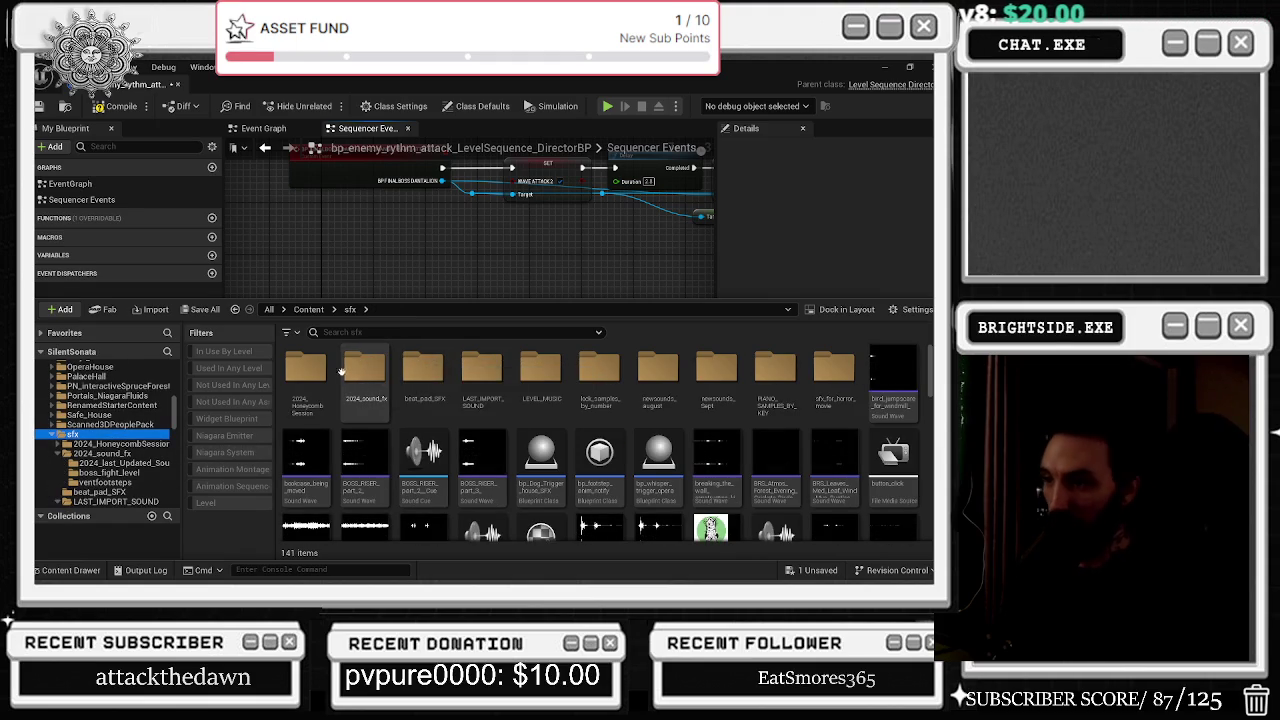
{"action": "left_click", "coordinate": [443, 365]}
{"action": "double_click", "coordinate": [484, 374]}
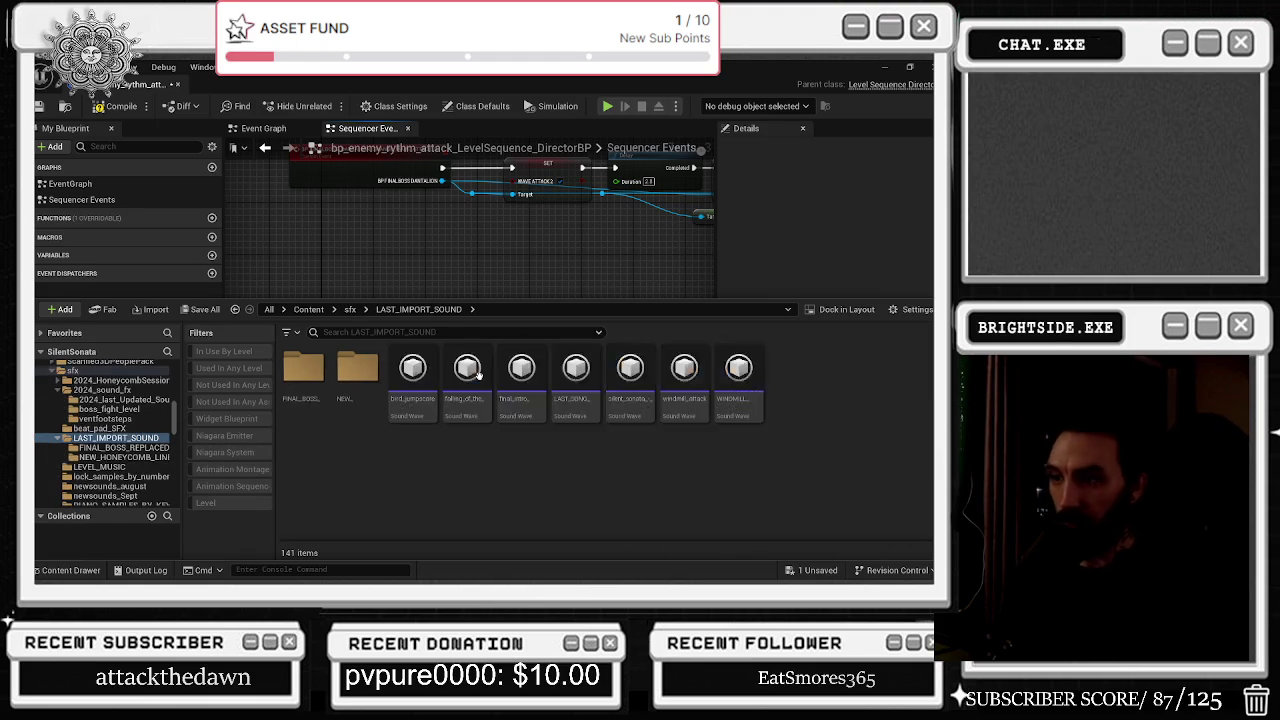
{"action": "double_click", "coordinate": [305, 372]}
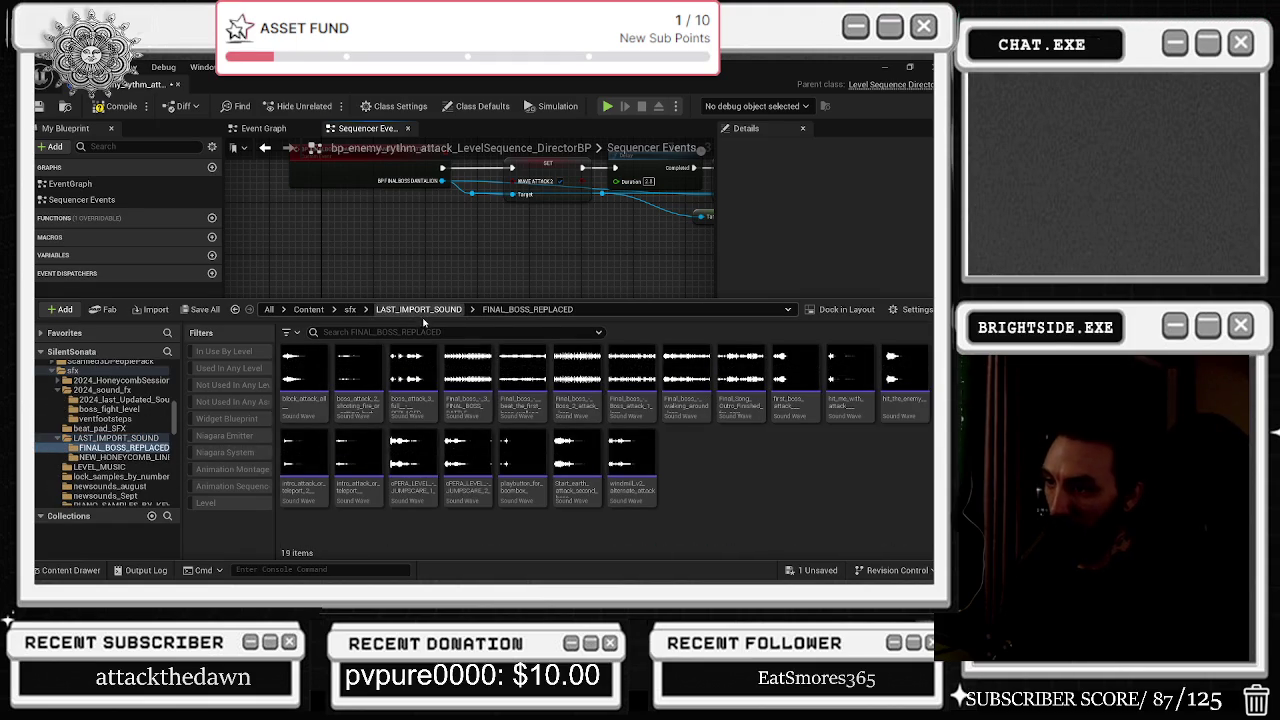
{"action": "mouse_move", "coordinate": [430, 388]}
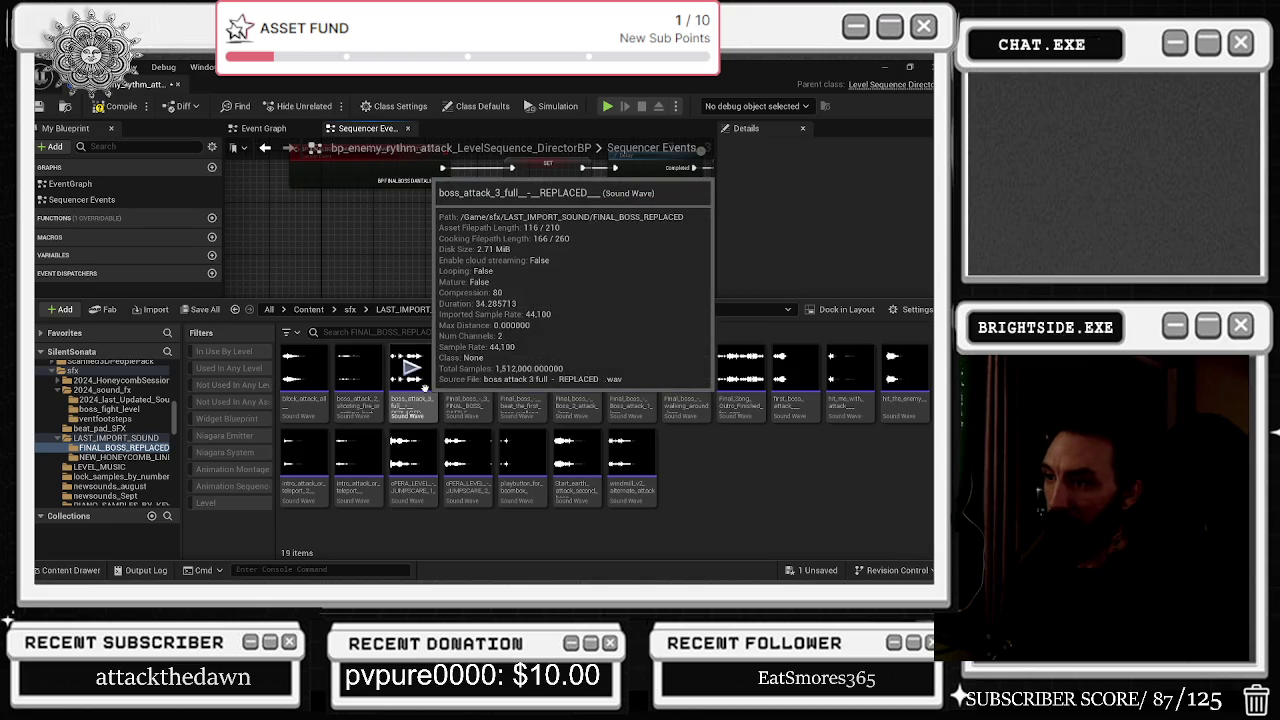
{"action": "left_click", "coordinate": [410, 368]}
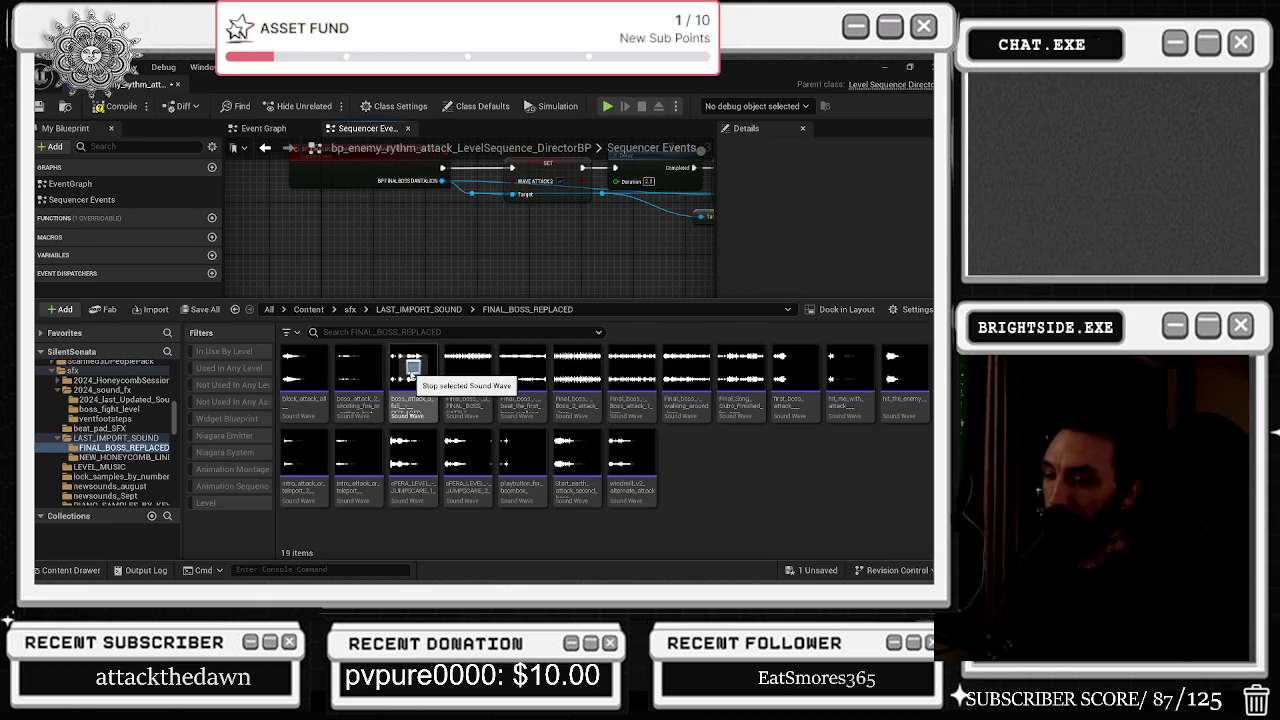
{"action": "mouse_move", "coordinate": [426, 395]}
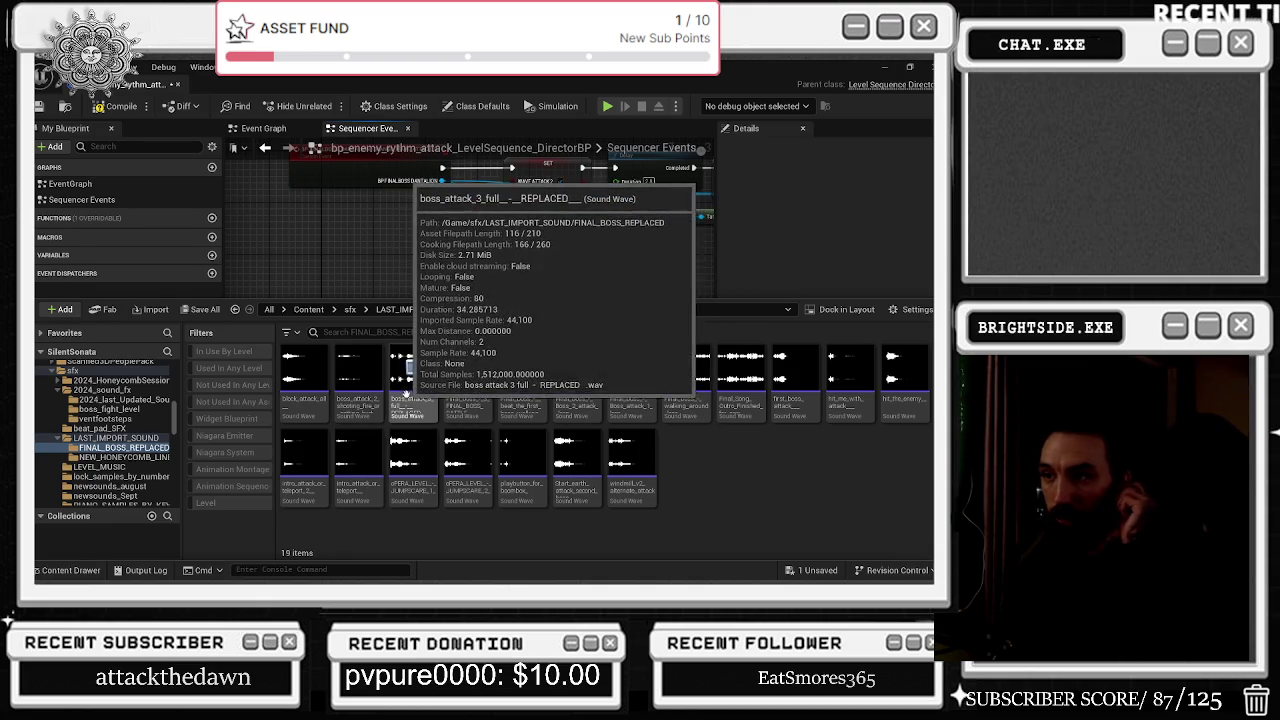
Set the Play Sound 2D node's sound to the boss attack sound wave.
{"action": "left_click", "coordinate": [585, 280]}
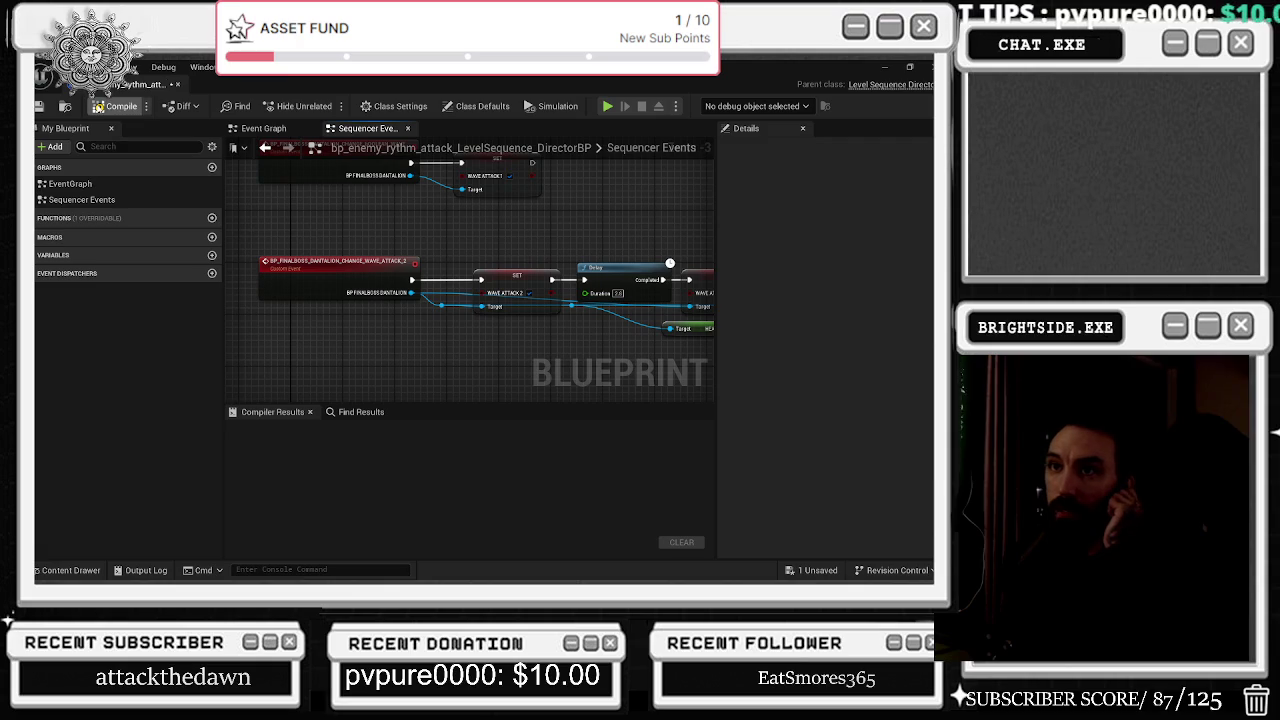
{"action": "scroll", "coordinate": [425, 215], "scroll_direction": "down", "scroll_amount": 3}
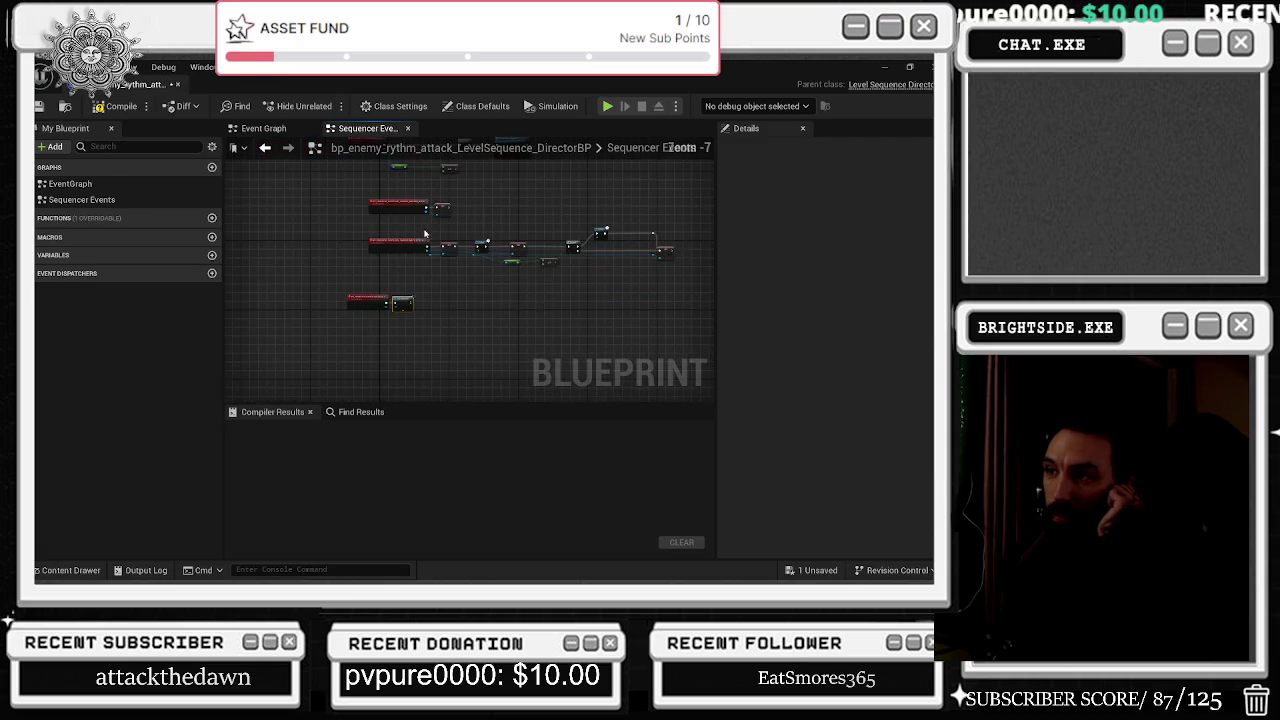
{"action": "scroll", "coordinate": [402, 316], "scroll_direction": "up", "scroll_amount": 4}
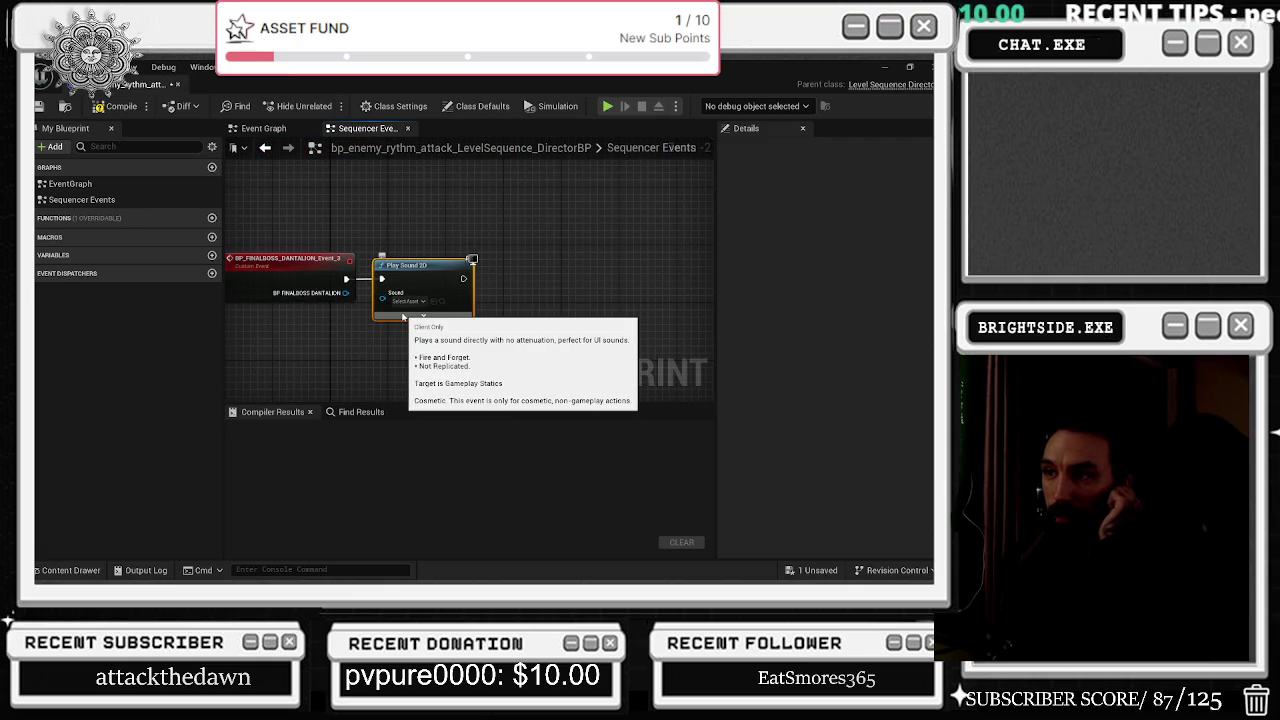
{"action": "left_click", "coordinate": [432, 301]}
{"action": "left_click", "coordinate": [423, 316]}
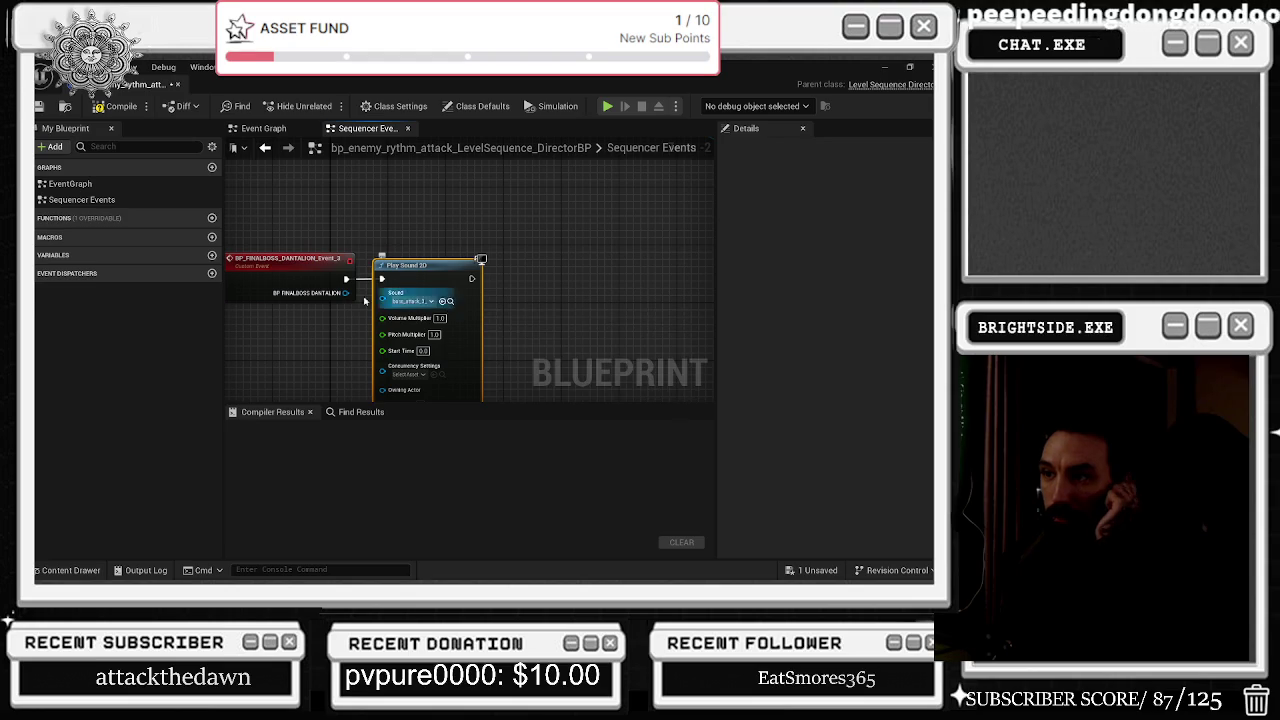
Compile the Director Blueprint and close its editor.
{"action": "left_click", "coordinate": [115, 106]}
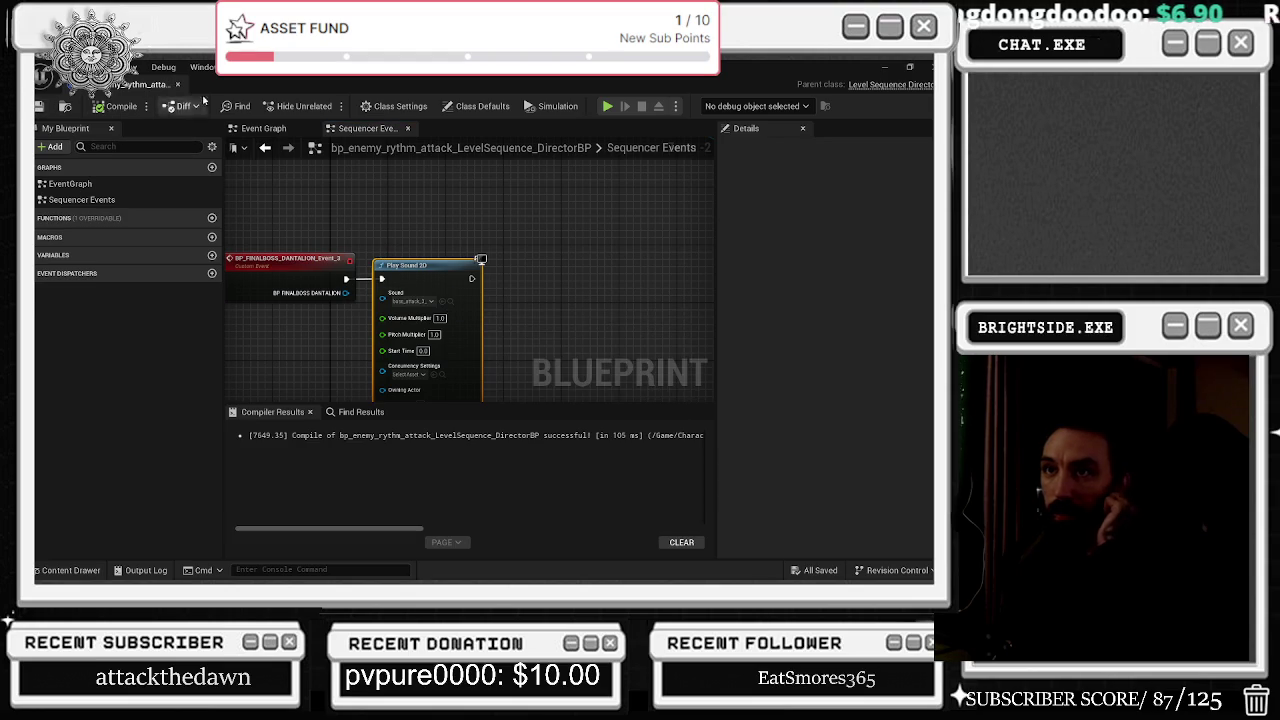
{"action": "left_click", "coordinate": [148, 93]}
{"action": "left_click", "coordinate": [663, 88]}
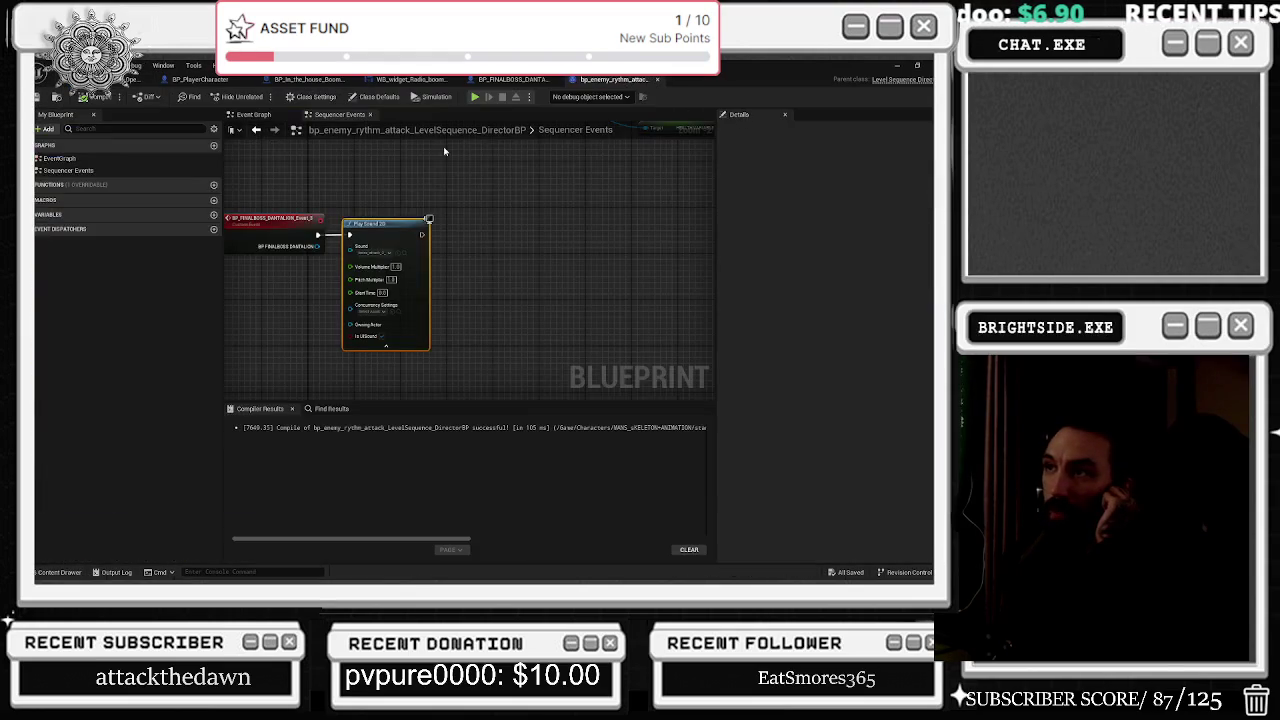
{"action": "key", "text": "alt+Tab"}
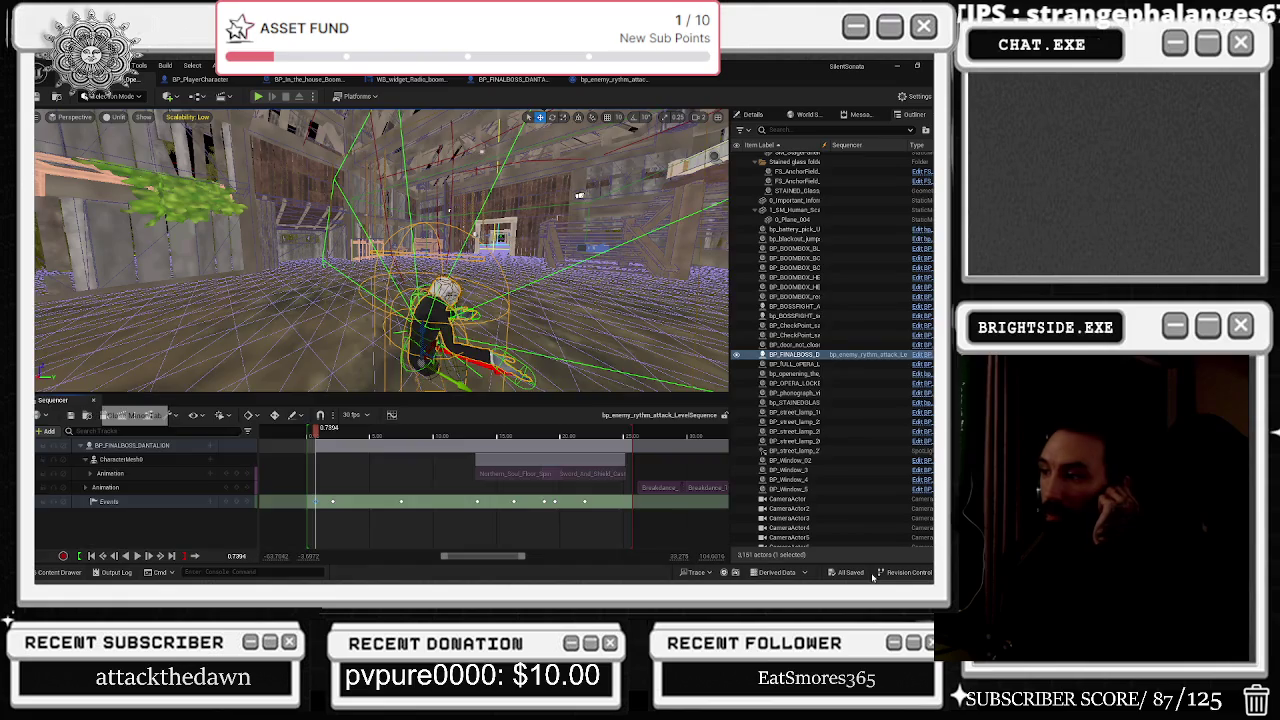
Close Sequencer and run Play In Editor through to the opera boss stage, lowering system volume.
{"action": "left_click", "coordinate": [95, 401]}
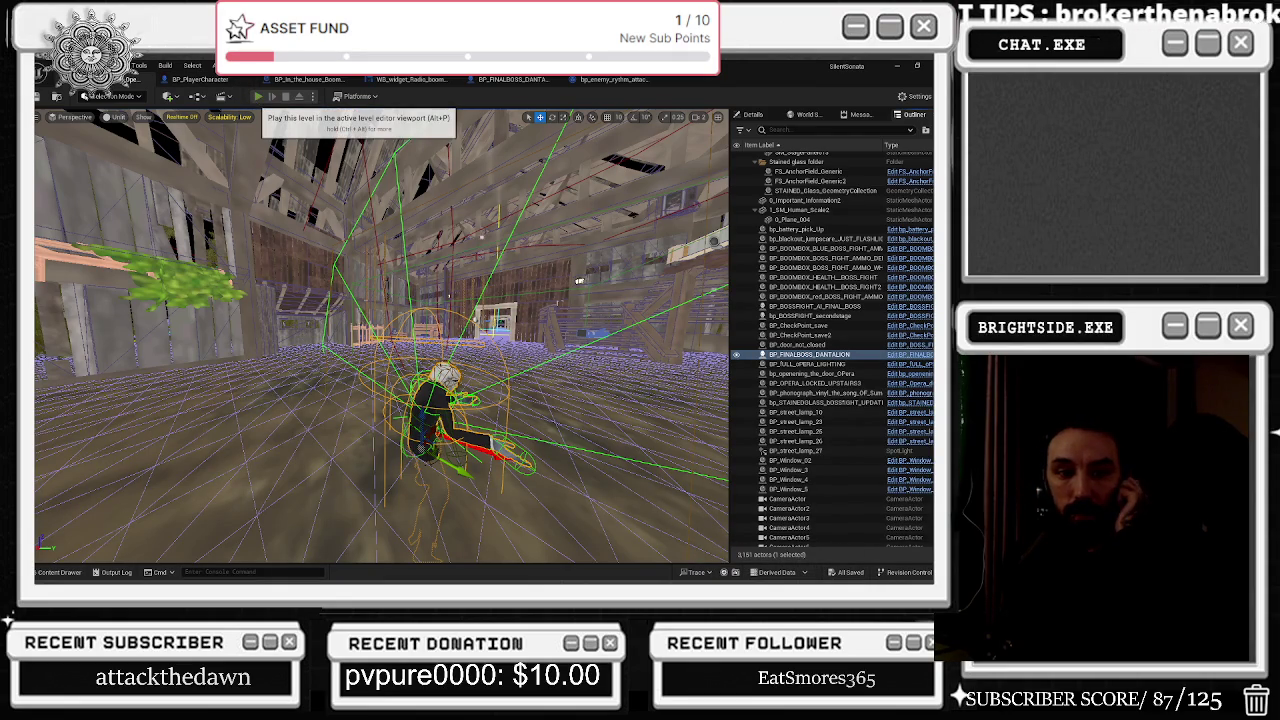
{"action": "left_click", "coordinate": [257, 96]}
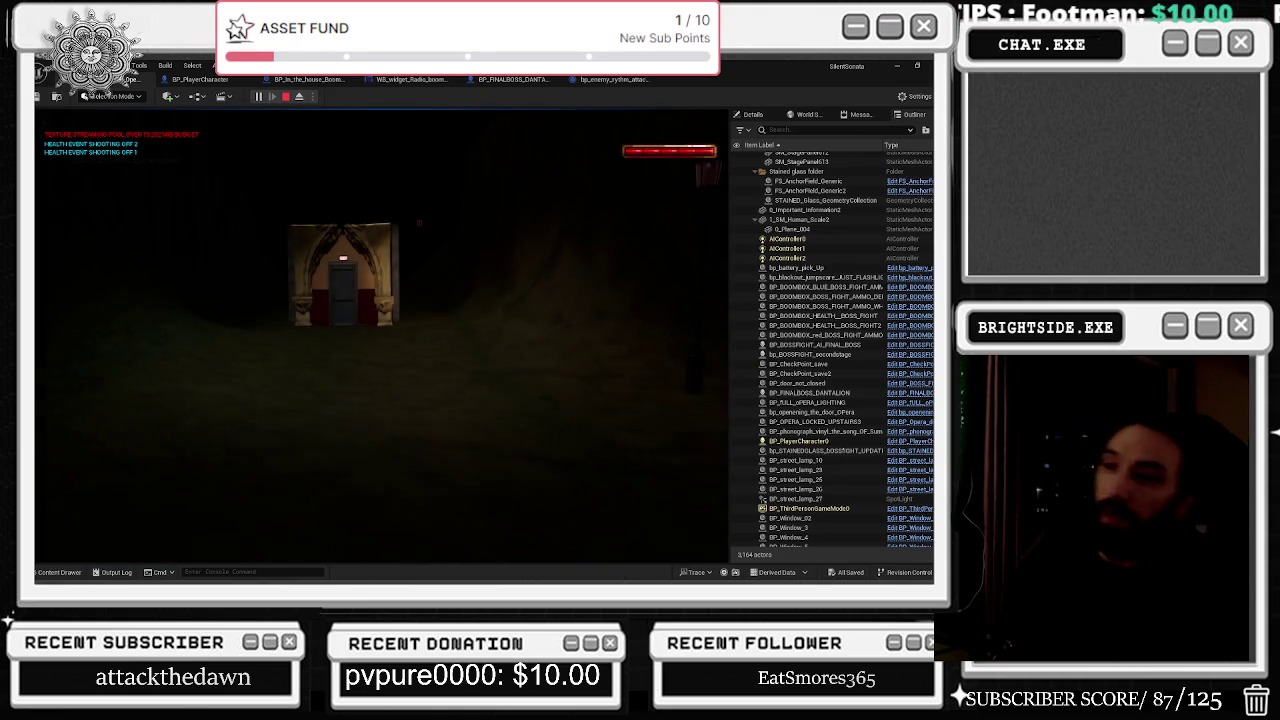
{"action": "key", "text": "XF86AudioLowerVolume"}
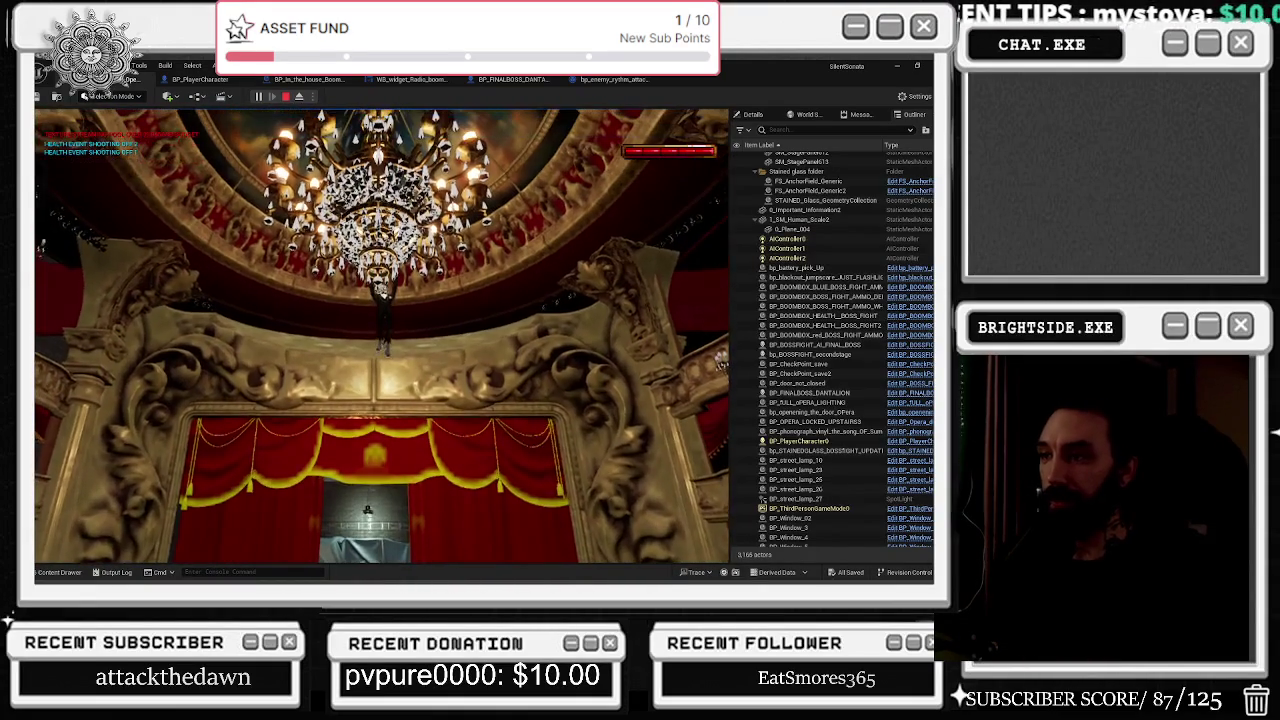
{"action": "key", "text": "alt+Tab"}
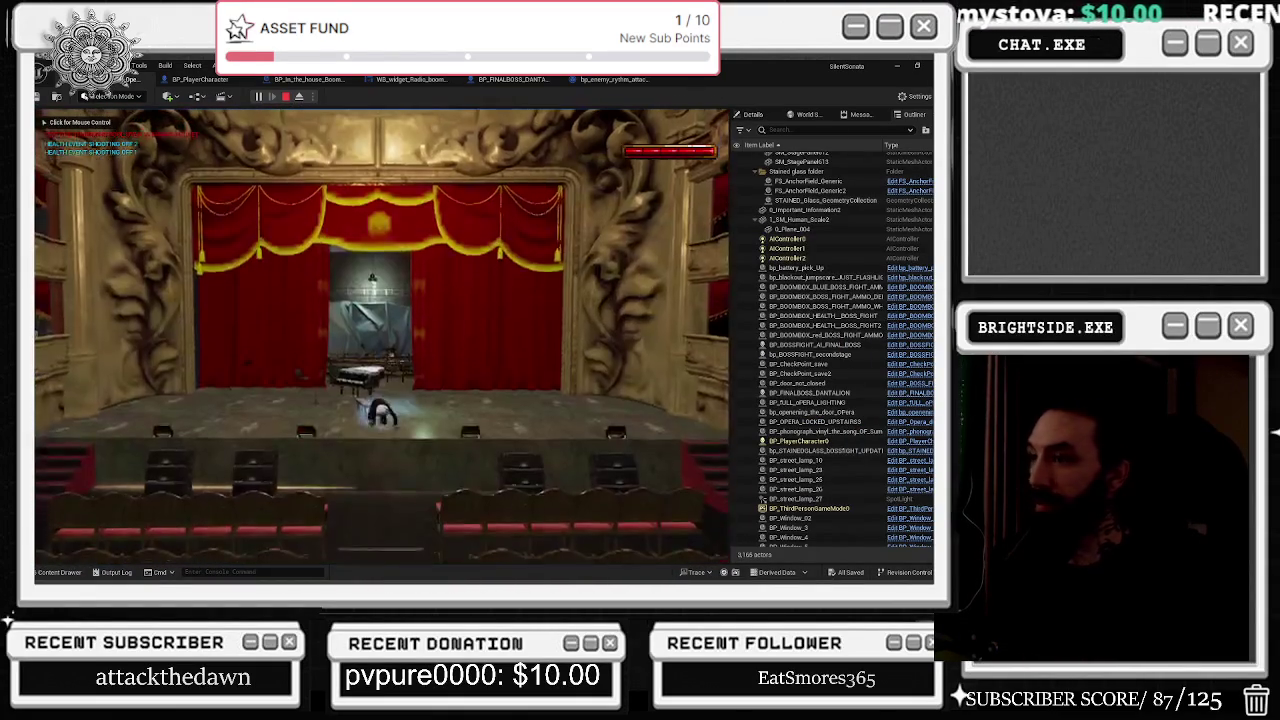